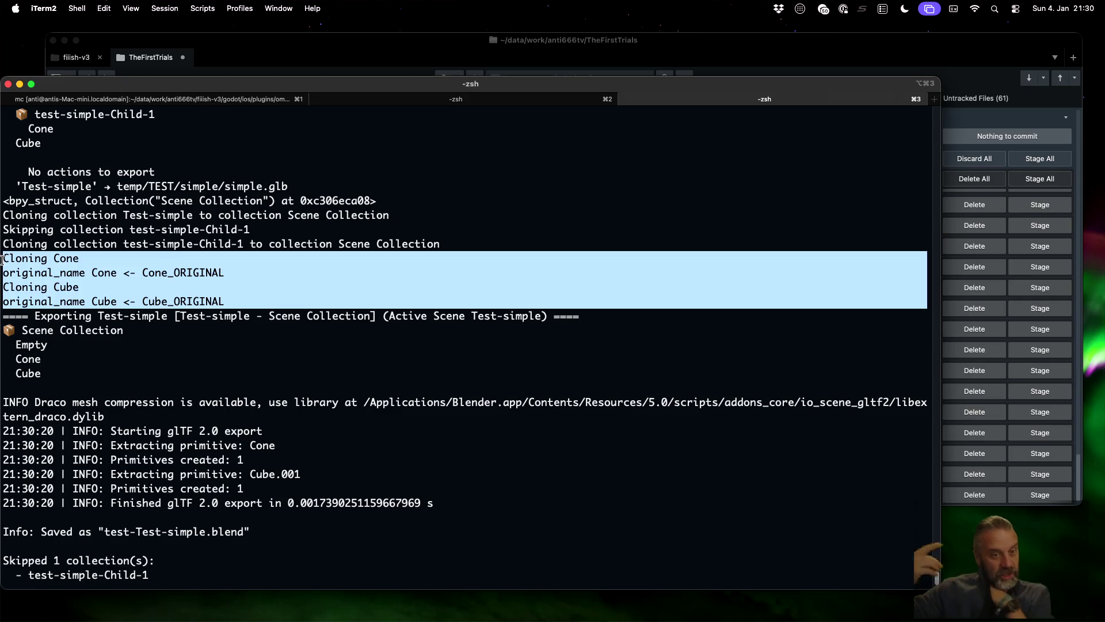
- Rerun ./rexport_v3.sh on temples/test/temple-test.blend and scroll through the resulting traceback output
key("Up")
key("Up")
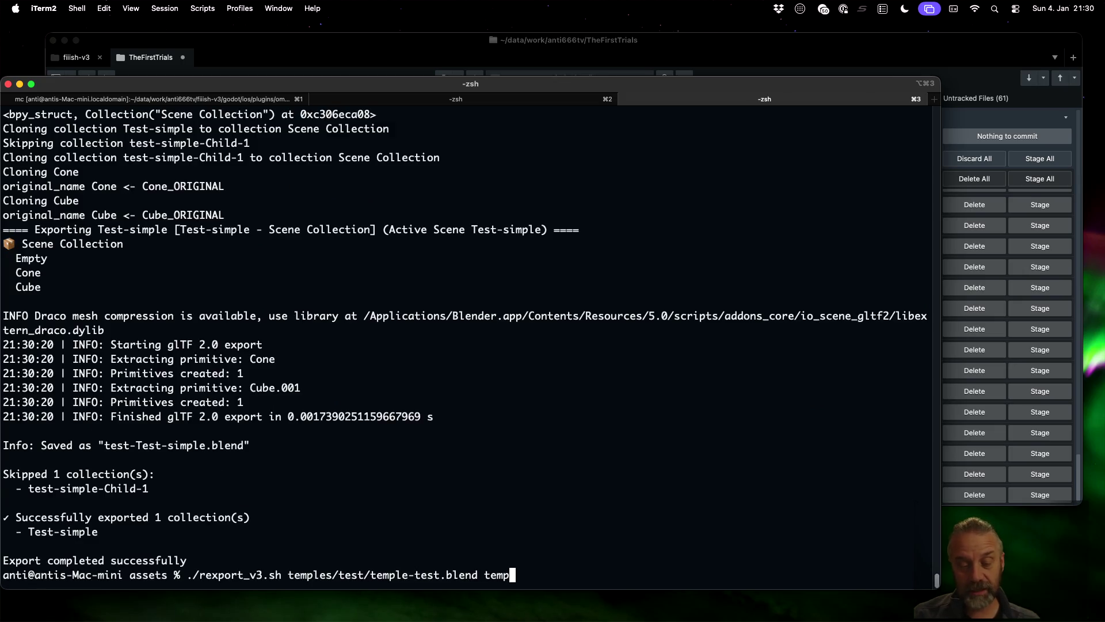
key("Return")
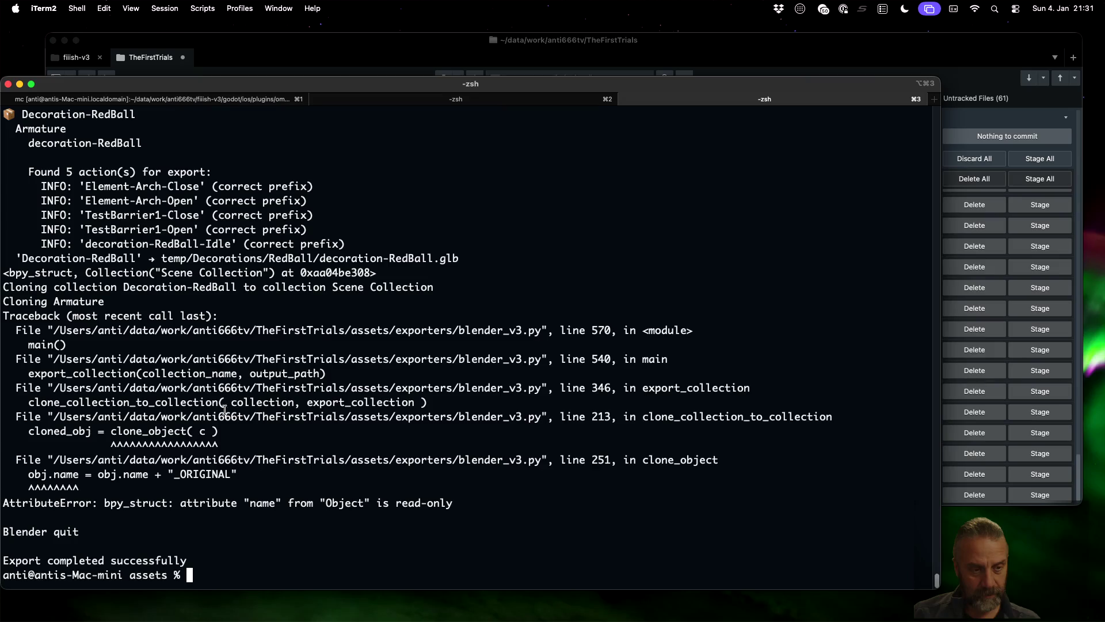
scroll(207, 414, "up", 4)
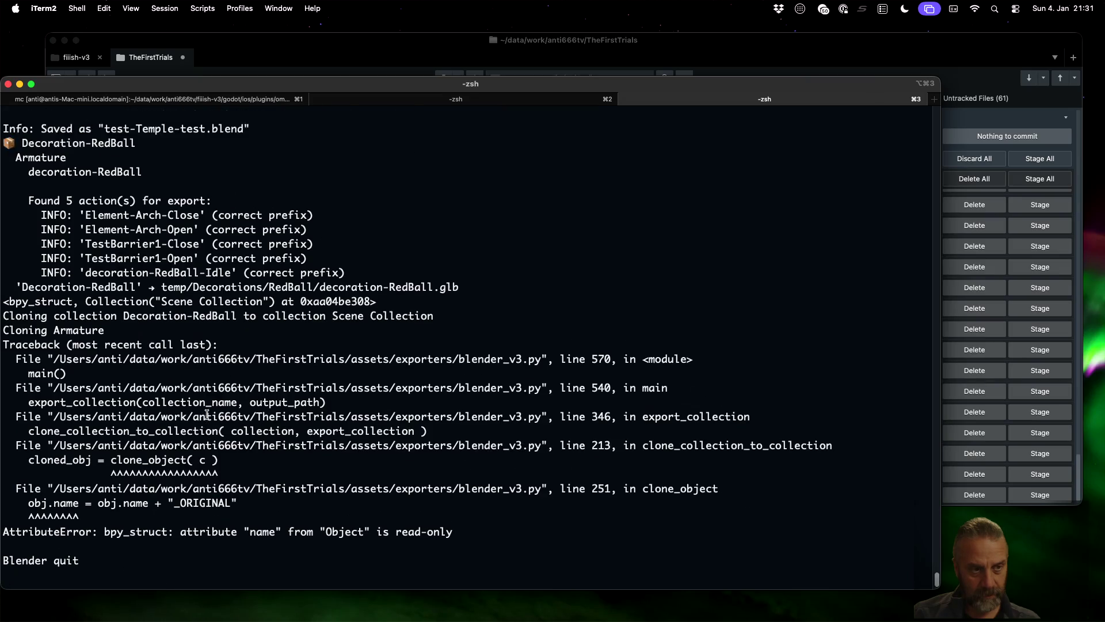
scroll(208, 413, "down", 4)
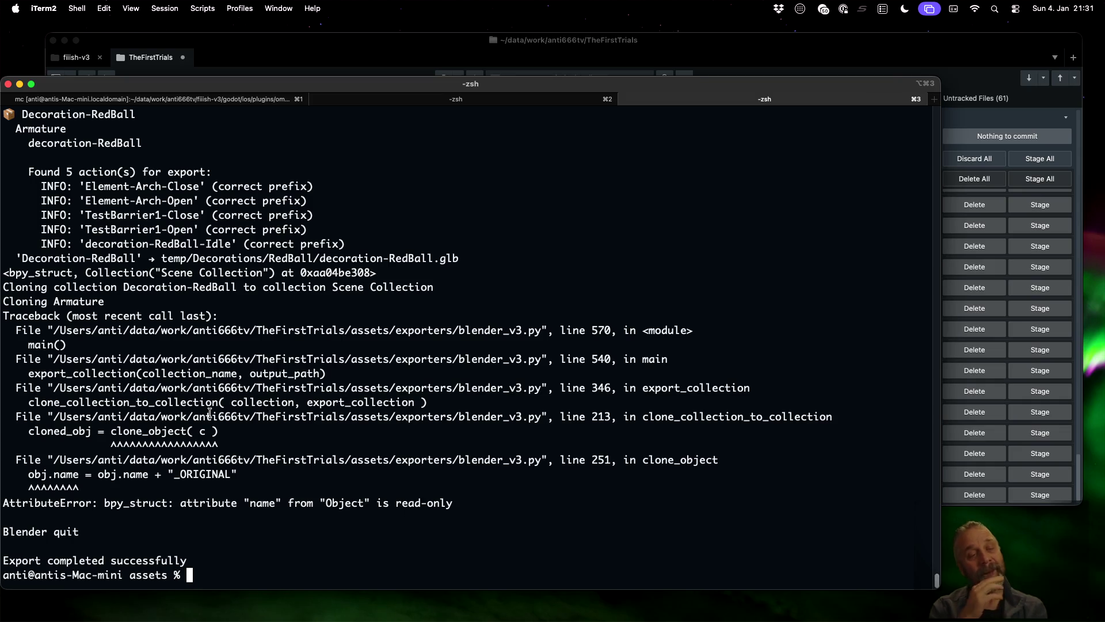
scroll(209, 413, "up", 10)
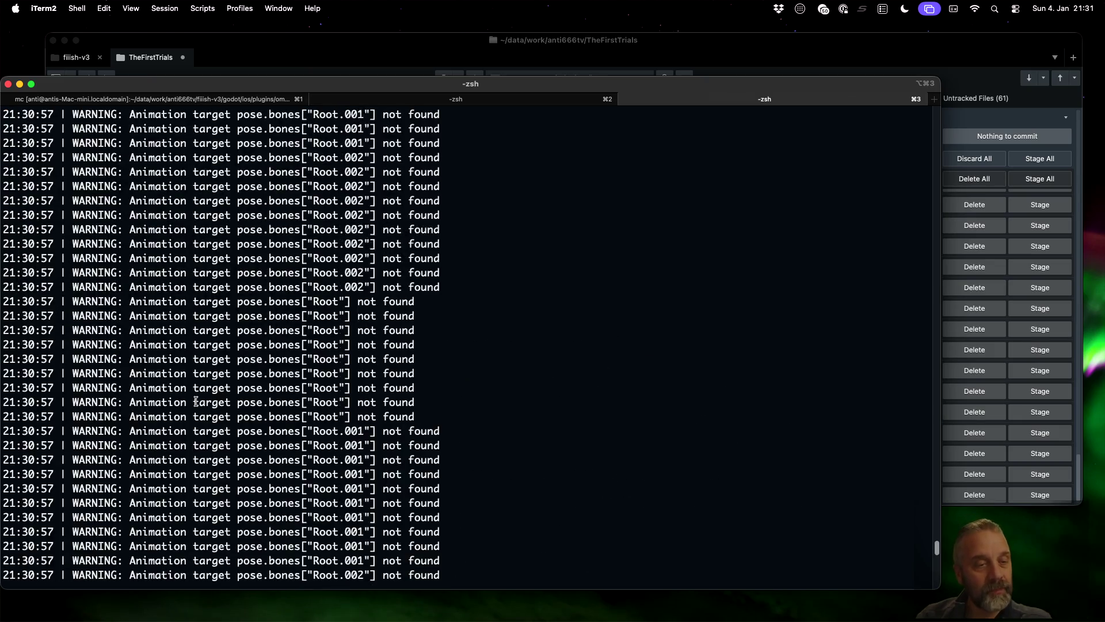
- Scroll through the export log's pose.bones Root target-not-found warnings
scroll(196, 401, "up", 15)
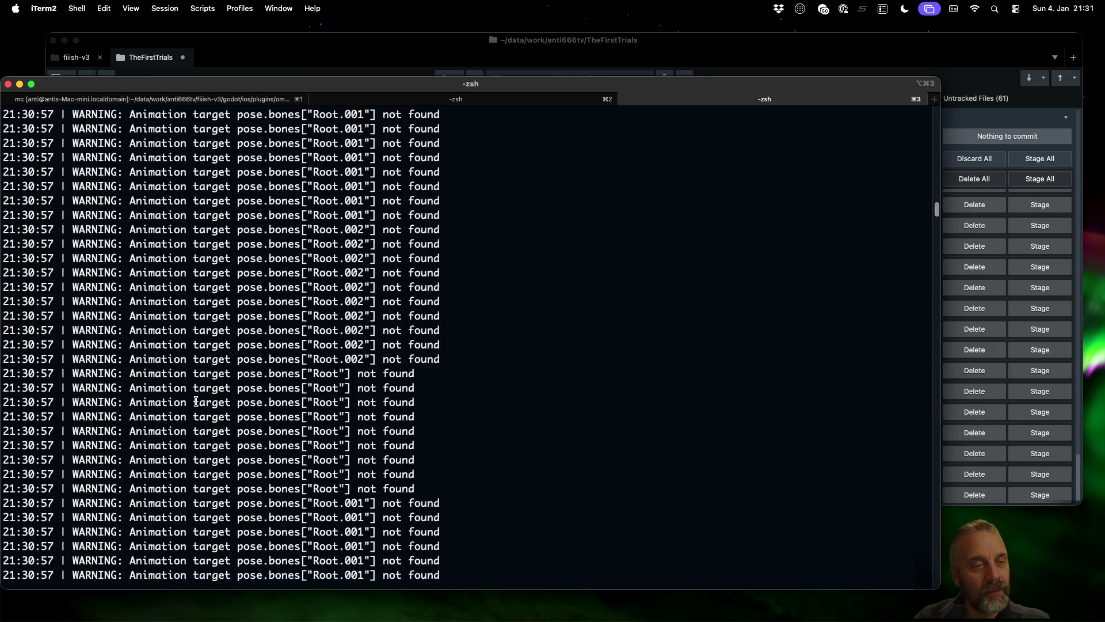
scroll(196, 401, "up", 15)
scroll(196, 401, "down", 5)
scroll(197, 402, "down", 9)
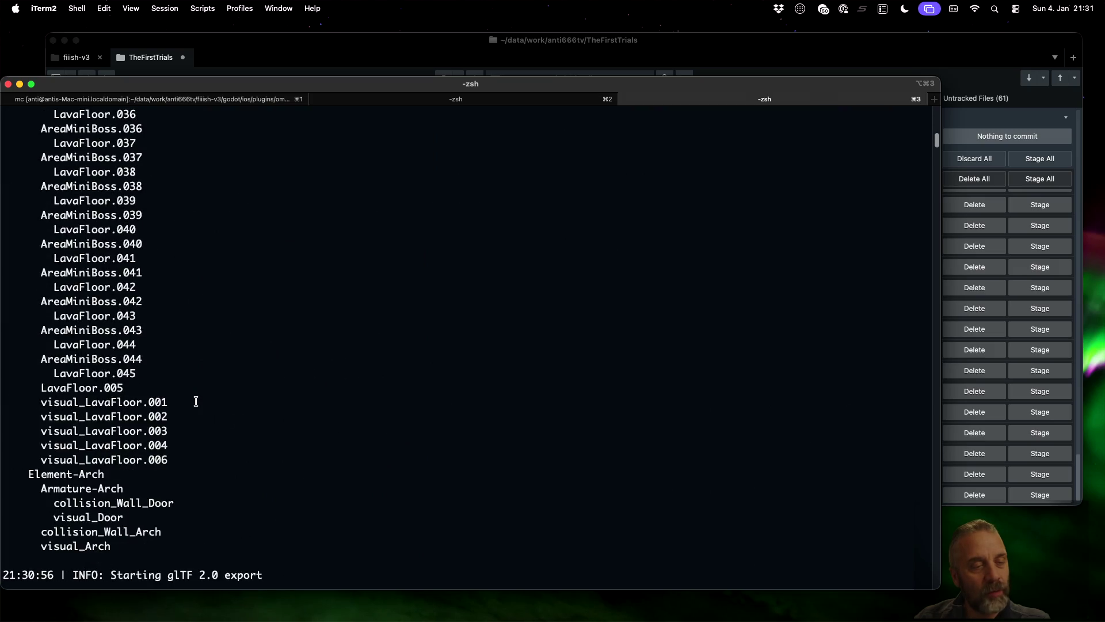
scroll(196, 401, "down", 15)
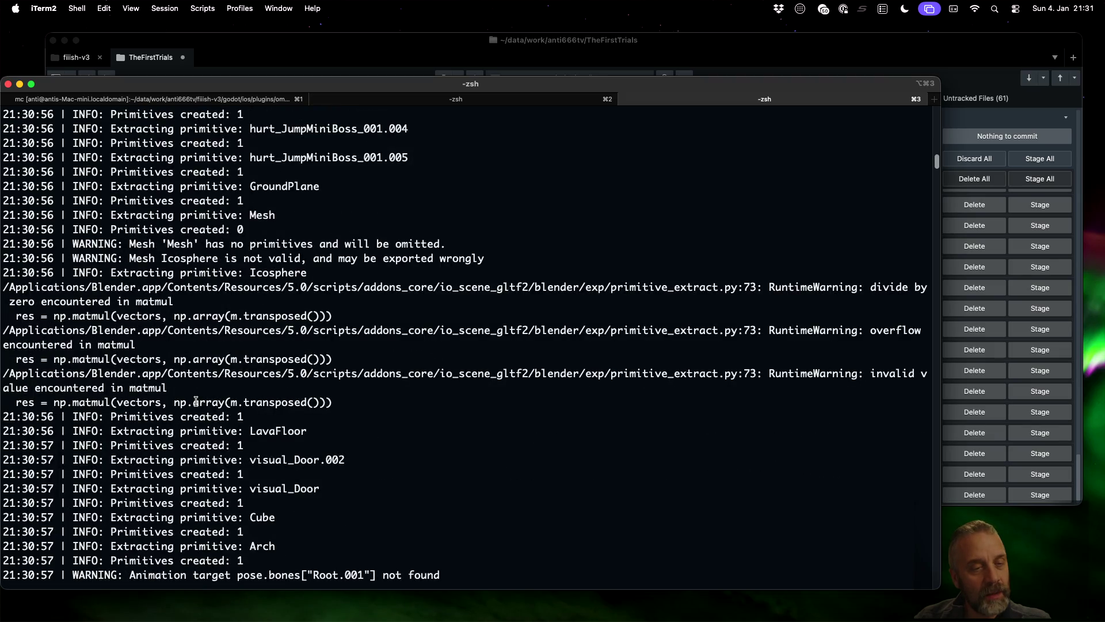
scroll(197, 401, "down", 1)
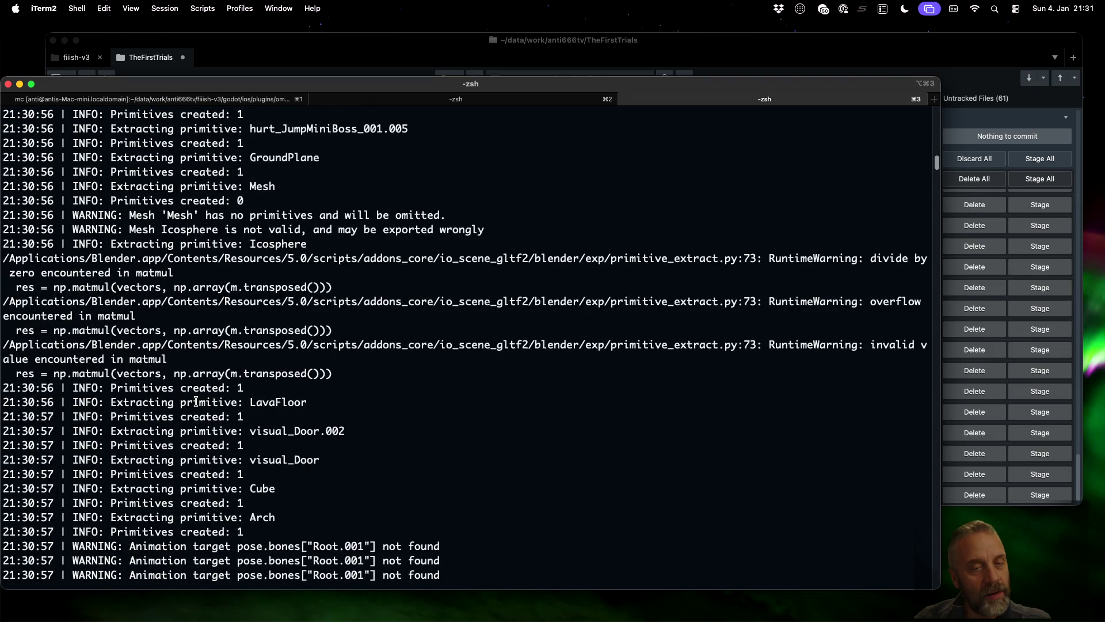
scroll(196, 401, "down", 1)
scroll(196, 401, "down", 12)
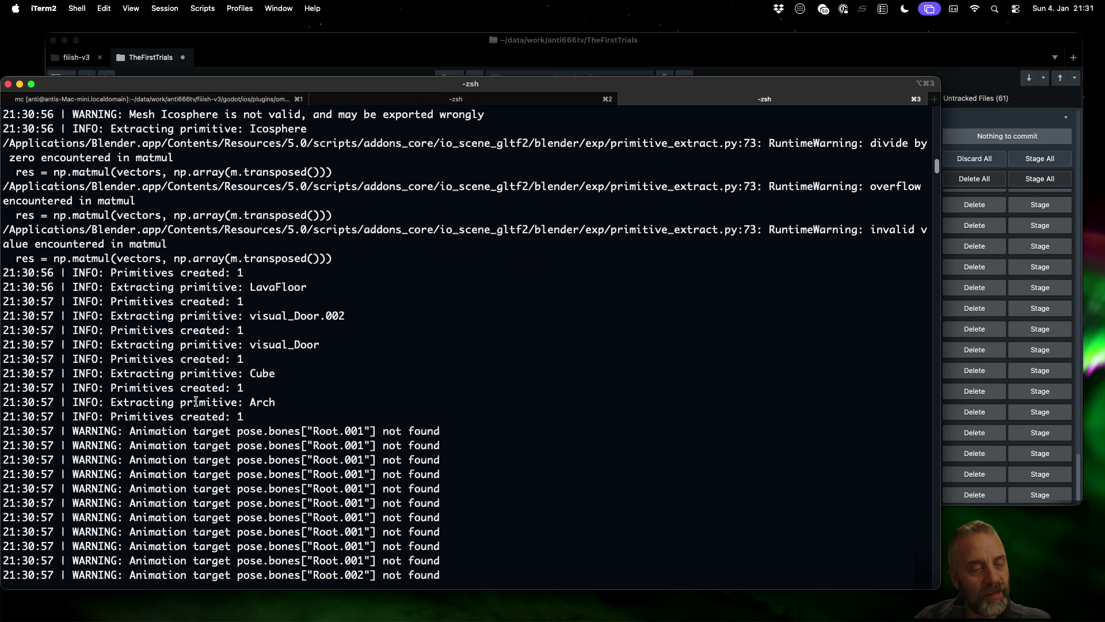
scroll(196, 402, "down", 10)
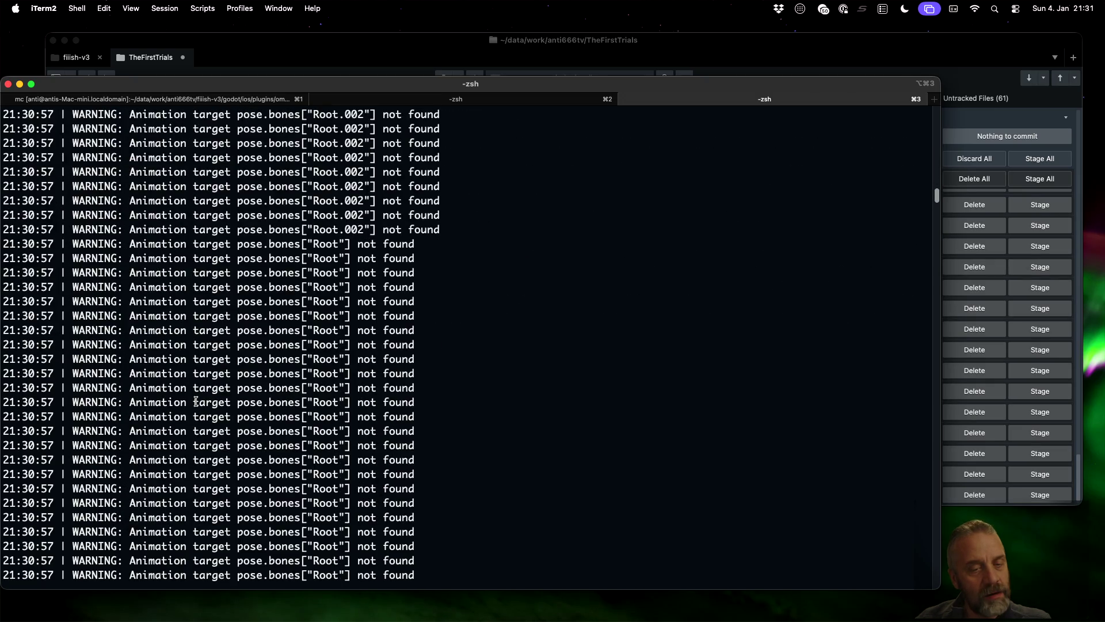
scroll(196, 401, "down", 15)
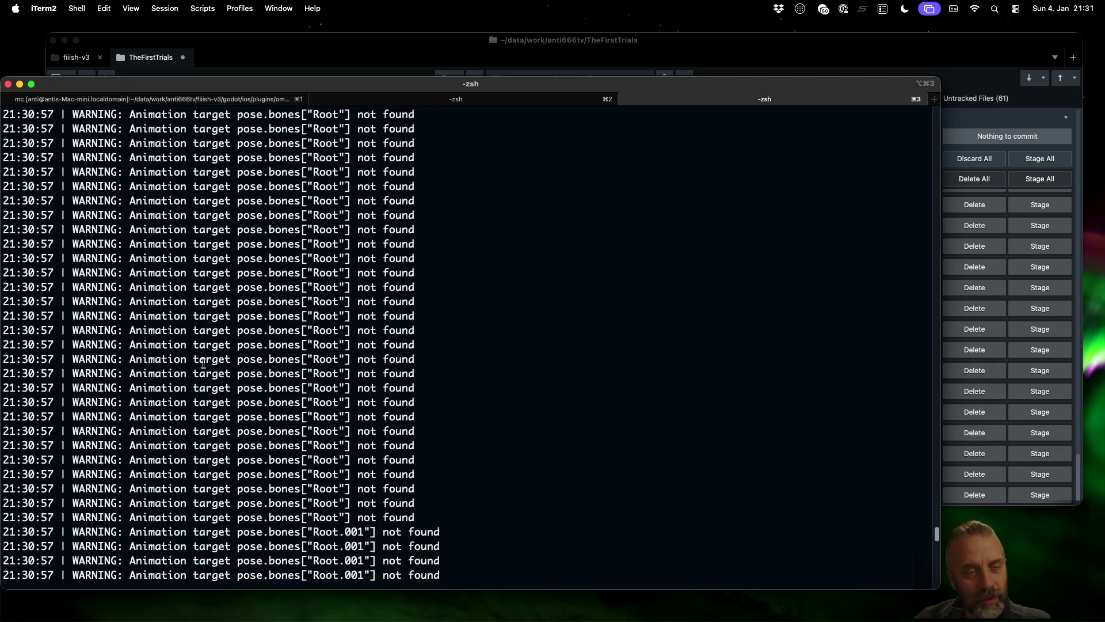
- Highlight an animation warning line, return to the log end, and switch to blender_v3.py
left_click_drag(116, 229, 389, 230)
left_click(390, 229)
scroll(390, 229, "down", 5)
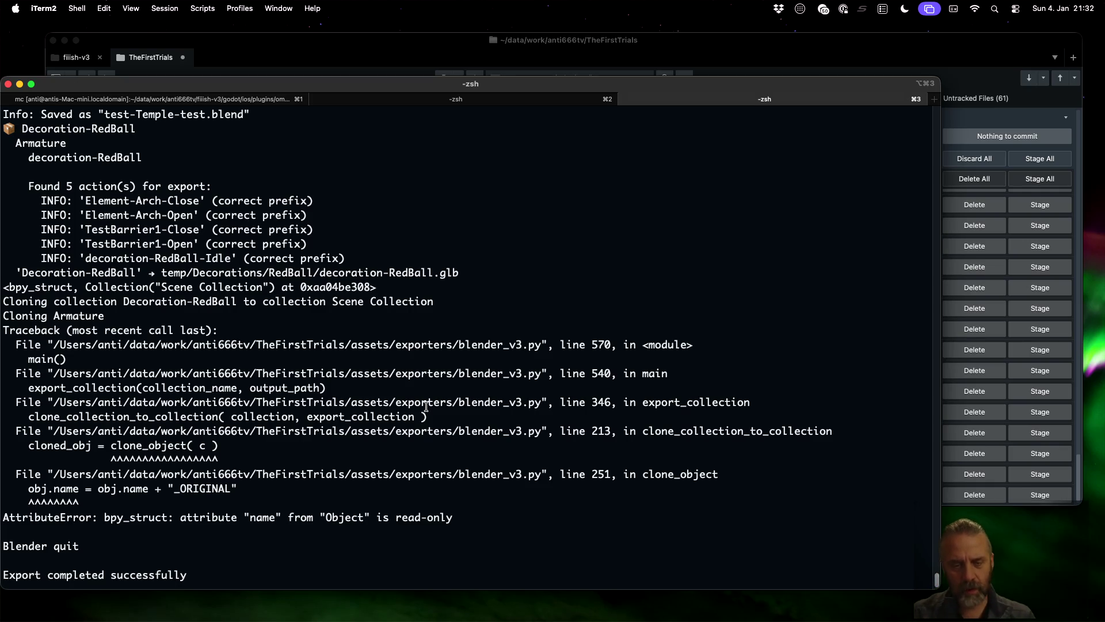
key("super+Tab")
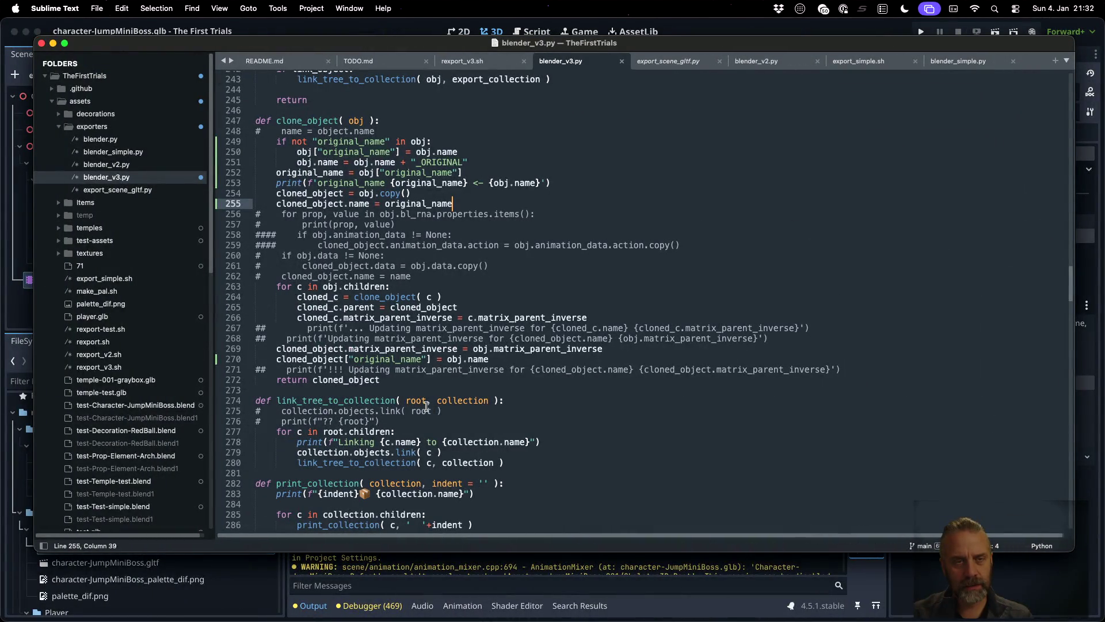
- Inspect the original_name '_ORIGINAL' rename and print on lines 251-253, then return to the terminal
double_click(386, 173)
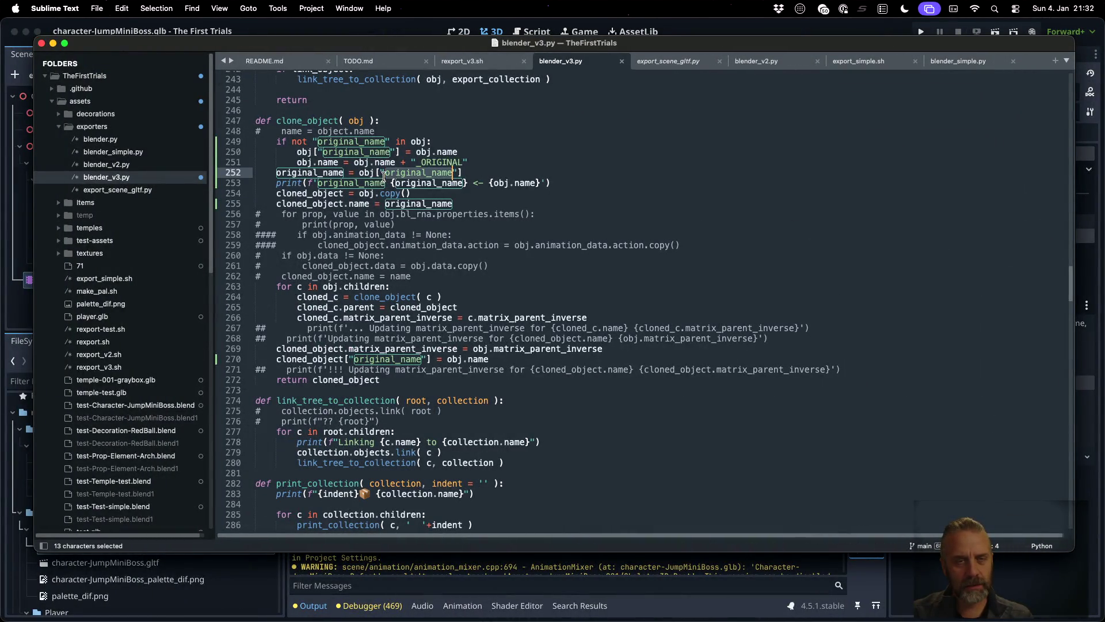
left_click_drag(401, 163, 410, 162)
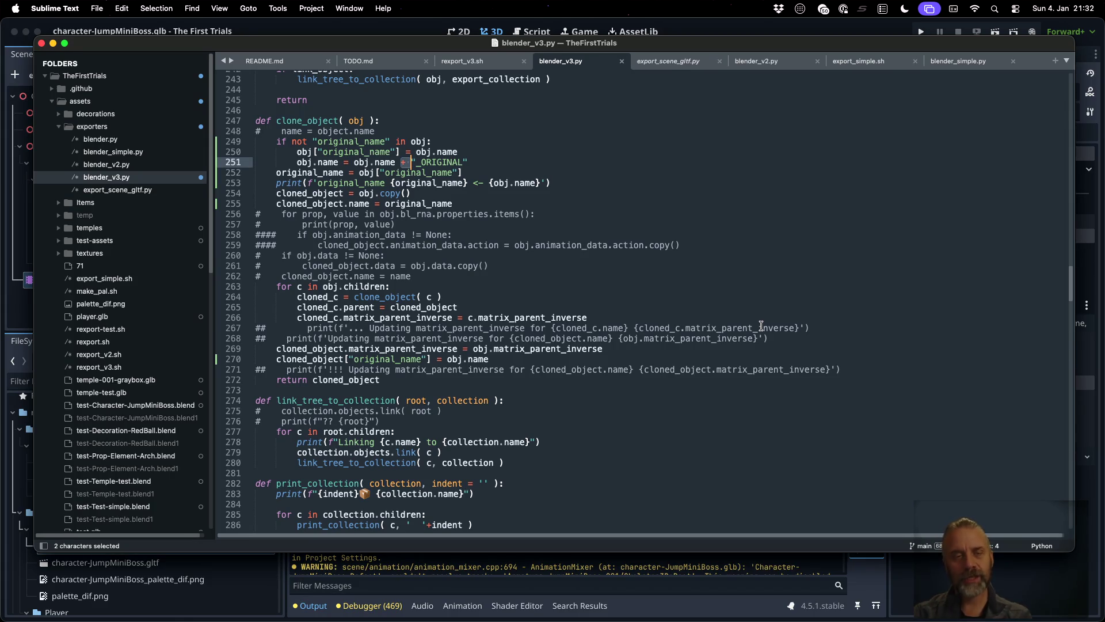
key("Down")
key("Down")
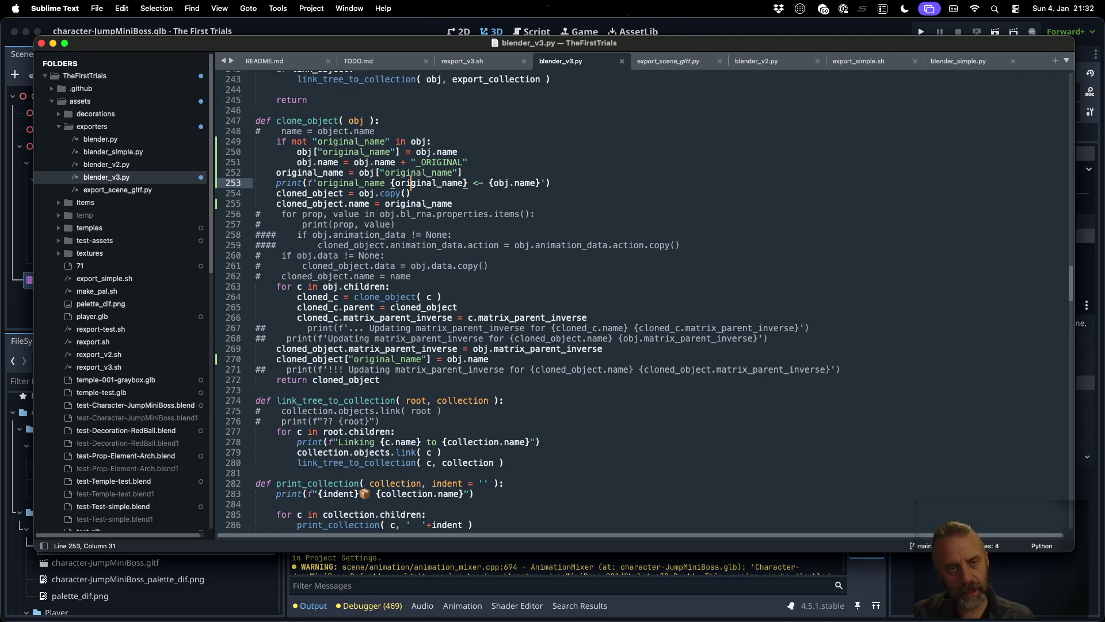
key("Up")
key("Up")
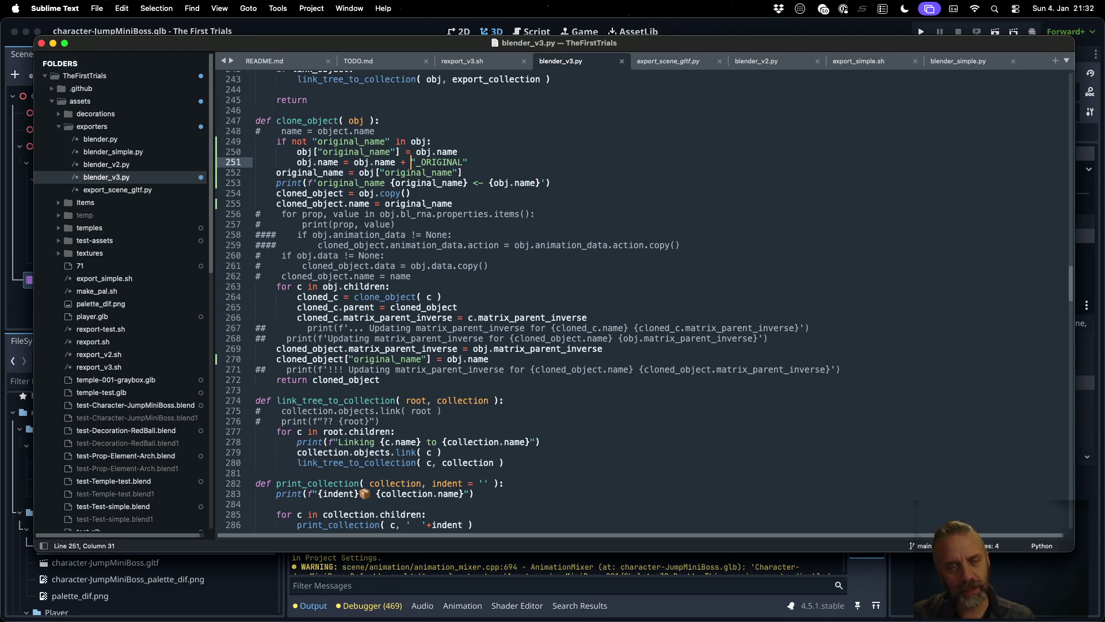
key("ctrl+Right")
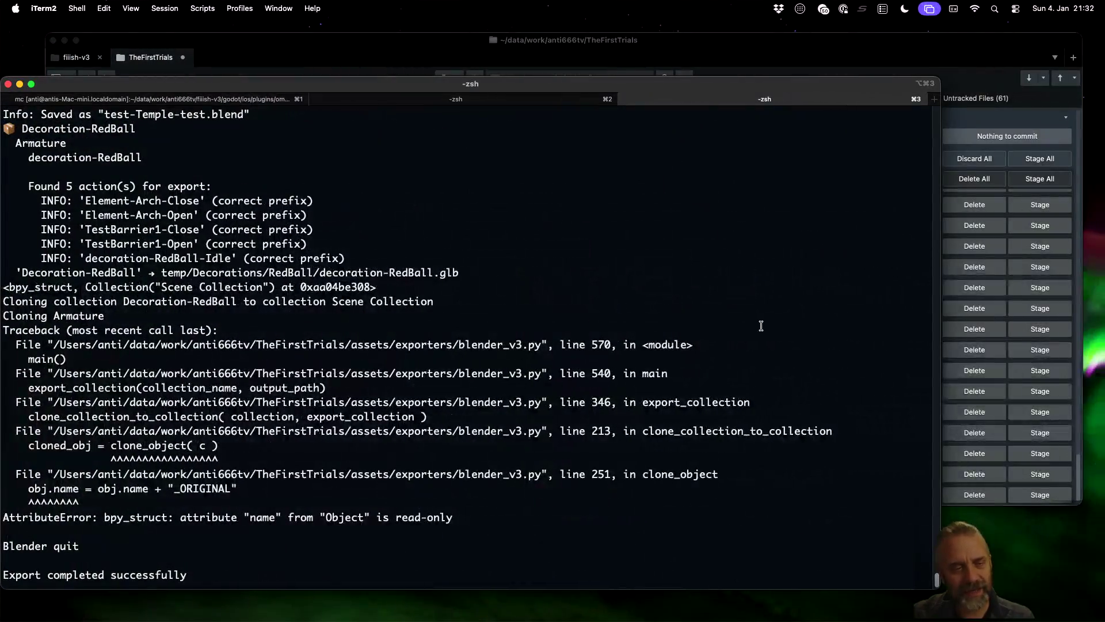
- Mark Armature in the Cloning Armature log line, scroll the log, and recall the last export command
double_click(77, 314)
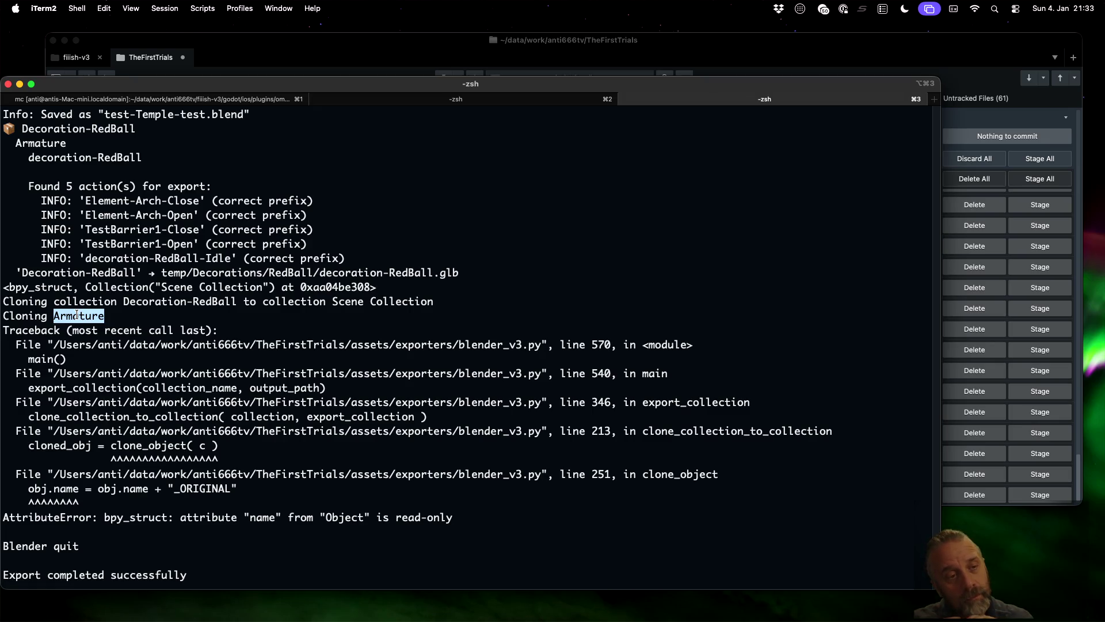
scroll(212, 362, "up", 10)
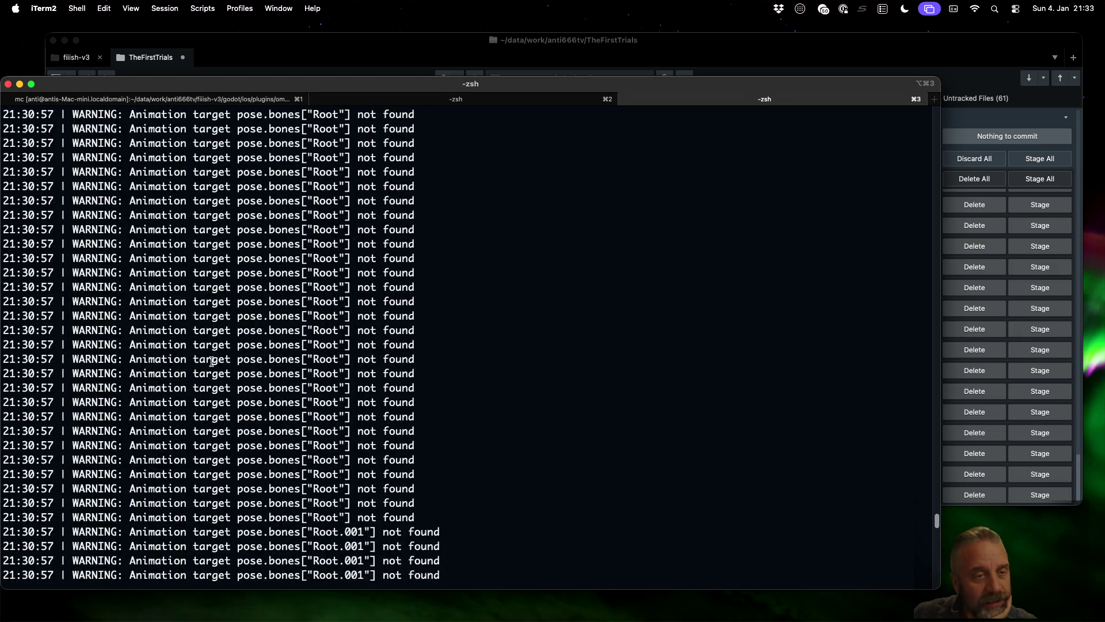
scroll(212, 362, "up", 15)
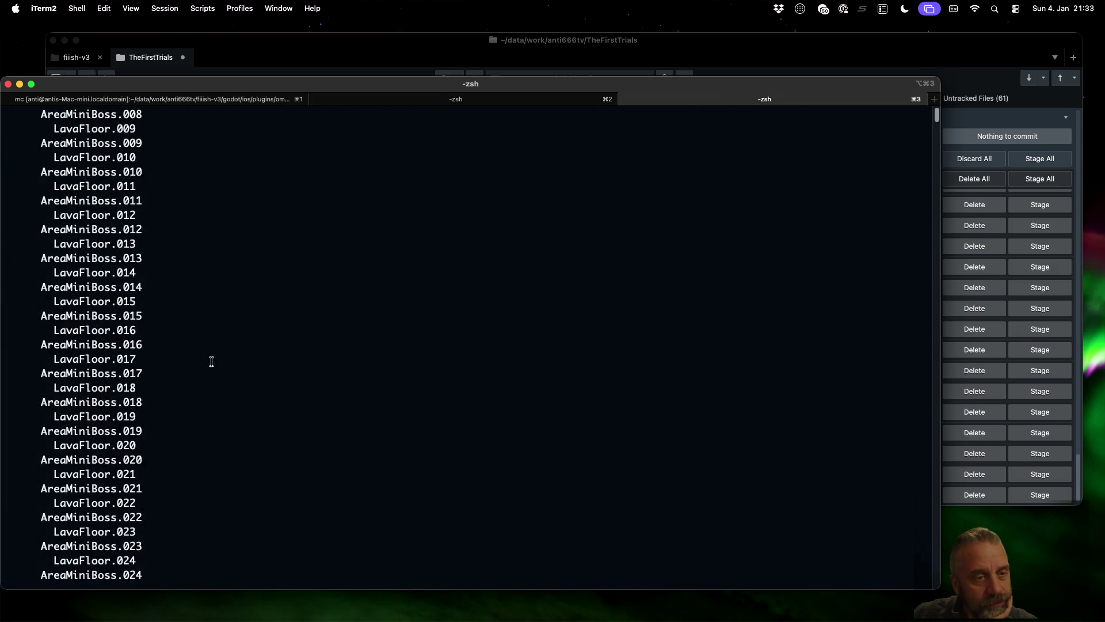
scroll(212, 362, "down", 10)
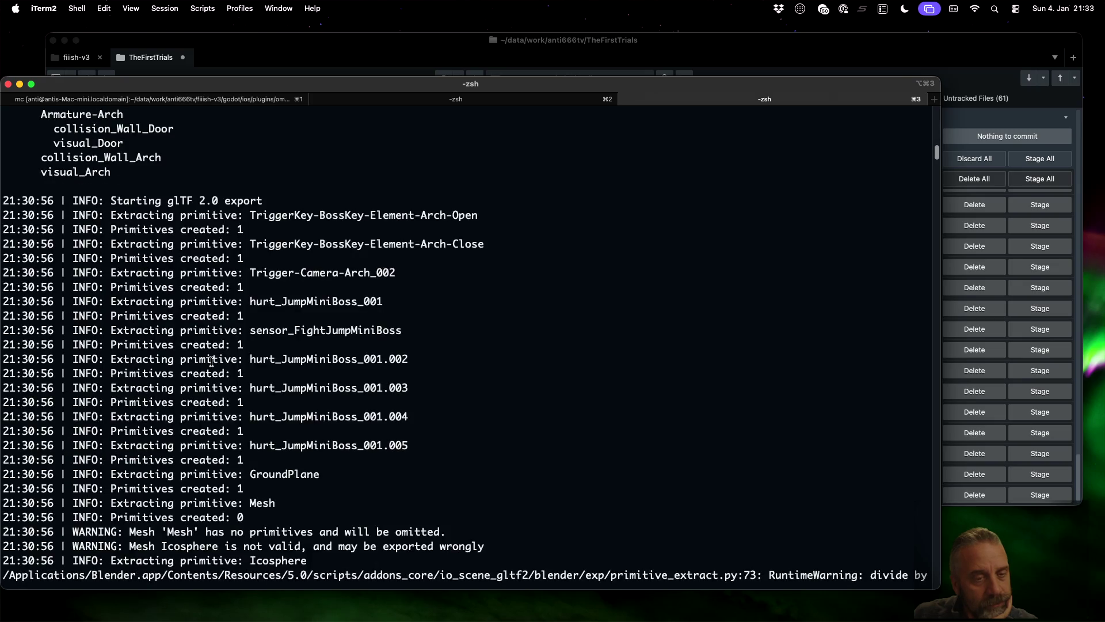
scroll(212, 361, "down", 20)
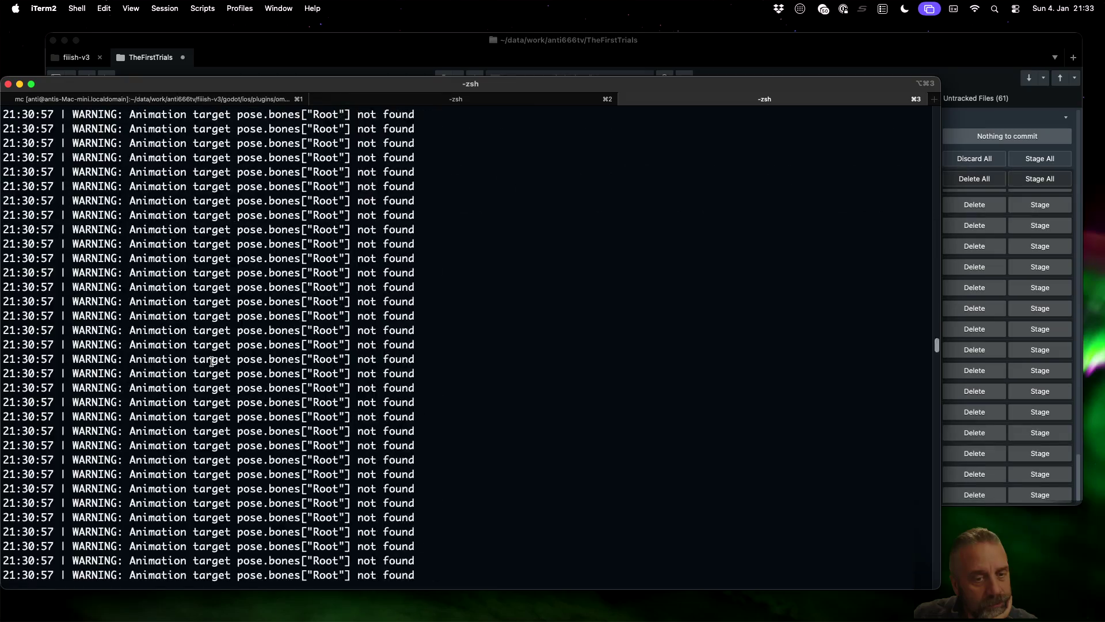
scroll(212, 362, "down", 5)
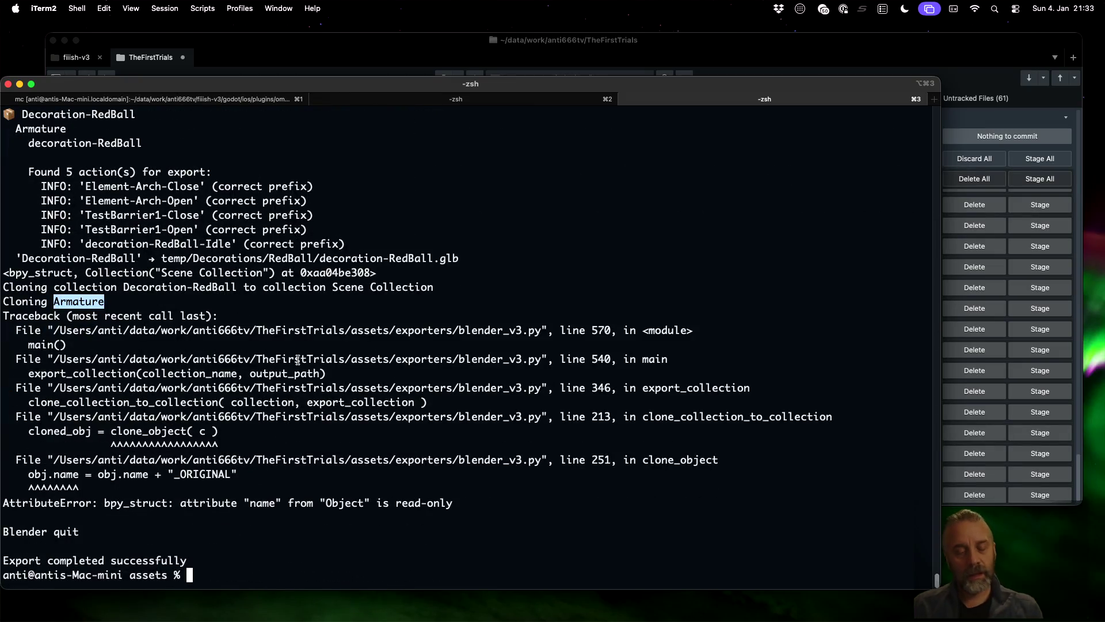
key("Up")
key("Left")
key("Left")
key("Left")
key("Left")
- Run rexport_v3.sh on decorations/decoration-RedBall.blend, then switch to Blender
key("BackSpace")
key("BackSpace")
key("BackSpace")
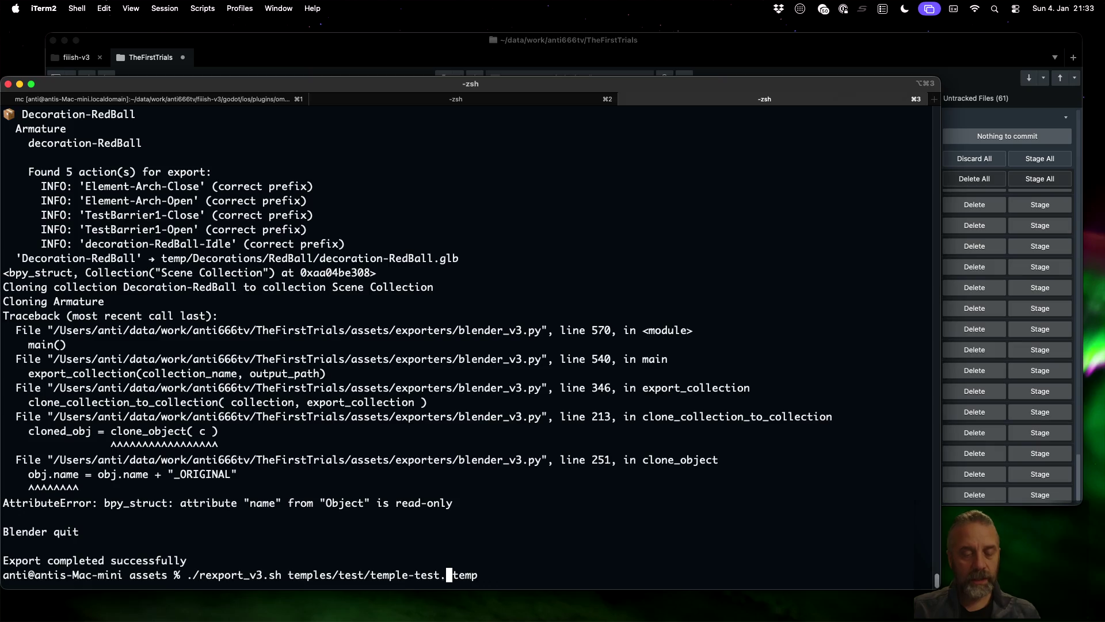
key("BackSpace")
type("decorations/decoration-RedBall.blend")
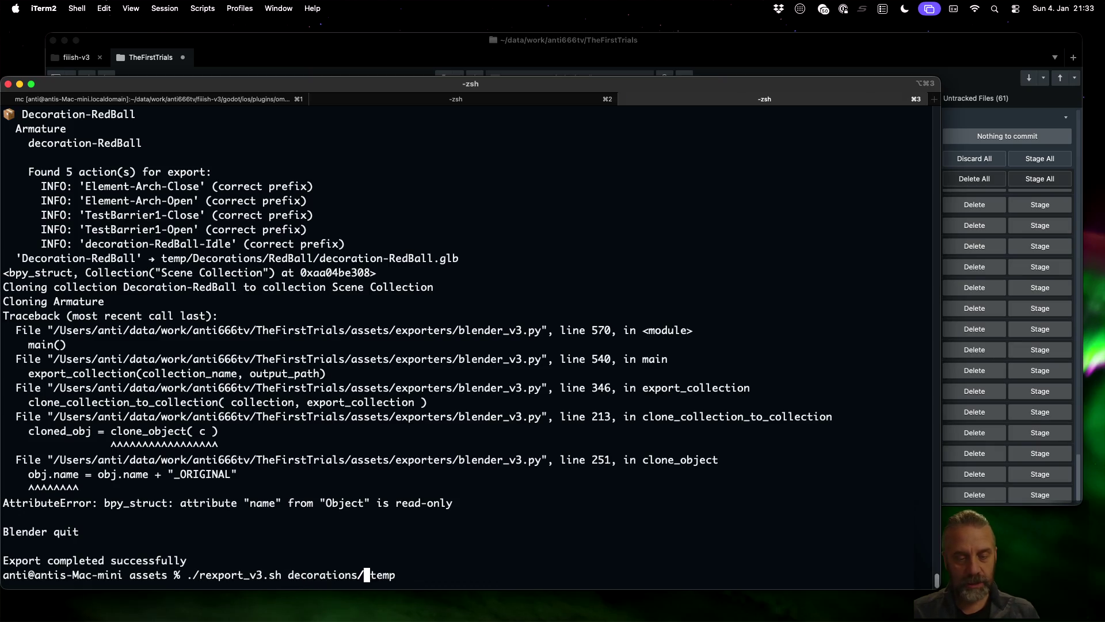
key("Return")
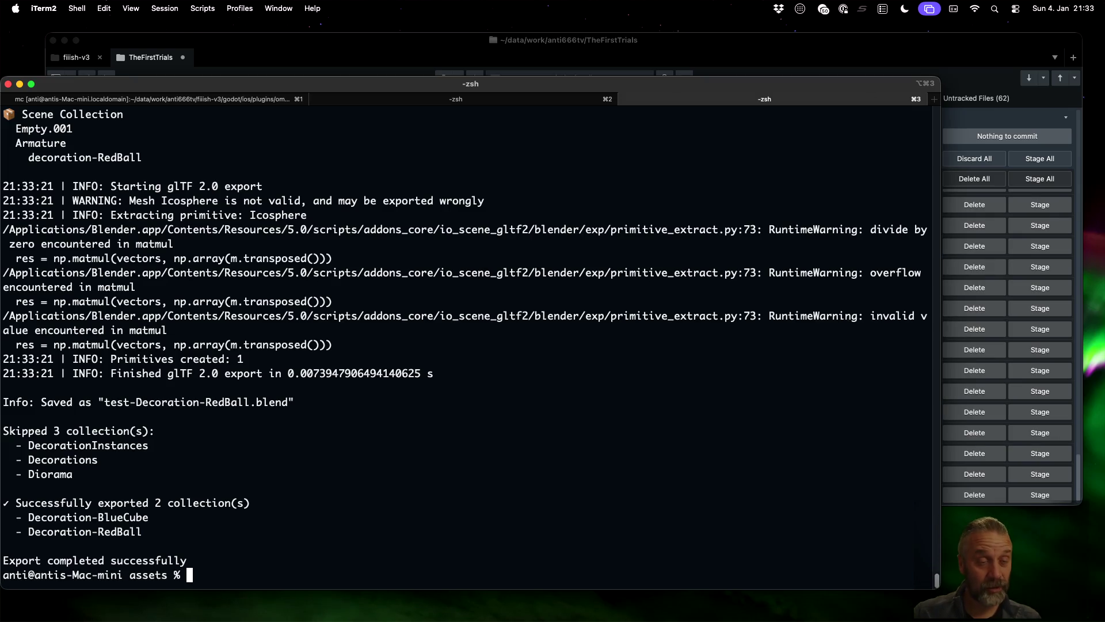
key("super+Tab")
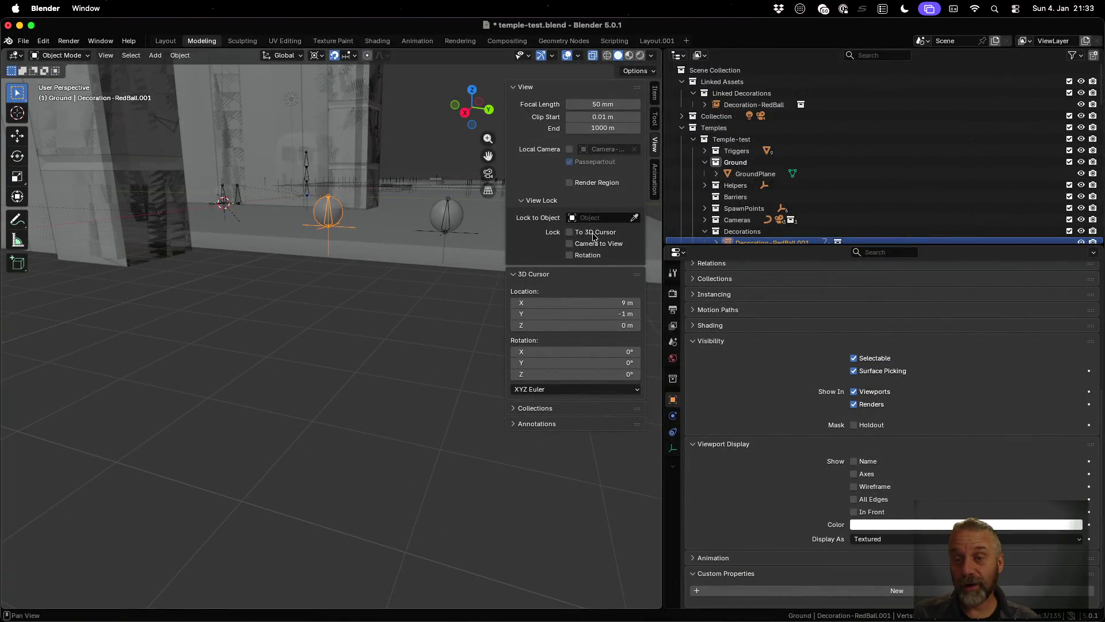
- Select and expand Decoration-RedBall.001 in the Outliner to reveal its nested Decoration-RedBall
scroll(790, 206, "down", 3)
left_click(783, 139)
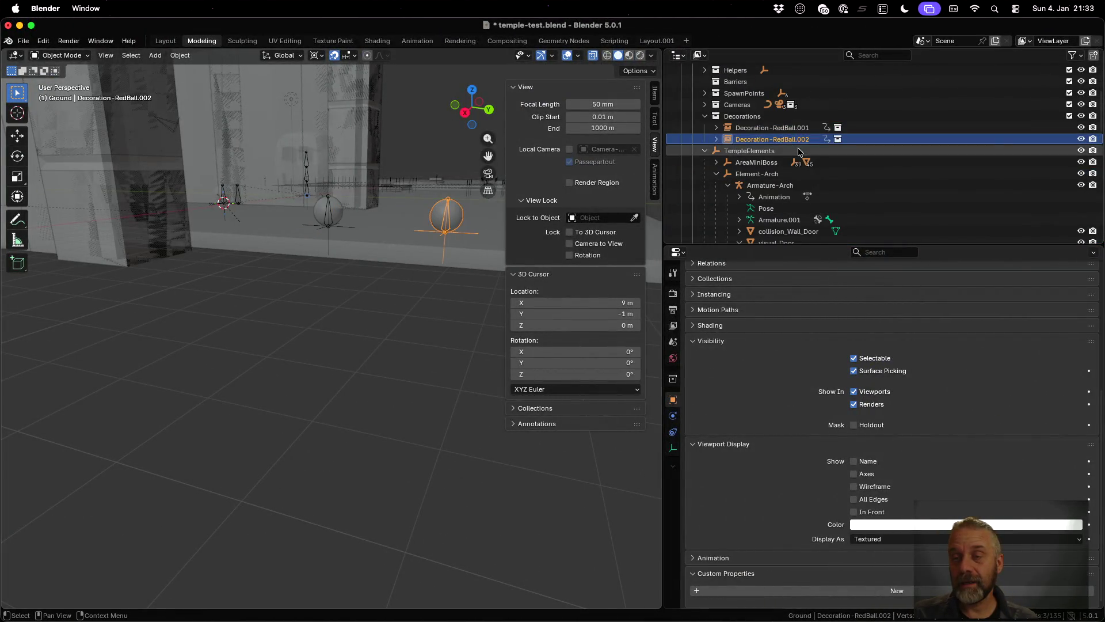
left_click(729, 129)
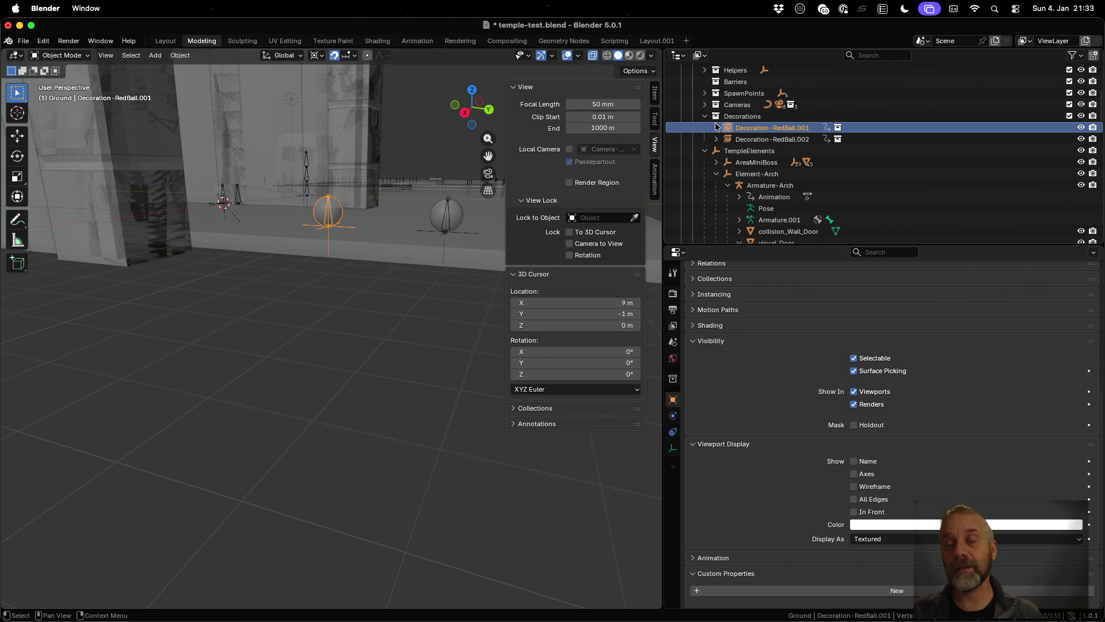
left_click(716, 127)
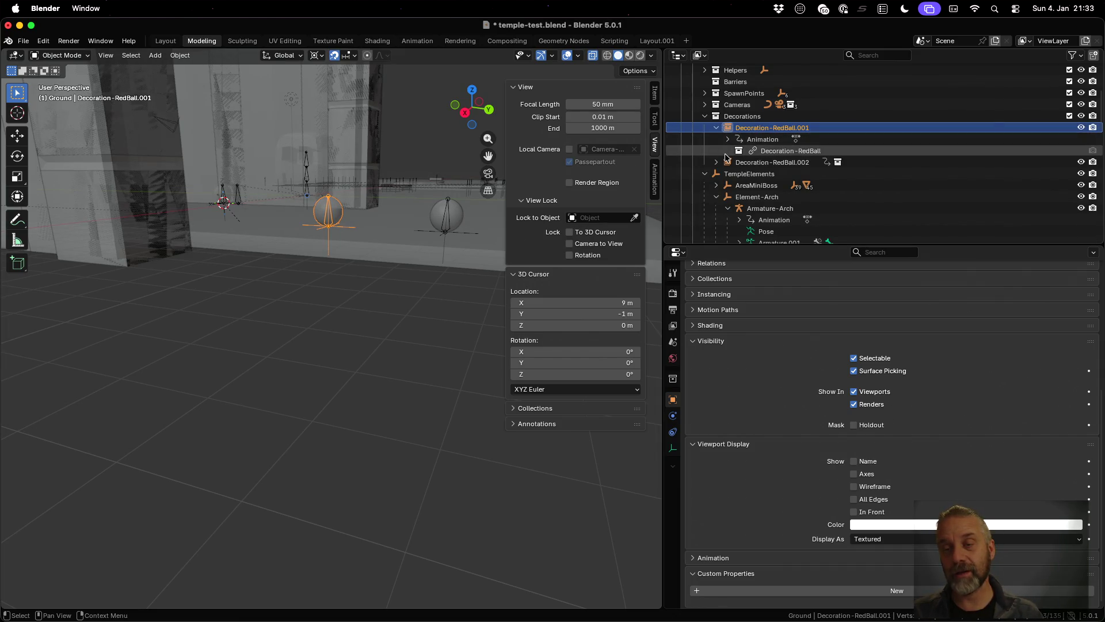
left_click(728, 140)
left_click(728, 139)
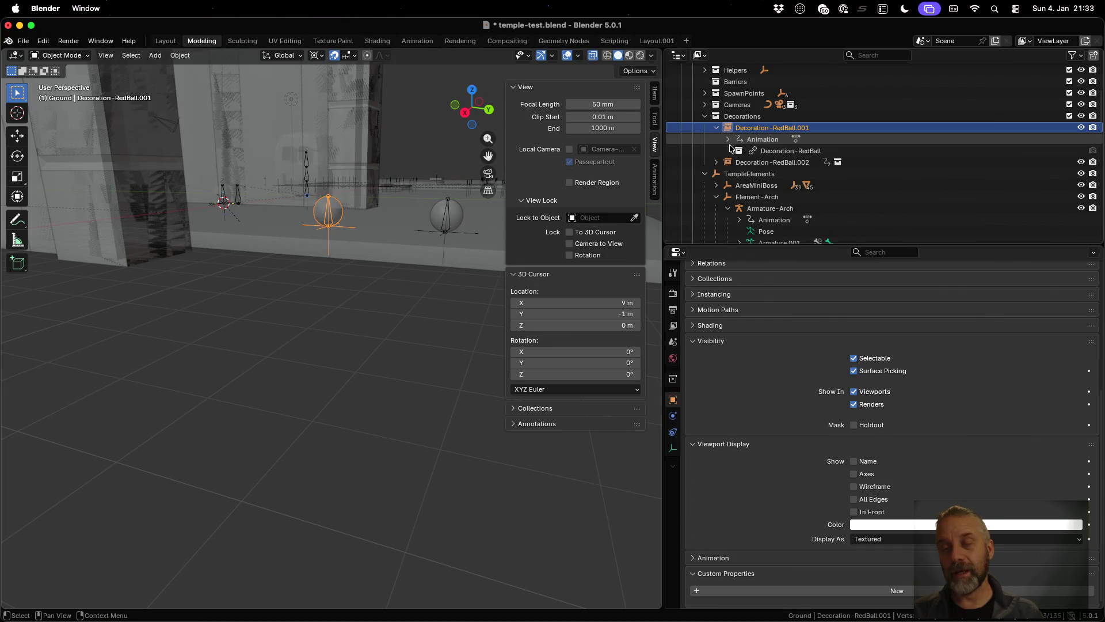
left_click(740, 151)
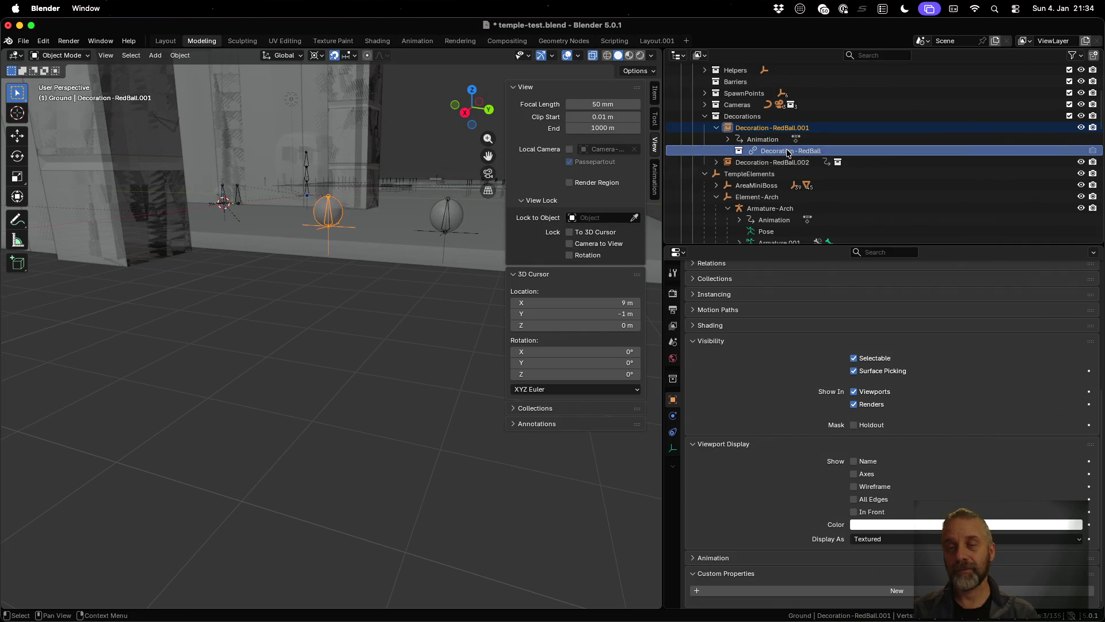
- Expand the linked Decoration-RedBall under Linked Decorations and select its child entry
scroll(744, 153, "up", 5)
left_click(746, 105)
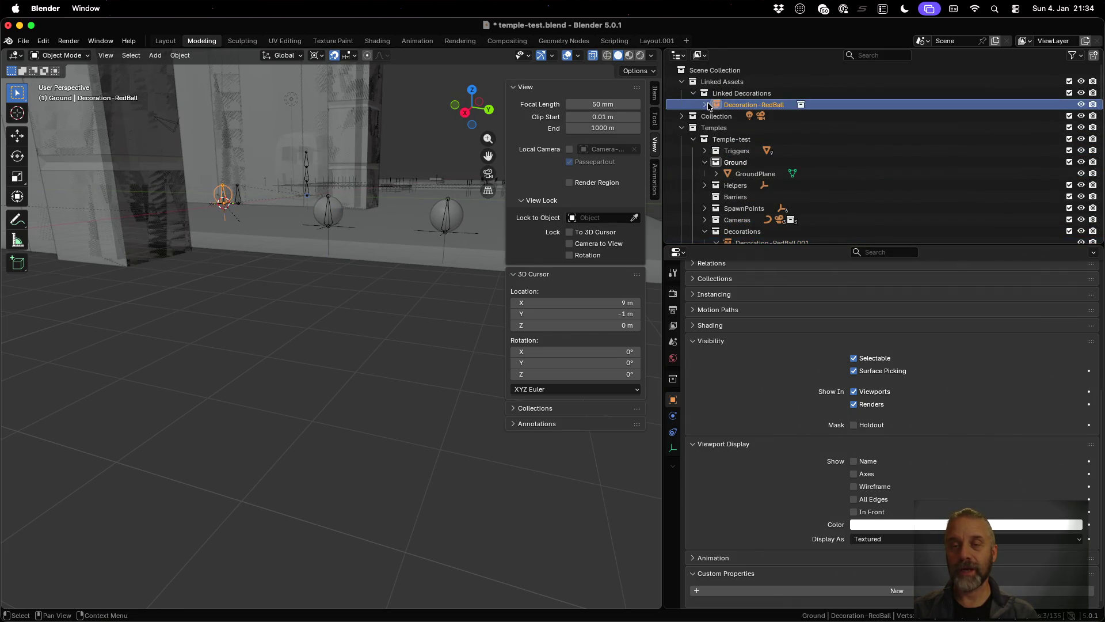
left_click(705, 105)
left_click(727, 117)
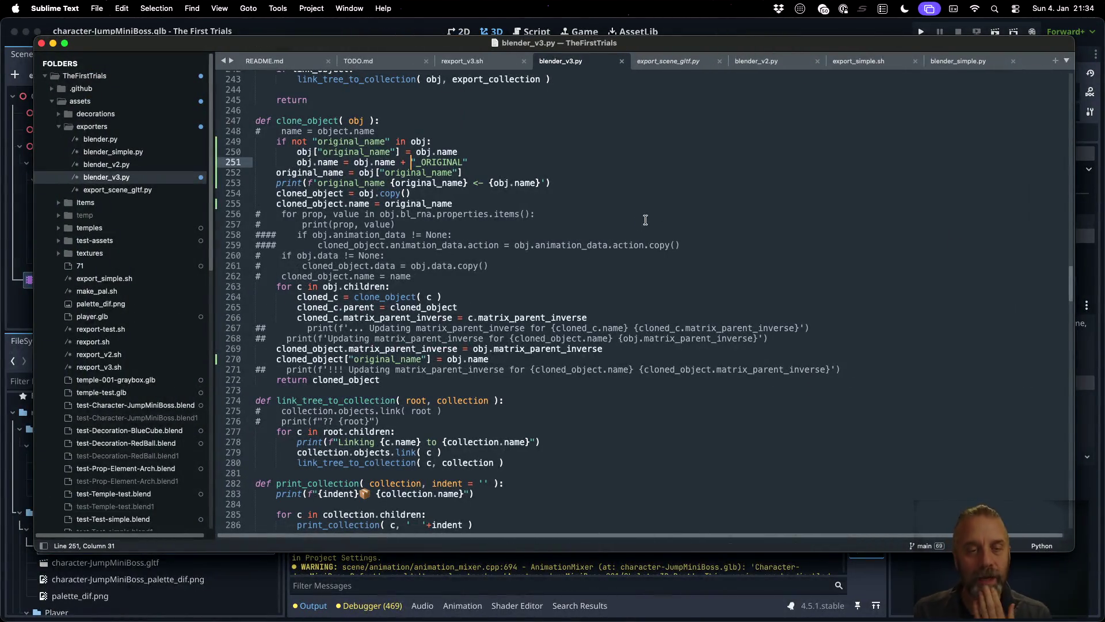
- Rerun the temple-test.blend export, mark the decoration-RedBall output line, and switch to Blender
left_click(638, 222)
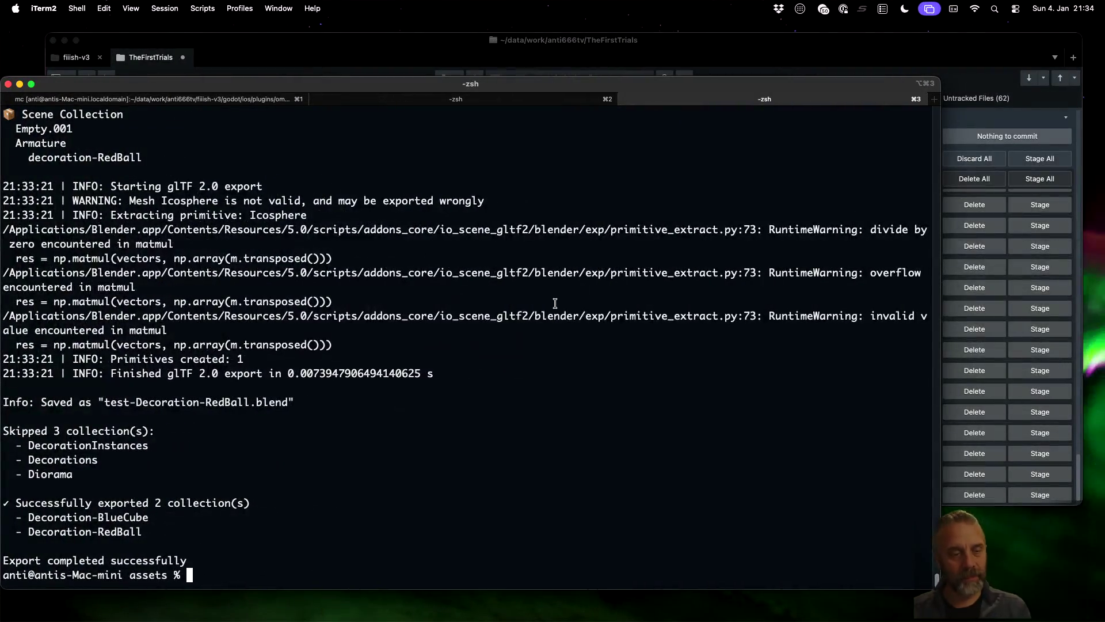
key("Up")
key("Up")
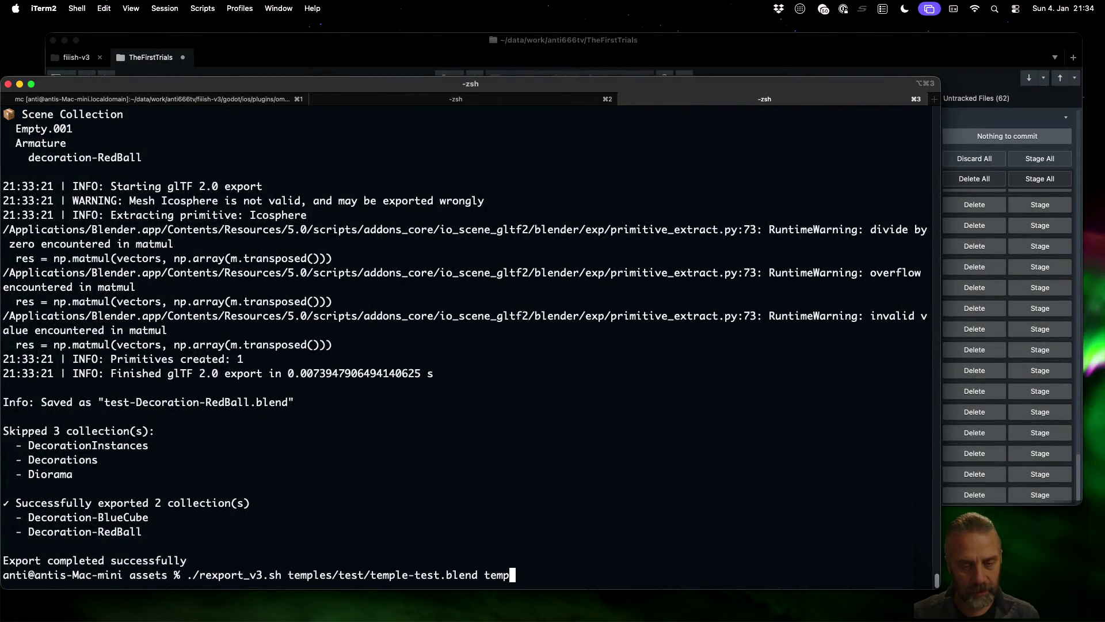
key("Return")
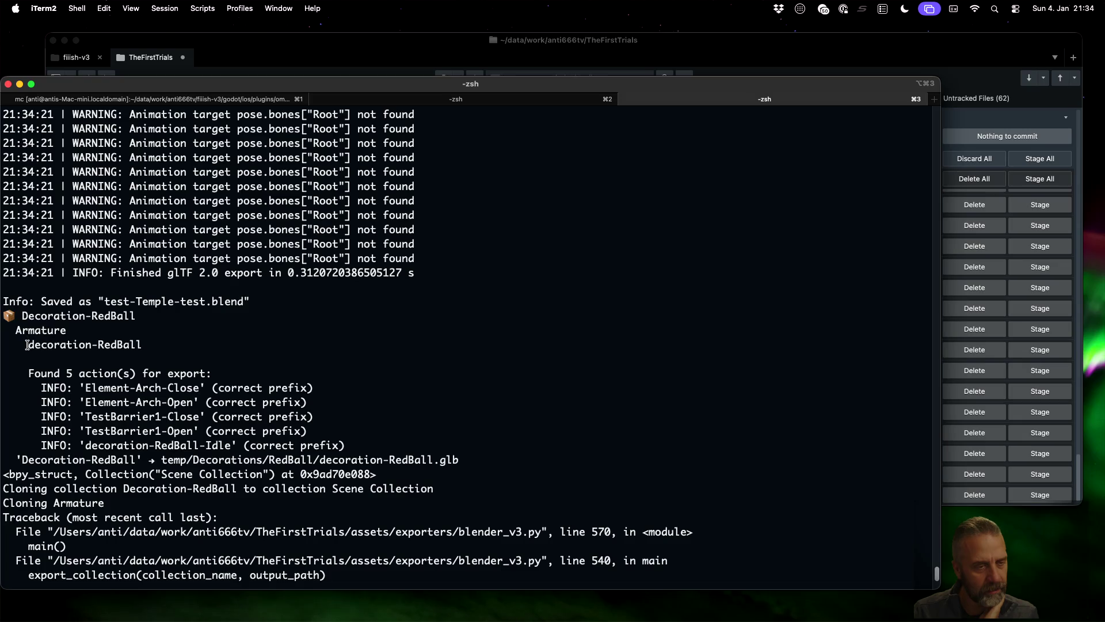
left_click_drag(27, 344, 401, 352)
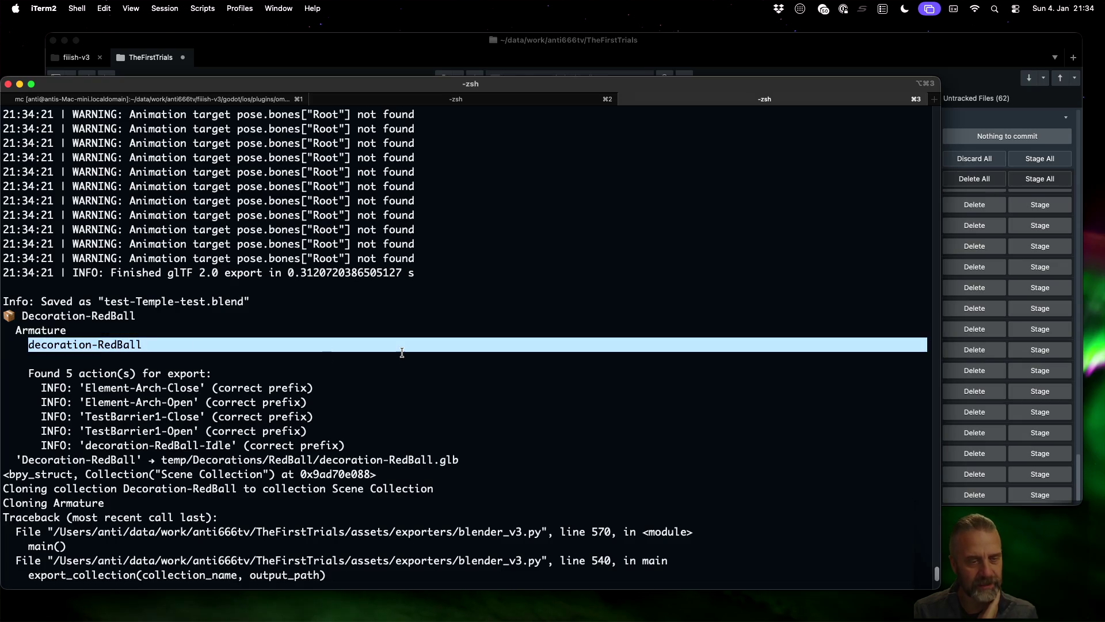
key("super+Tab")
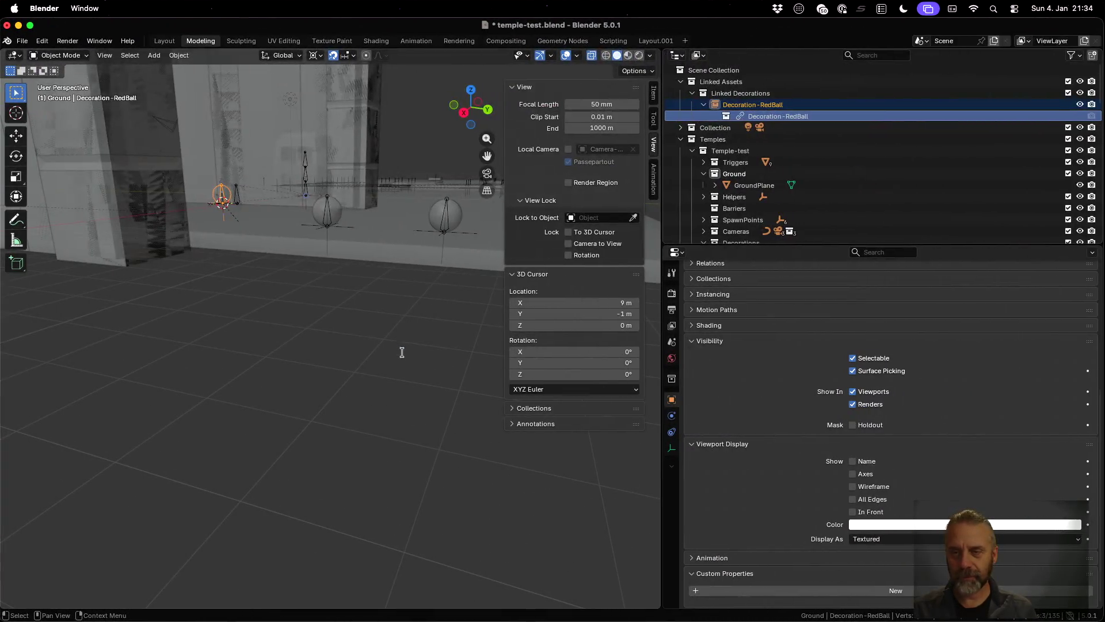
- Show the Library Override options for the Decoration-RedBall nested in Decoration-RedBall.001
scroll(879, 140, "down", 2)
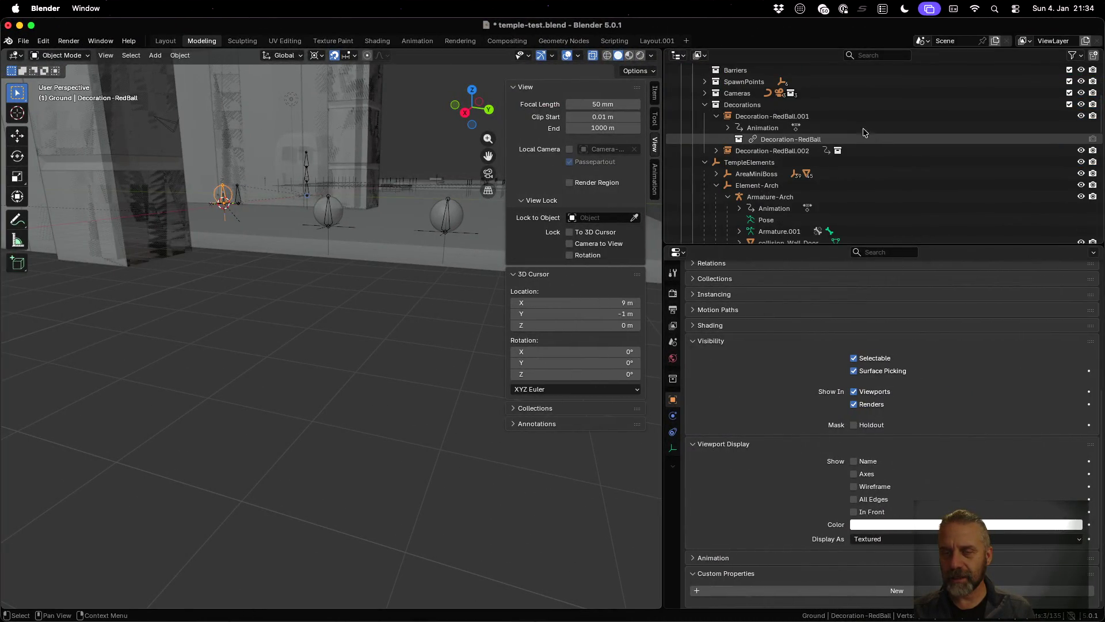
left_click(858, 116)
scroll(847, 134, "up", 6)
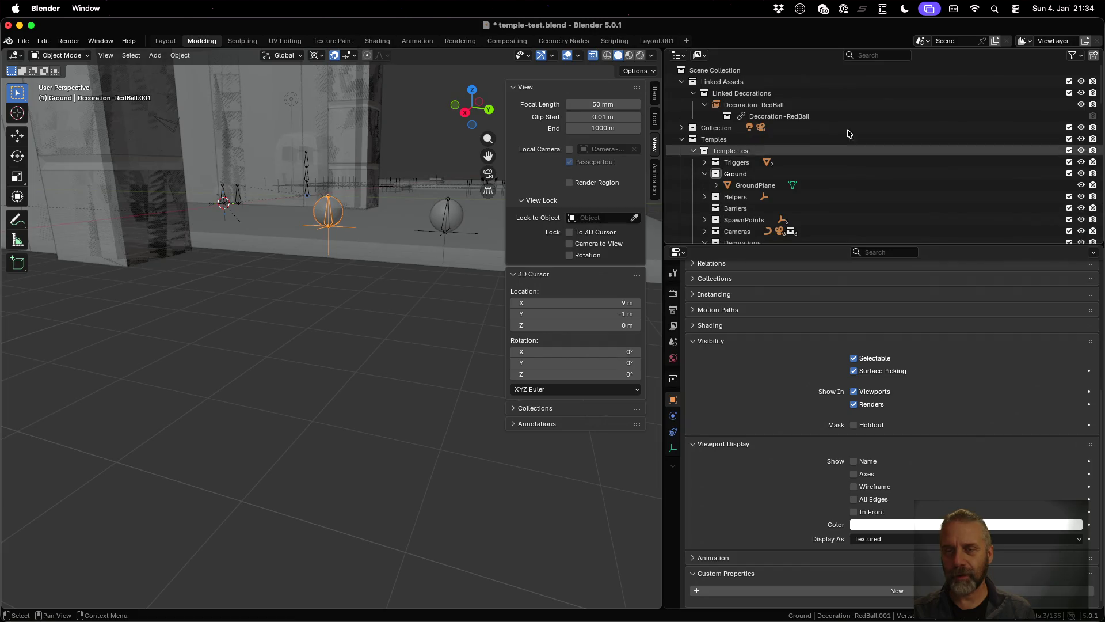
left_click(849, 104)
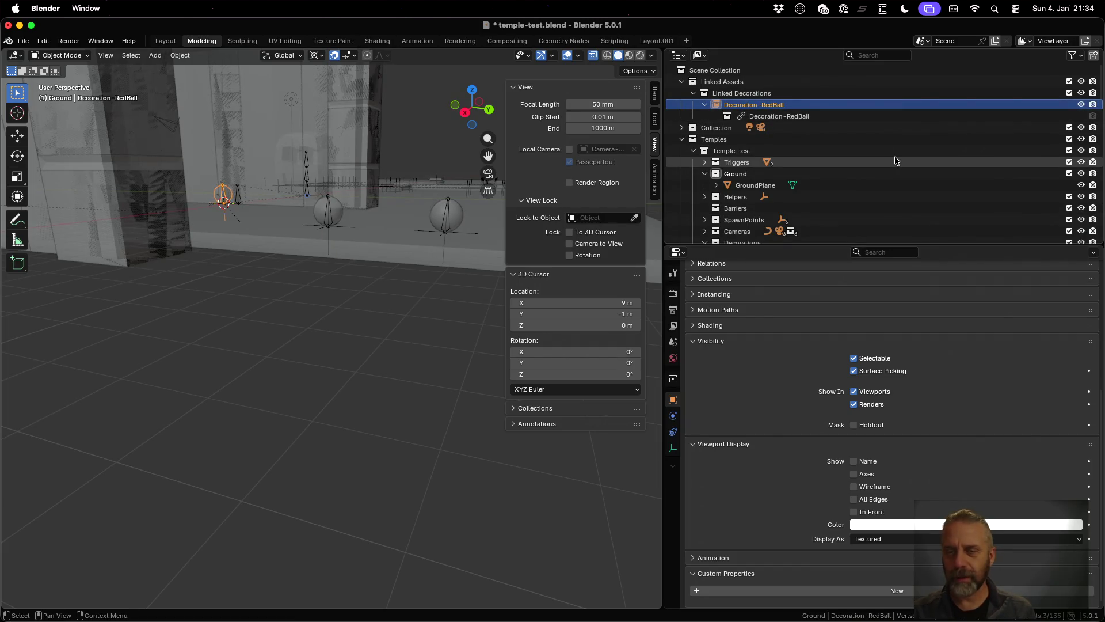
scroll(894, 159, "down", 5)
left_click(812, 164)
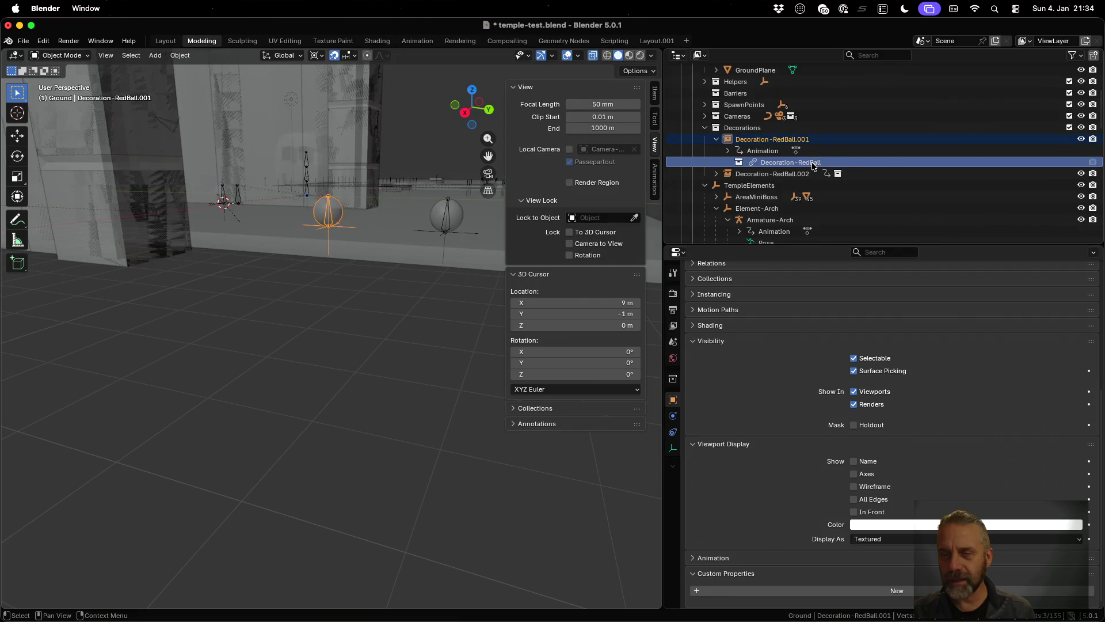
right_click(743, 163)
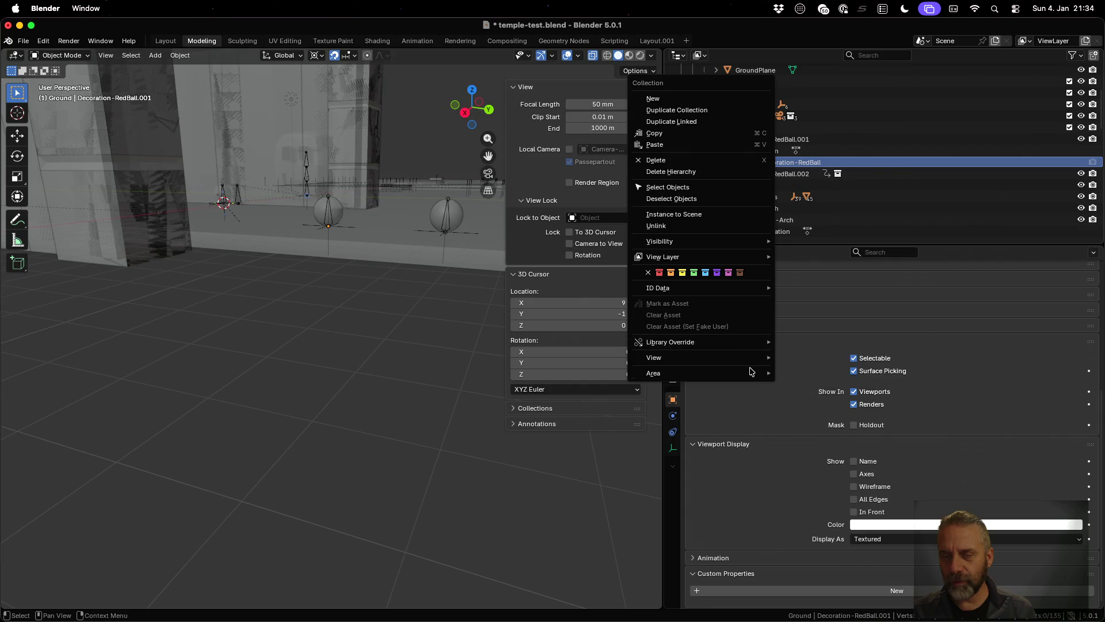
mouse_move(750, 364)
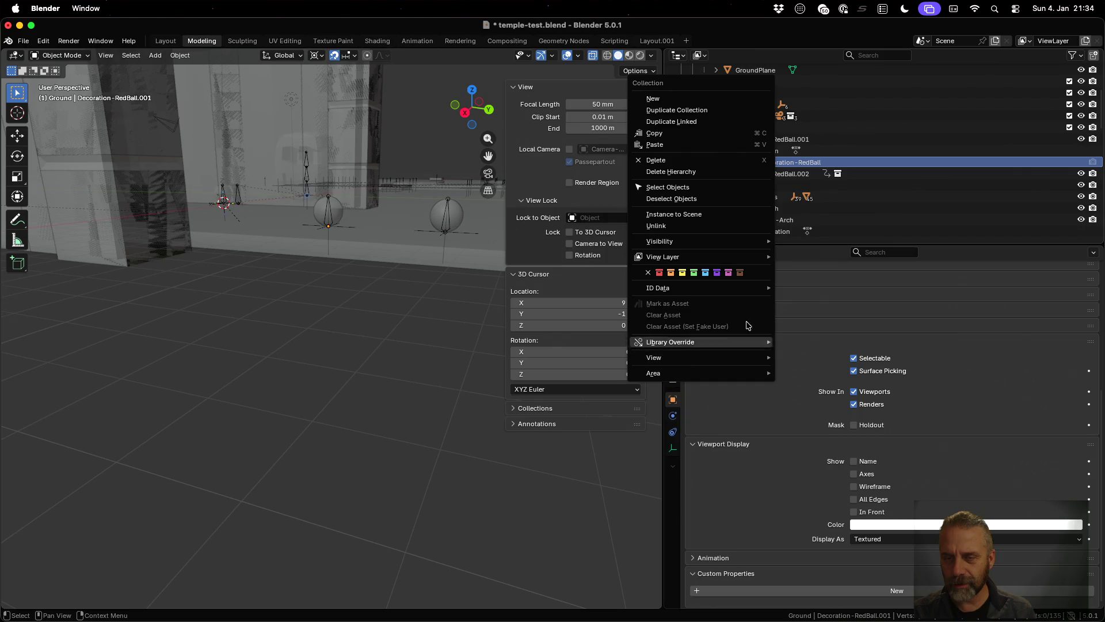
mouse_move(737, 345)
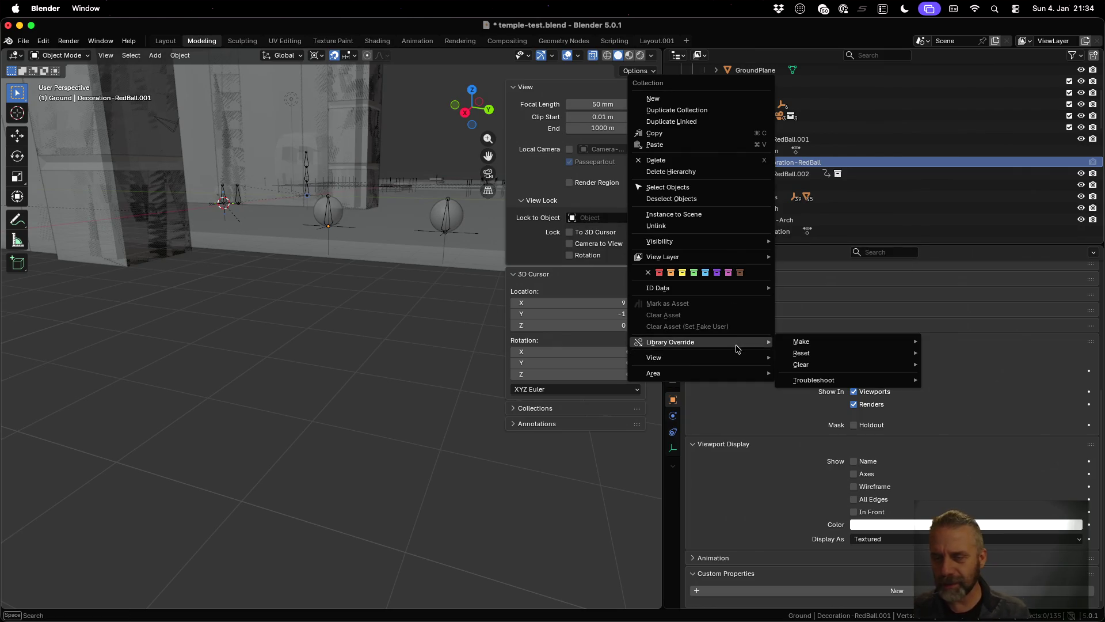
key("super+Tab")
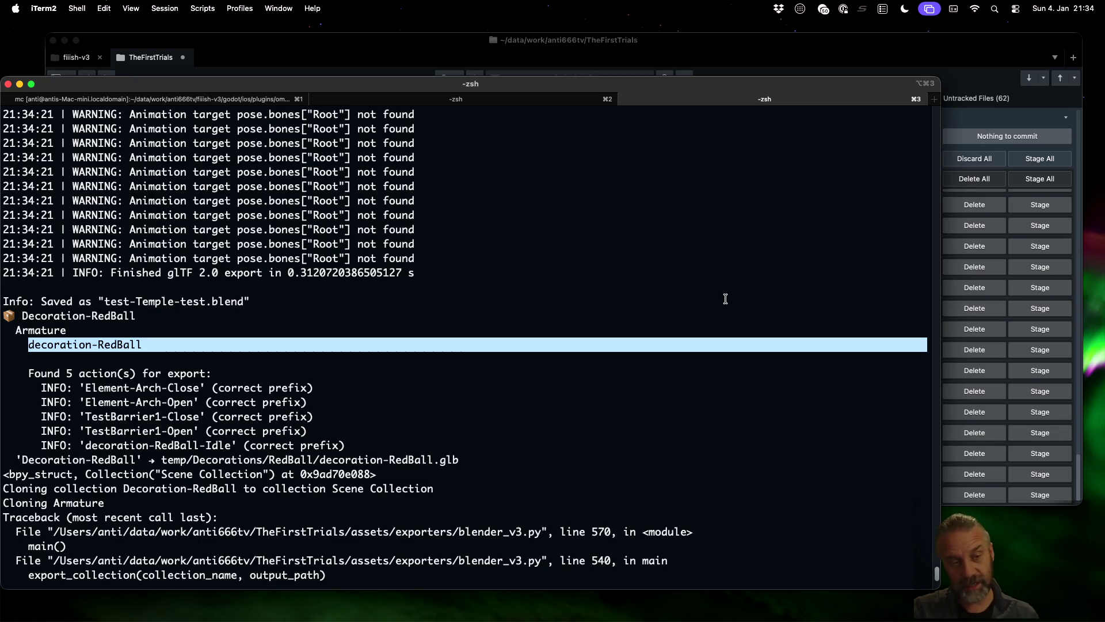
- Move to the desktop showing blender_v3.py in Sublime Text
key("ctrl+Left")
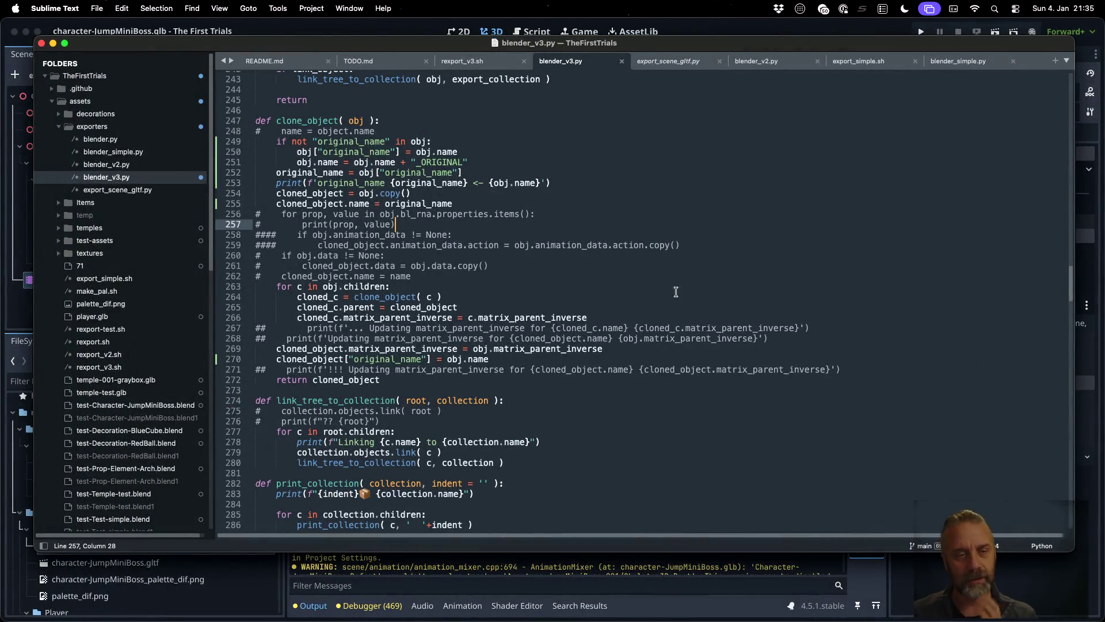
- Locate the _ORIGINAL rename near line 250 in clone_object, briefly searching the script
left_click(637, 290)
scroll(514, 197, "up", 2)
left_click(432, 168)
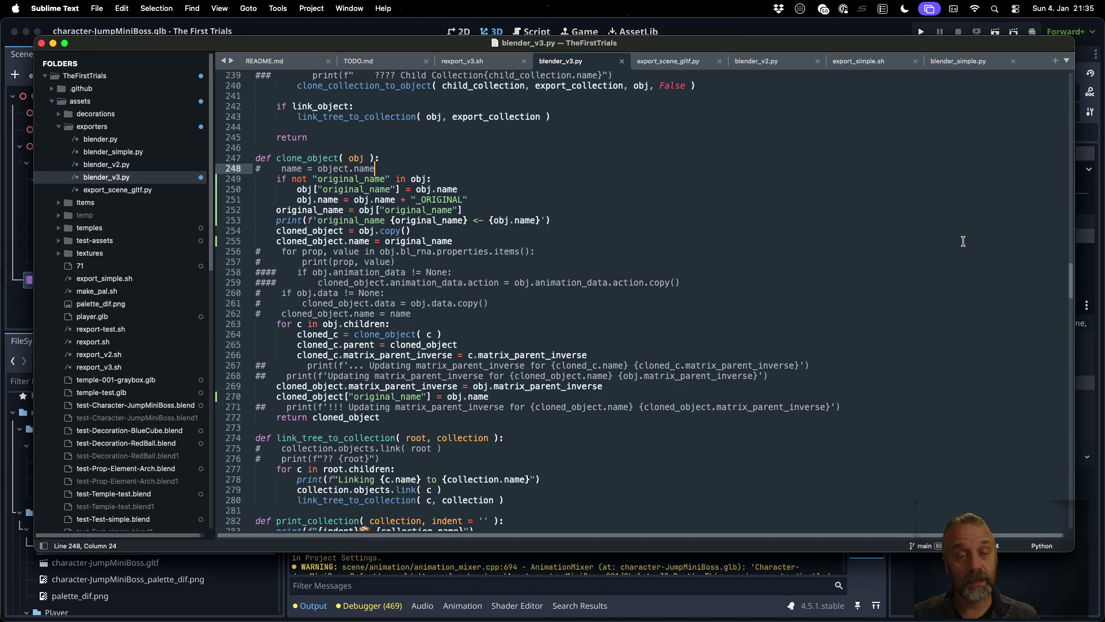
key("Down")
key("Down")
key("Down")
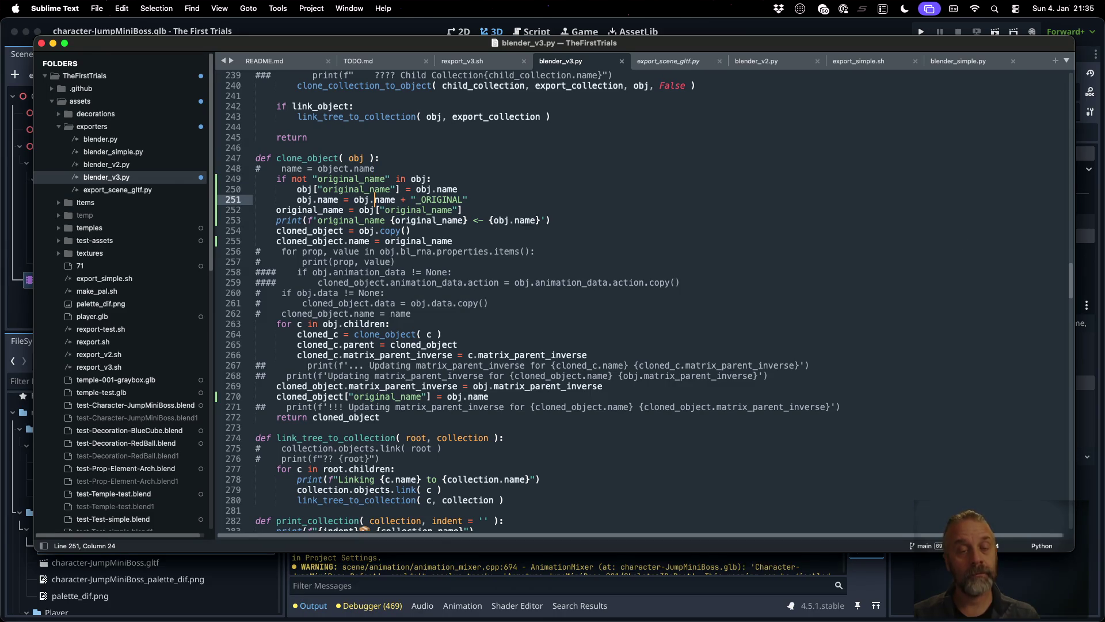
key("Up")
key("super+Right")
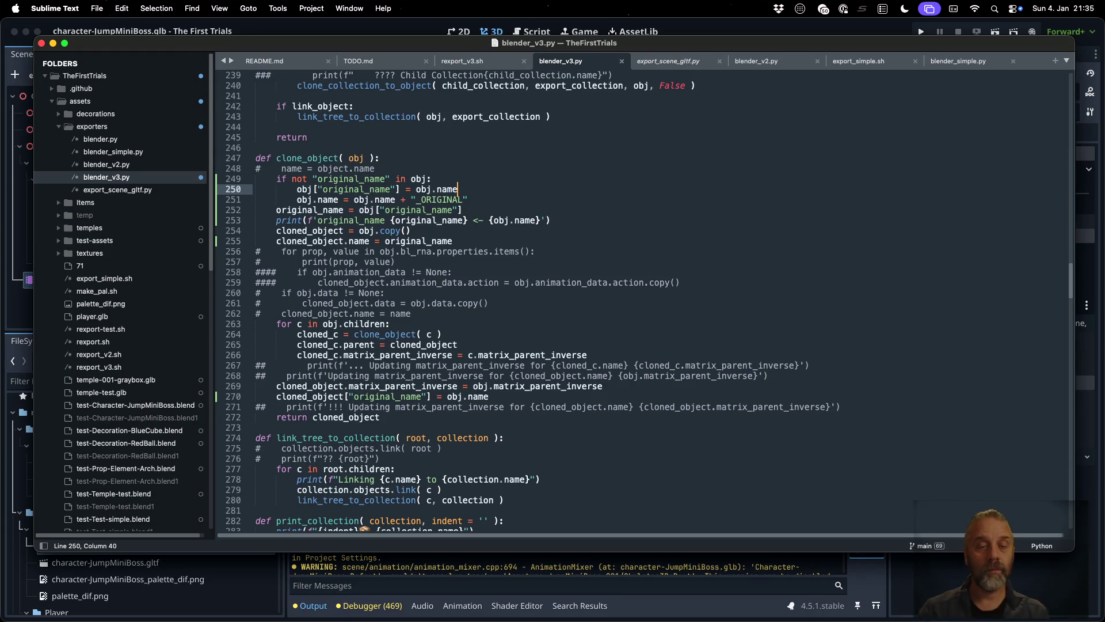
key("super+f")
type("origina")
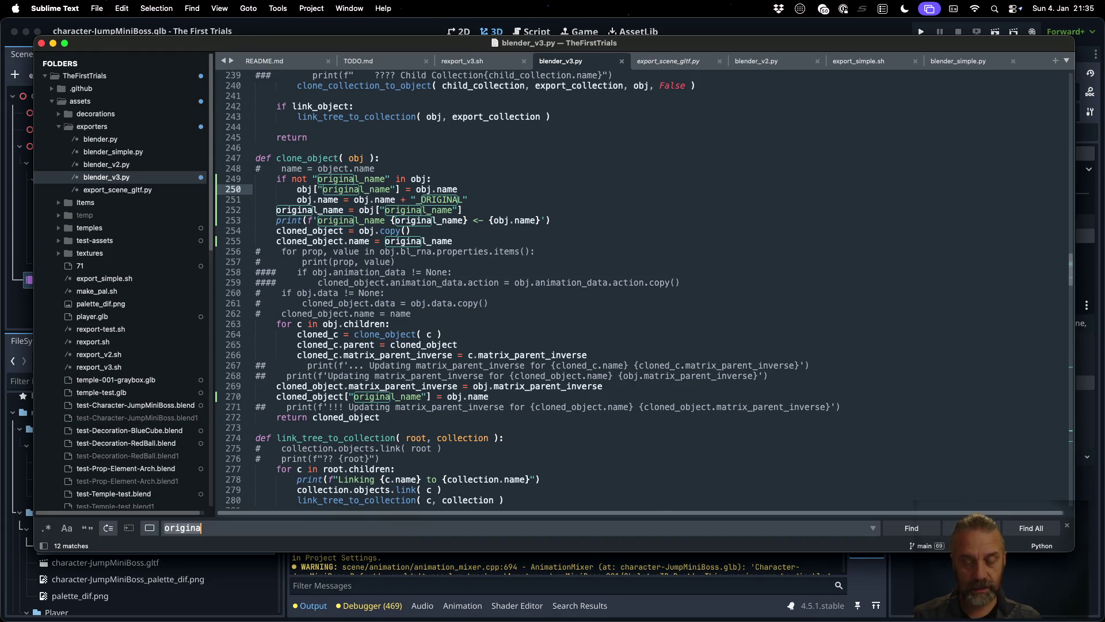
type("try")
scroll(634, 288, "up", 10)
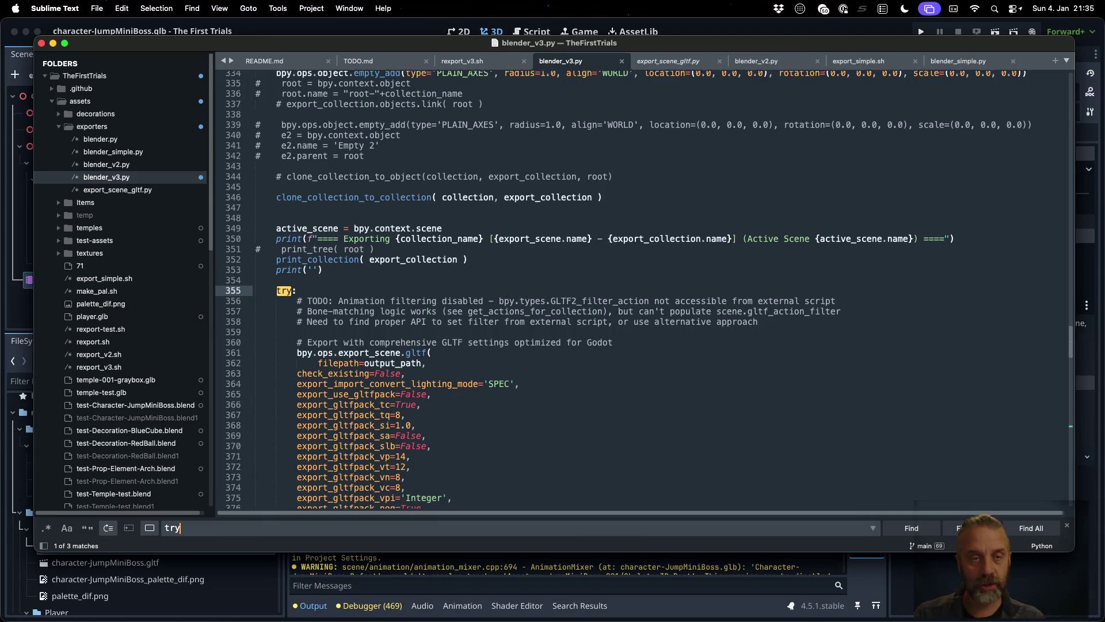
scroll(955, 251, "up", 6)
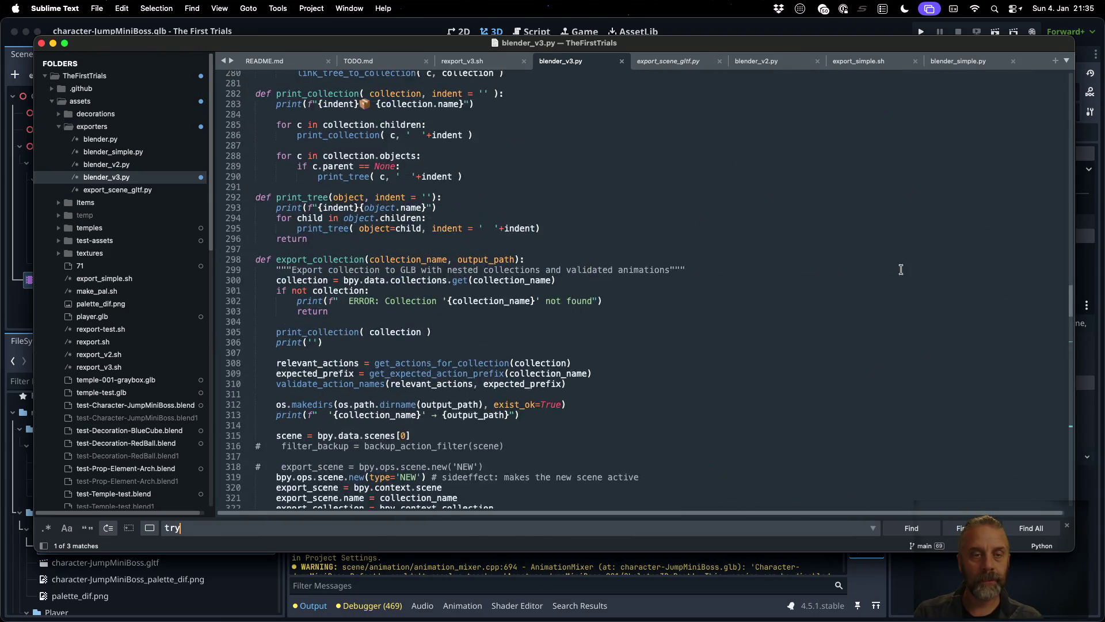
scroll(734, 306, "up", 10)
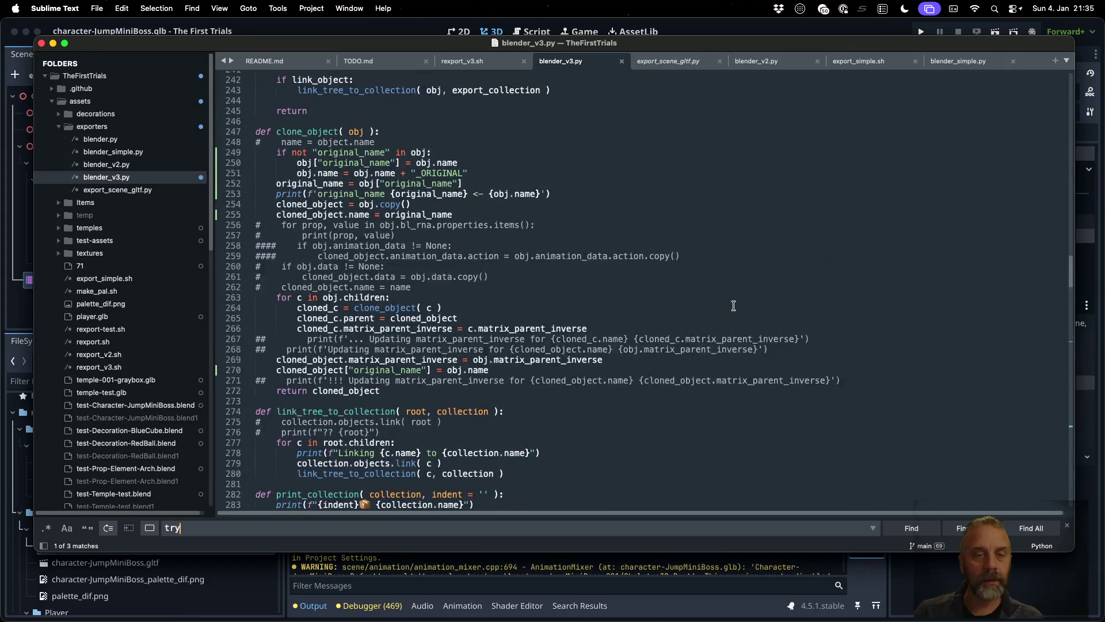
scroll(734, 306, "down", 2)
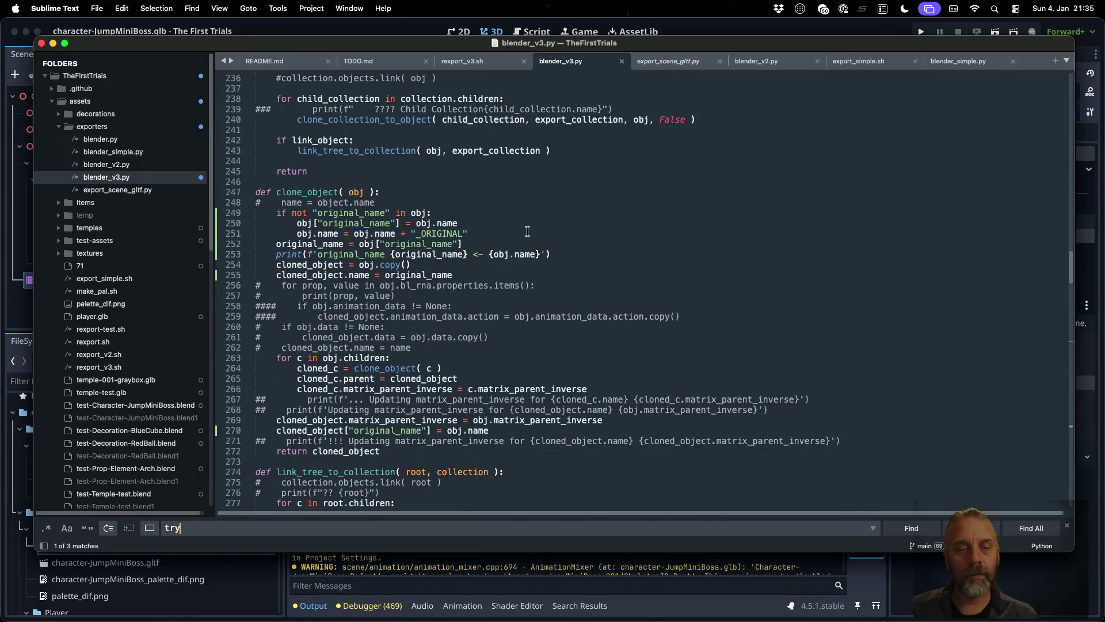
left_click(734, 233)
- Insert try: above the rename line, indent it, and add finally: with pass
key("Up")
key("Return")
type("try:")
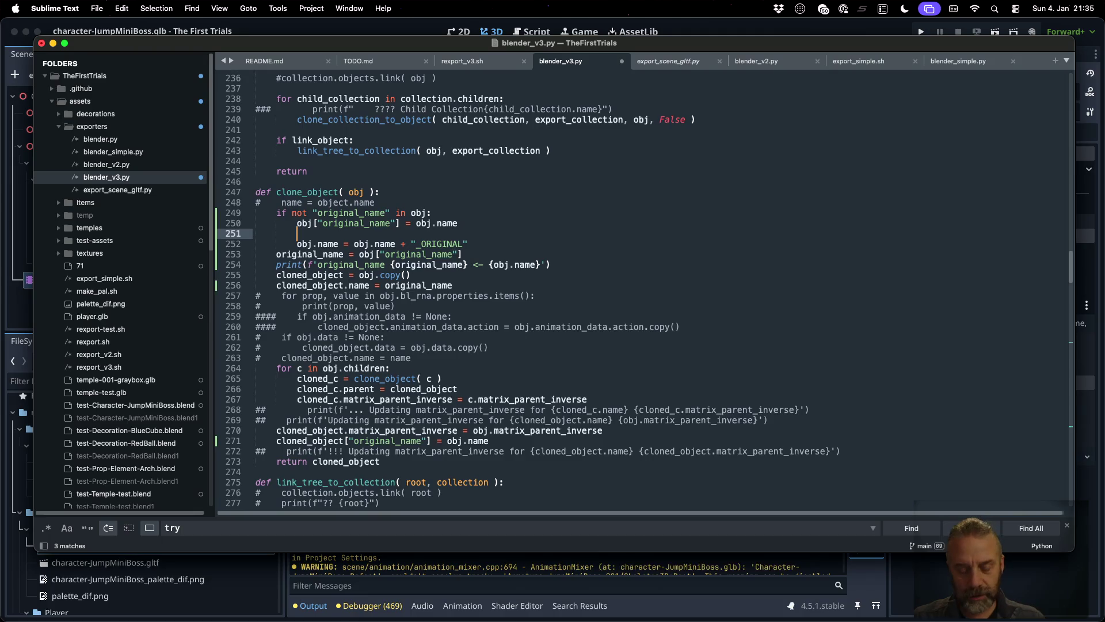
key("Down")
key("Home")
key("Tab")
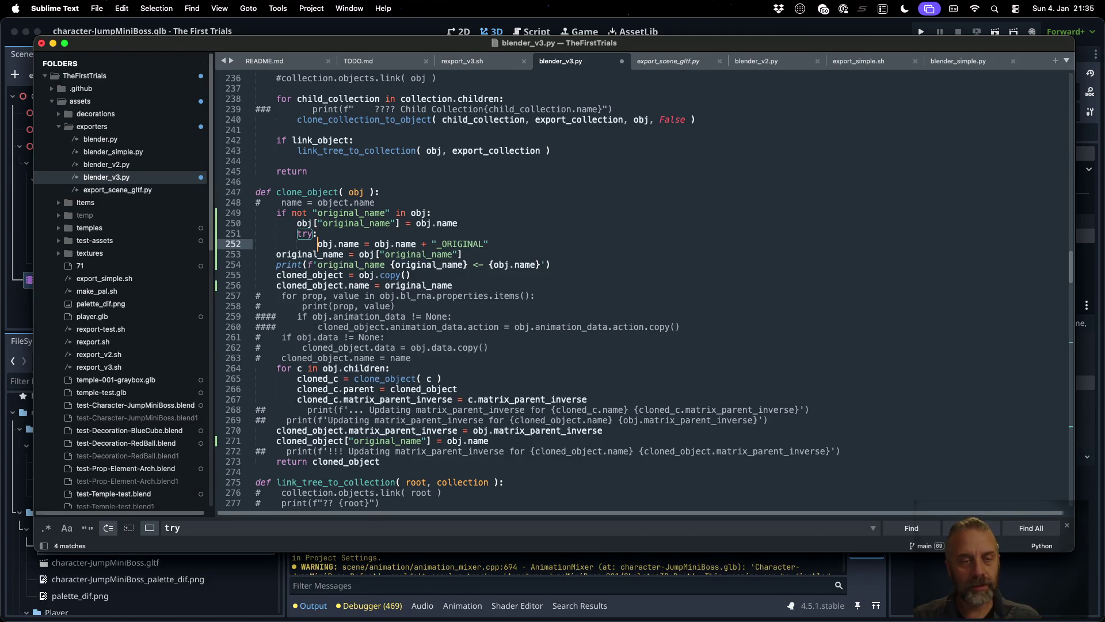
key("Return")
key("BackSpace")
type("finally:")
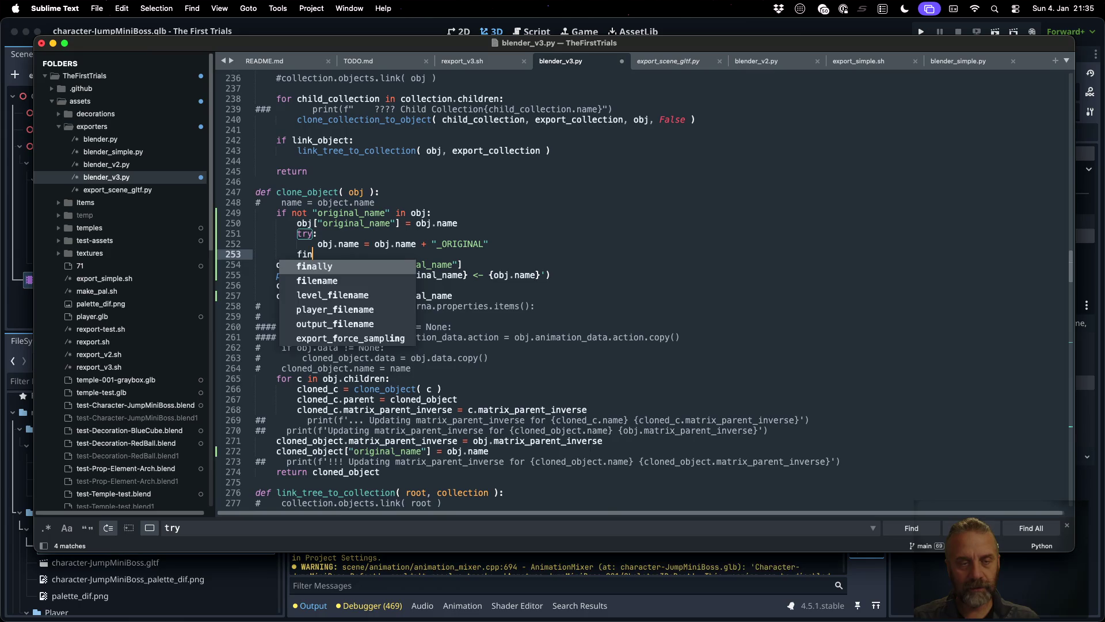
key("Return")
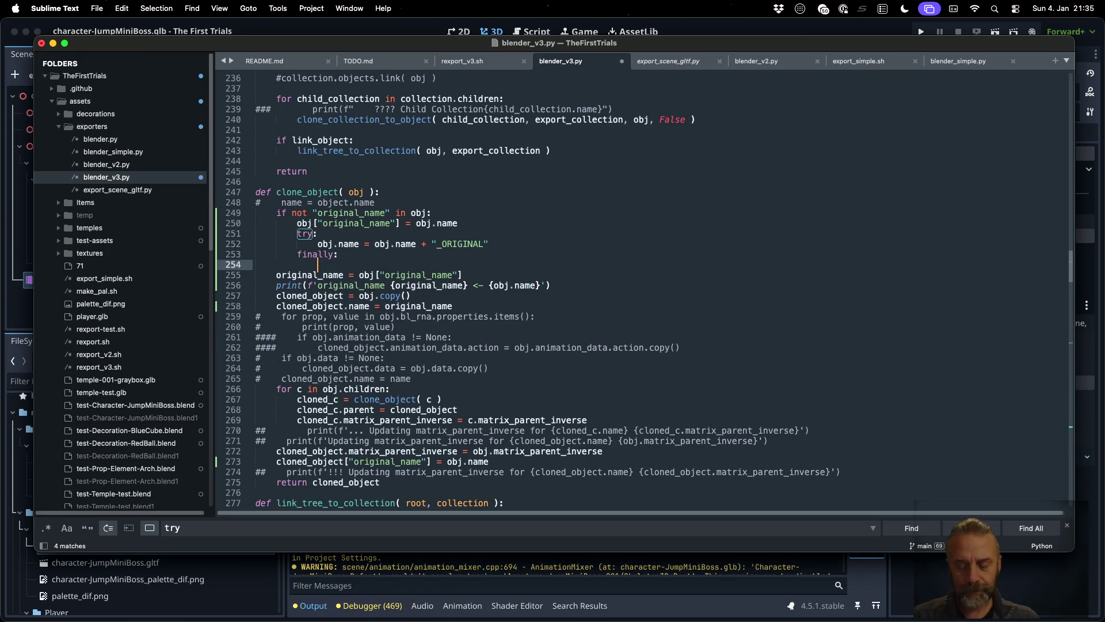
type("pass")
- Open a new line after the rename at the try's indent and start typing catch
key("Up")
key("Up")
key("super+Right")
key("Return")
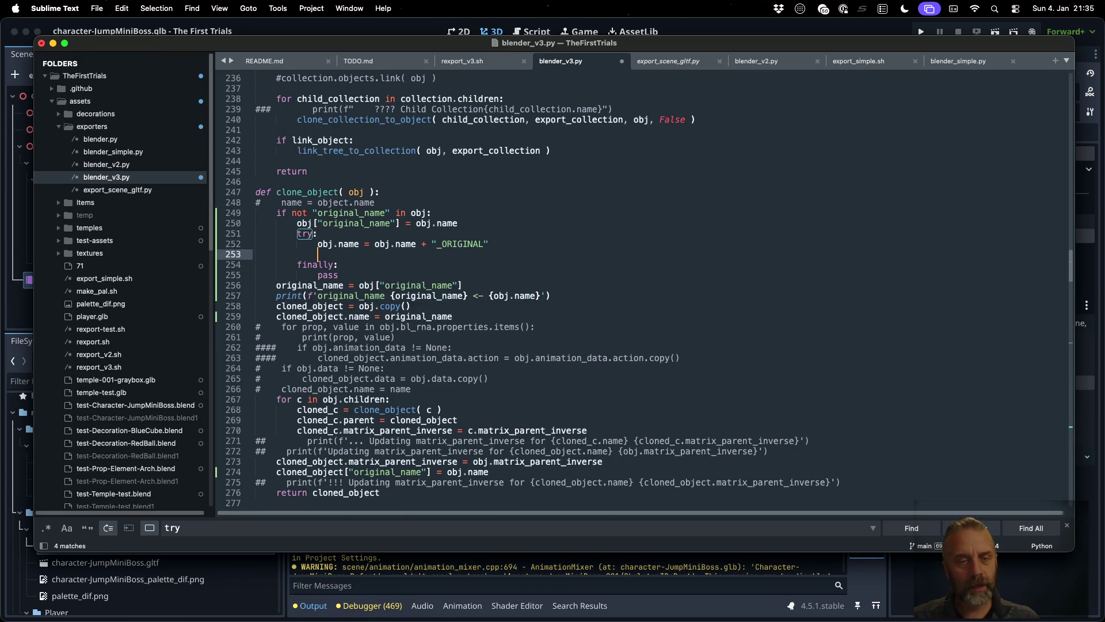
key("BackSpace")
type("catch")
- Search the web for 'python try catch' and open the Try and Except in Python tutorial
key("Escape")
key("super+Tab")
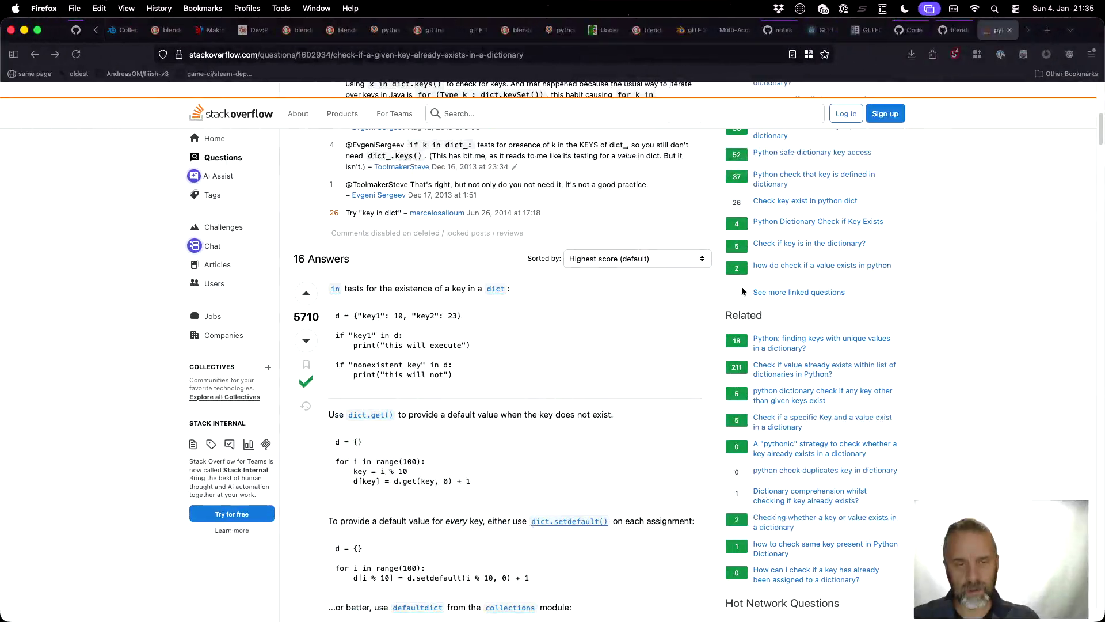
key("super+t")
type("pyth")
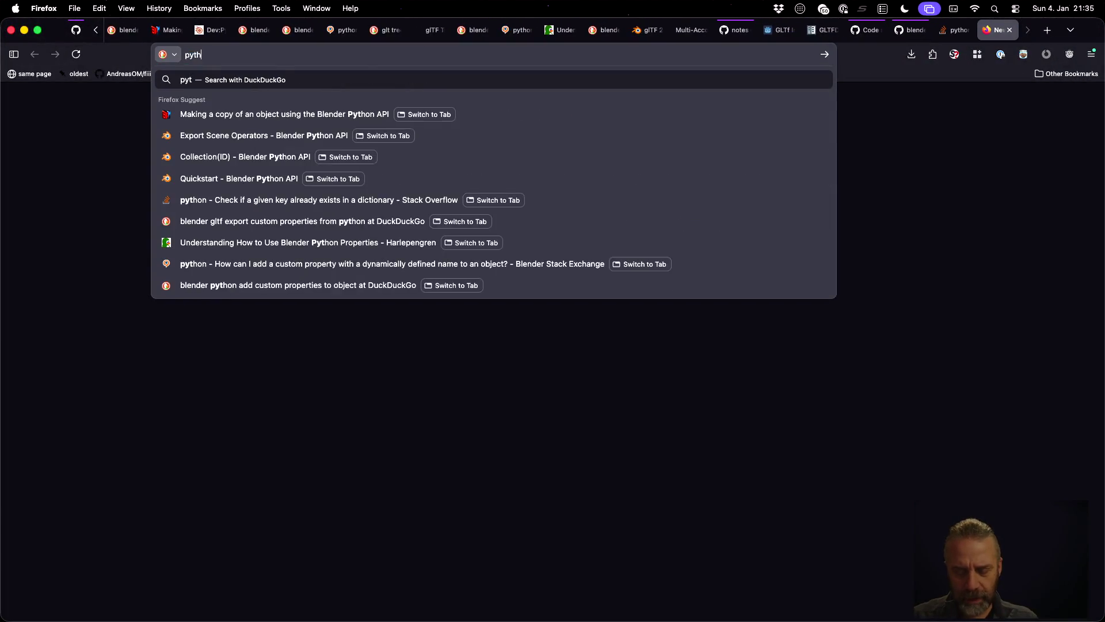
type("on try catch")
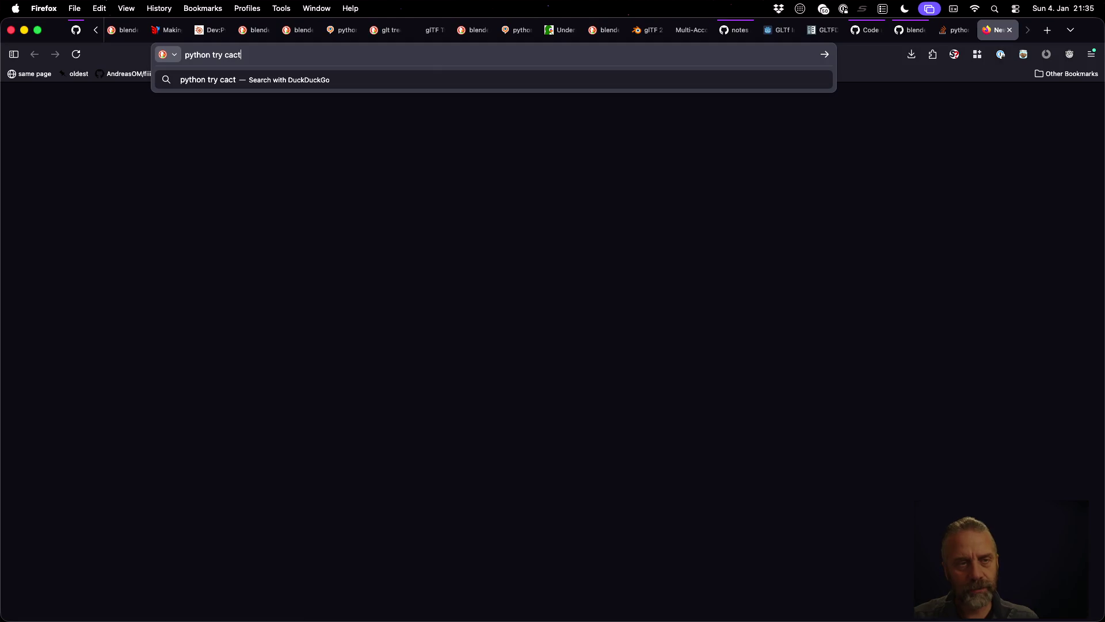
key("Return")
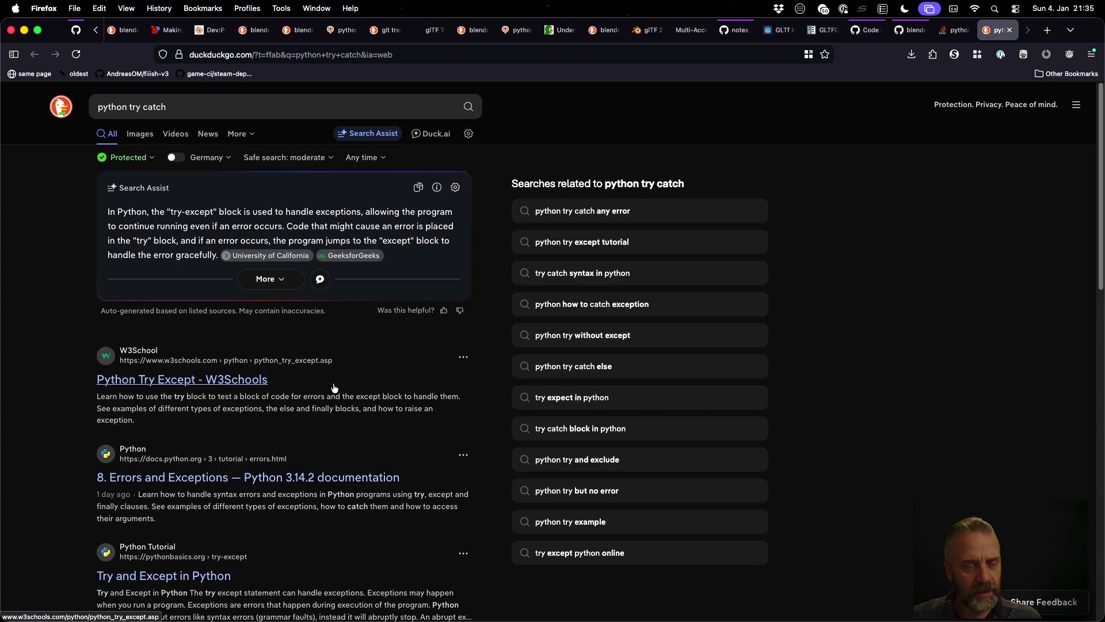
scroll(297, 469, "down", 2)
scroll(298, 469, "down", 4)
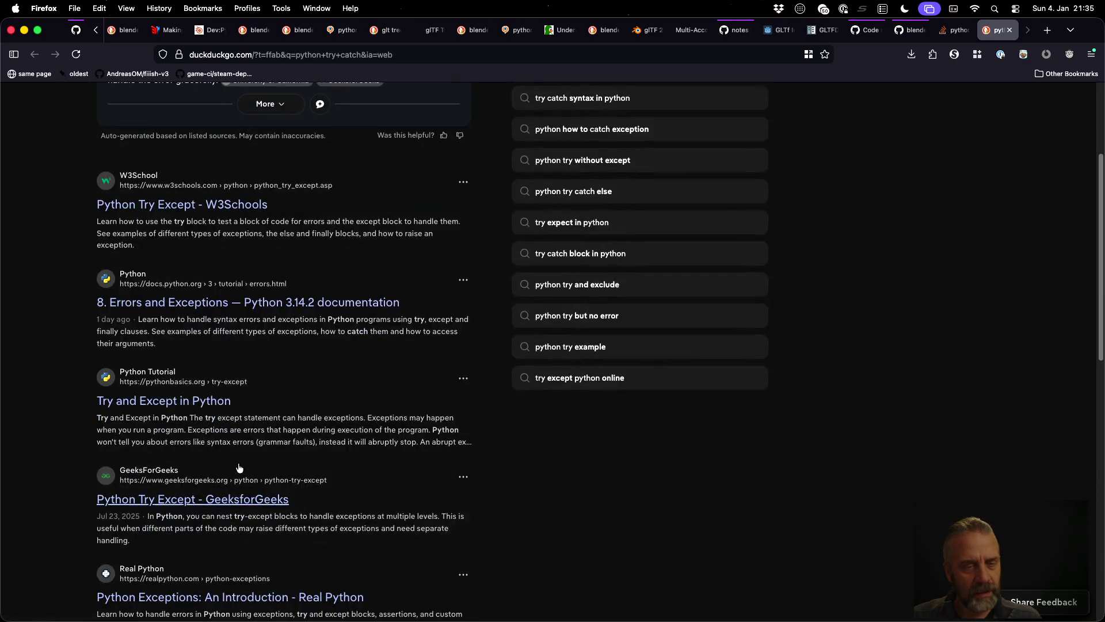
left_click(204, 402)
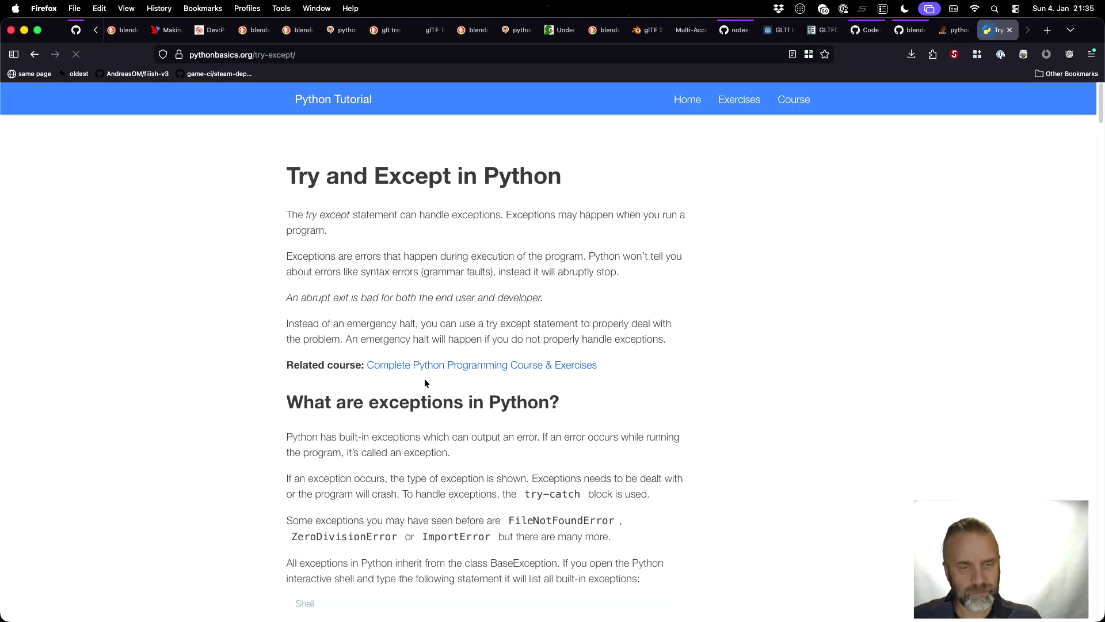
- Copy the tutorial's 'except Exception:' line and paste it over 'catch' in clone_object
scroll(425, 383, "down", 10)
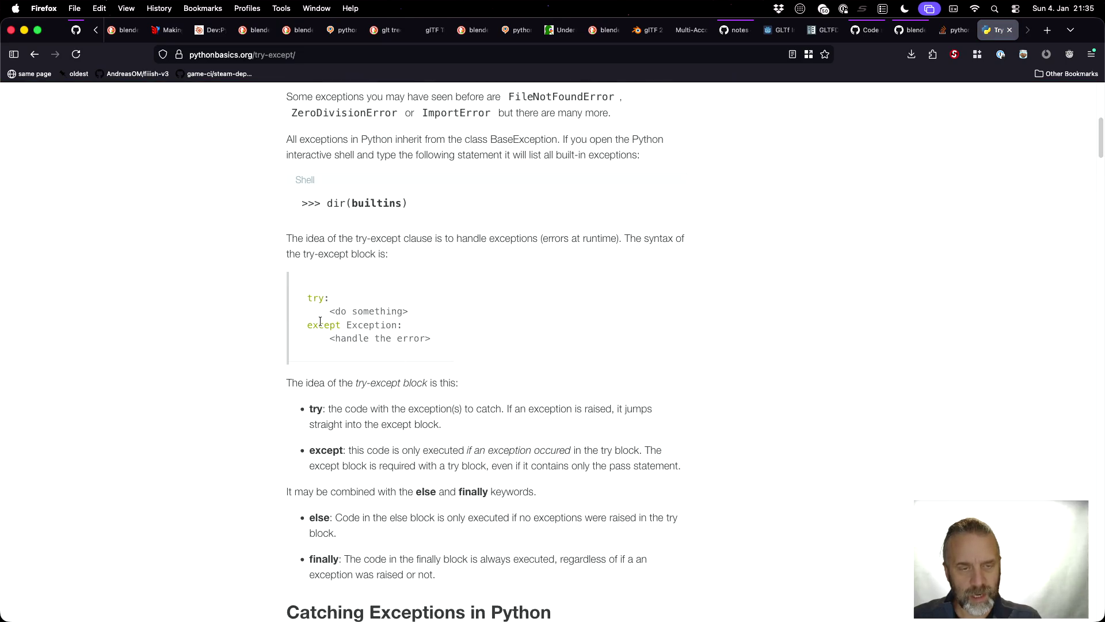
left_click_drag(309, 326, 455, 330)
key("super+c")
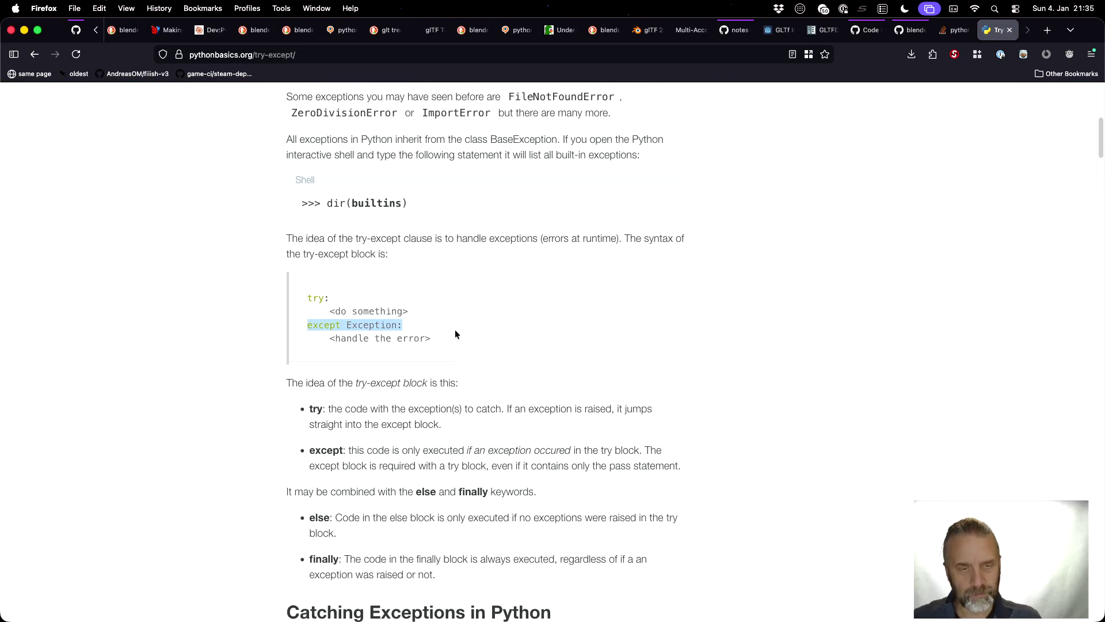
key("super+Tab")
key("alt+shift+Left")
key("super+v")
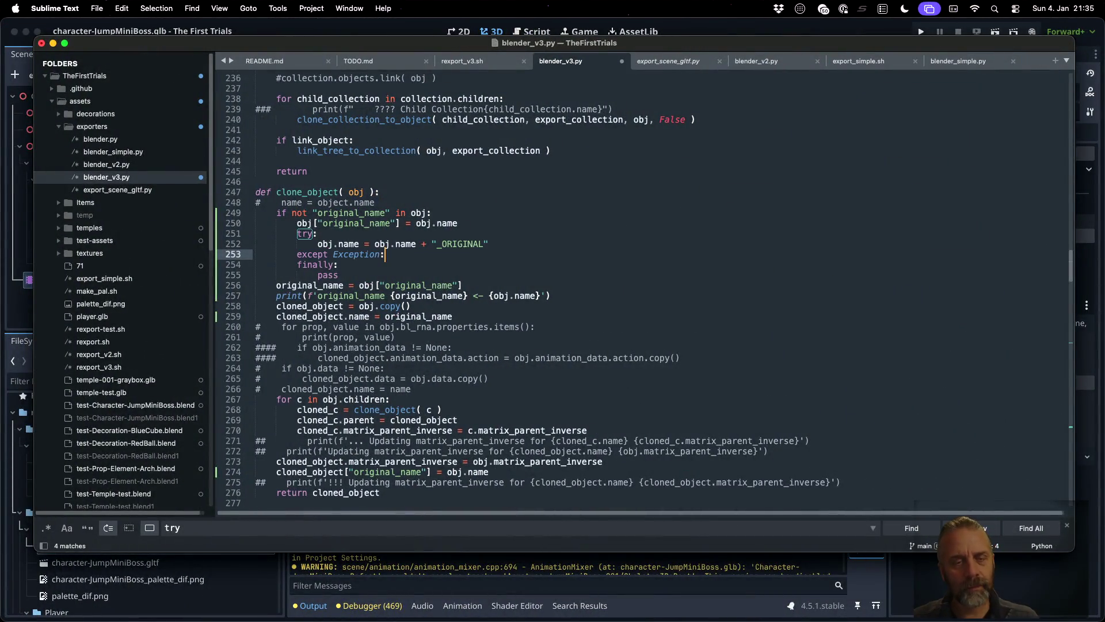
key("Return")
- Read further down the try-except tutorial for more examples
key("super+Tab")
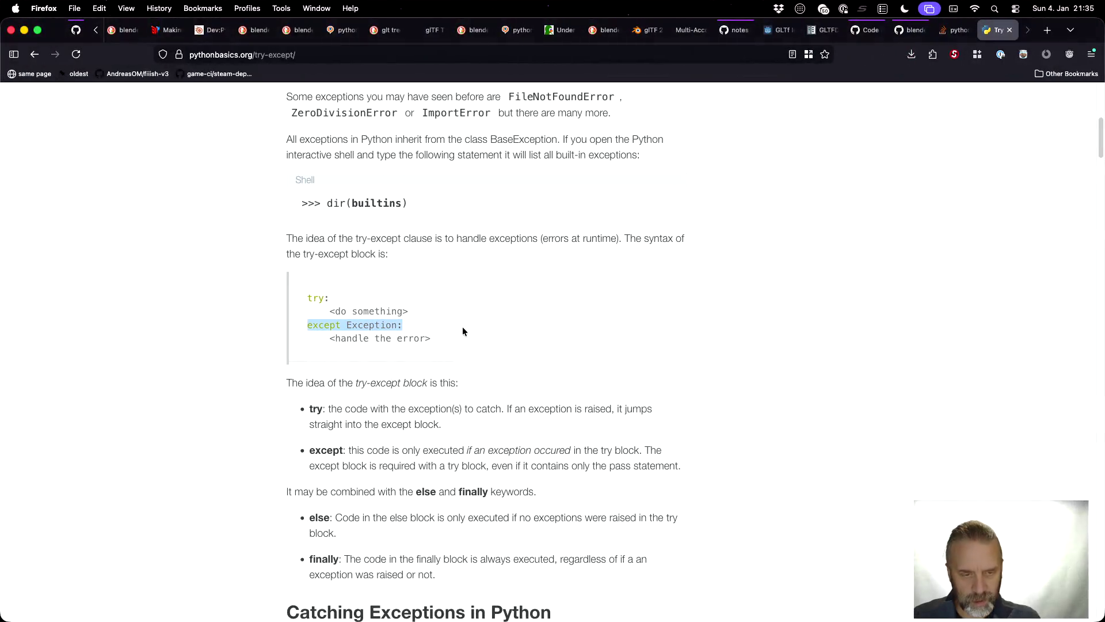
scroll(574, 429, "down", 2)
scroll(574, 429, "down", 10)
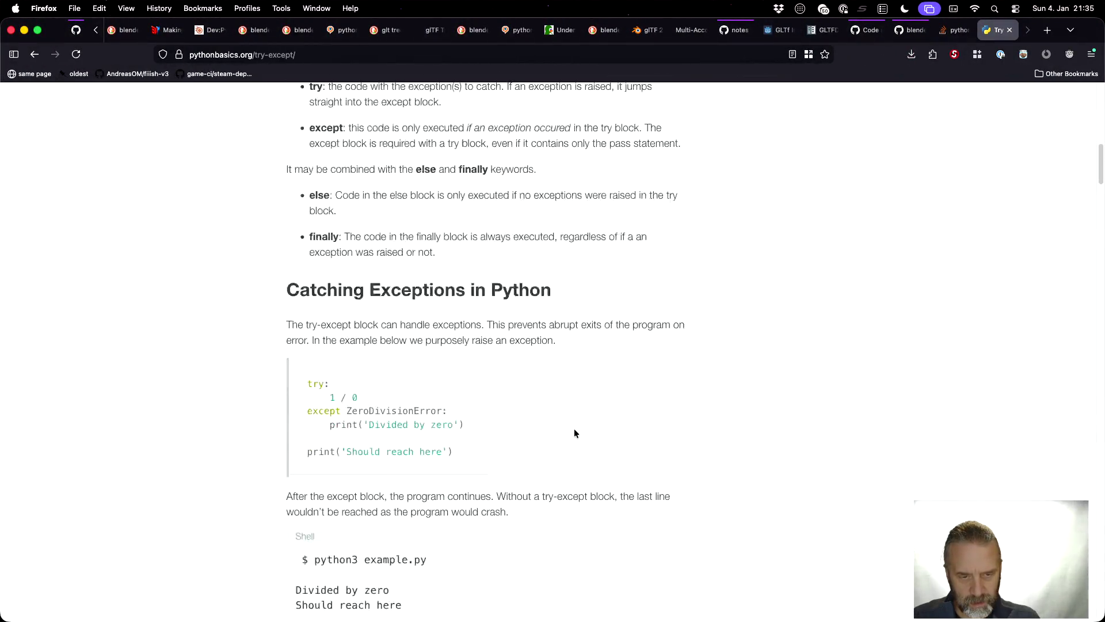
scroll(575, 433, "down", 5)
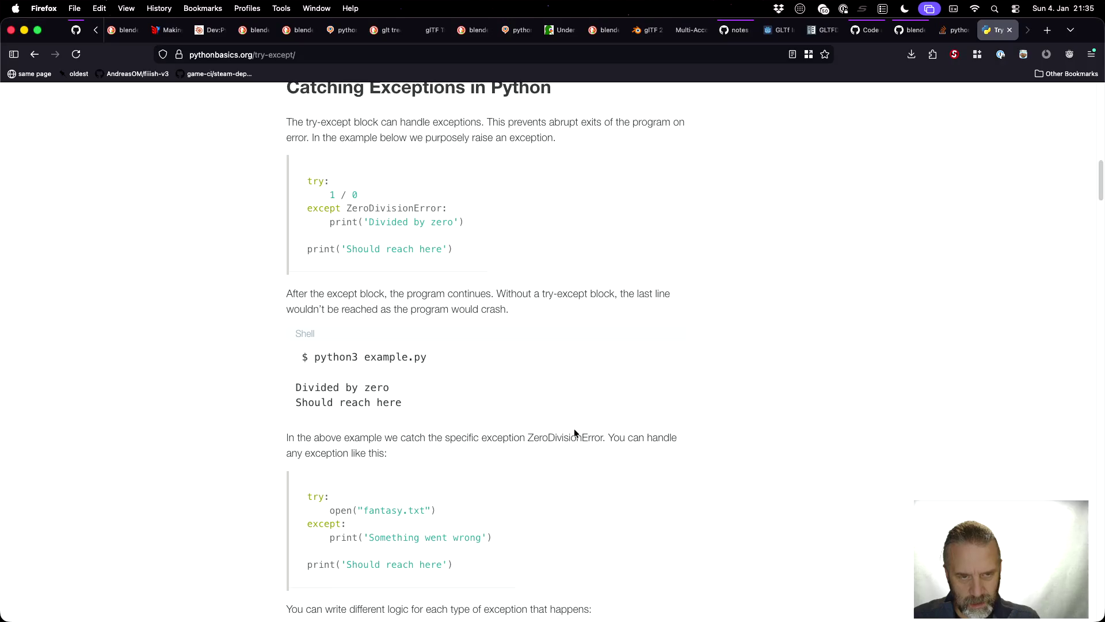
scroll(575, 431, "down", 4)
scroll(575, 431, "up", 6)
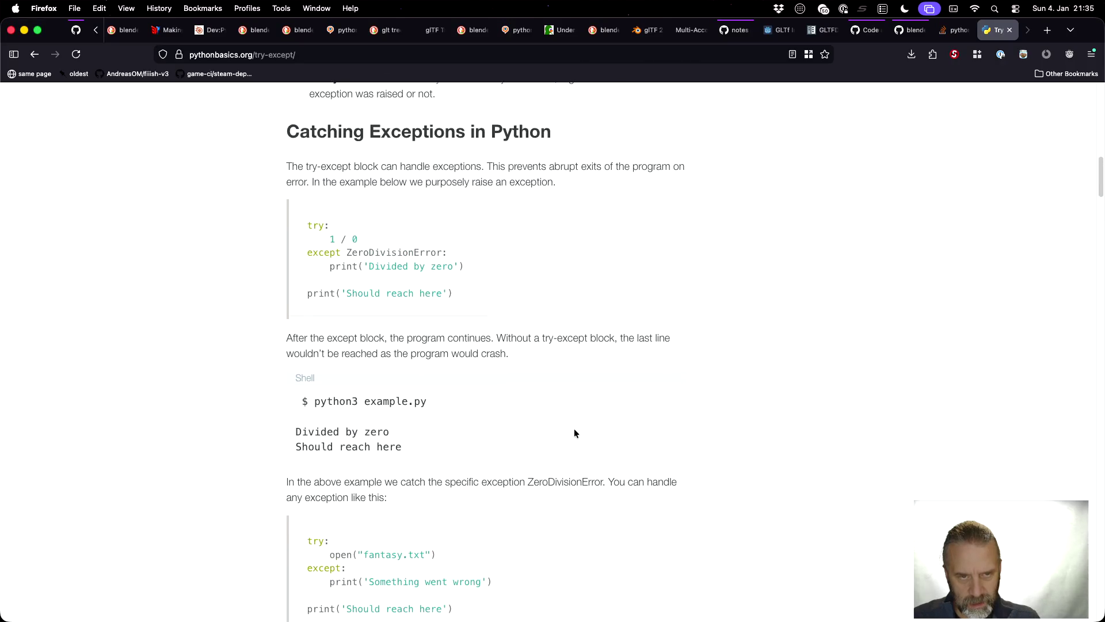
scroll(574, 433, "down", 6)
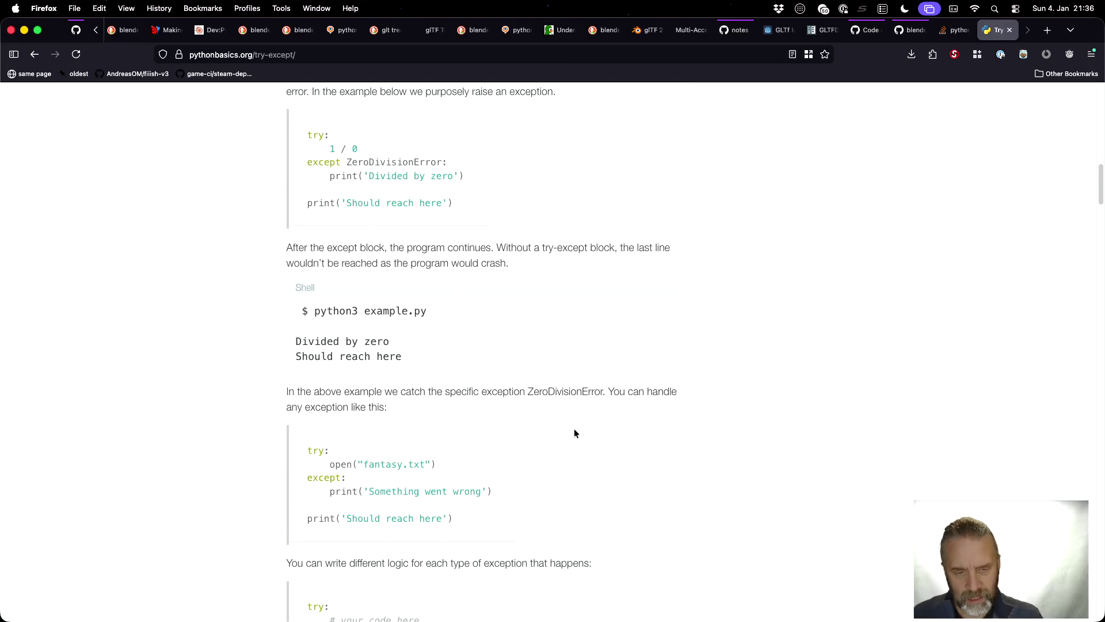
scroll(574, 433, "down", 5)
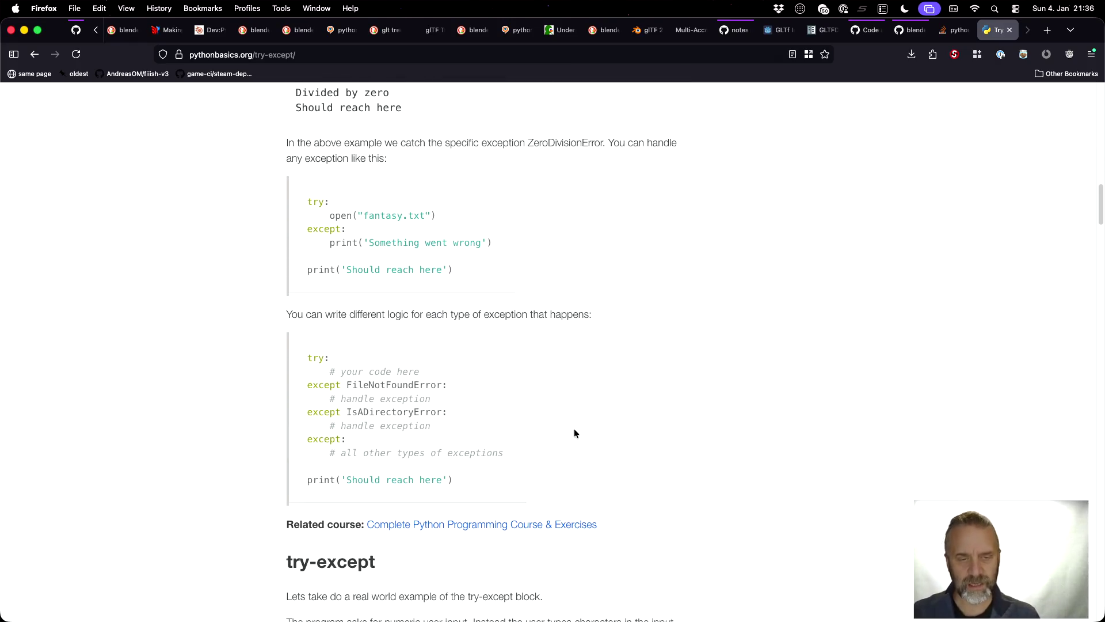
scroll(575, 433, "down", 4)
- Print a 'Failed renaming' message in the except branch, save blender_v3.py, and recall the re-export command
key("super+Tab")
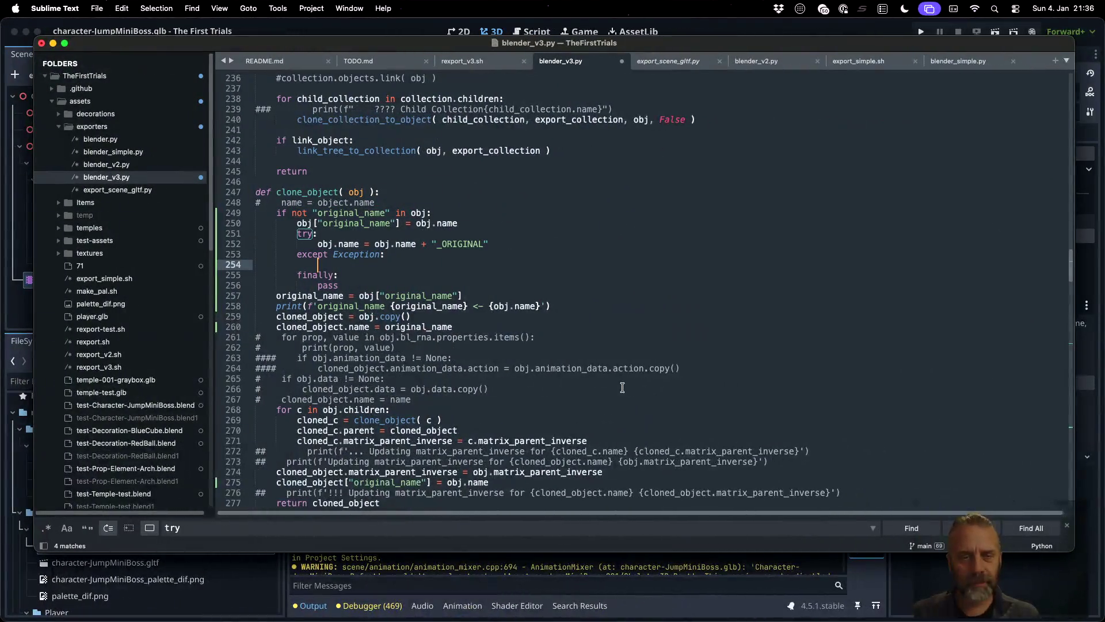
type("p")
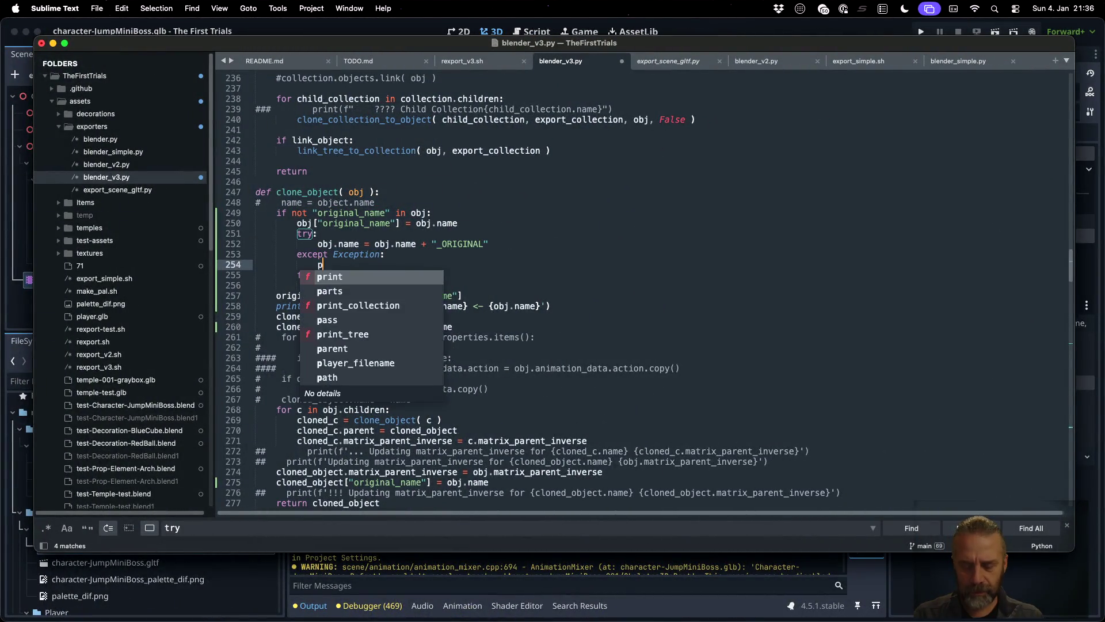
type("rint(\"Failed renami")
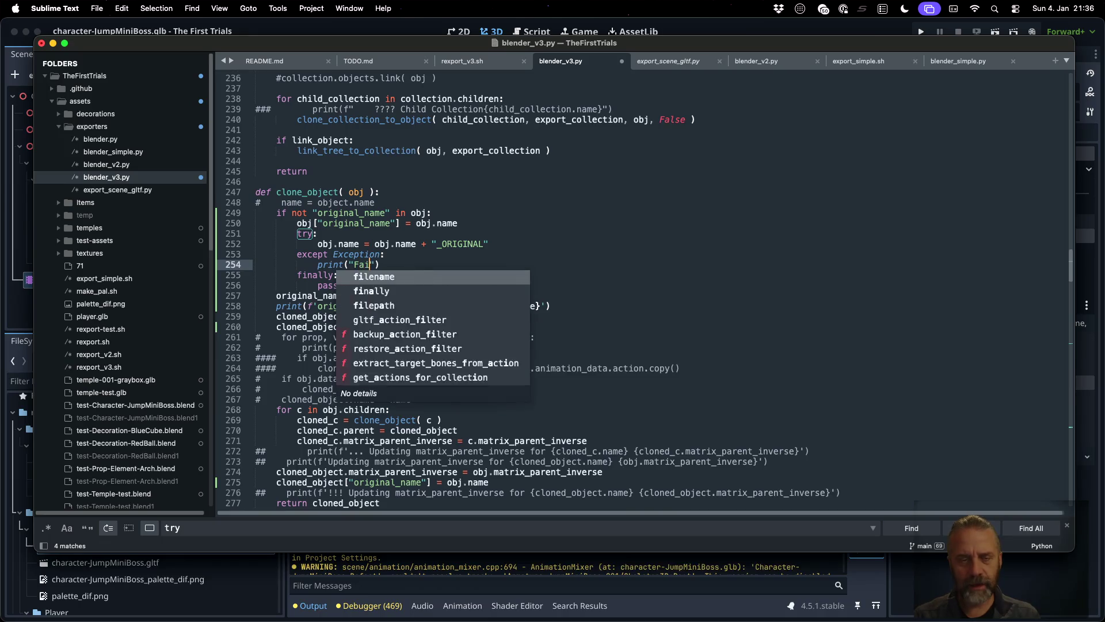
type("ng")
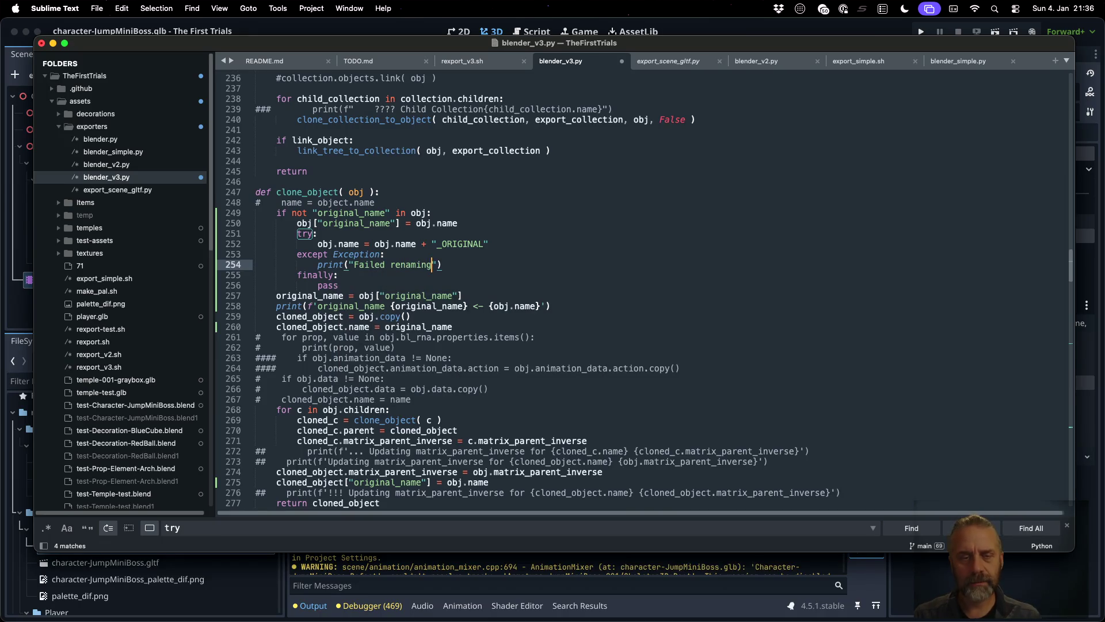
type(" object")
key("super+s")
key("super+Tab")
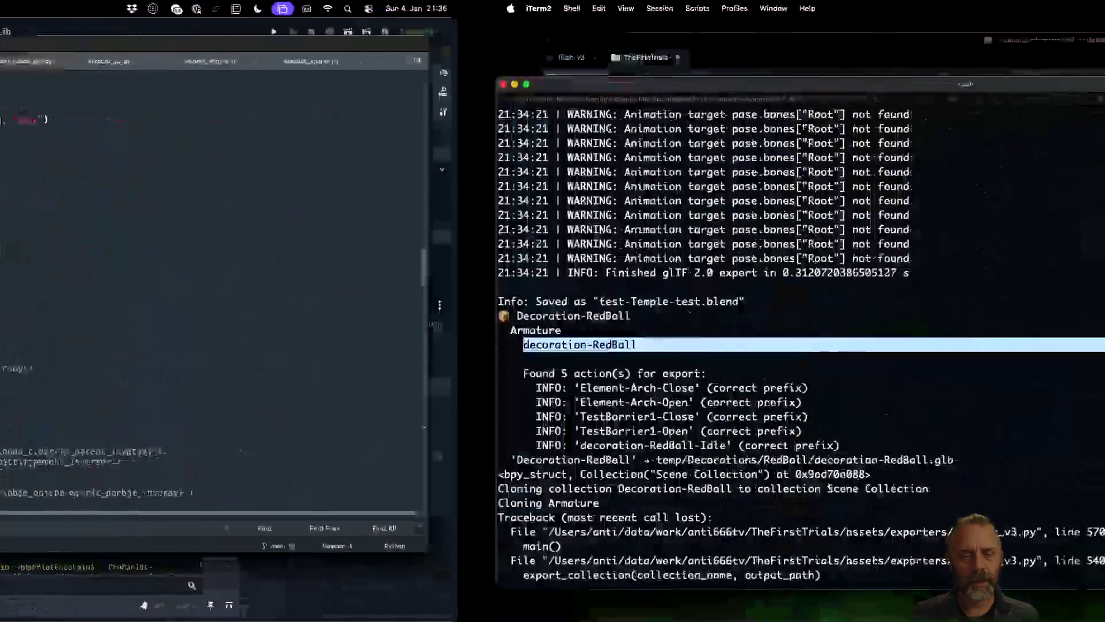
key("Up")
- Rerun the re-export, highlight the 'Failed renaming!!!!!!!!' log line, then go to clone_object's try line
key("Return")
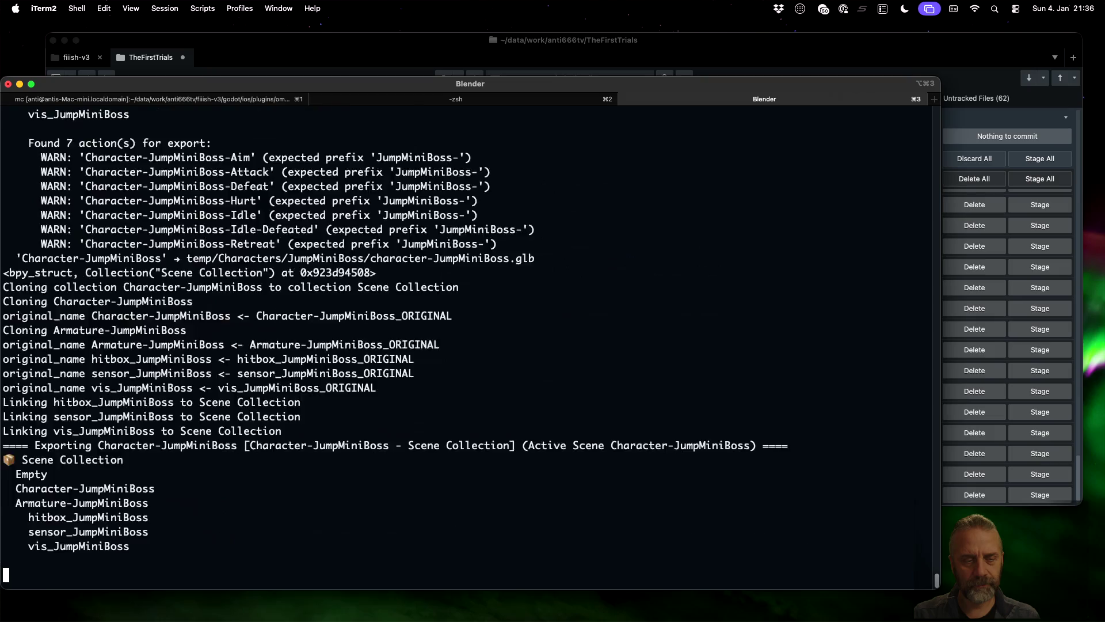
scroll(362, 426, "up", 10)
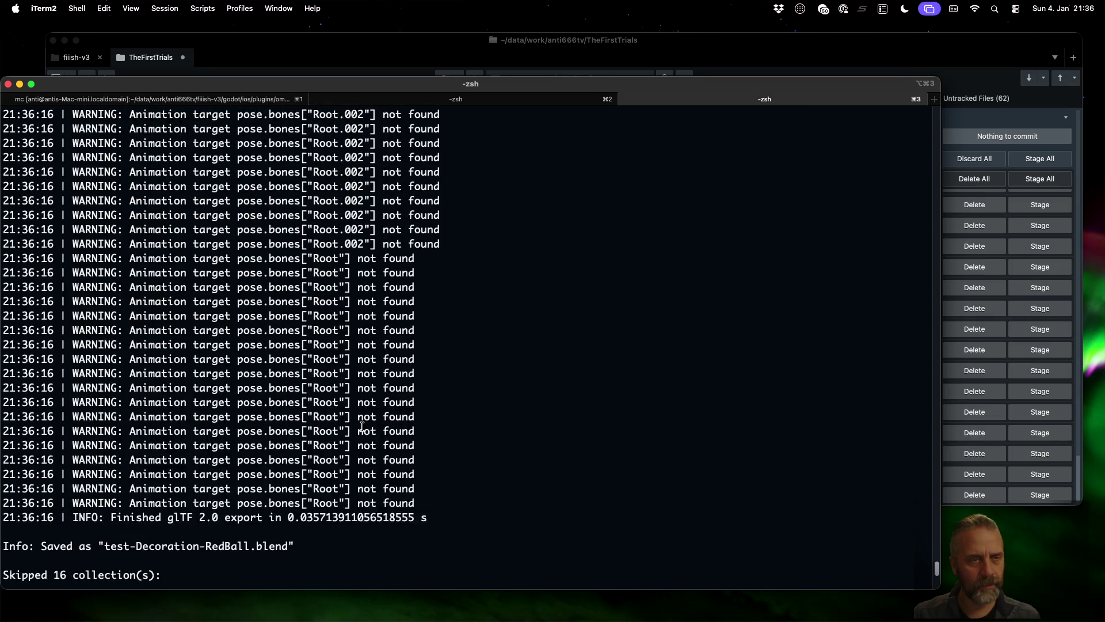
scroll(362, 426, "up", 10)
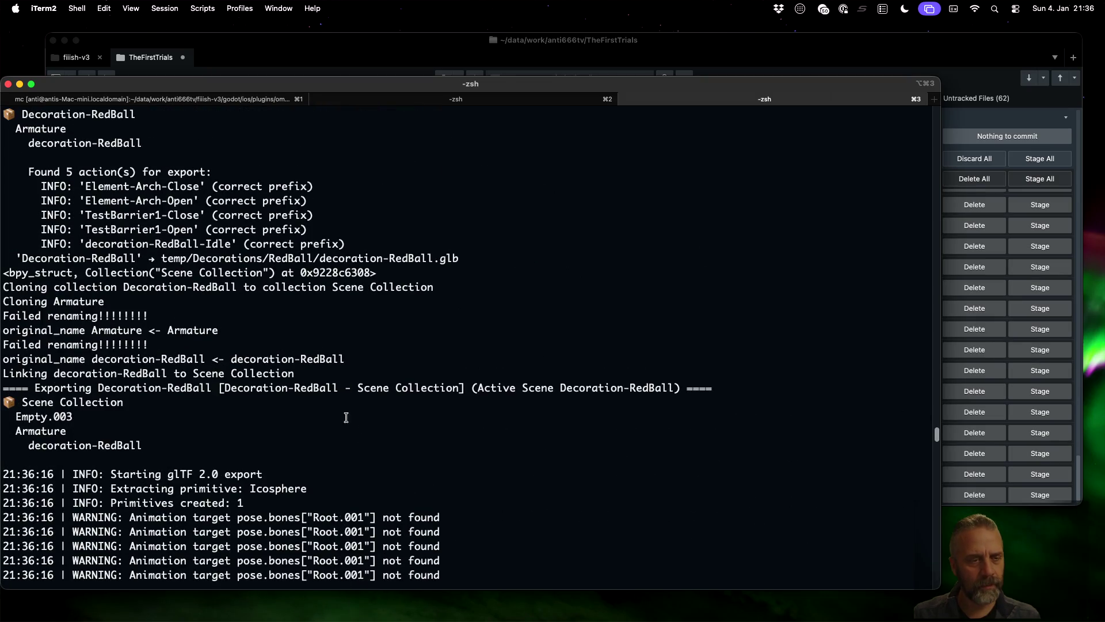
left_click_drag(5, 315, 150, 316)
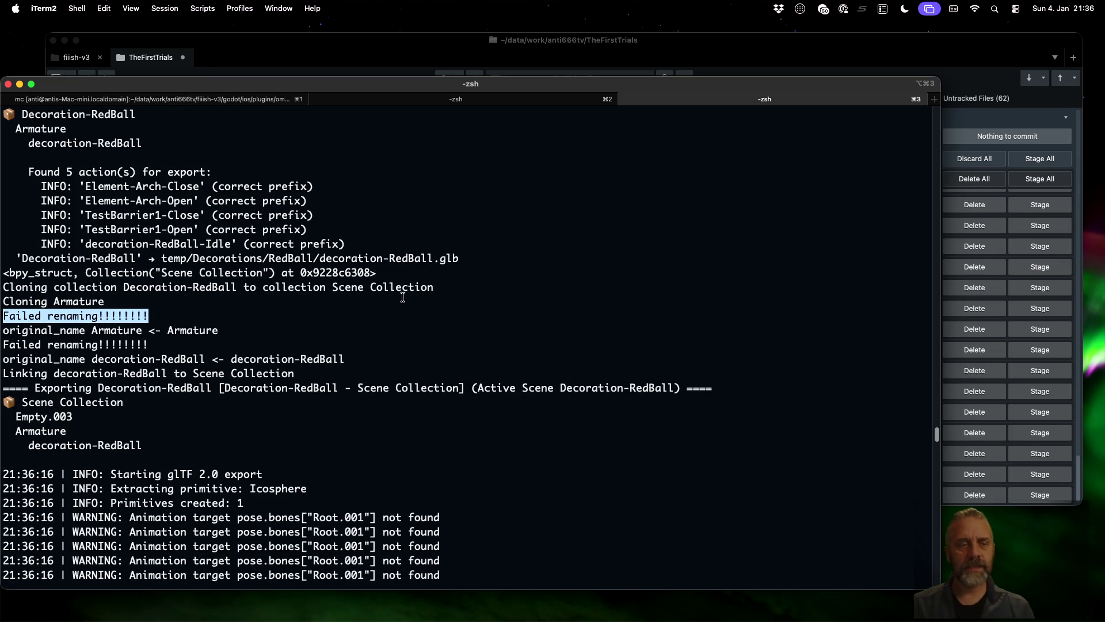
key("ctrl+Left")
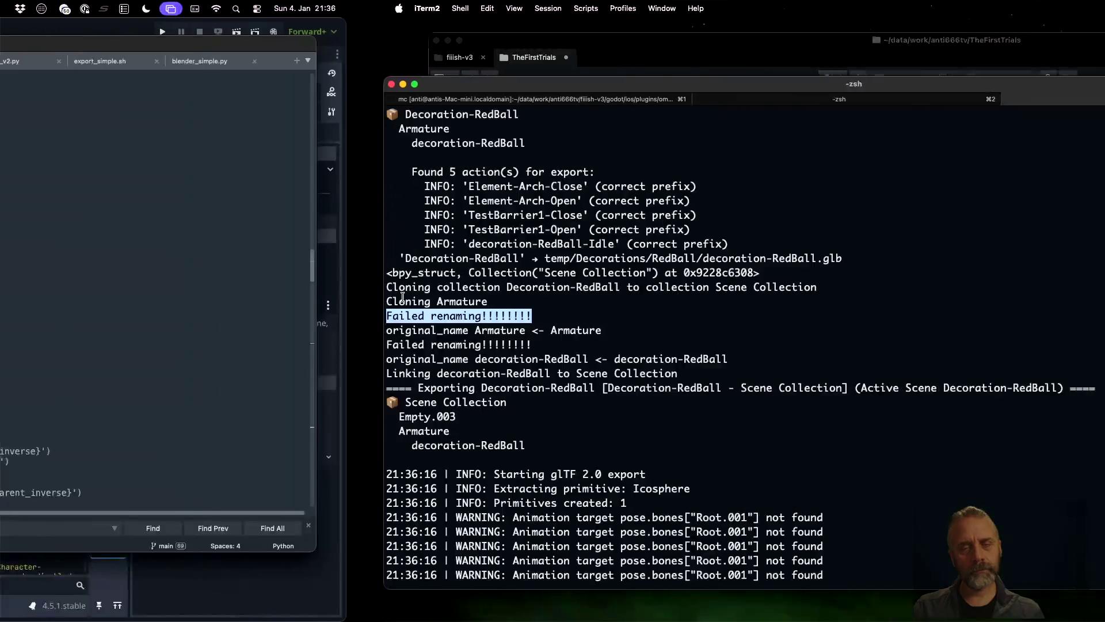
left_click(505, 233)
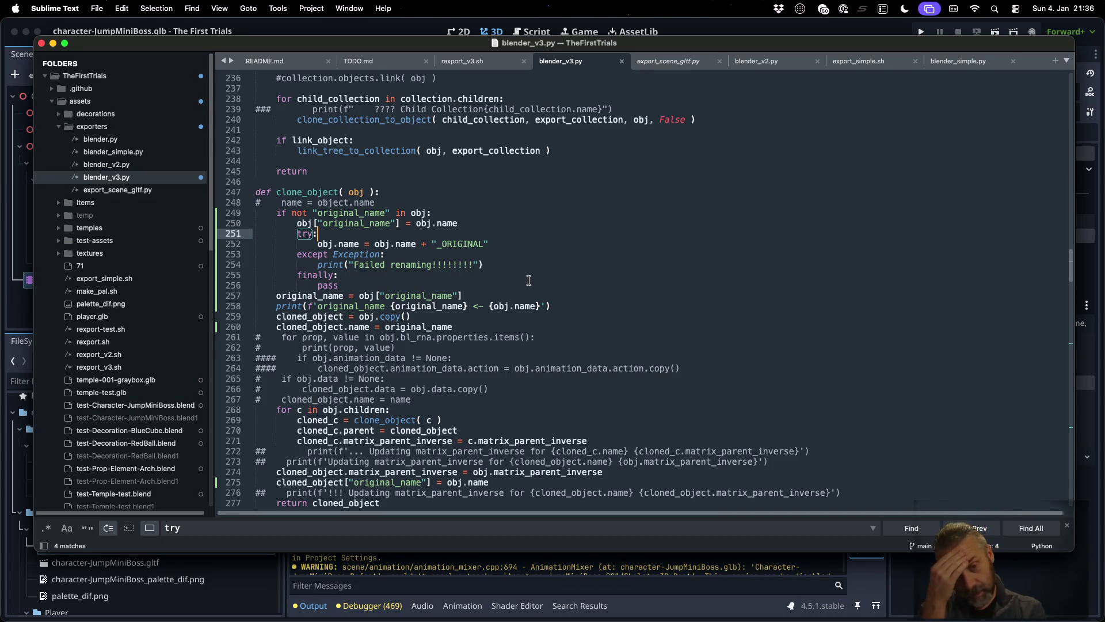
- Add 'return None' after the failure print, save, and recall the export command in the terminal
key("Down")
key("Down")
key("Down")
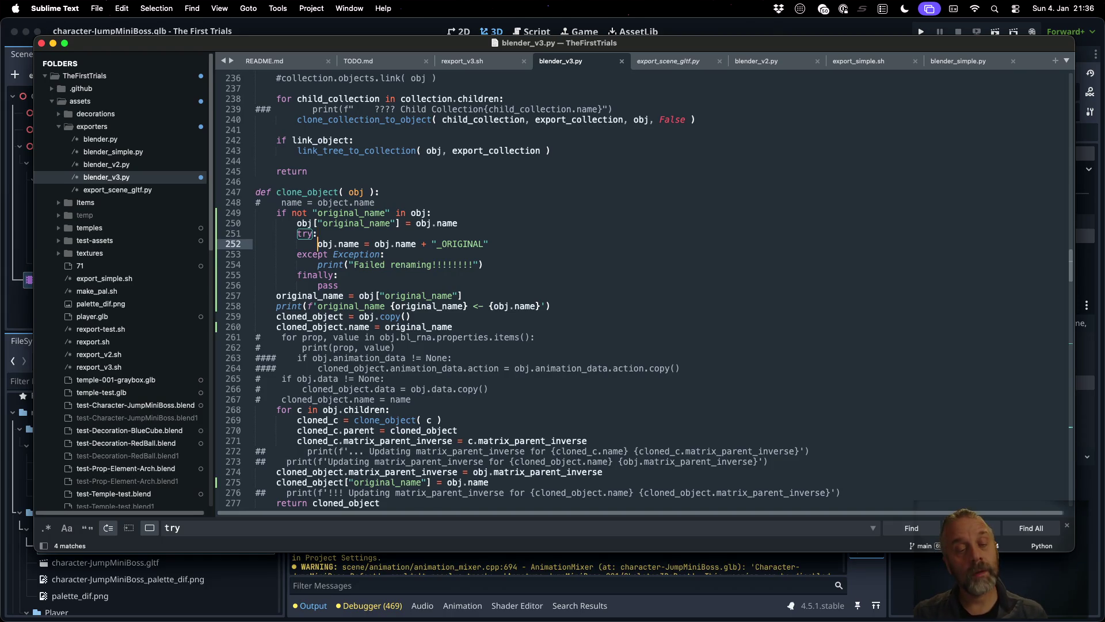
key("End")
key("Return")
type("return No")
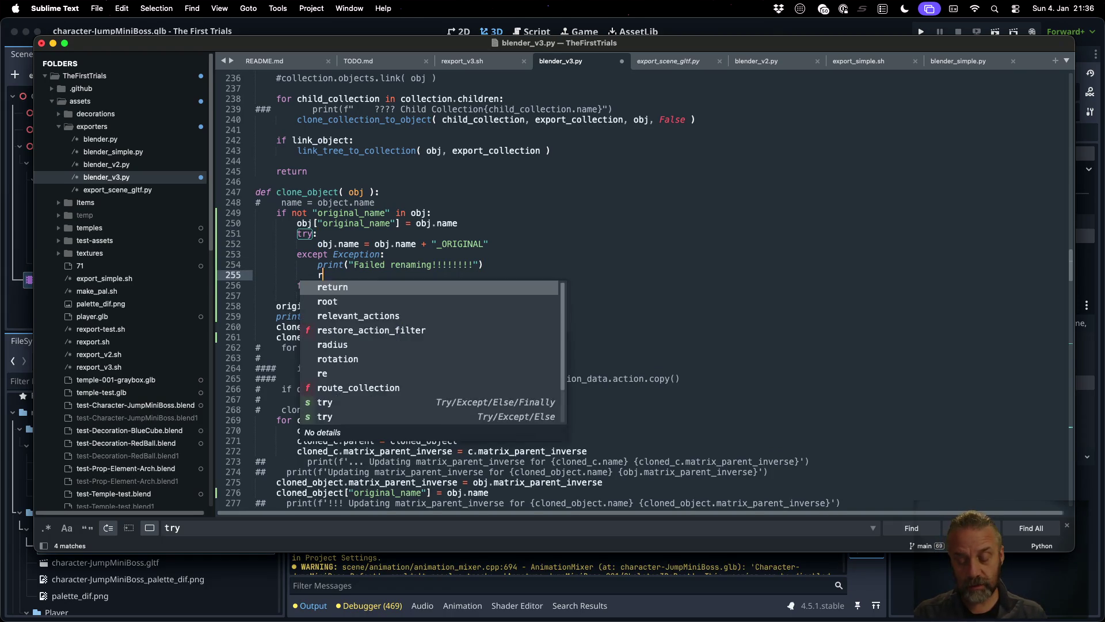
key("Return")
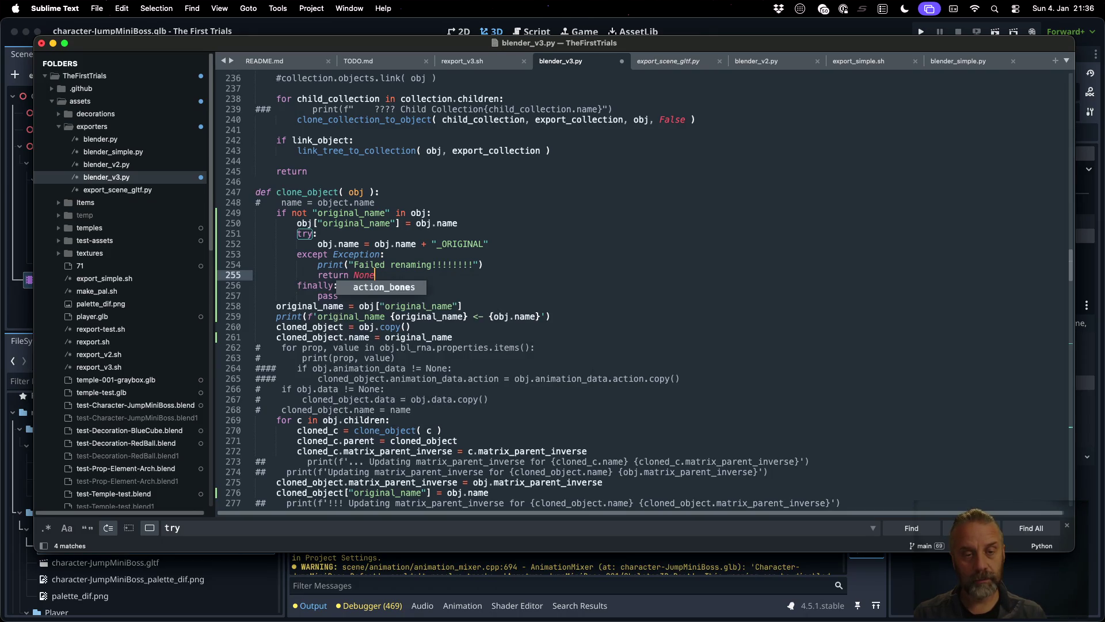
key("super+s")
key("super+Tab")
key("Up")
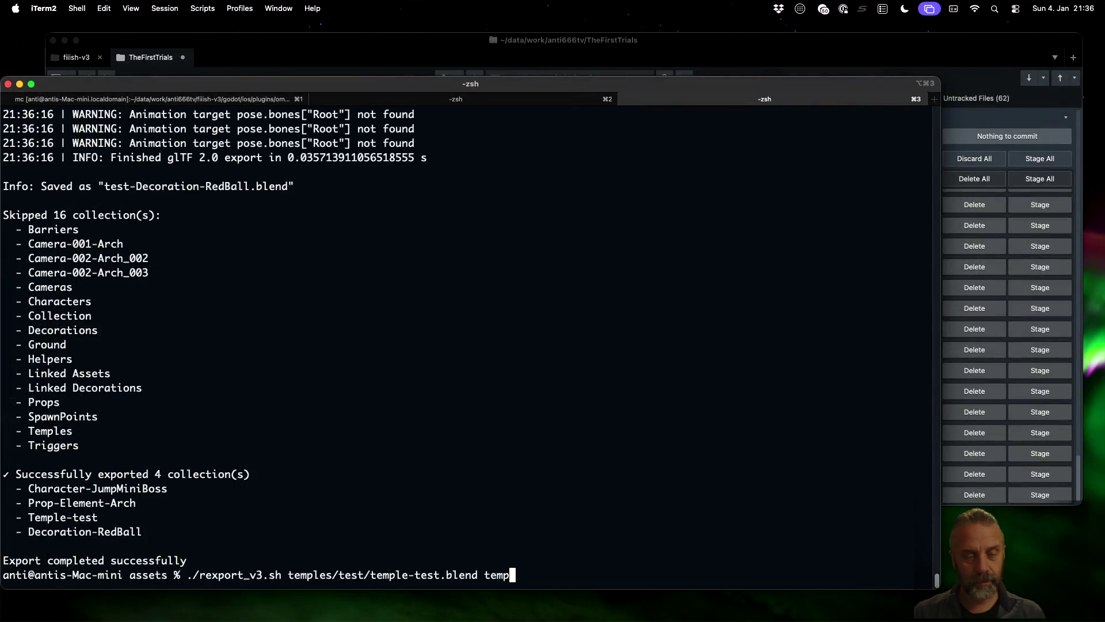
- Rerun the temple-test.blend export, which fails with a TypeError: CollectionObjects.link() rejects None
key("Return")
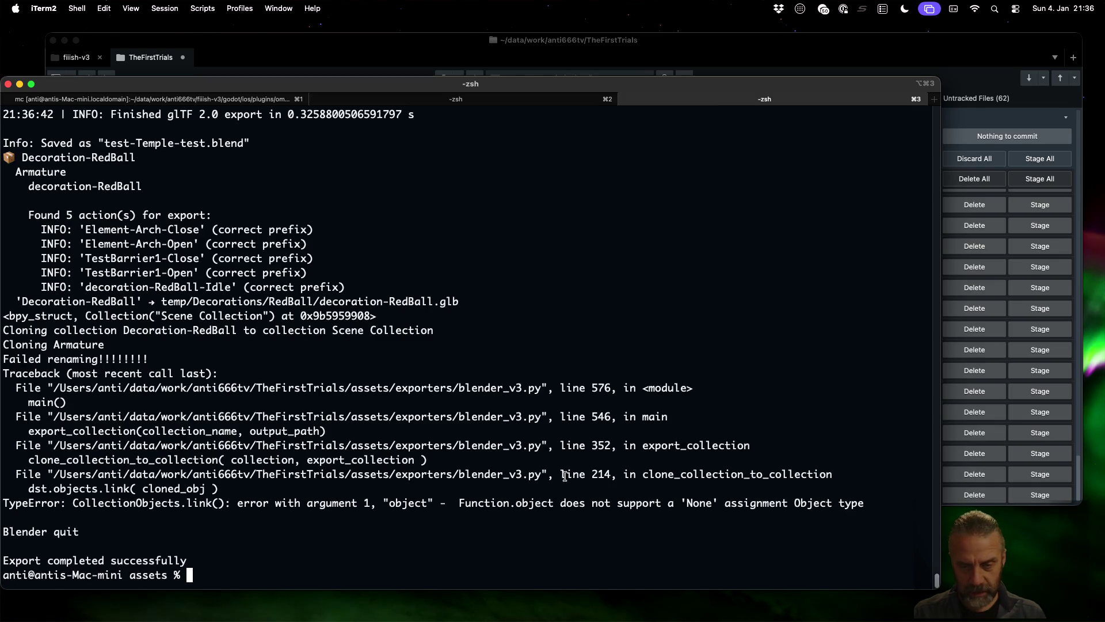
key("super+Tab")
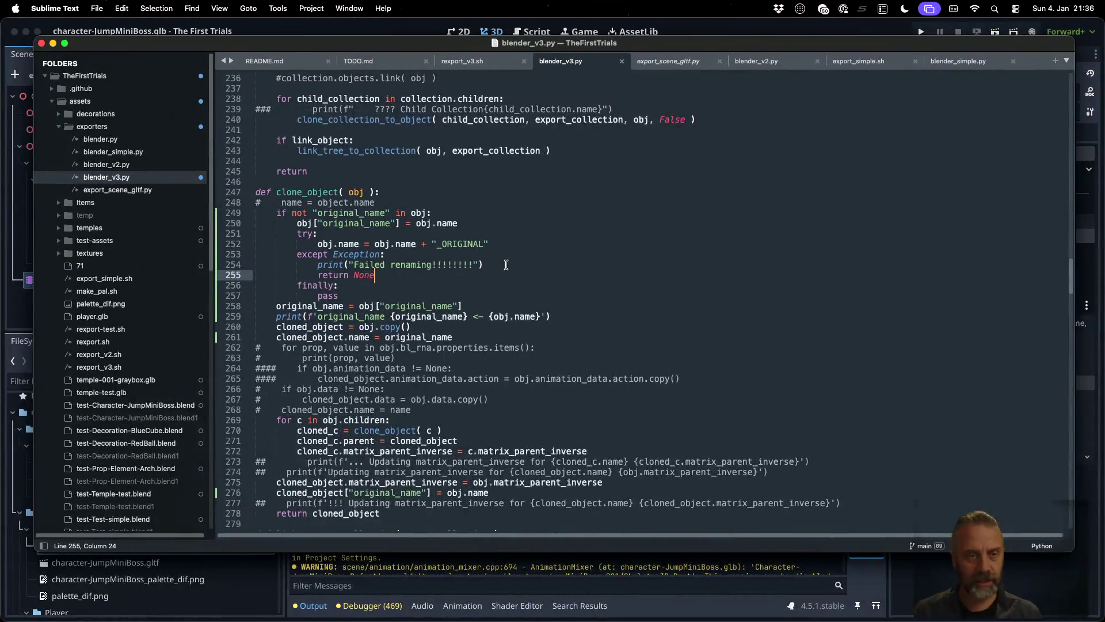
- Add an 'if cloned_object != None:' check below the line that clones each object
scroll(502, 305, "up", 10)
scroll(503, 305, "up", 2)
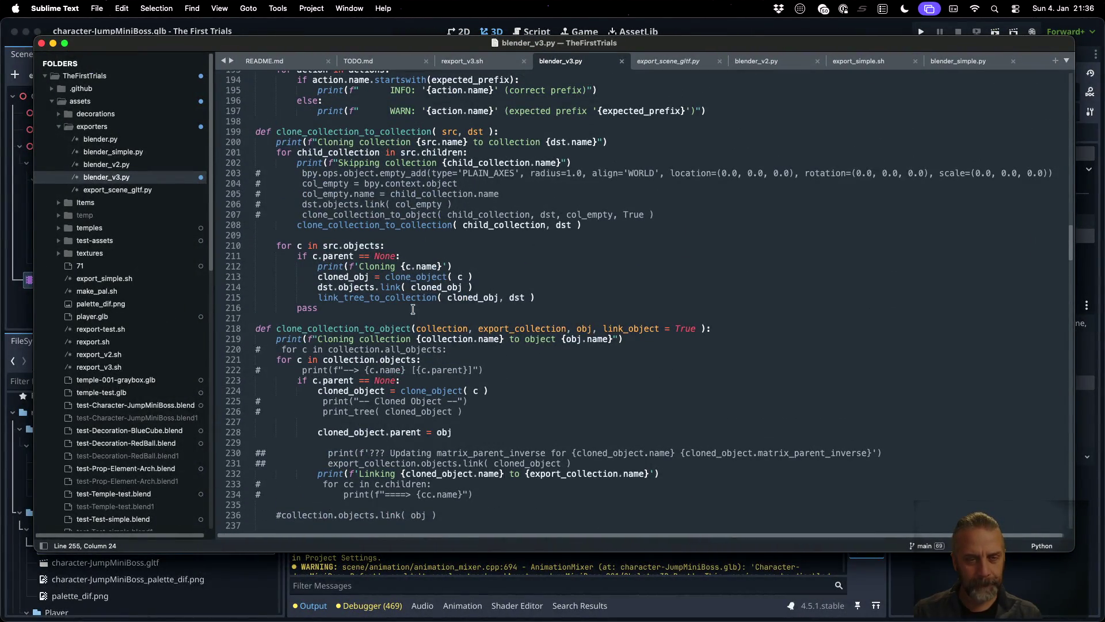
left_click(369, 277)
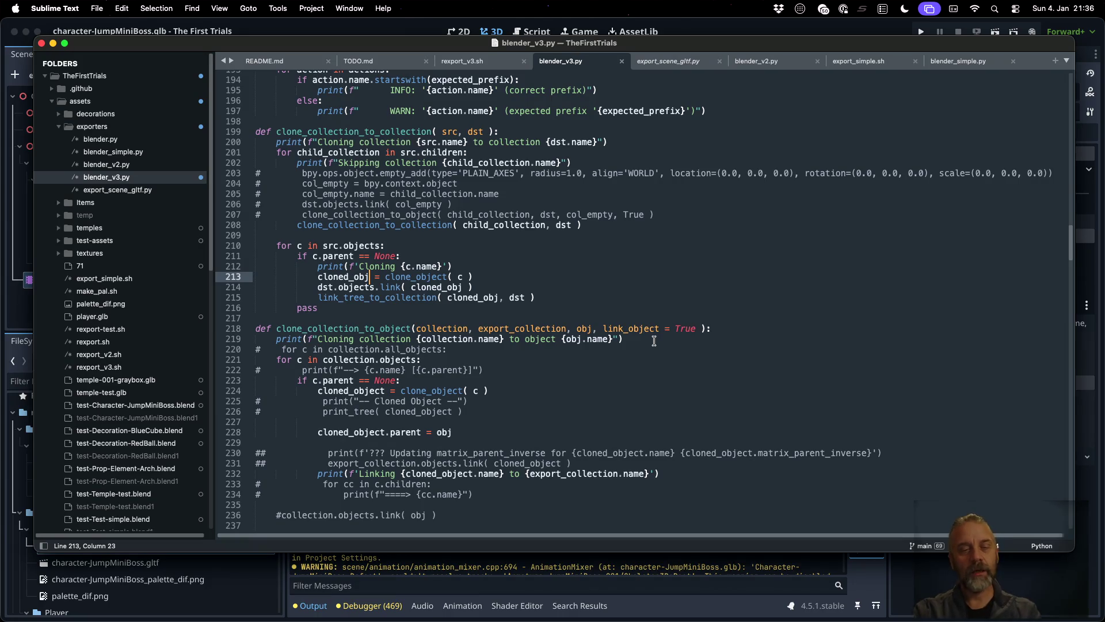
key("super+Right")
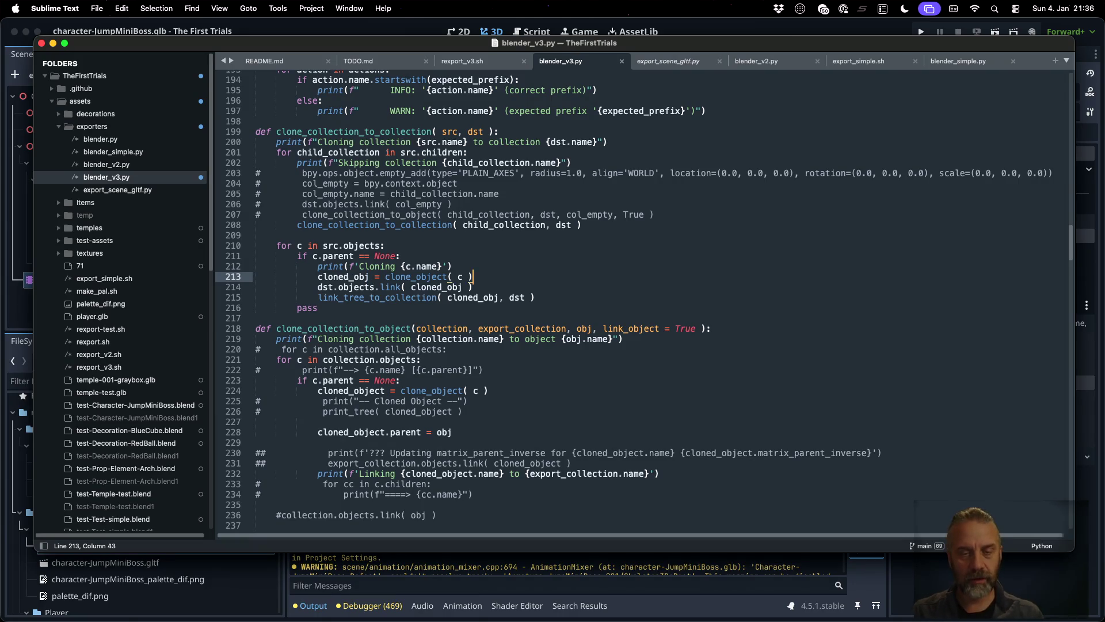
key("Return")
type("if clo")
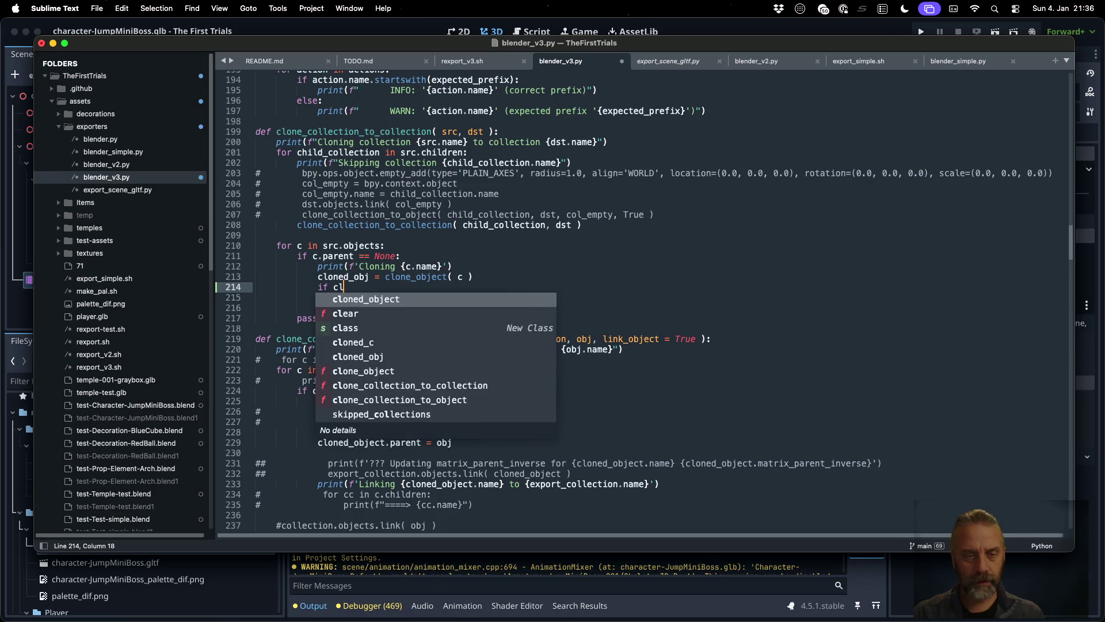
key("Return")
type("!= No")
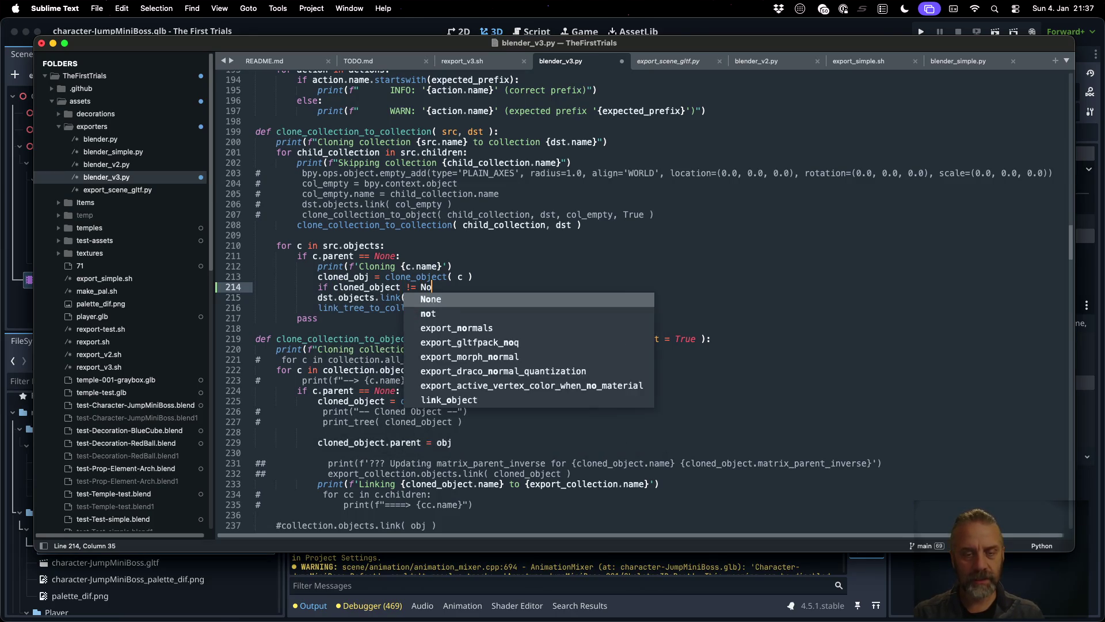
key("Return")
type(":")
- Indent dst.objects.link and link_tree_to_collection under the check, save, and rerun the export
left_click(318, 297)
key("Tab")
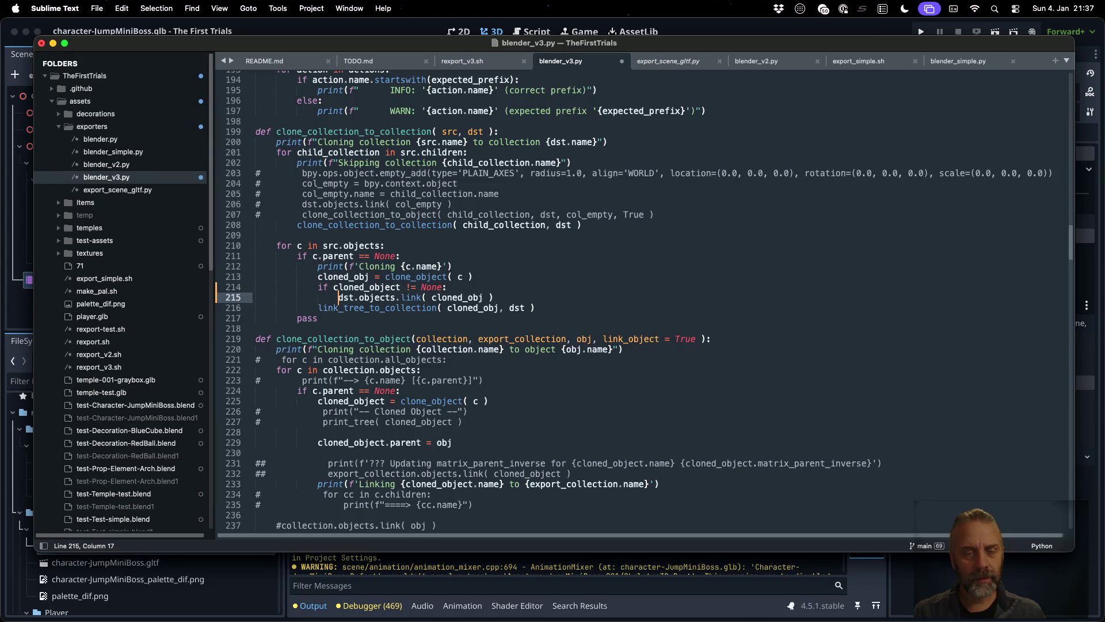
key("Down")
key("super+Left")
key("Tab")
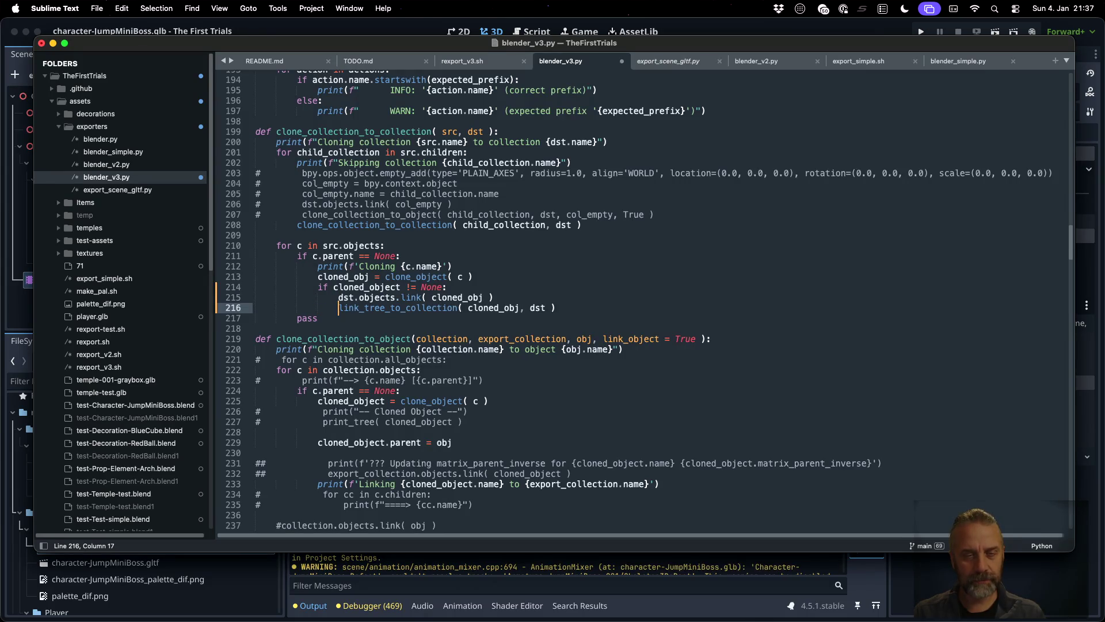
left_click(318, 317)
key("super+s")
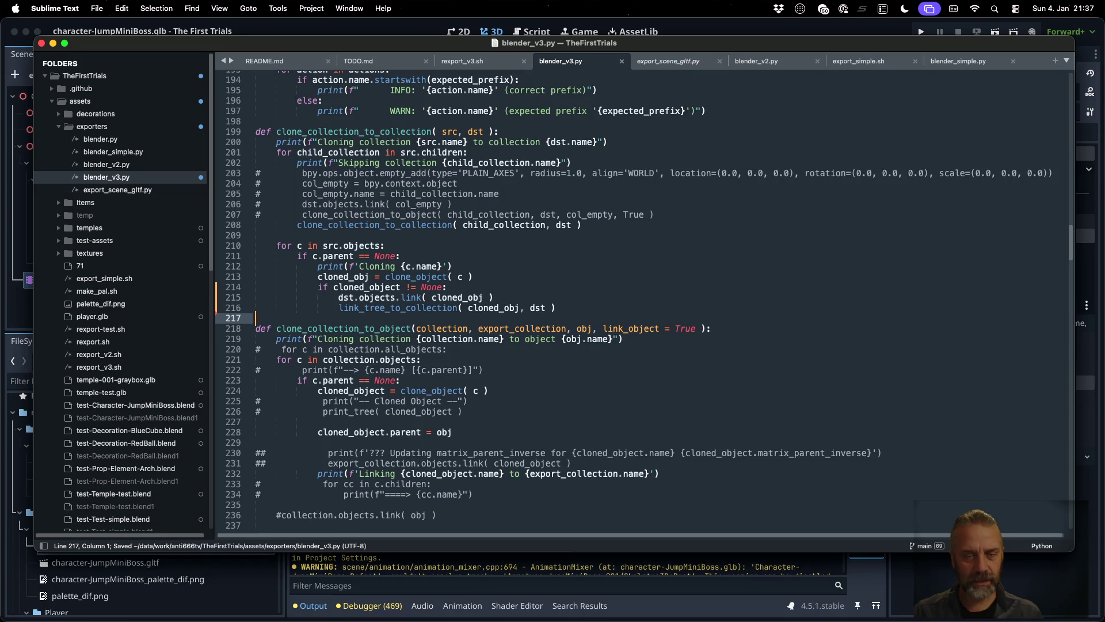
key("super+Tab")
key("Up")
key("Return")
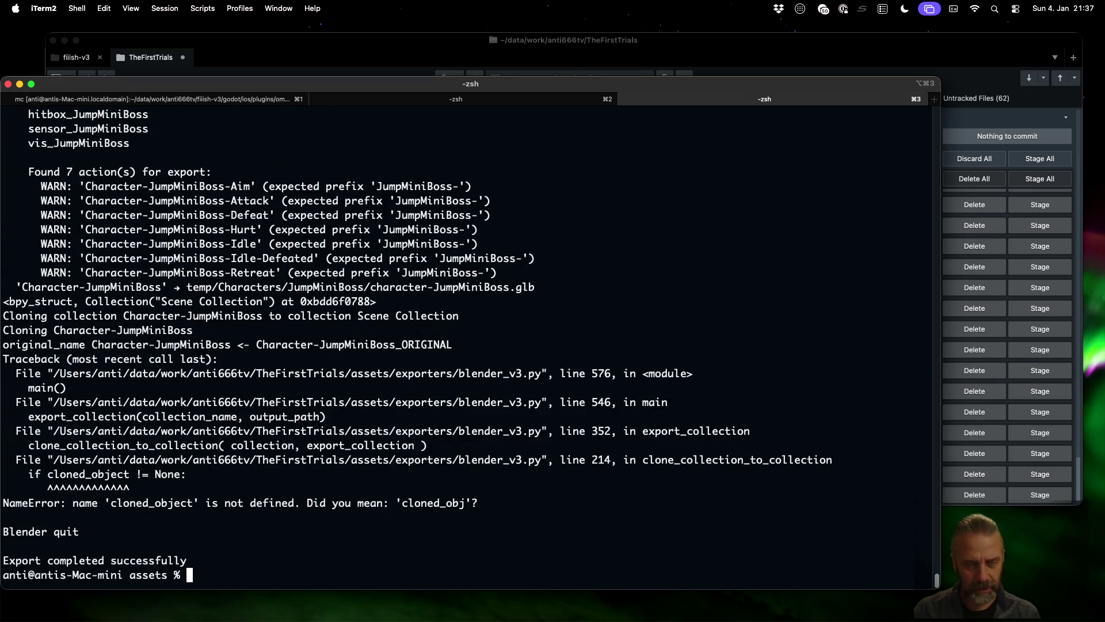
key("super+Tab")
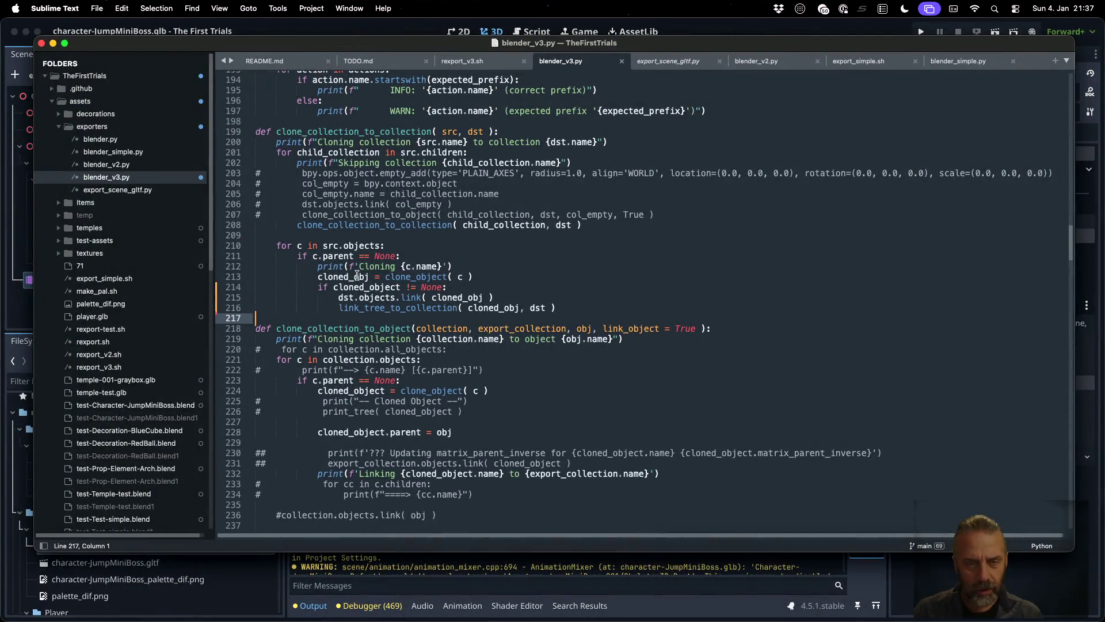
- Correct the check's variable to cloned_obj, save, clear the terminal, and rerun the export
double_click(357, 276)
key("super+c")
double_click(372, 287)
key("super+v")
key("super+s")
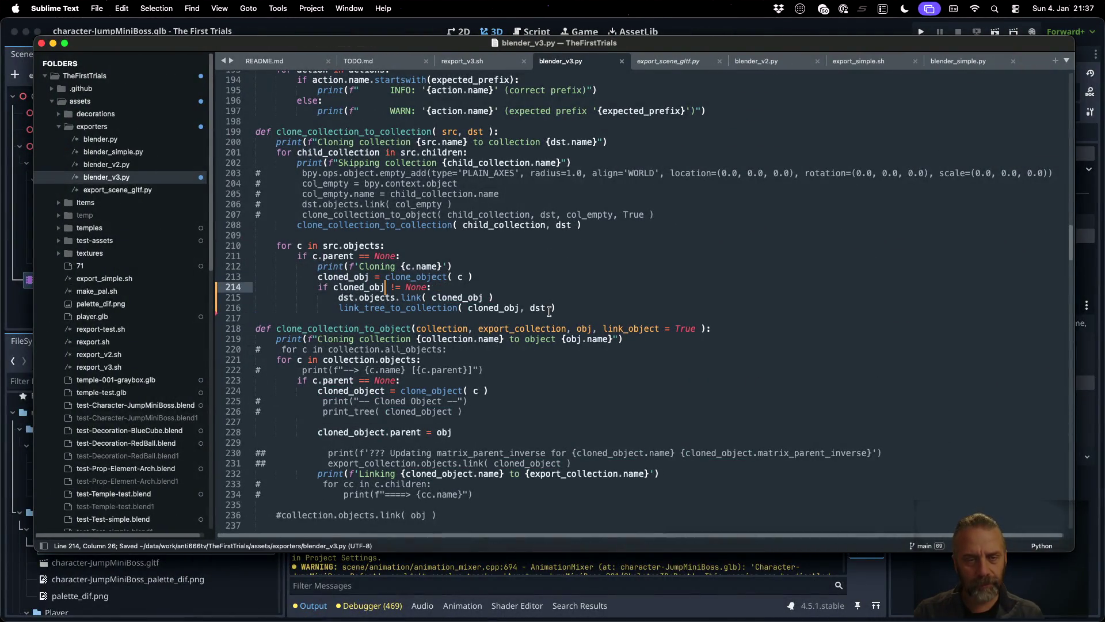
key("super+Tab")
key("super+k")
key("Up")
key("Return")
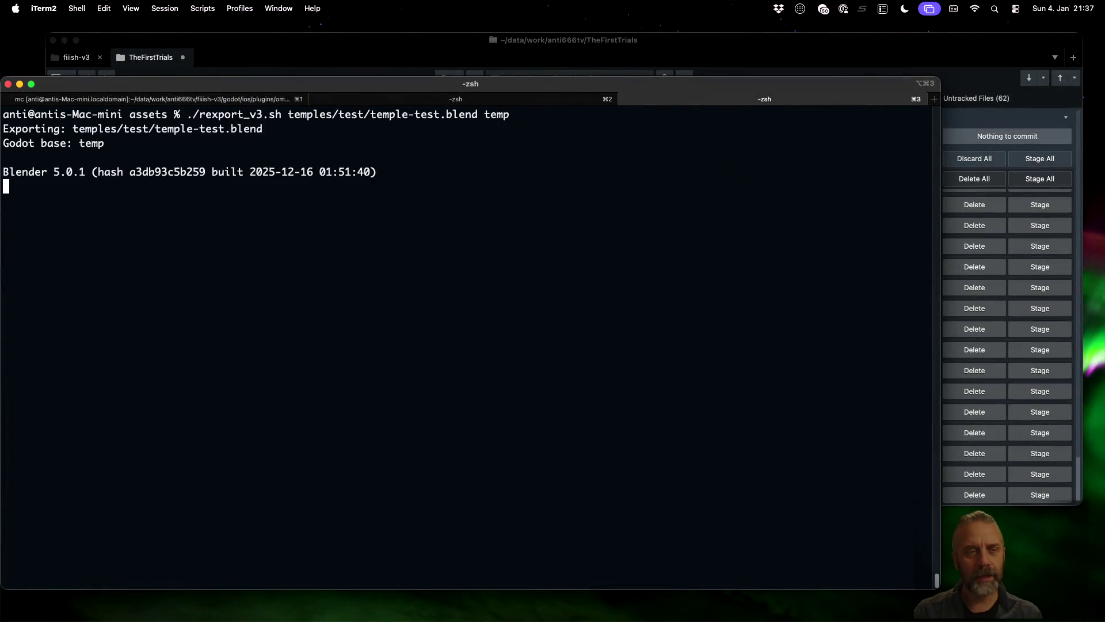
- Highlight the Empty.003 line in the Decoration-RedBall output and scroll back through the export log
scroll(438, 323, "up", 5)
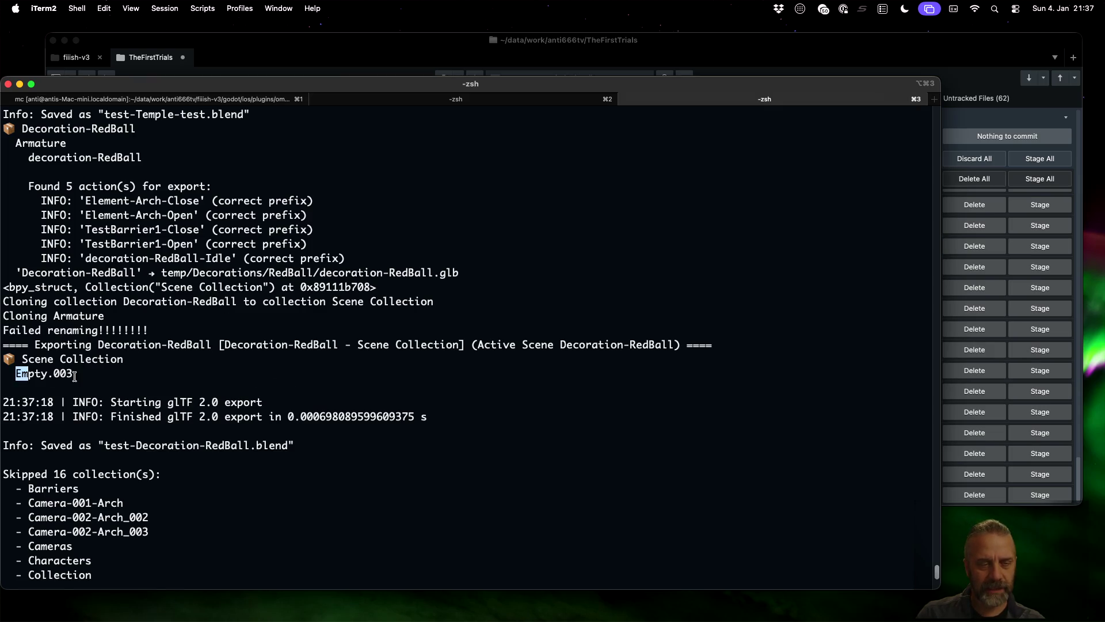
triple_click(19, 373)
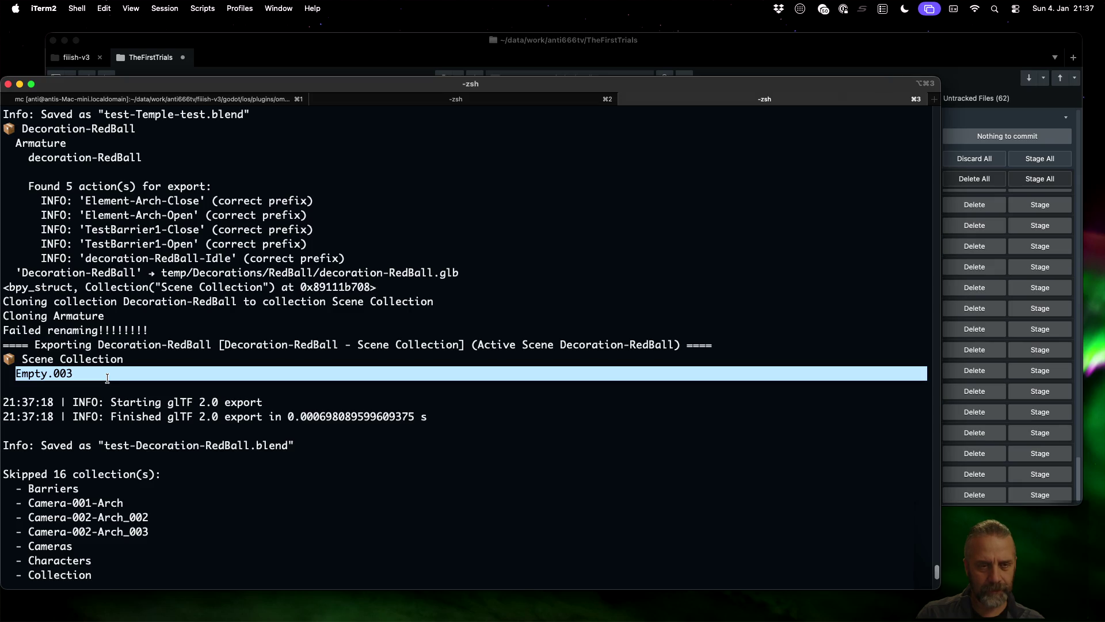
scroll(107, 377, "up", 1)
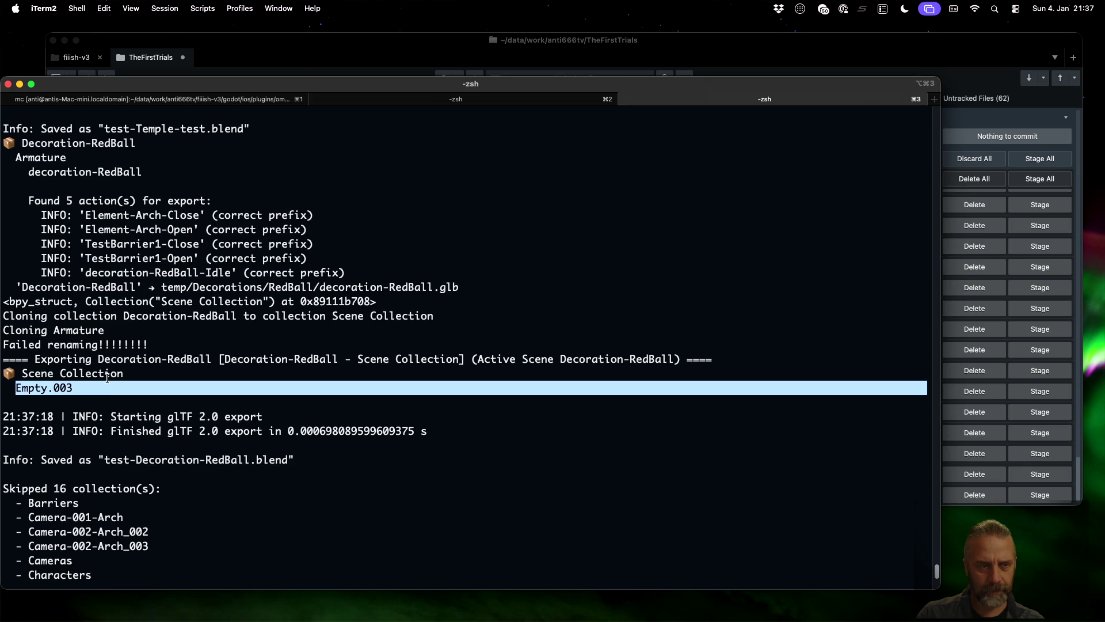
scroll(107, 378, "up", 2)
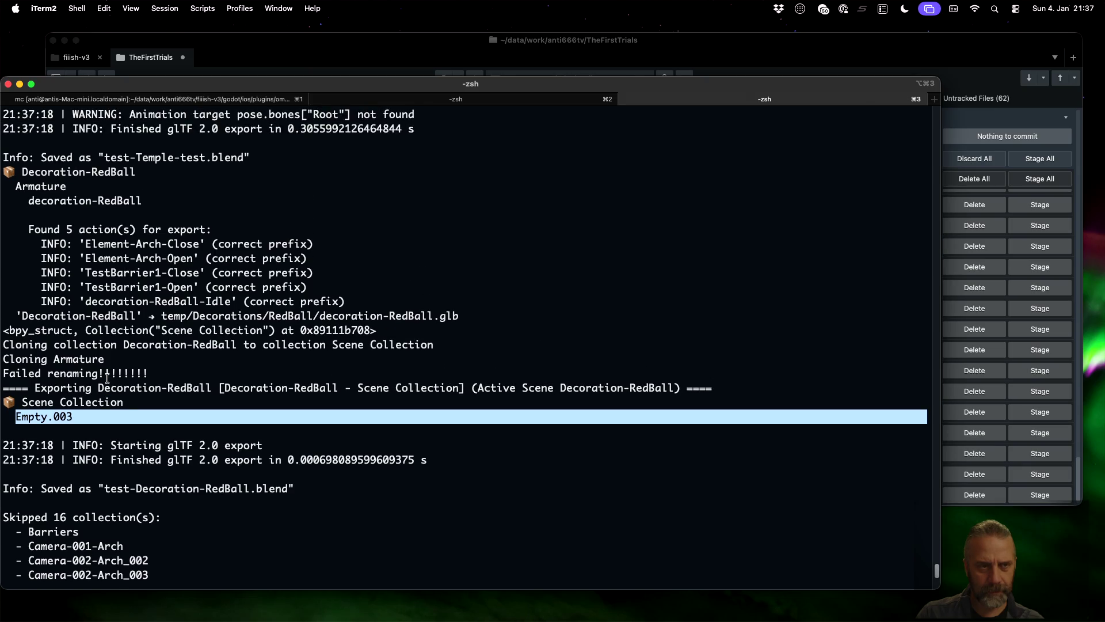
scroll(107, 378, "up", 1)
scroll(107, 378, "up", 4)
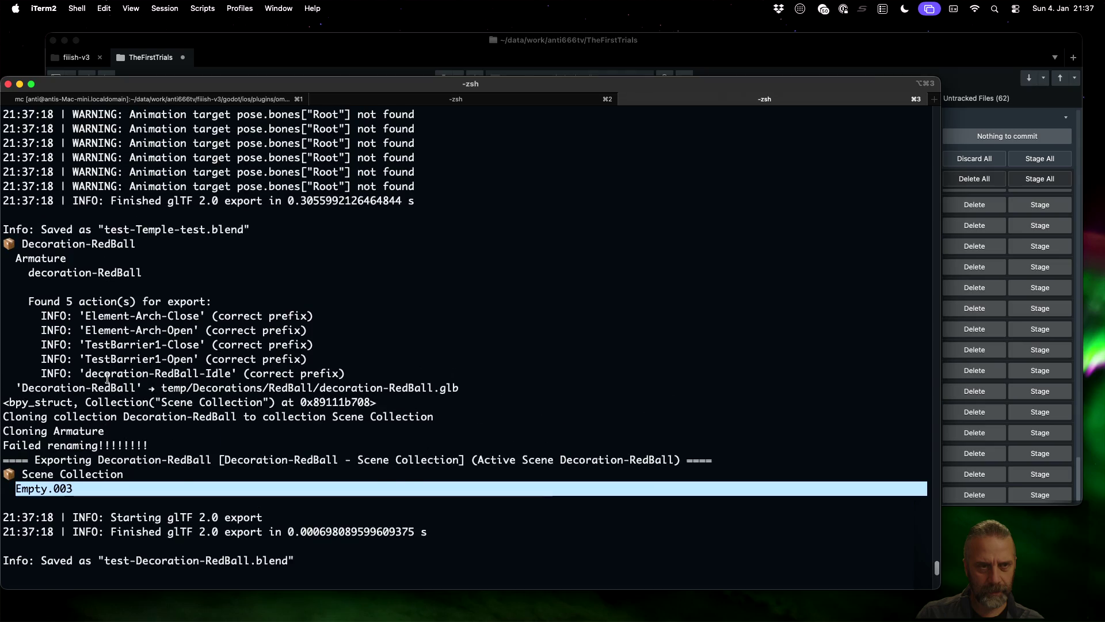
scroll(107, 378, "up", 12)
scroll(107, 378, "down", 9)
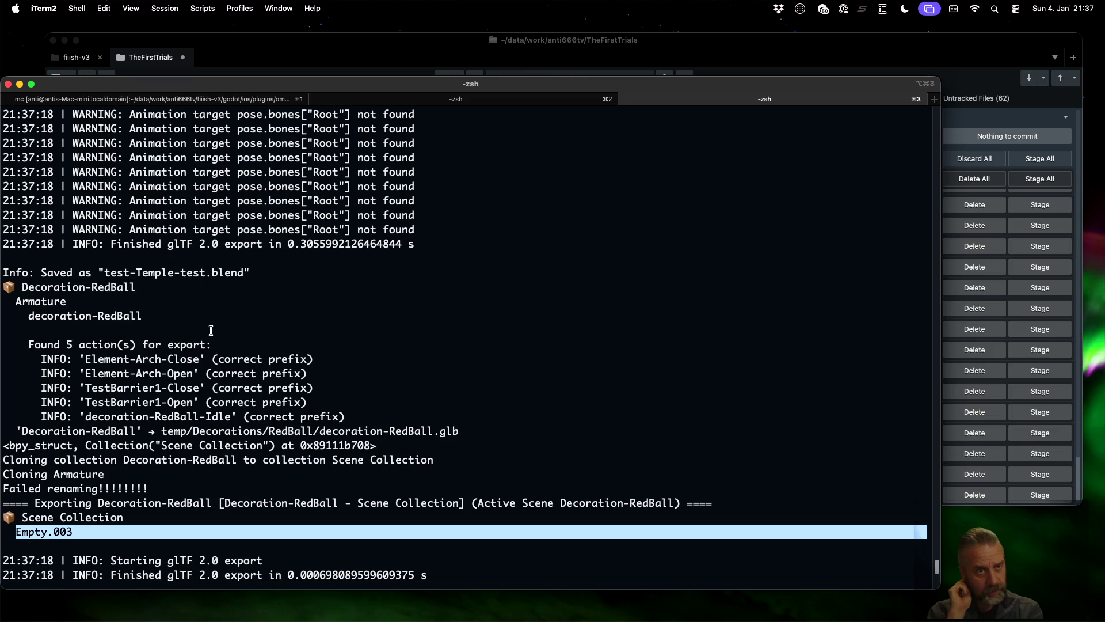
key("ctrl+Left")
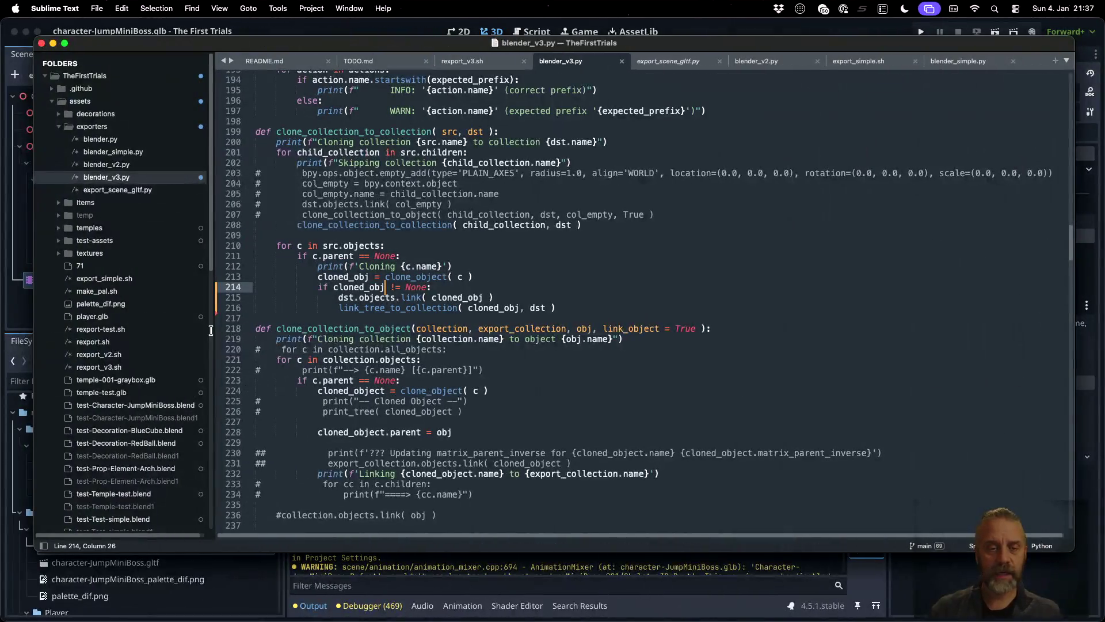
- Add an else branch after the link_tree_to_collection call that returns false
left_click(454, 308)
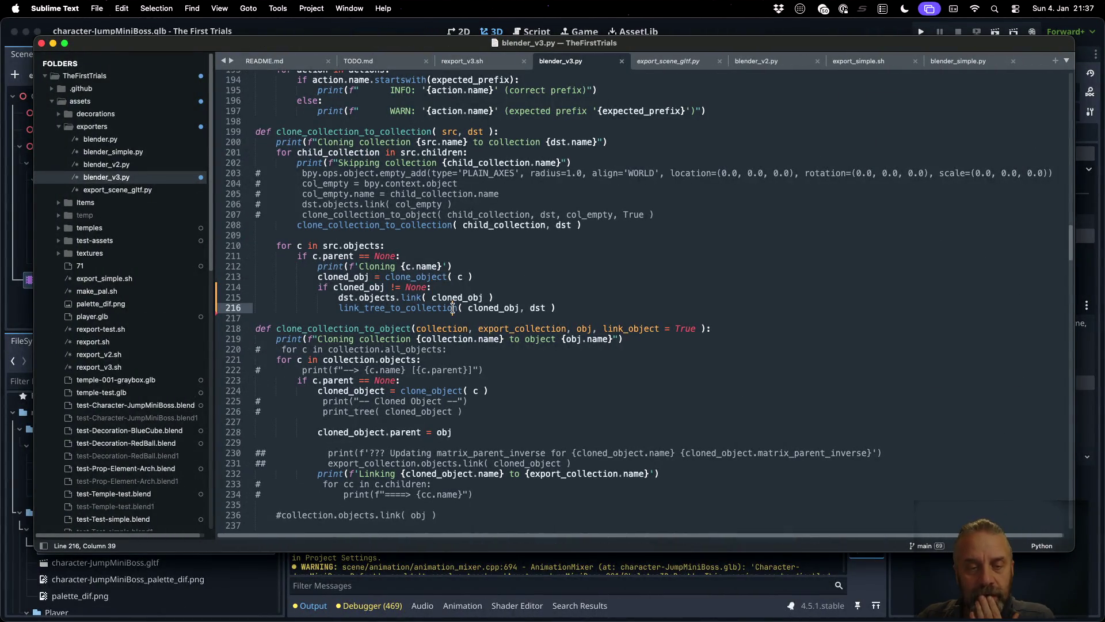
scroll(553, 320, "up", 3)
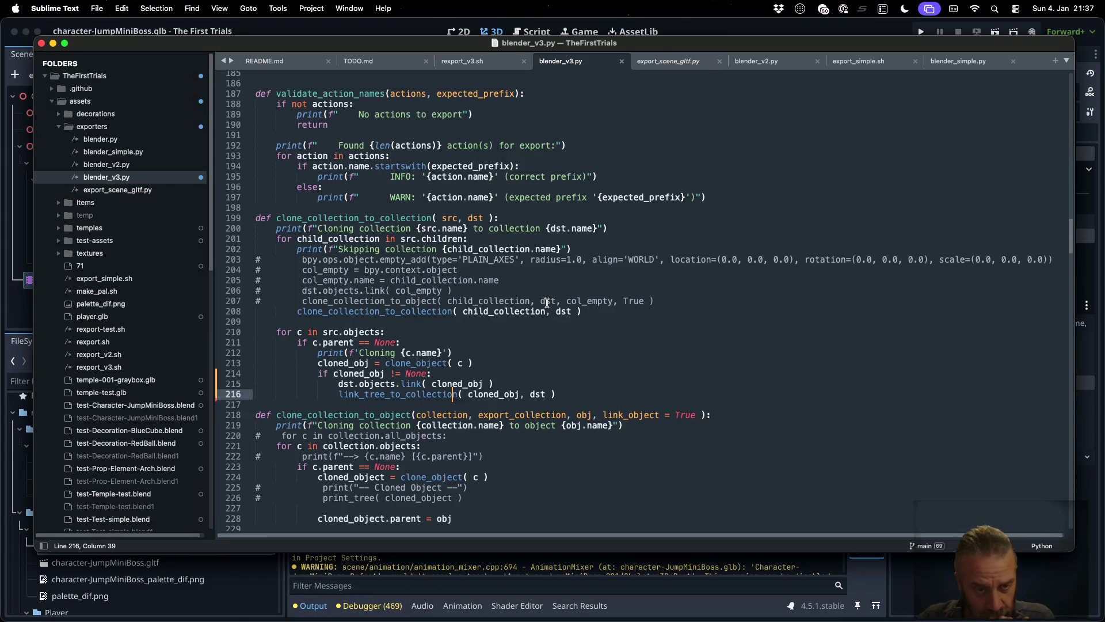
left_click(569, 398)
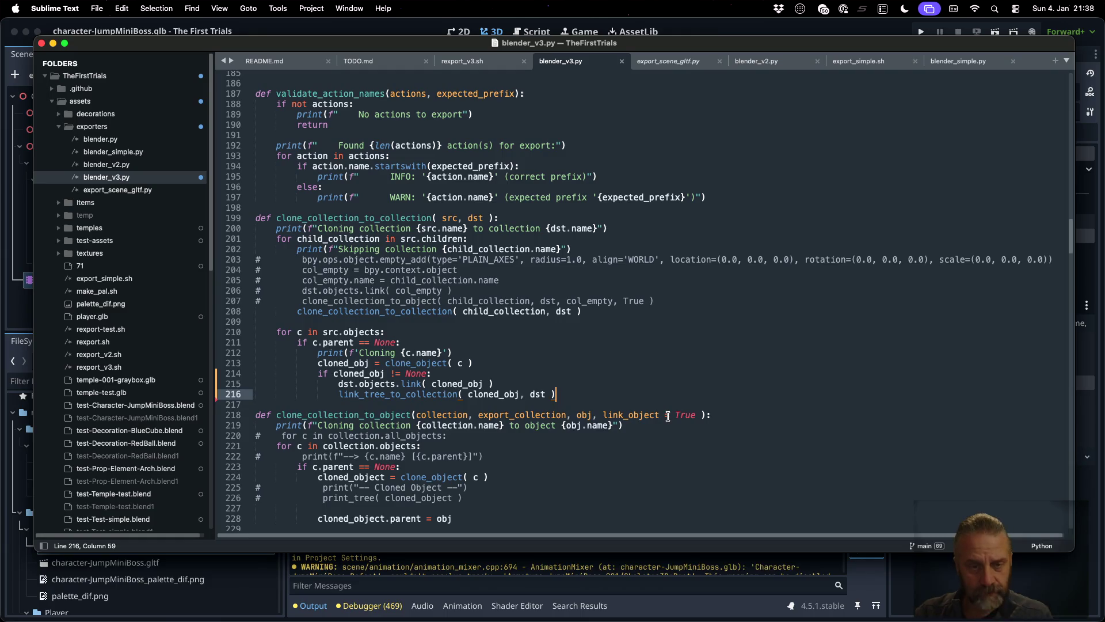
key("Return")
key("BackSpace")
type("esle")
key("BackSpace")
key("BackSpace")
key("BackSpace")
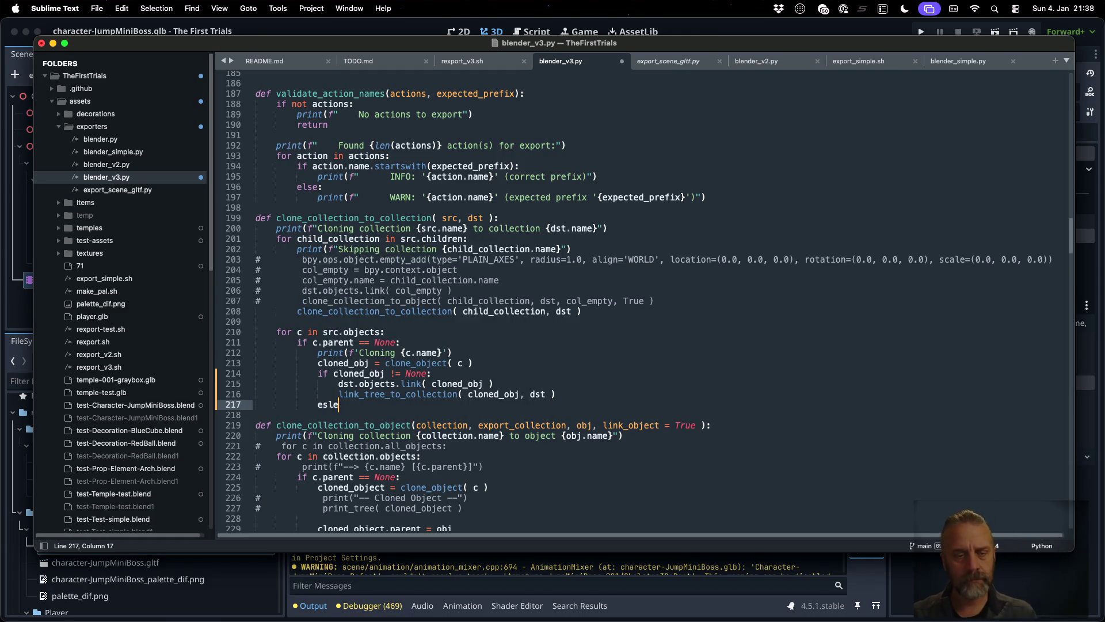
type("lse:")
key("Return")
type("r")
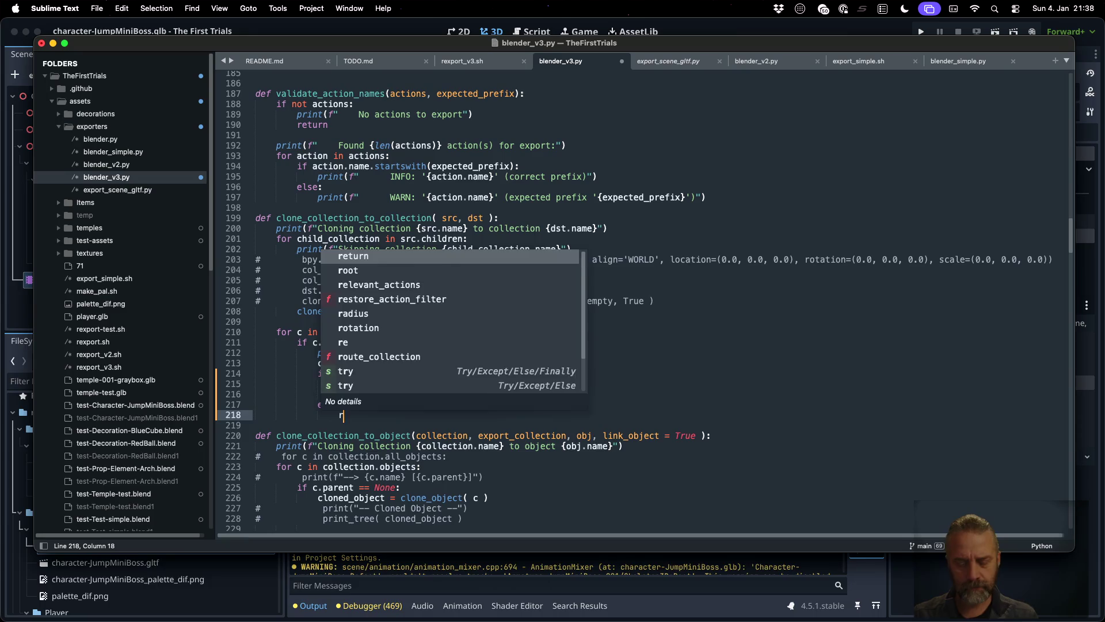
type("eturn false")
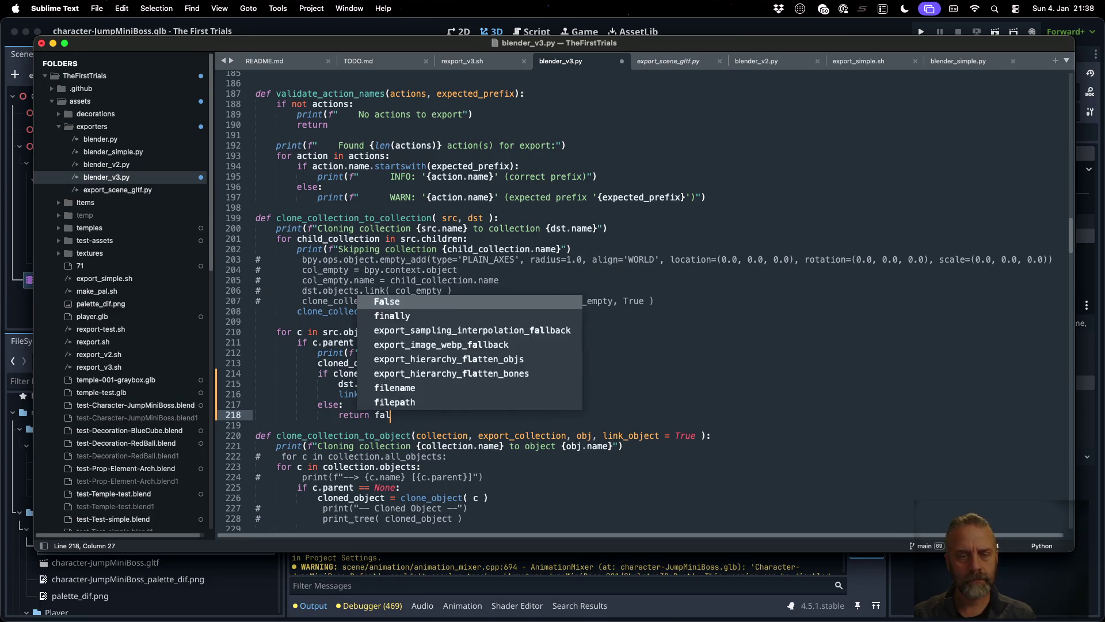
key("Return")
- Correct the else branch's return value to False with a capital F
key("Up")
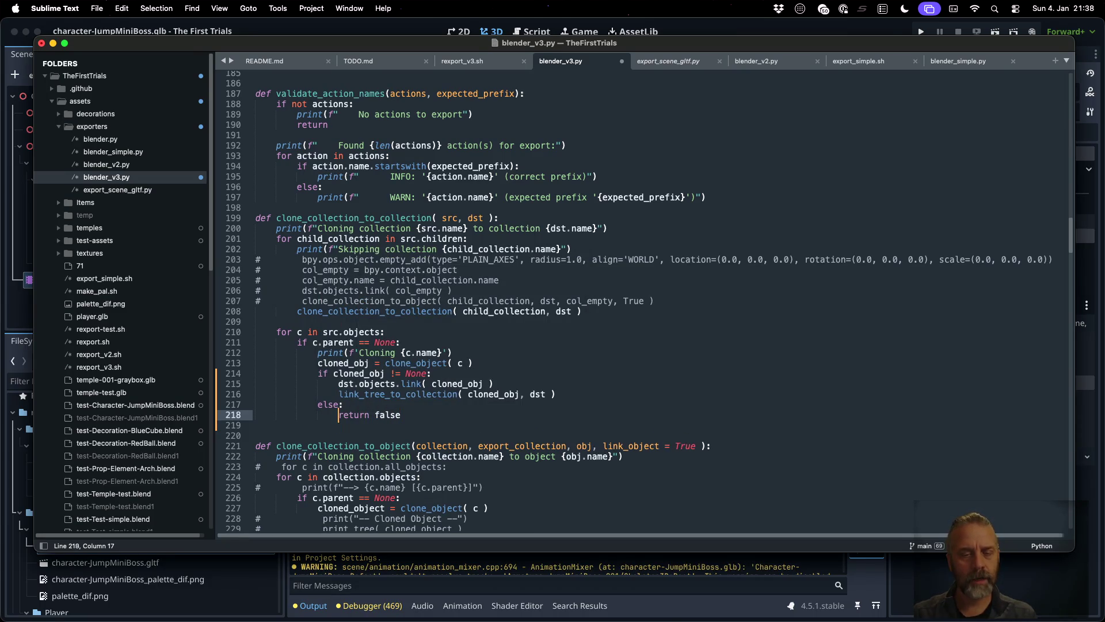
key("End")
key("Left")
key("Left")
key("Left")
type("F")
key("shift+Left")
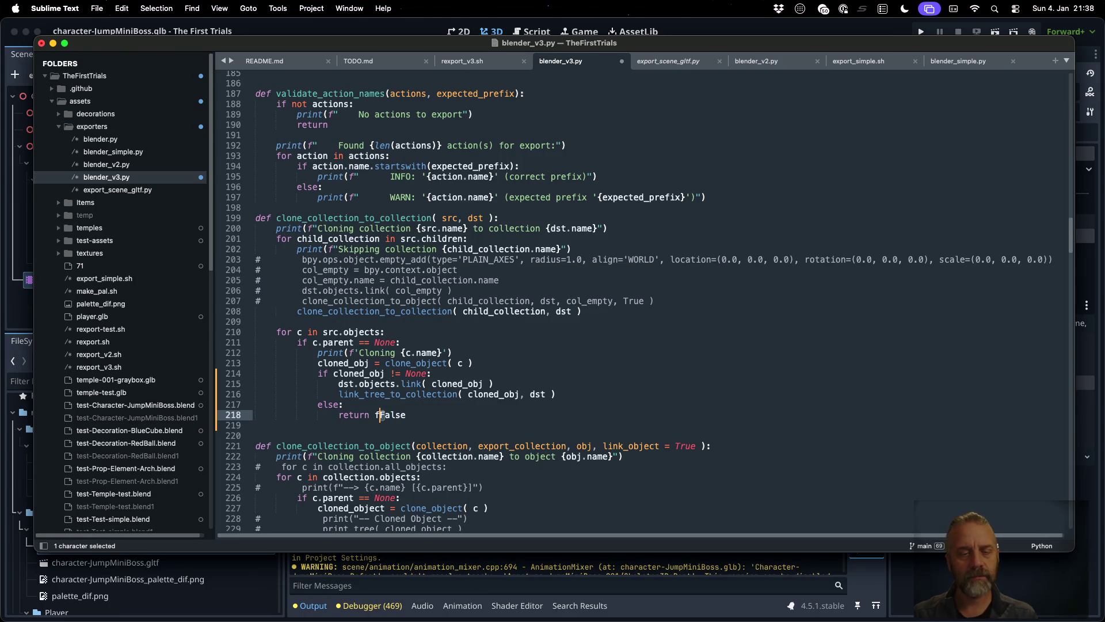
key("BackSpace")
- End the function with 'return True' at body level and save the script
key("Down")
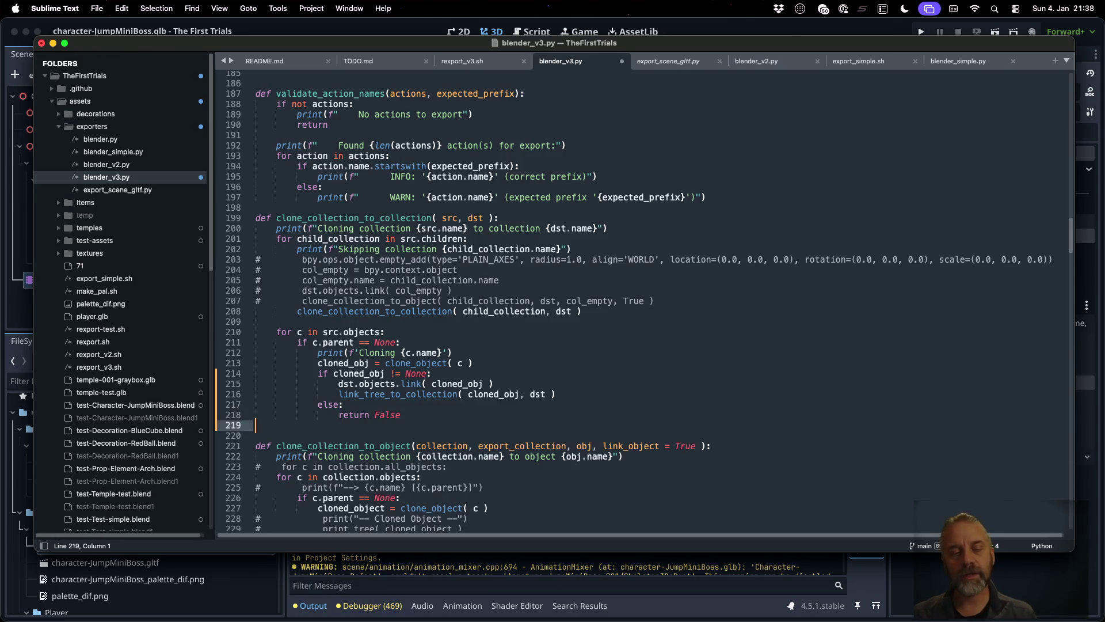
key("BackSpace")
key("BackSpace")
key("BackSpace")
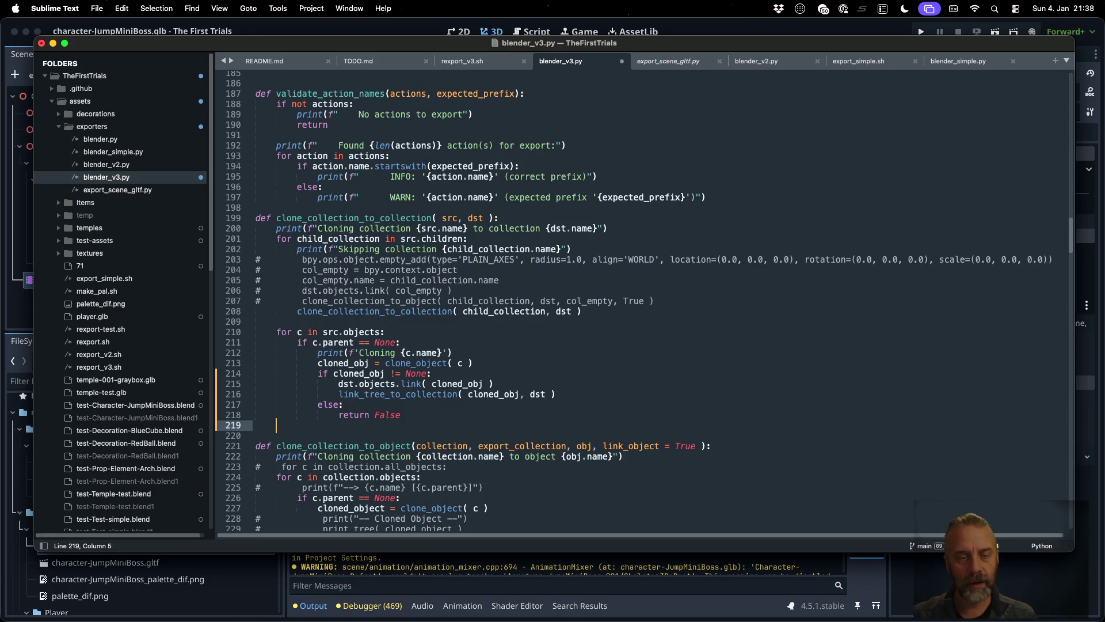
type("return ")
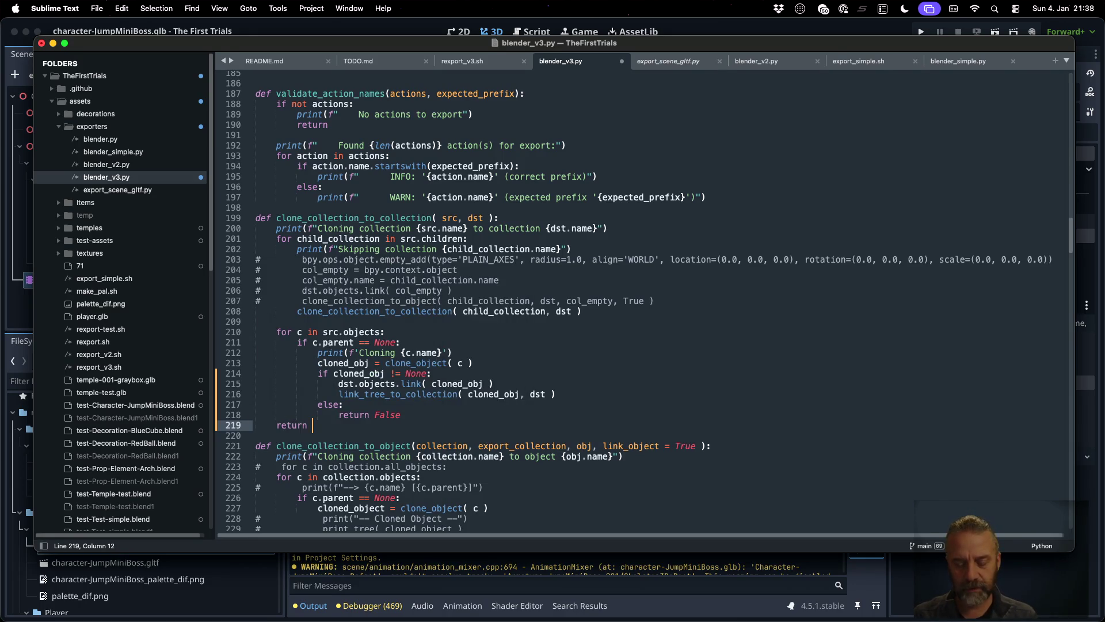
type("True")
key("ctrl+s")
key("Up")
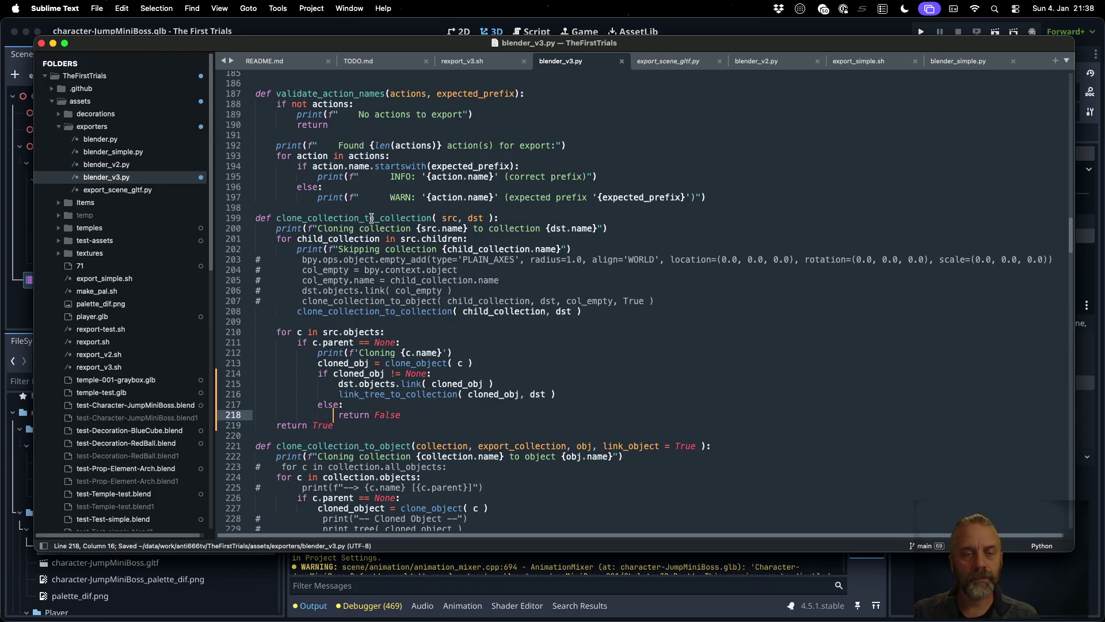
- Wrap the recursive clone_collection_to_collection call on line 208 in 'if not ...: return False'
double_click(373, 219)
key("cmd+c")
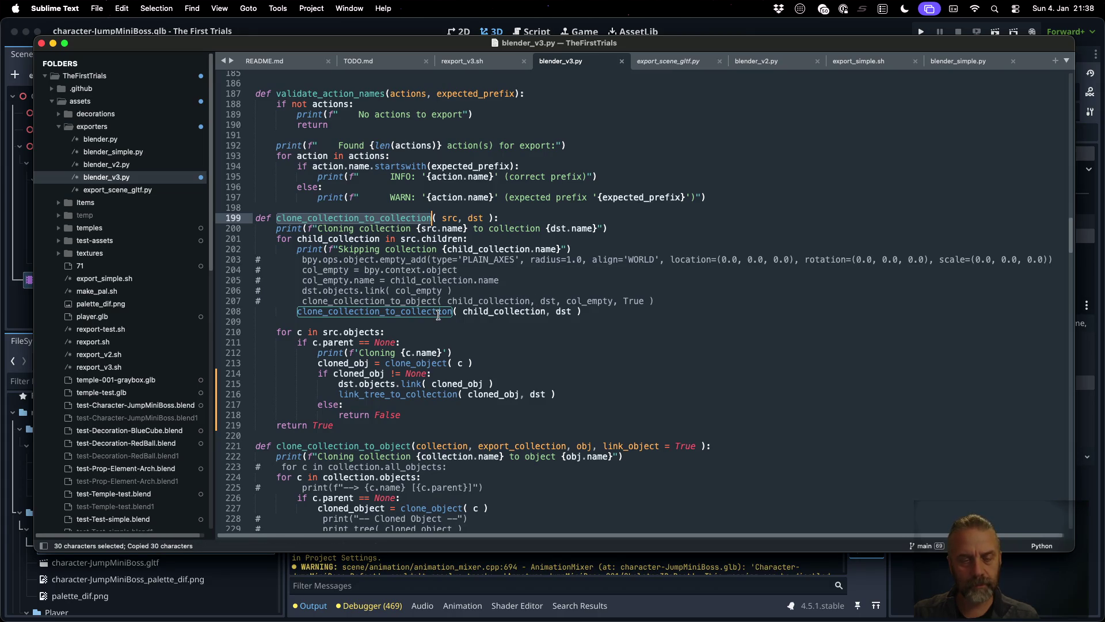
left_click(298, 312)
type("if not")
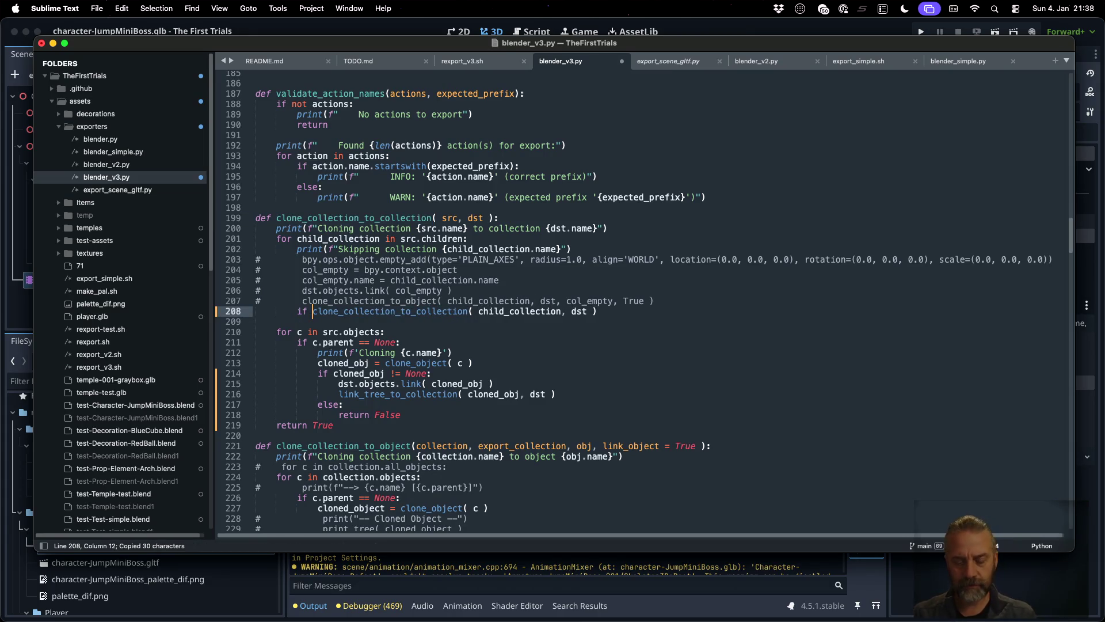
key("super+Right")
type(":")
key("Return")
type("r")
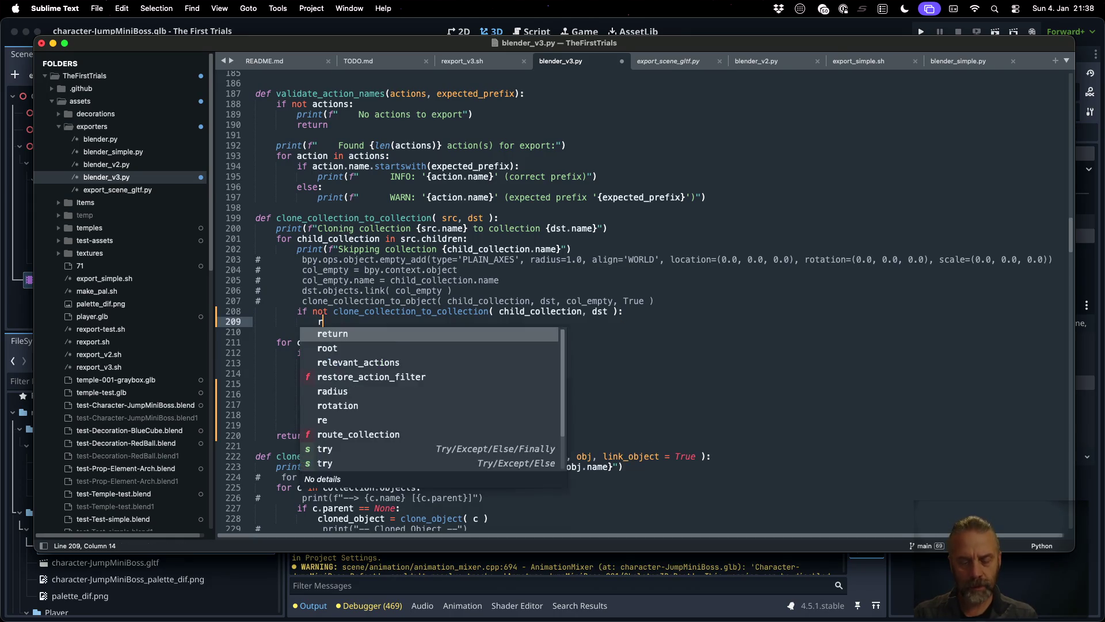
type("eturn false")
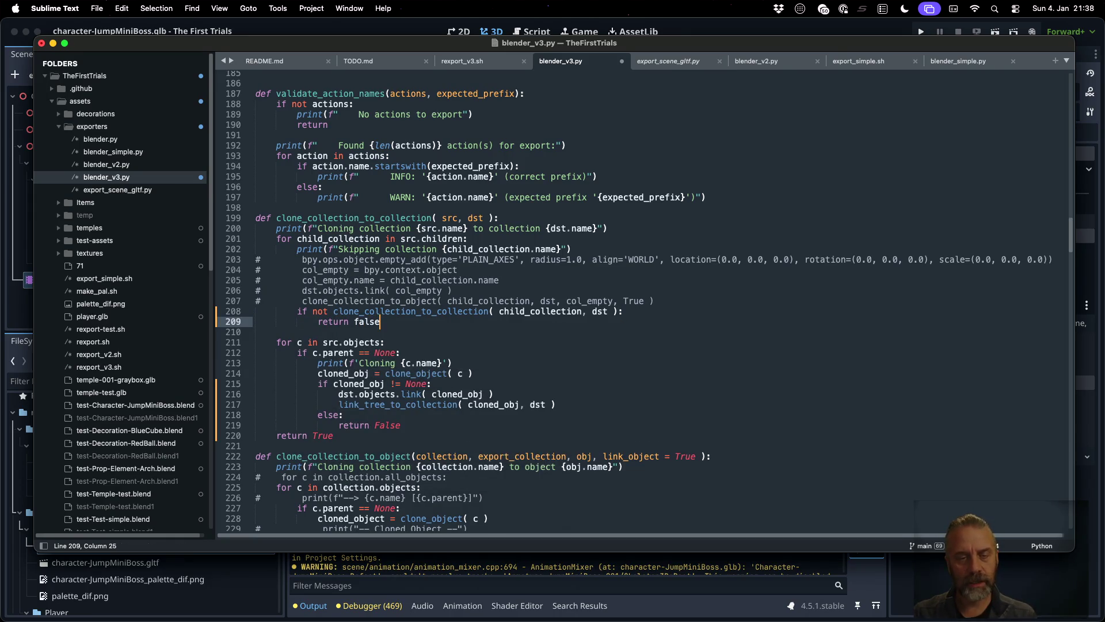
key("Left")
key("Left")
key("Left")
key("BackSpace")
type("F")
key("Up")
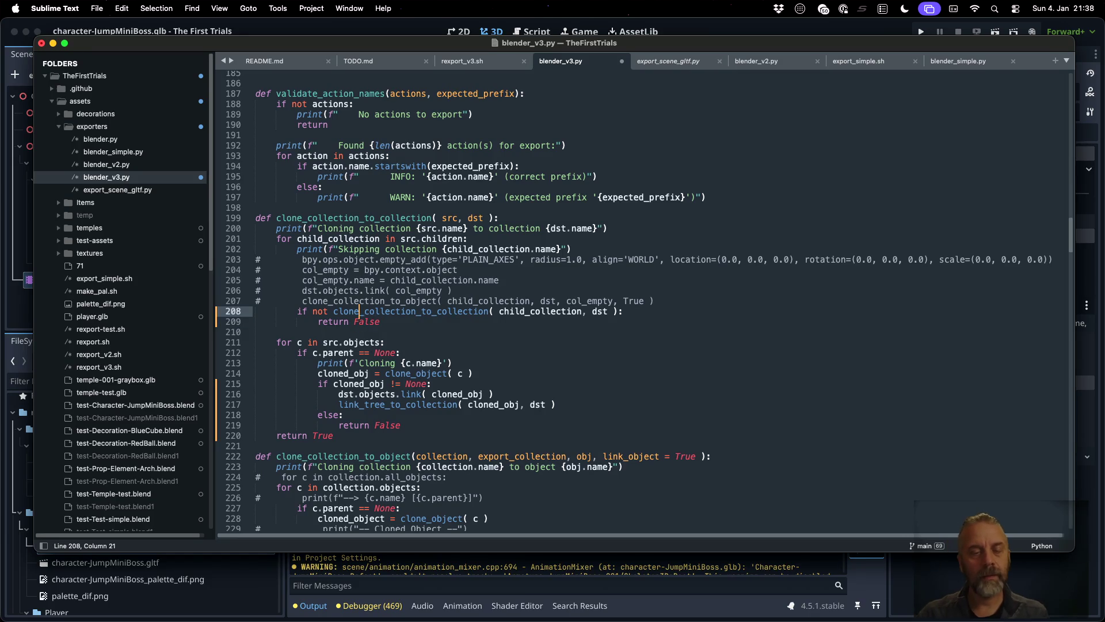
key("super+s")
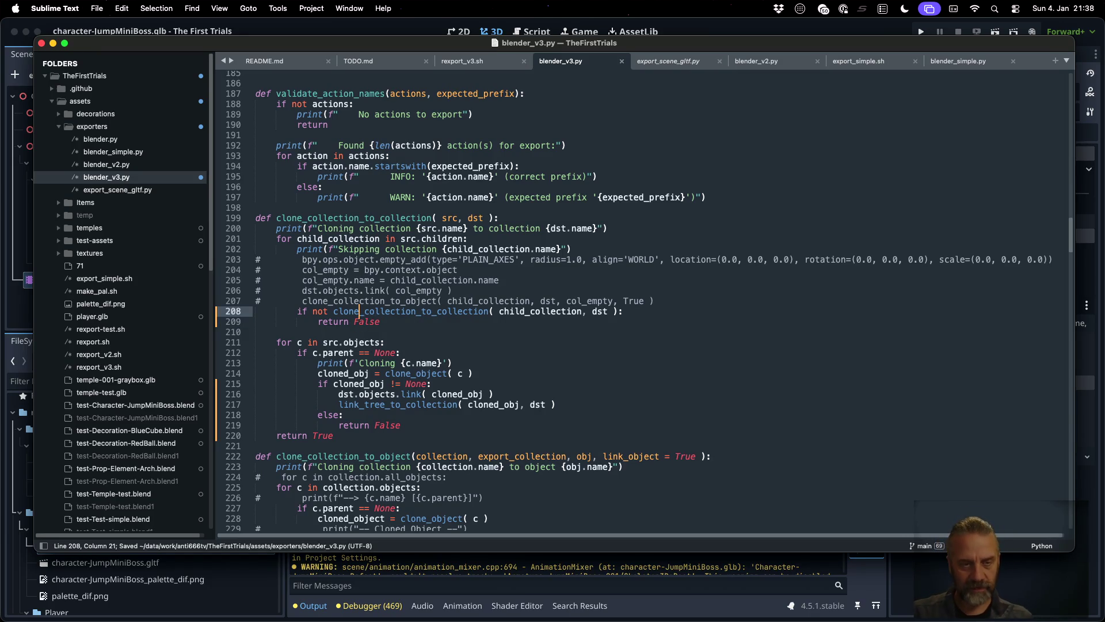
- Search for clone_collection_to_collection to locate its call site at line 356
key("super+d")
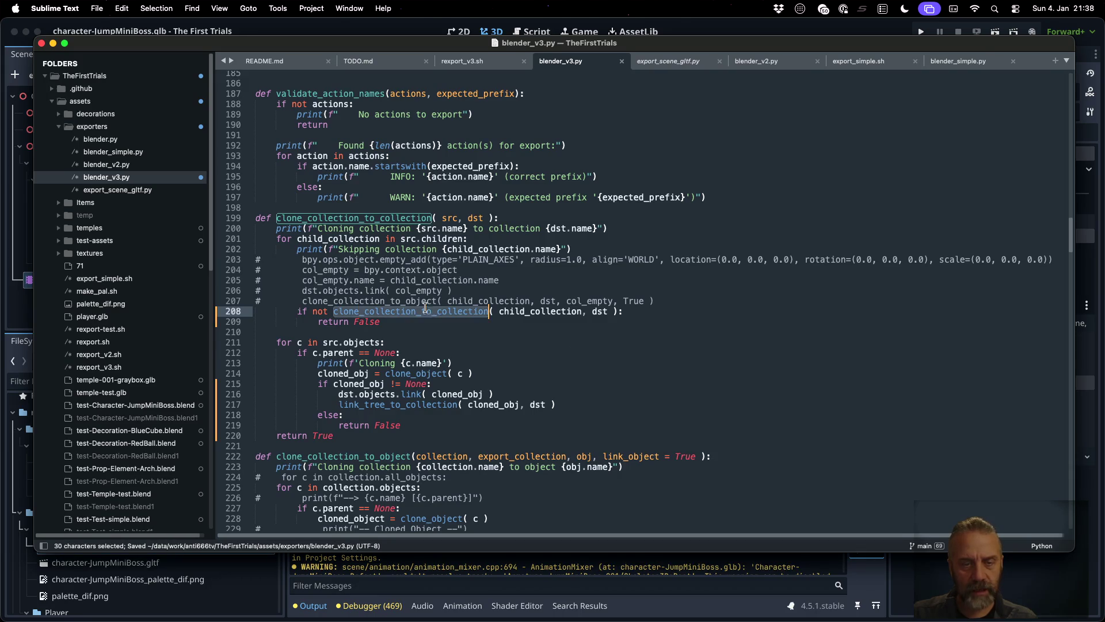
key("super+c")
key("super+f")
key("super+v")
key("Return")
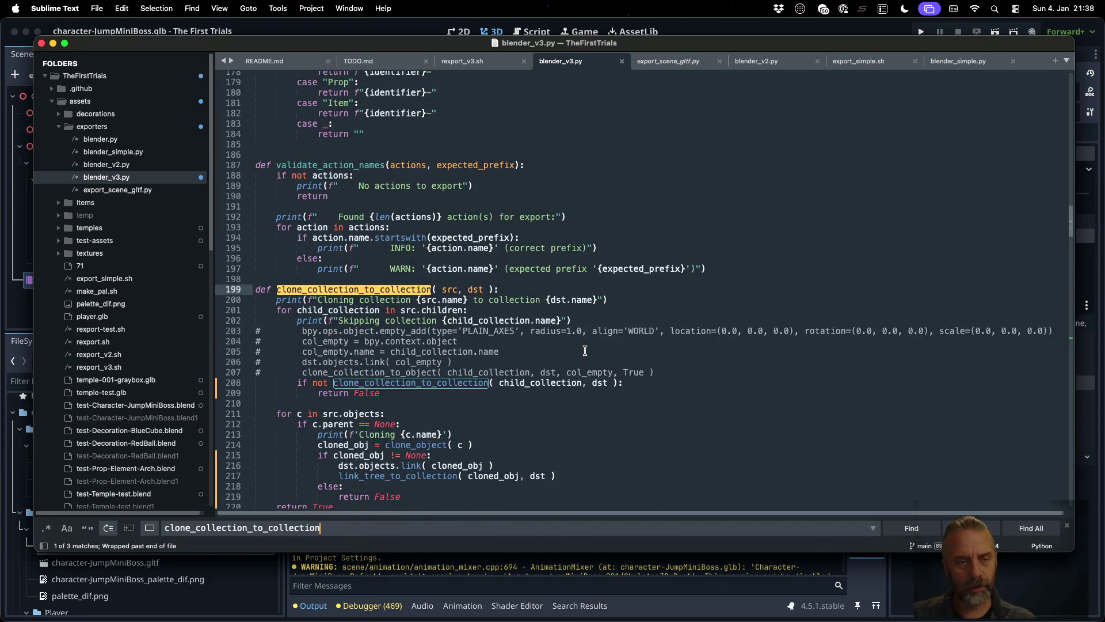
key("Return")
key("Return")
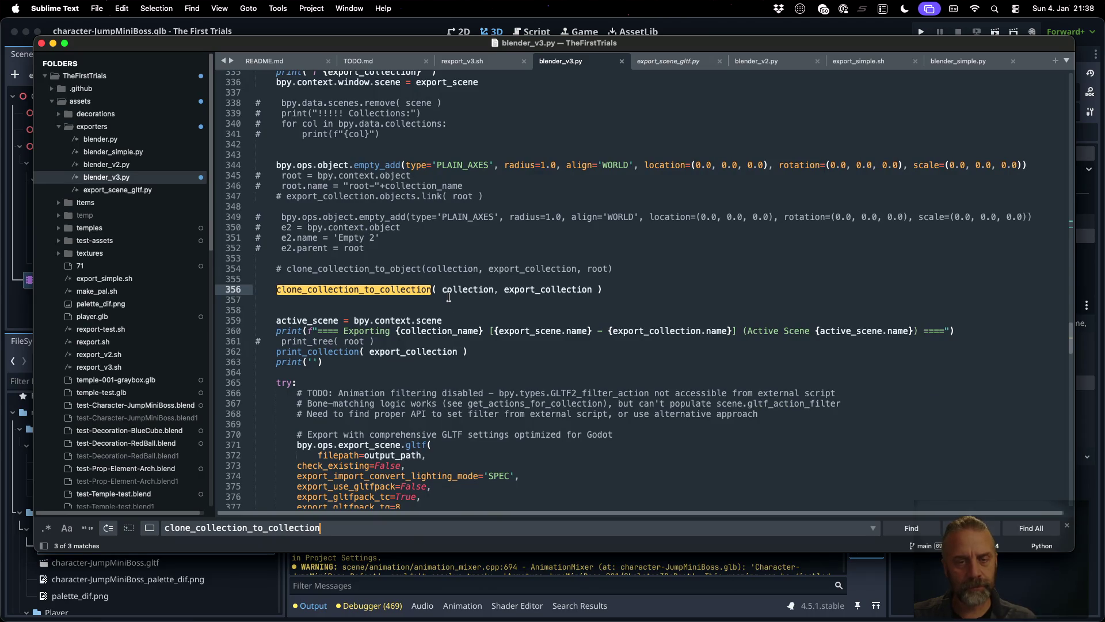
left_click(455, 299)
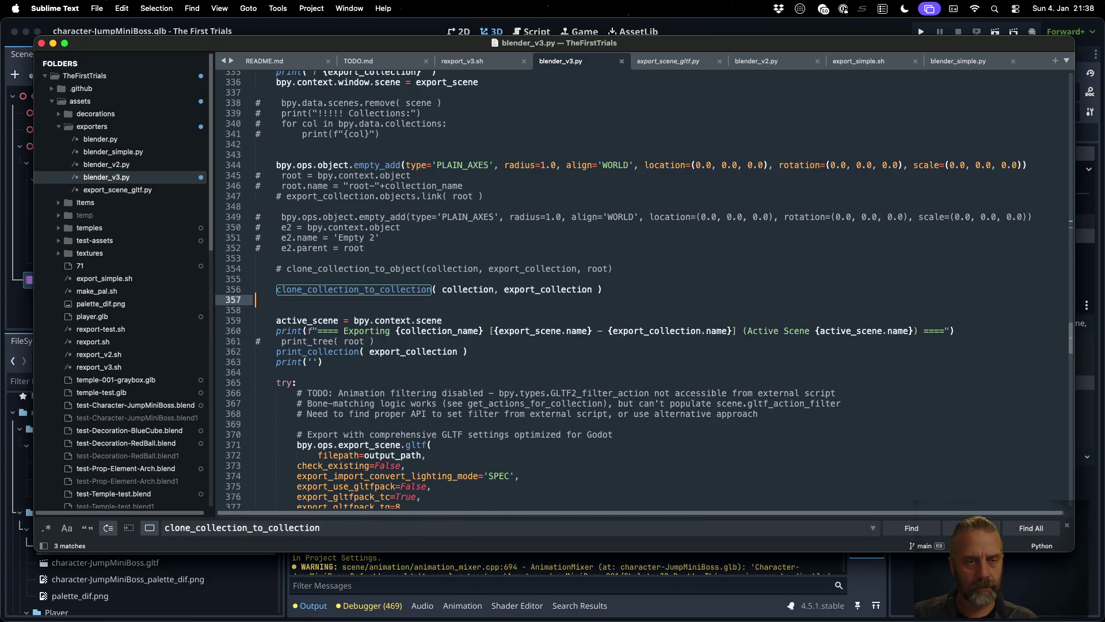
scroll(429, 285, "down", 1)
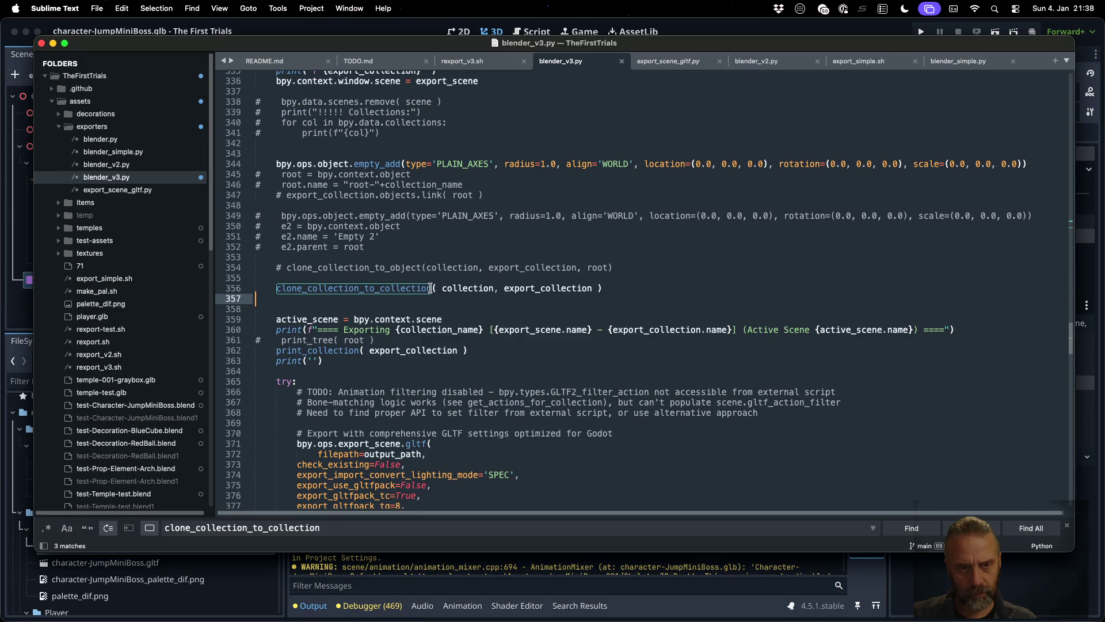
scroll(431, 288, "down", 3)
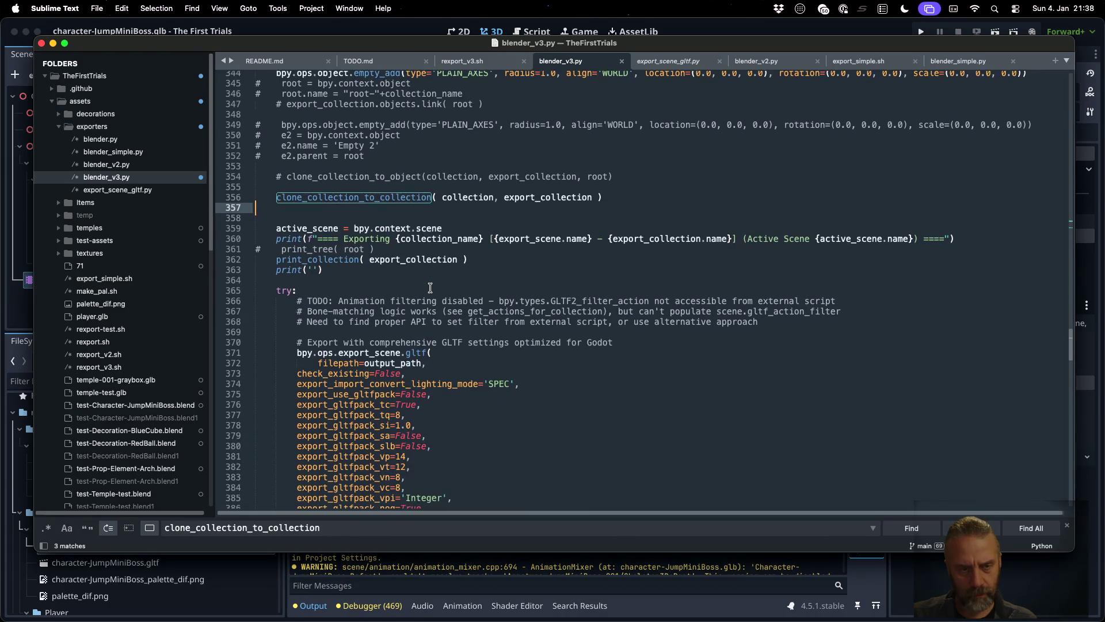
scroll(430, 287, "up", 5)
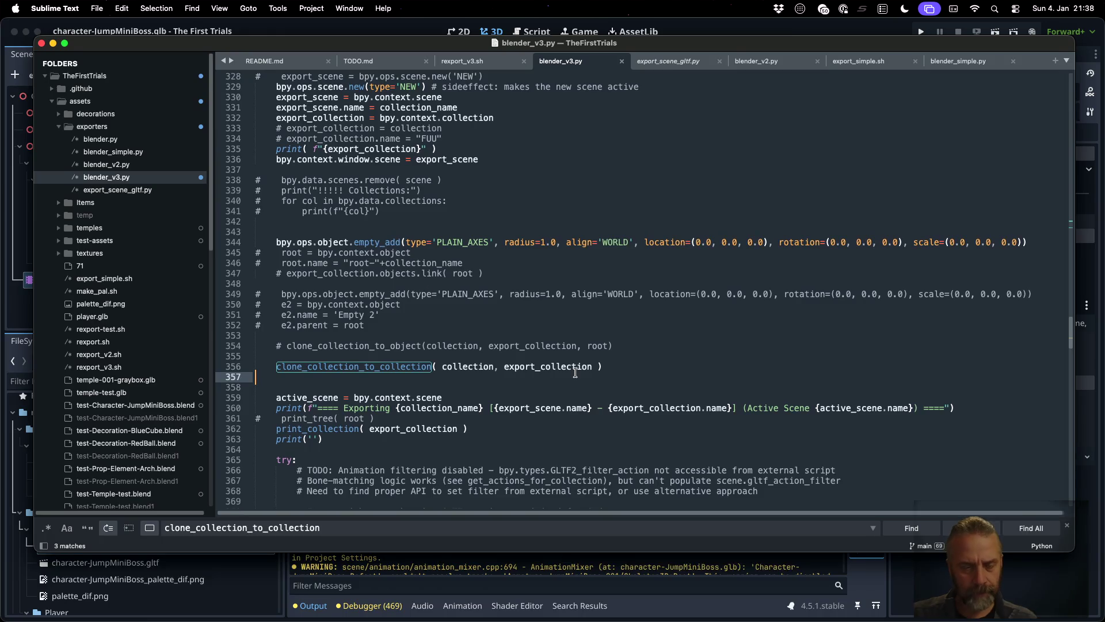
- Wrap the line-356 call in 'if not ...: return False' and save
key("Up")
key("super+Left")
type("if not")
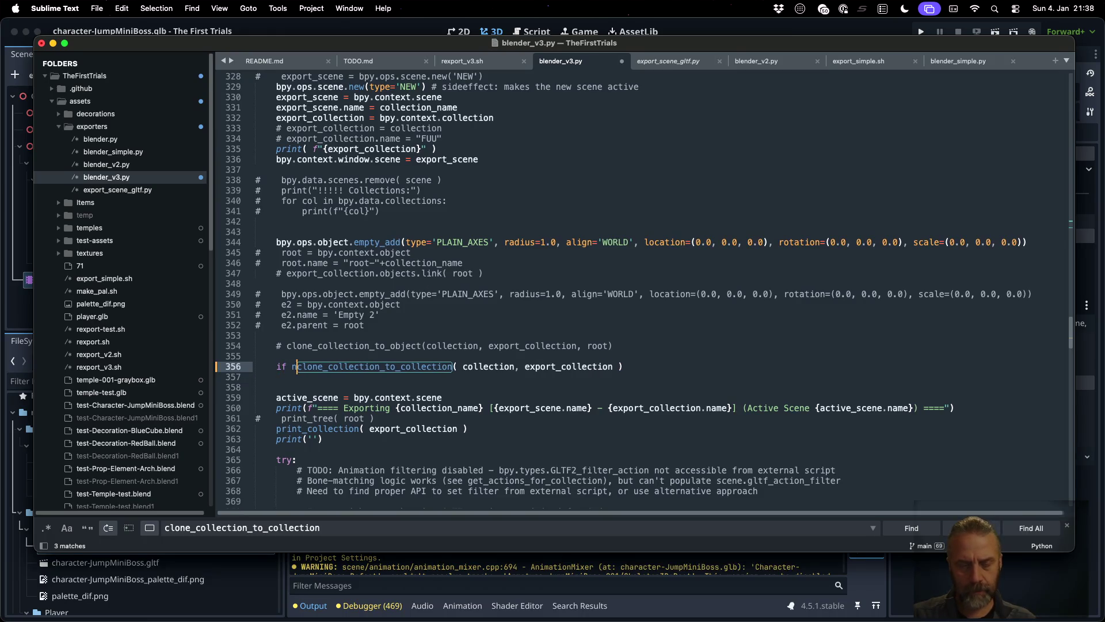
key("super+Right")
type(":")
key("Return")
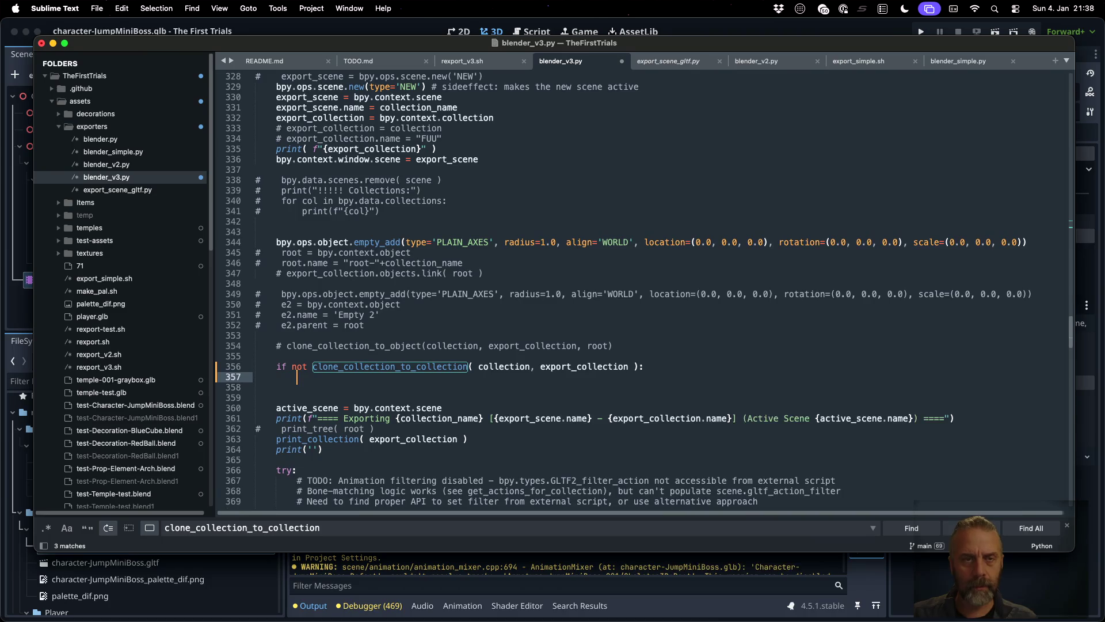
scroll(642, 288, "up", 3)
scroll(642, 288, "up", 5)
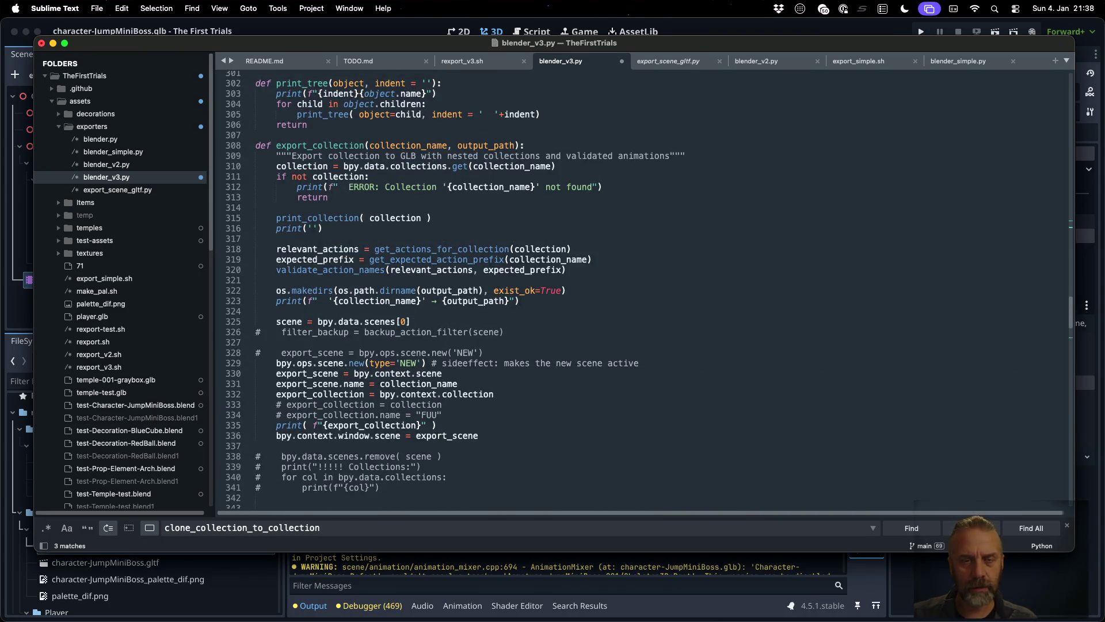
scroll(642, 288, "down", 10)
type("ret")
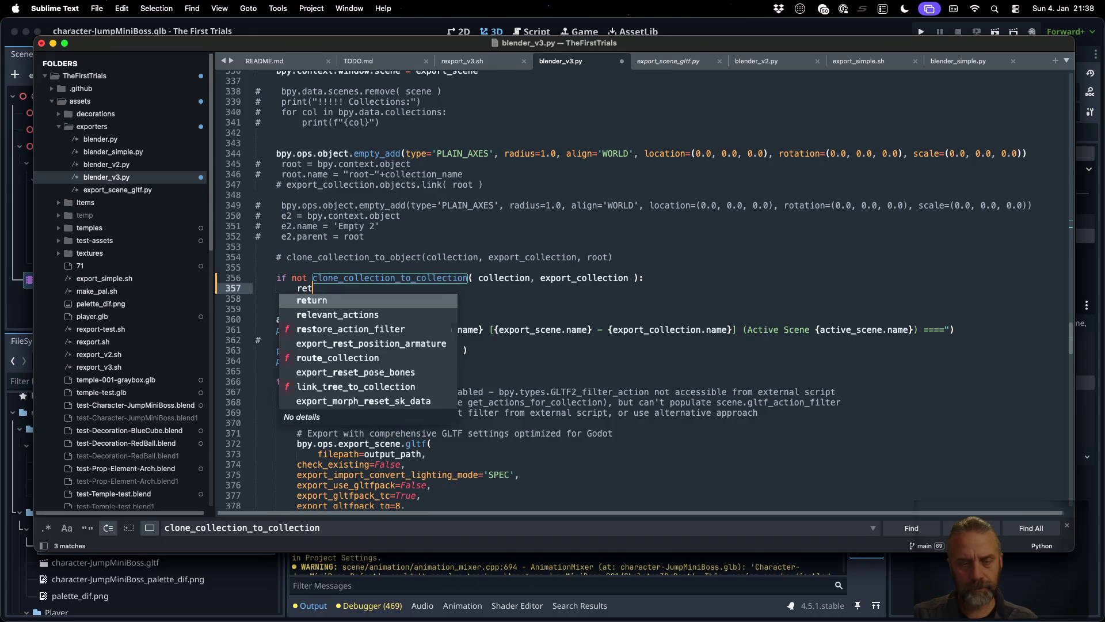
key("Return")
key("super+s")
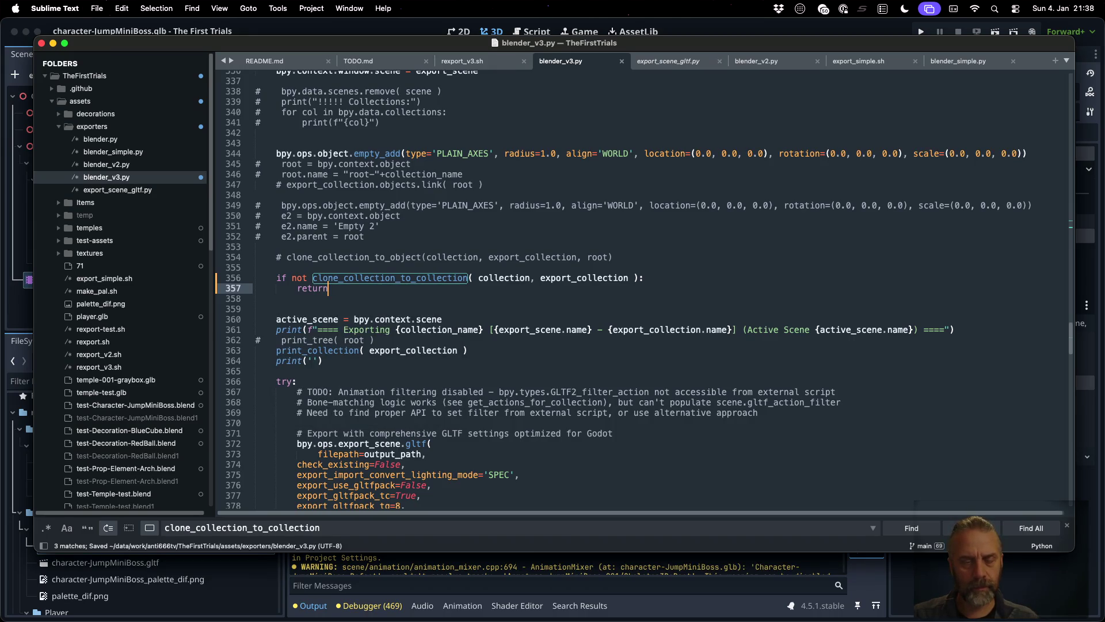
type(" False")
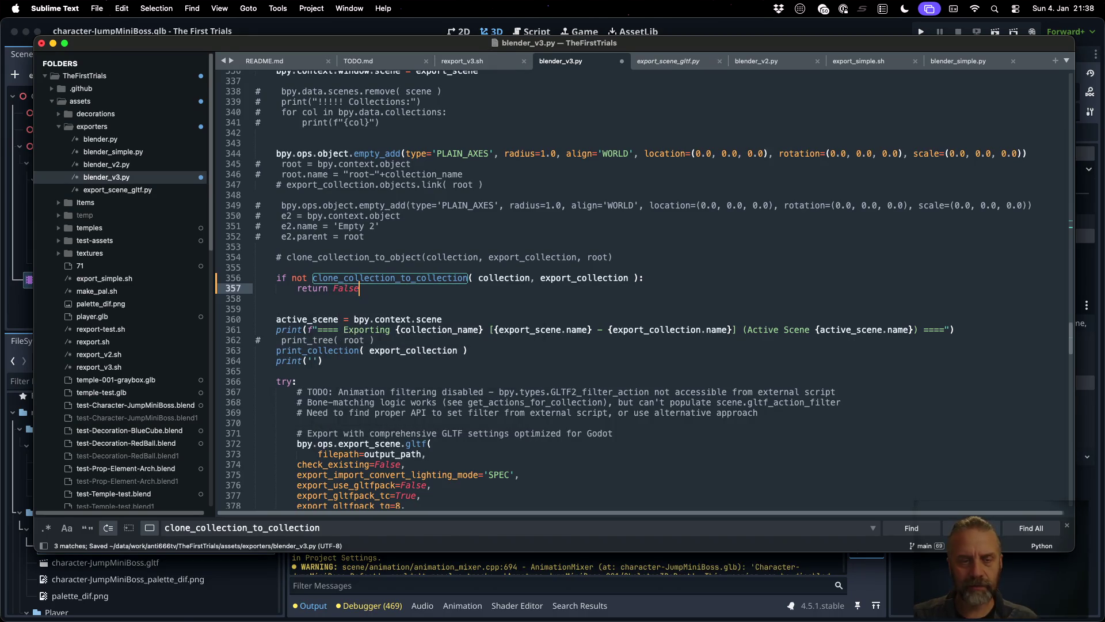
key("super+s")
- Add an indented 'return True' after the pass on line 500 to close the export function
scroll(575, 373, "down", 20)
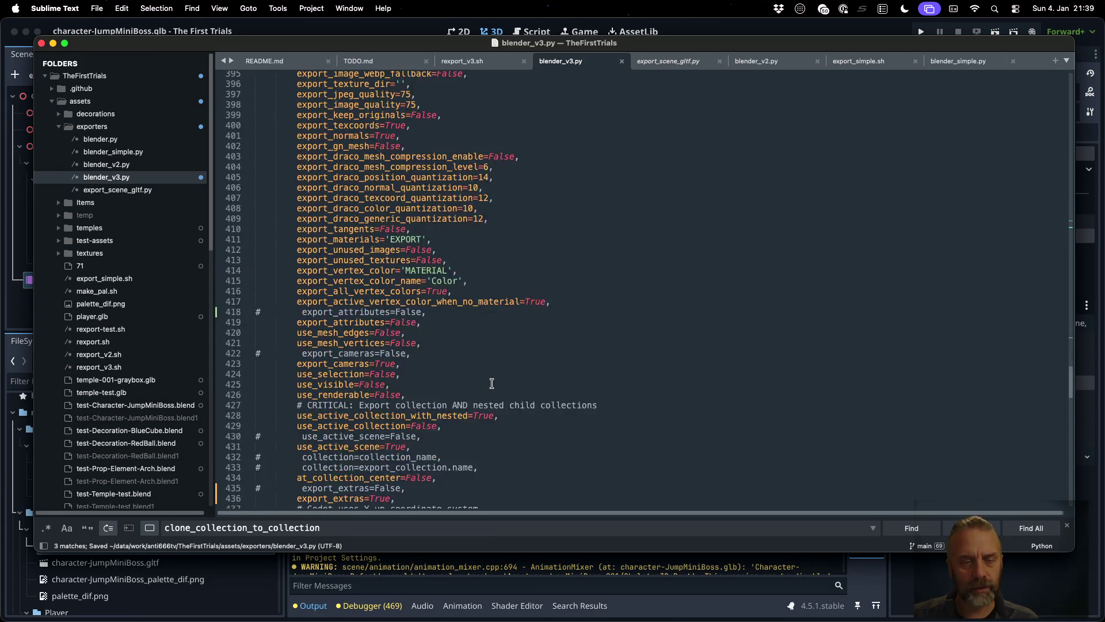
scroll(491, 384, "down", 15)
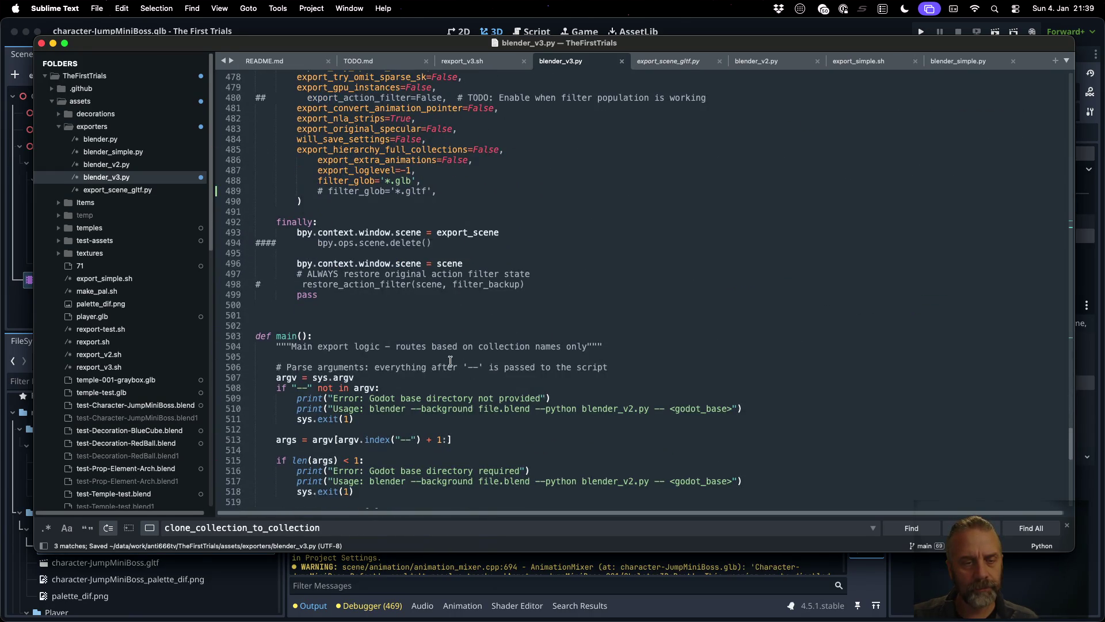
left_click(405, 306)
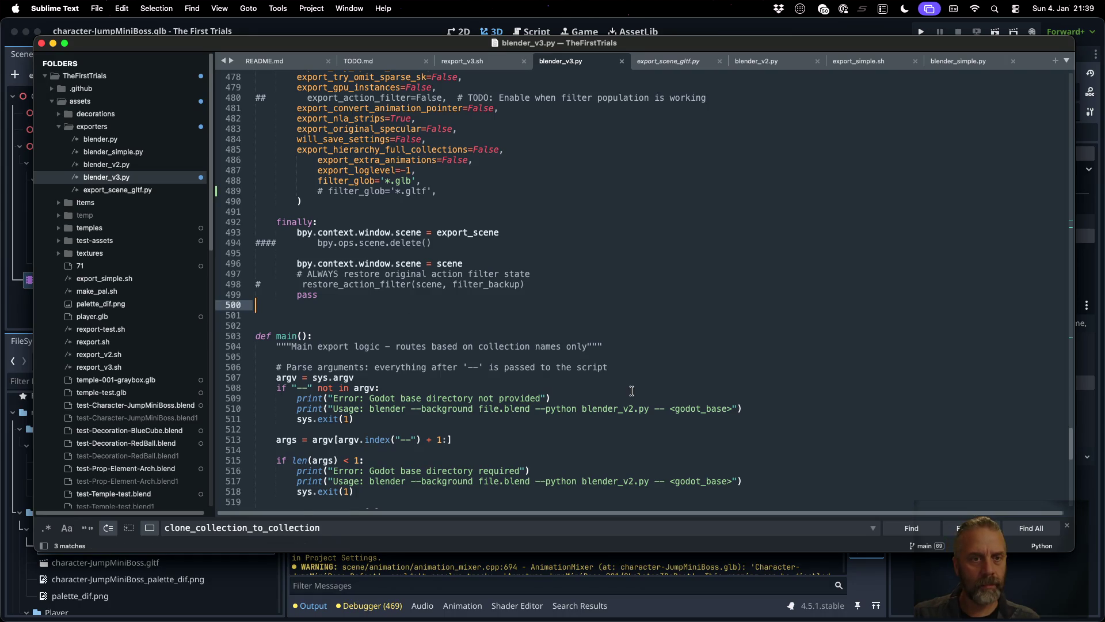
key("Return")
key("Tab")
type("r")
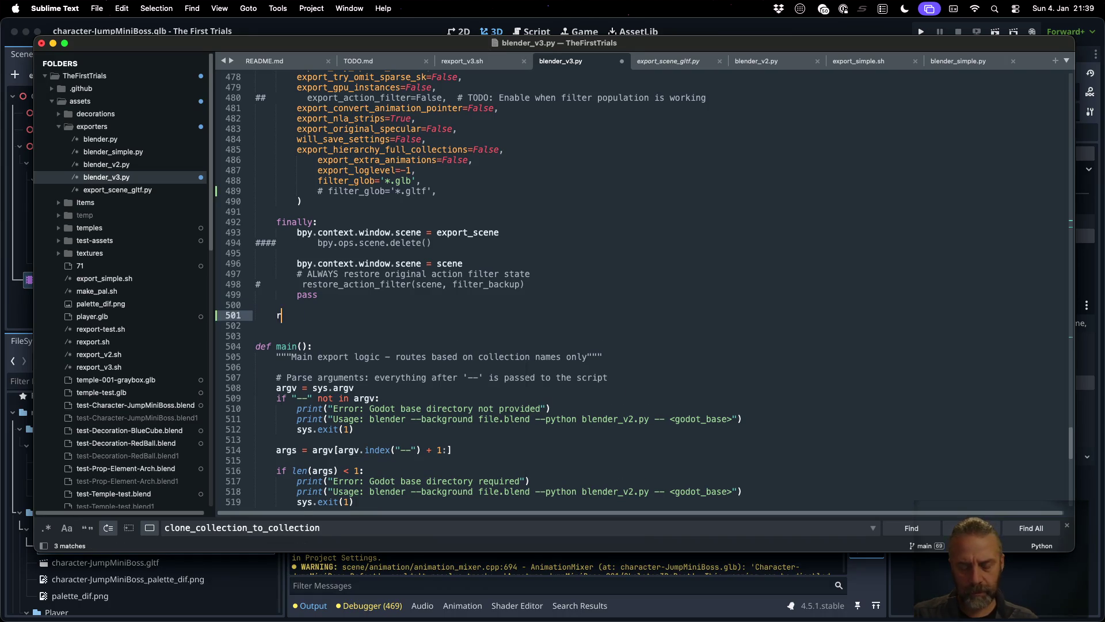
type("eturn True")
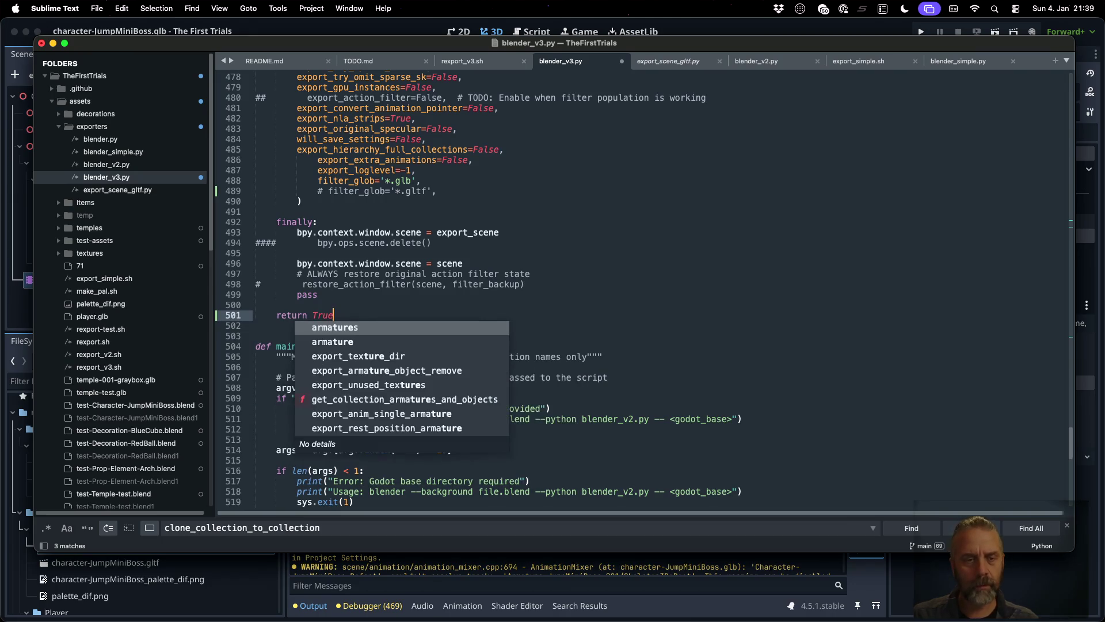
key("Escape")
key("Up")
key("Up")
key("Up")
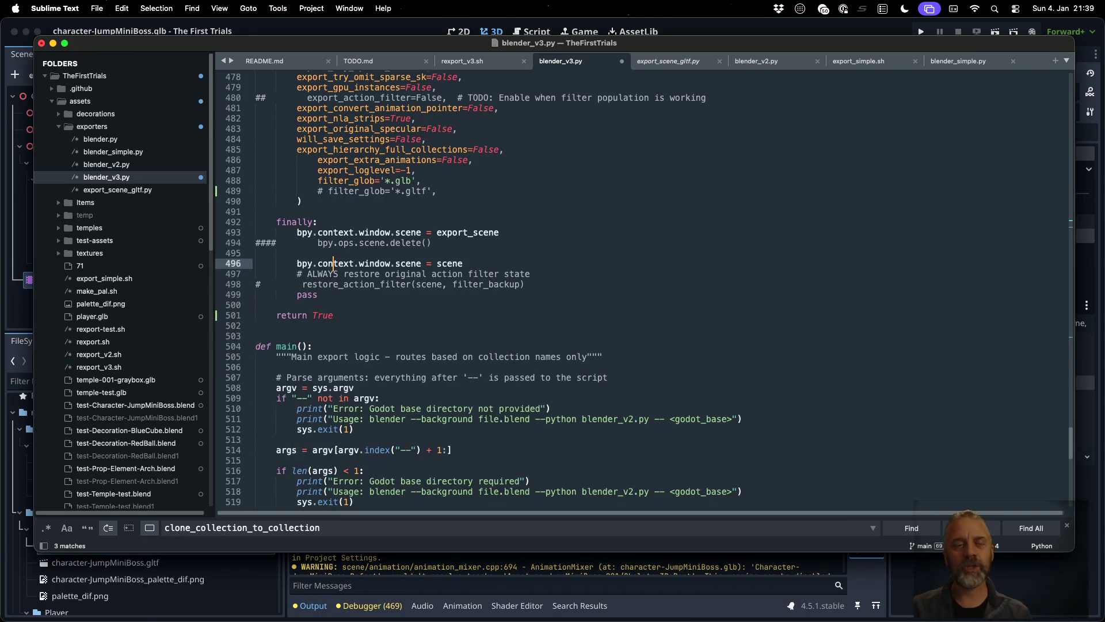
key("Up")
key("Up")
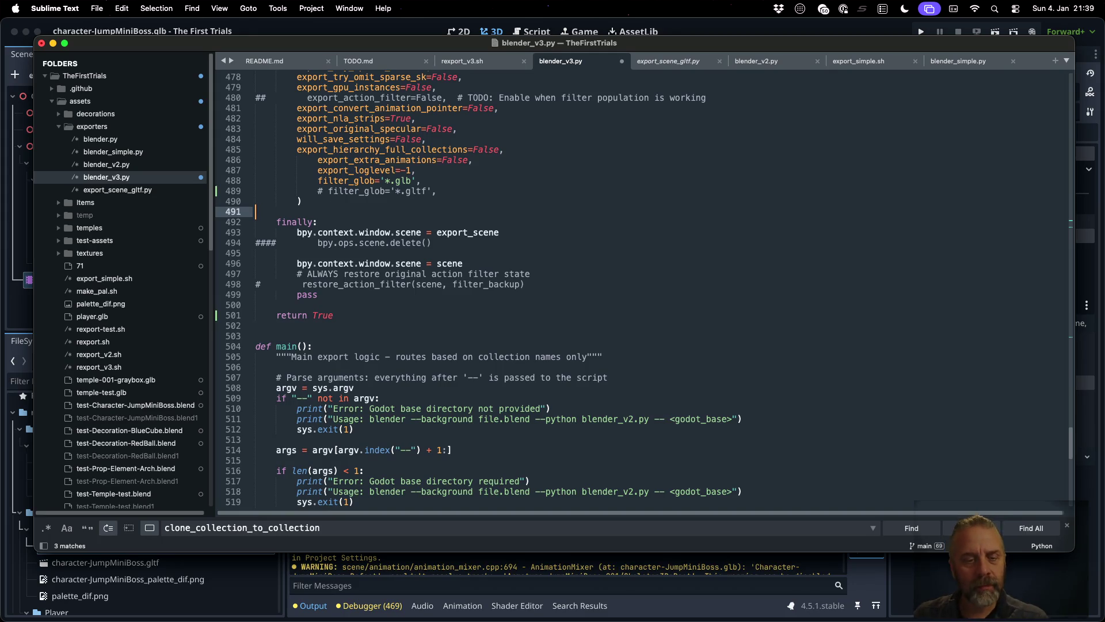
- Duplicate the skipped_collections line and rename the copy failed_collections
scroll(638, 372, "down", 10)
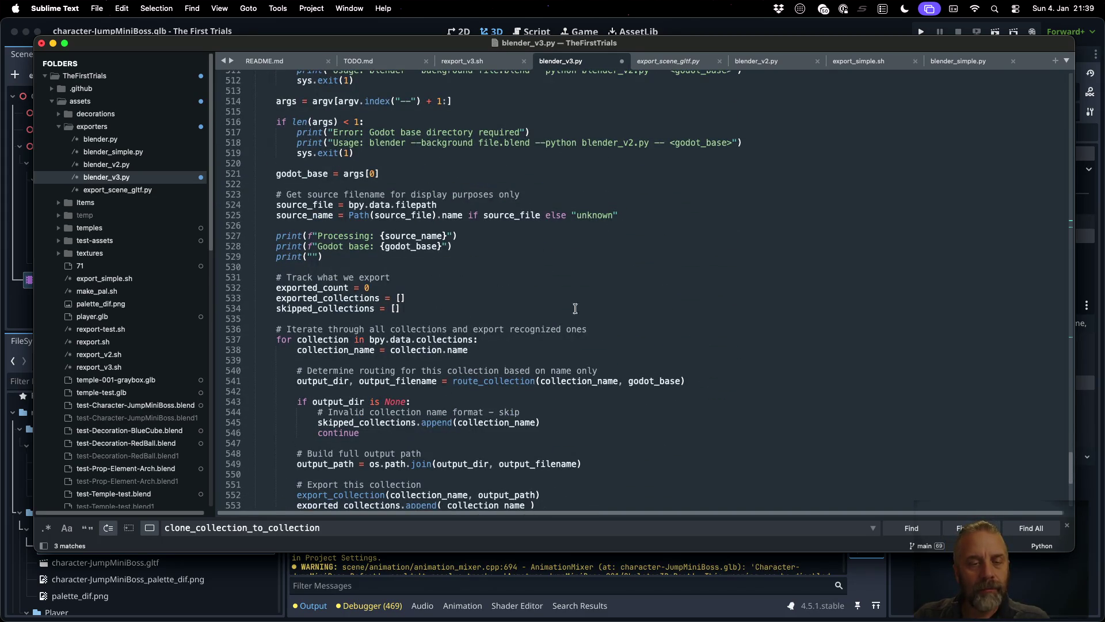
left_click(575, 308)
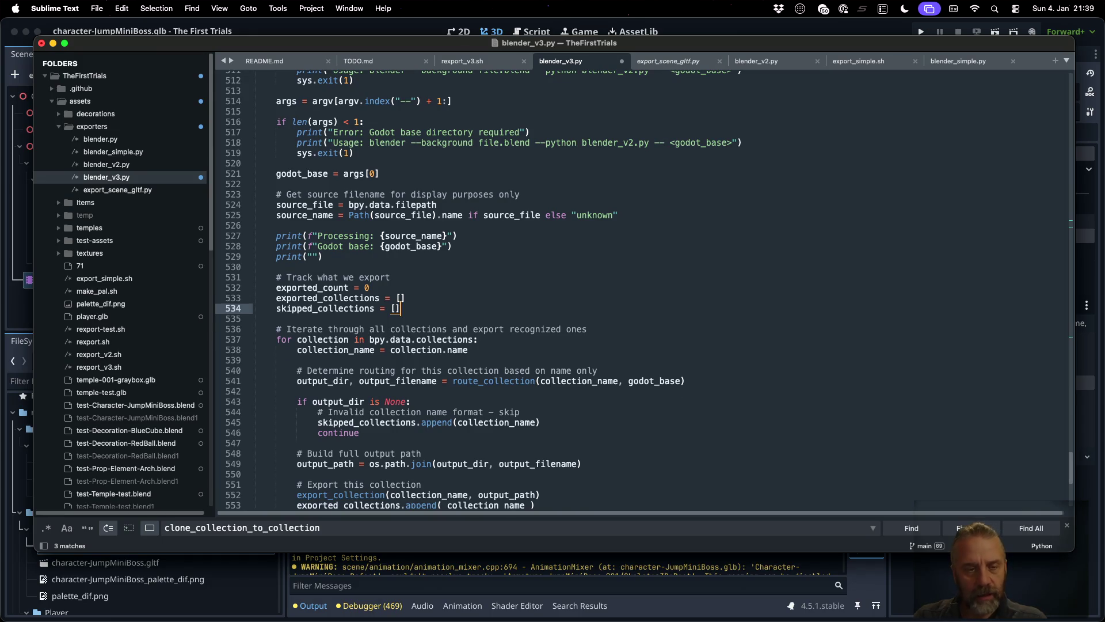
key("super+shift+d")
key("alt+Left")
key("alt+Left")
key("shift+alt+Left")
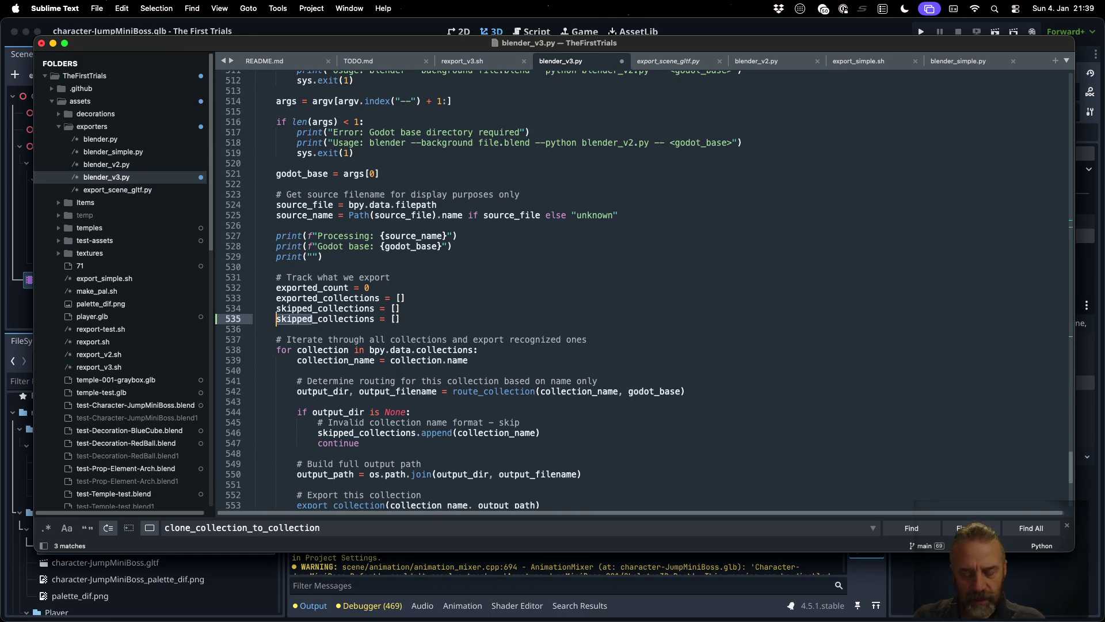
type("failed")
key("Escape")
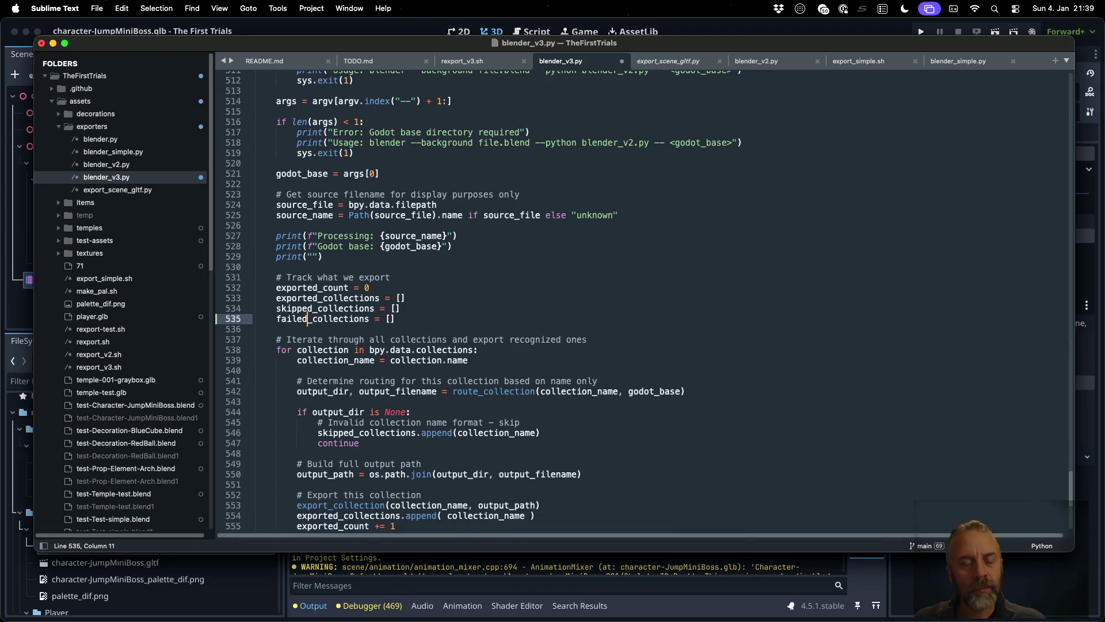
- Wrap the export_collection call in an if, indenting the append and exported_count lines under it
scroll(658, 370, "down", 4)
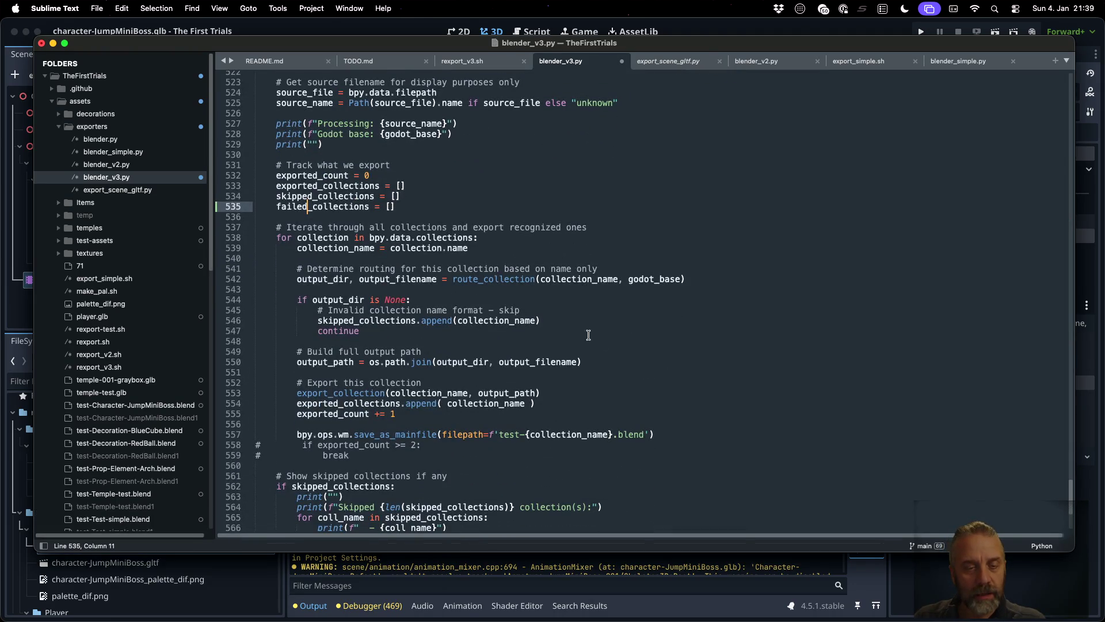
left_click(535, 310)
key("Down")
key("Down")
key("Down")
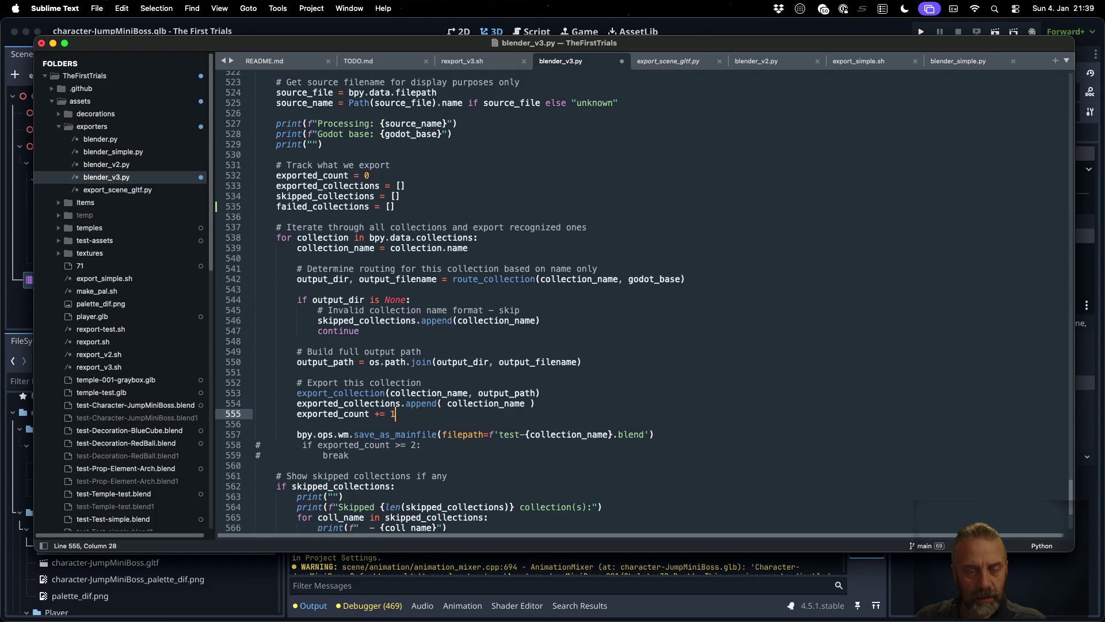
key("Up")
key("Up")
key("Up")
key("super+Left")
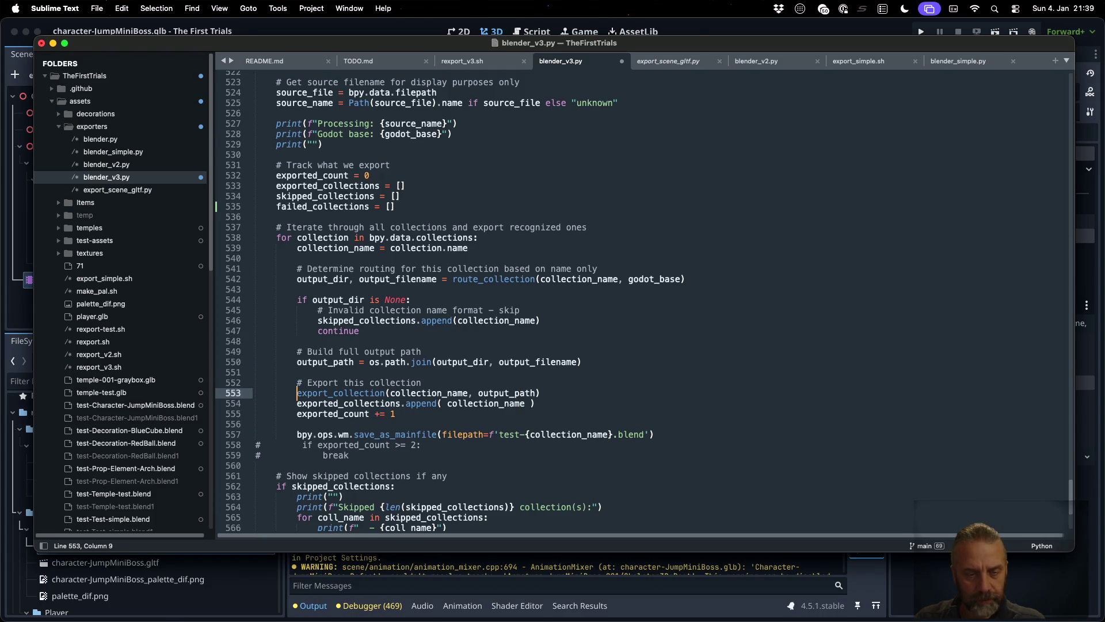
type("if")
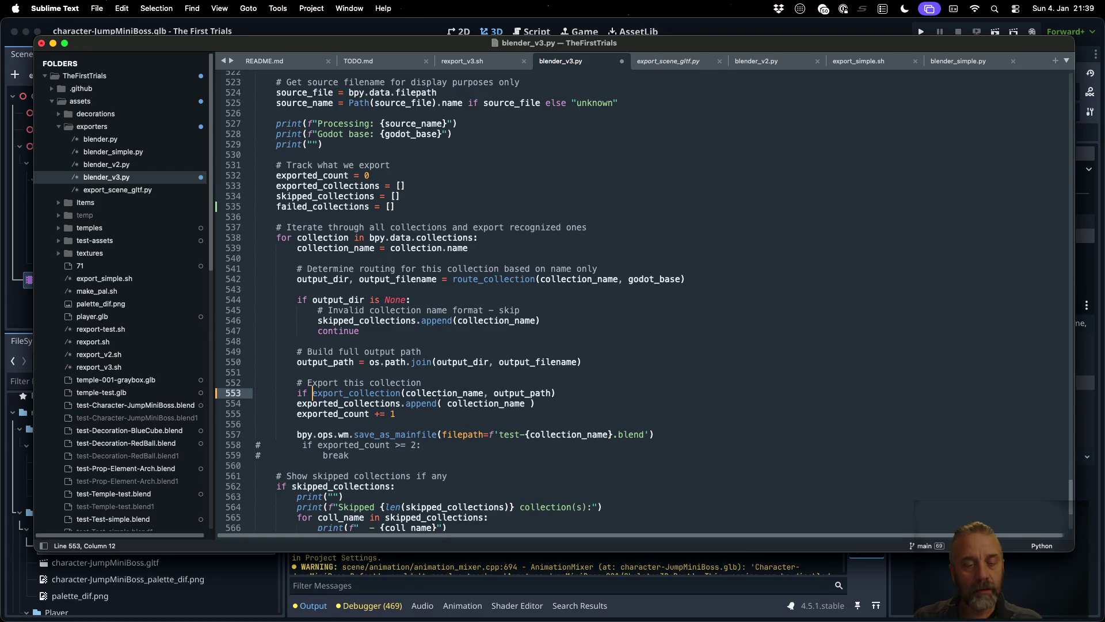
key("super+Right")
type(":")
key("Down")
key("super+Left")
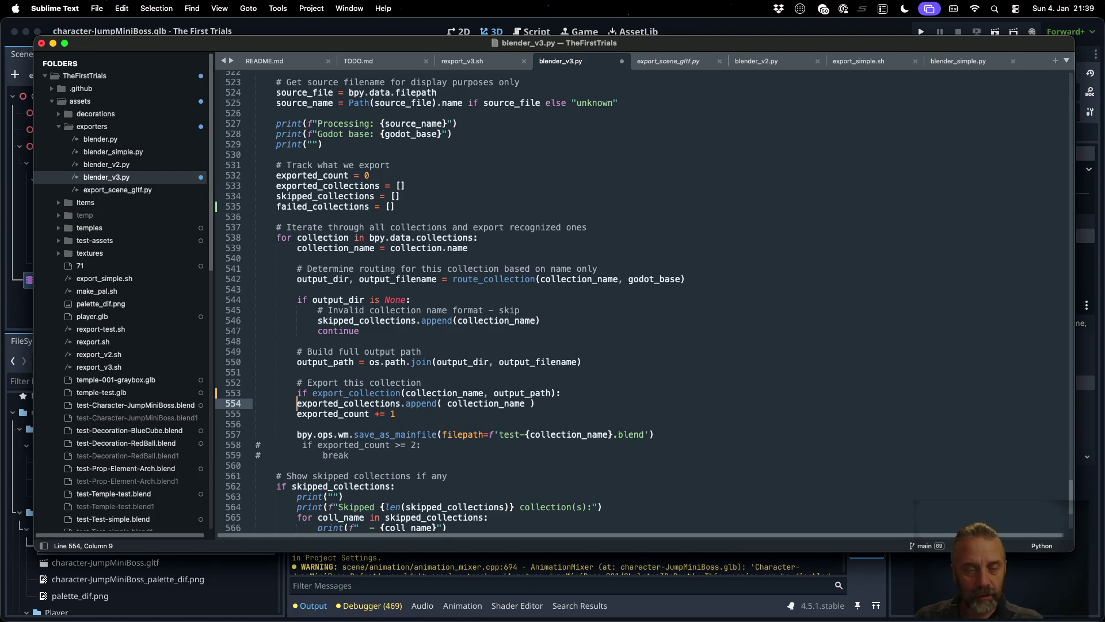
key("super+Left")
key("Tab")
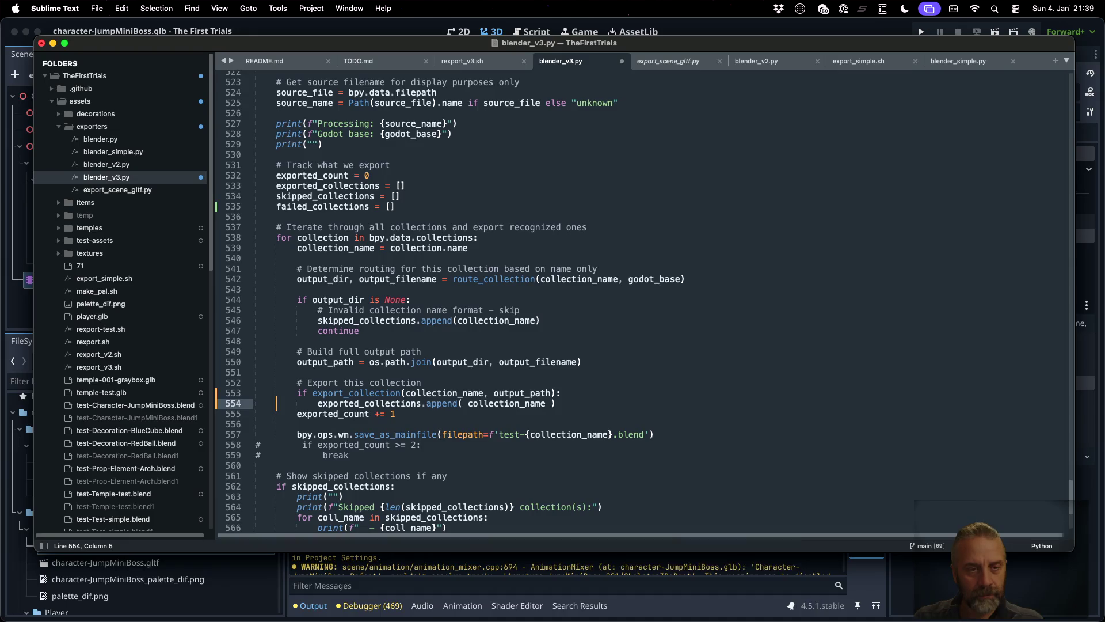
key("Down")
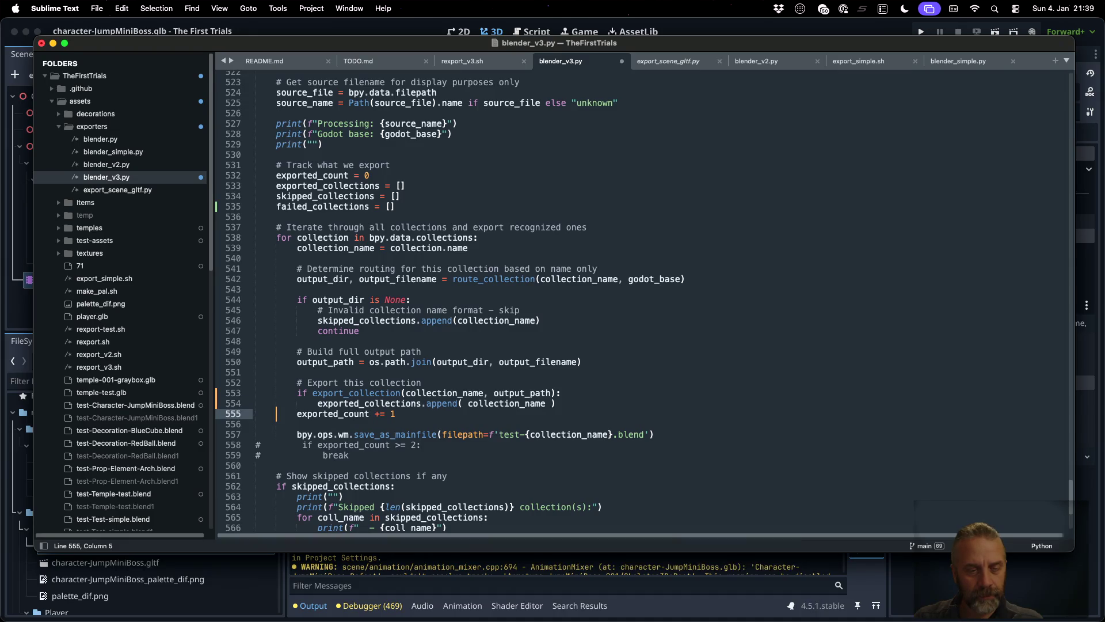
key("super+Right")
- Add an else branch that appends collection_name to failed_collections
key("Return")
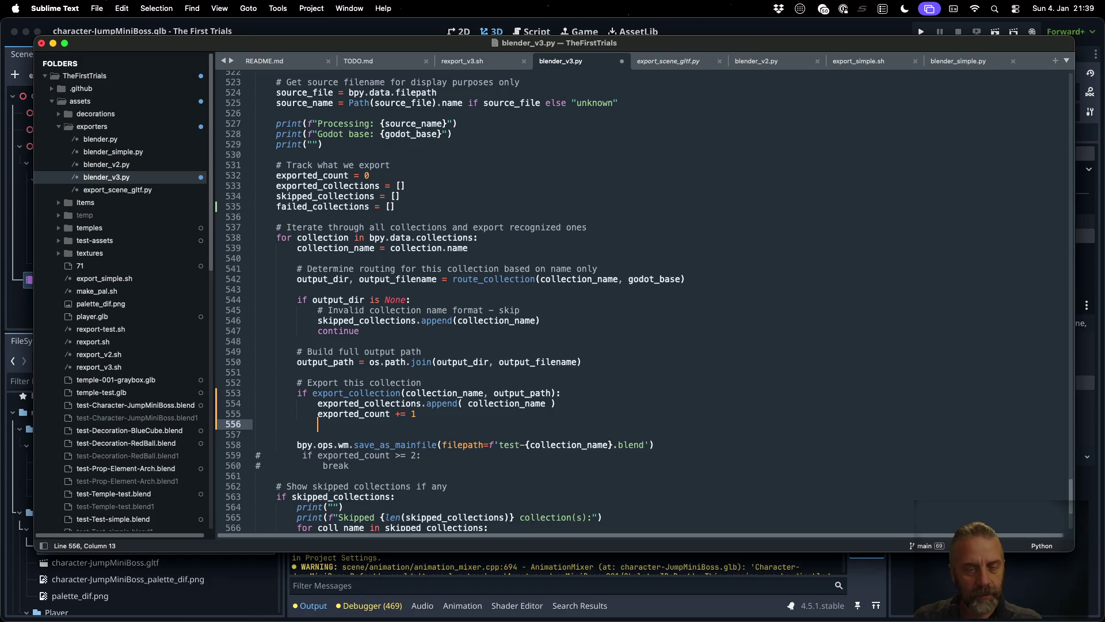
type("else:")
key("Return")
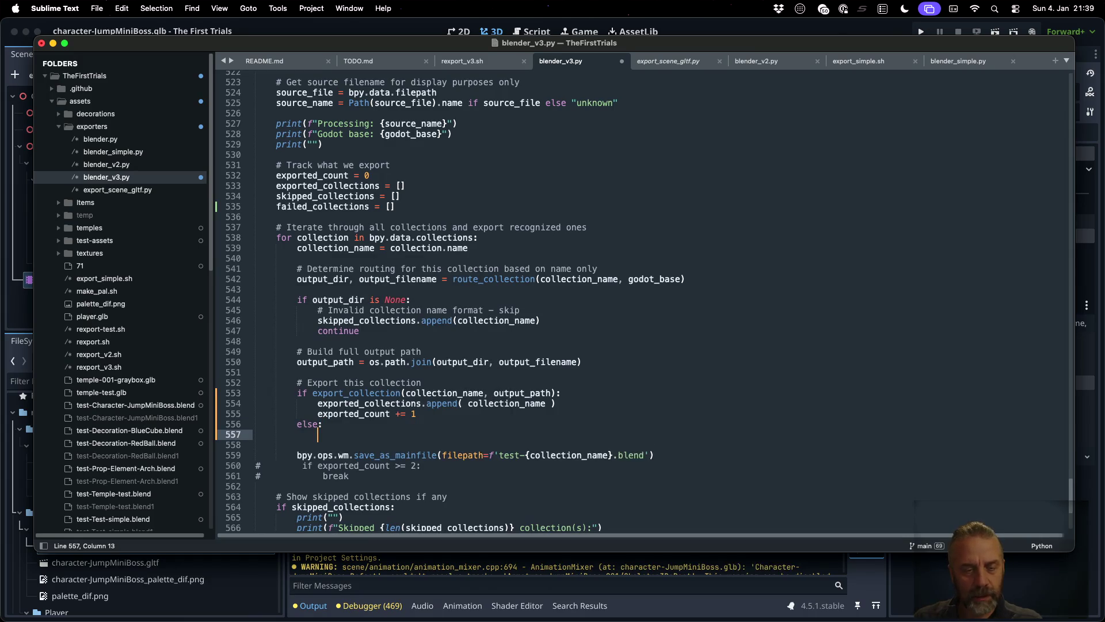
type("failed_collections")
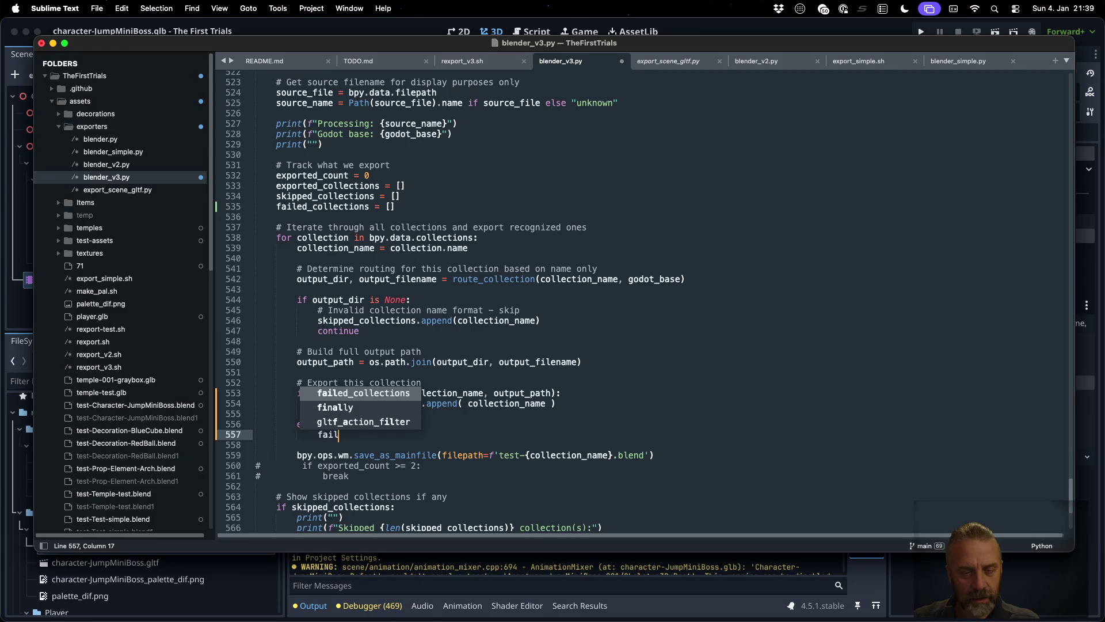
key("BackSpace")
type(".append")
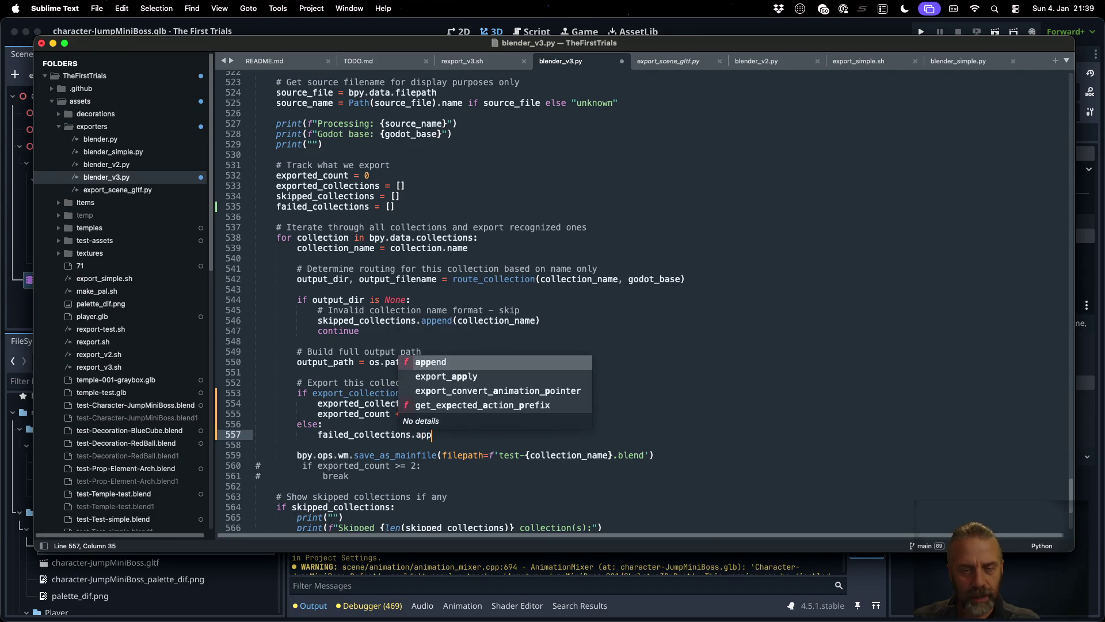
key("BackSpace")
type("( collection_name")
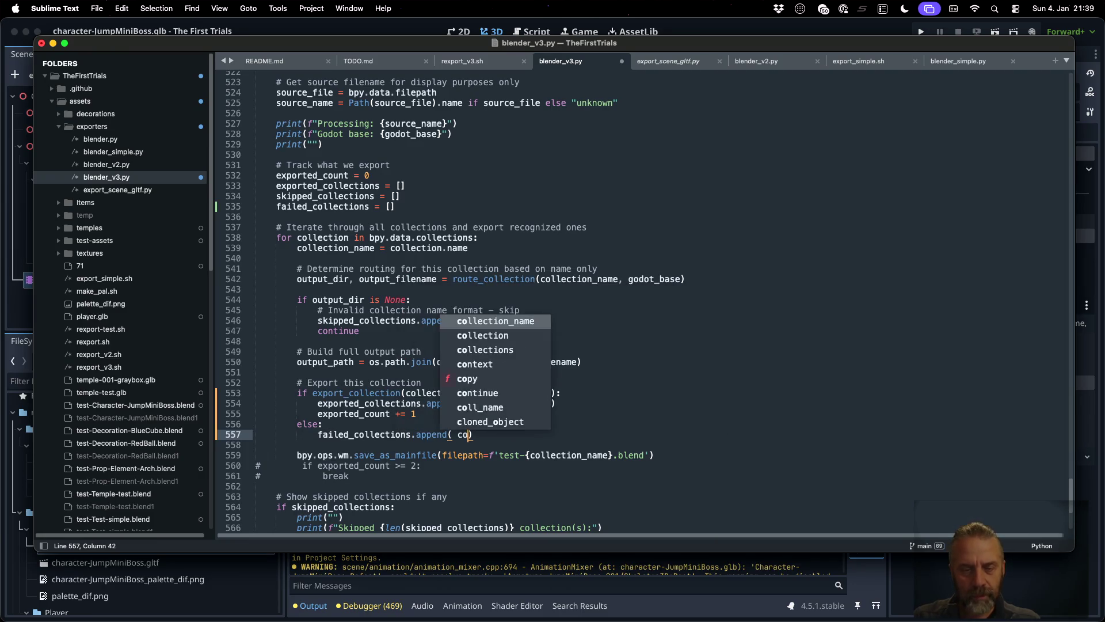
key("Down")
key("Down")
key("Down")
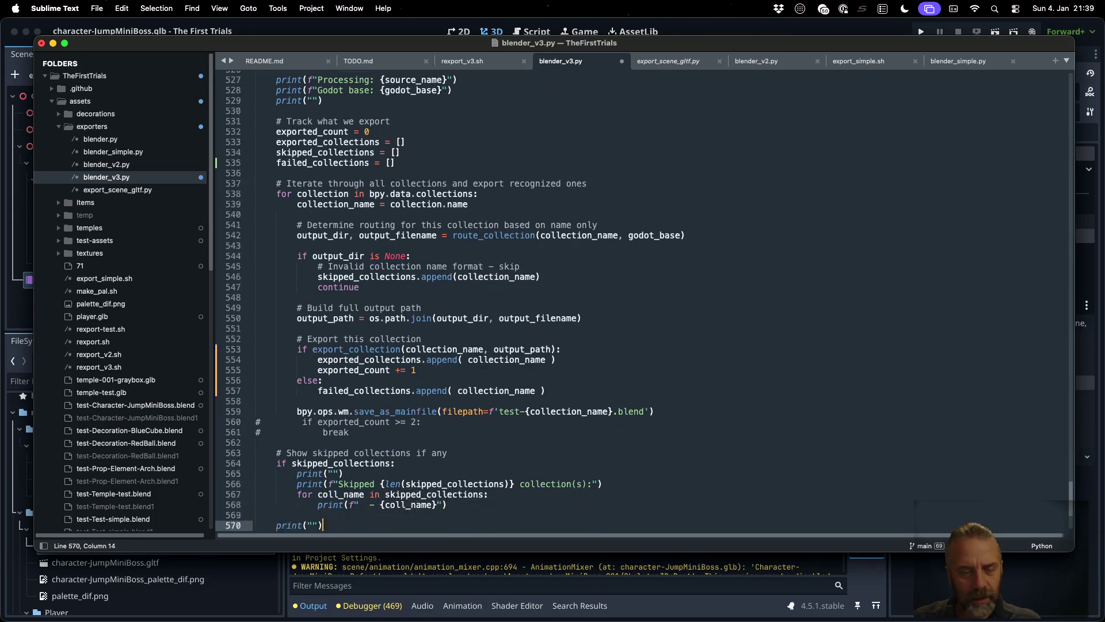
- Duplicate the skipped-collections summary block below itself
key("Up")
key("Up")
key("Up")
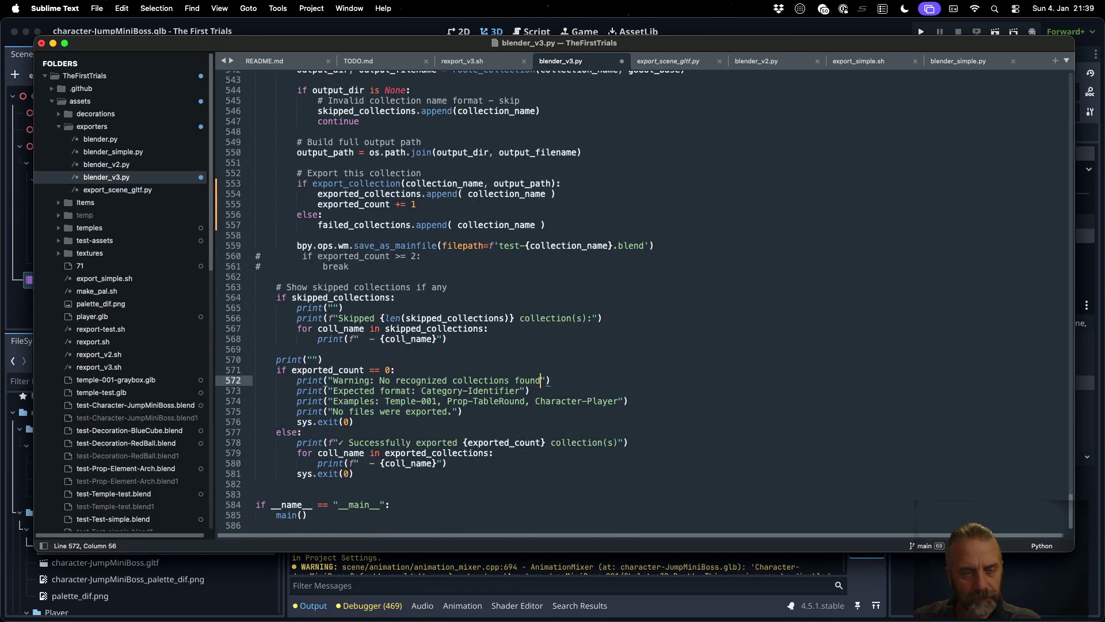
key("Up")
key("Up")
key("super+Left")
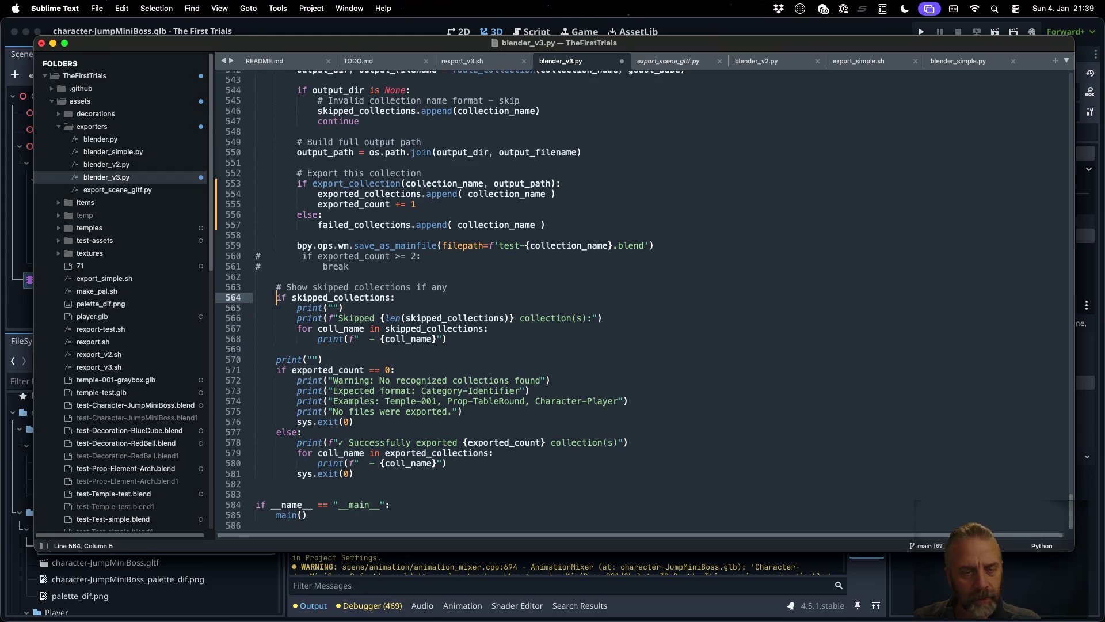
key("super+Left")
key("shift+Down")
key("shift+Down")
key("shift+Down")
key("super+c")
key("Right")
key("Return")
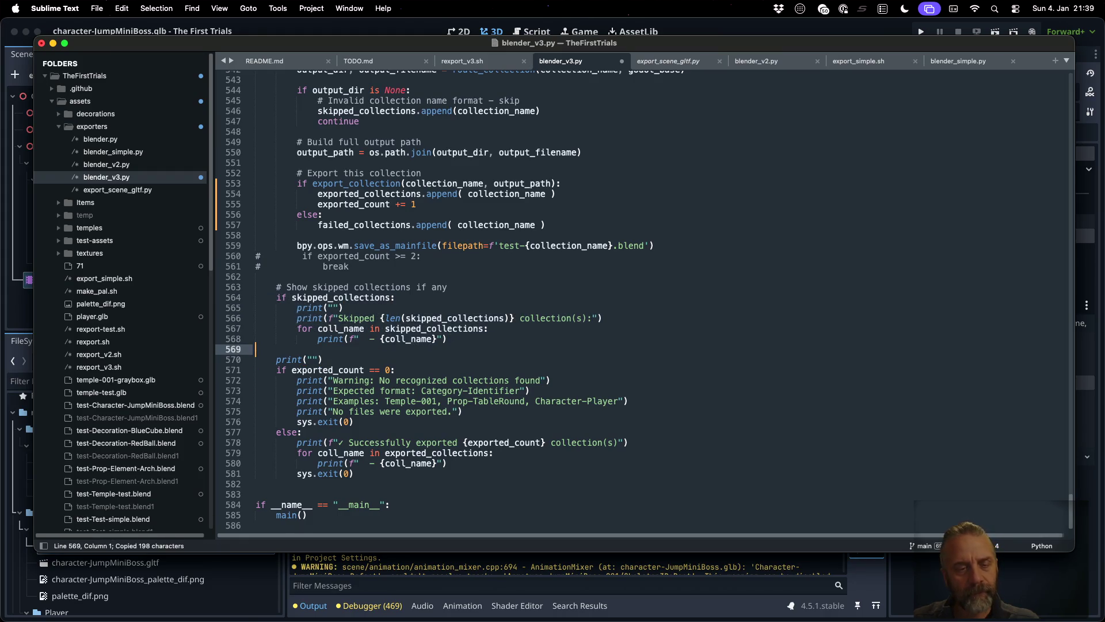
key("super+v")
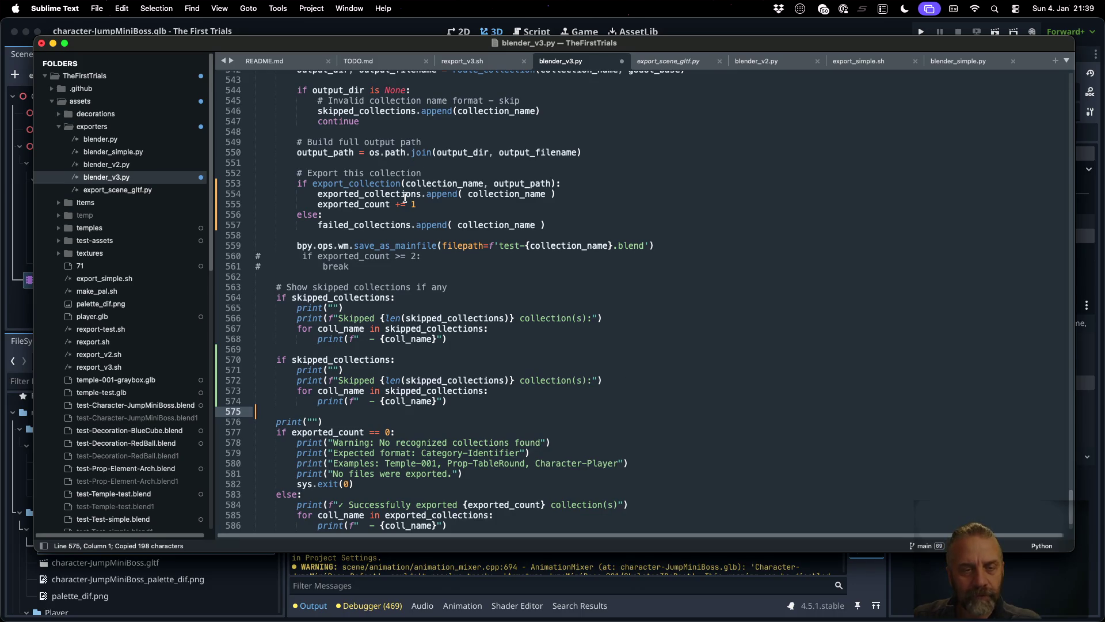
- Replace skipped_collections with failed_collections three times and 'Skipped' with 'Failed', then save
double_click(384, 225)
key("super+c")
double_click(365, 357)
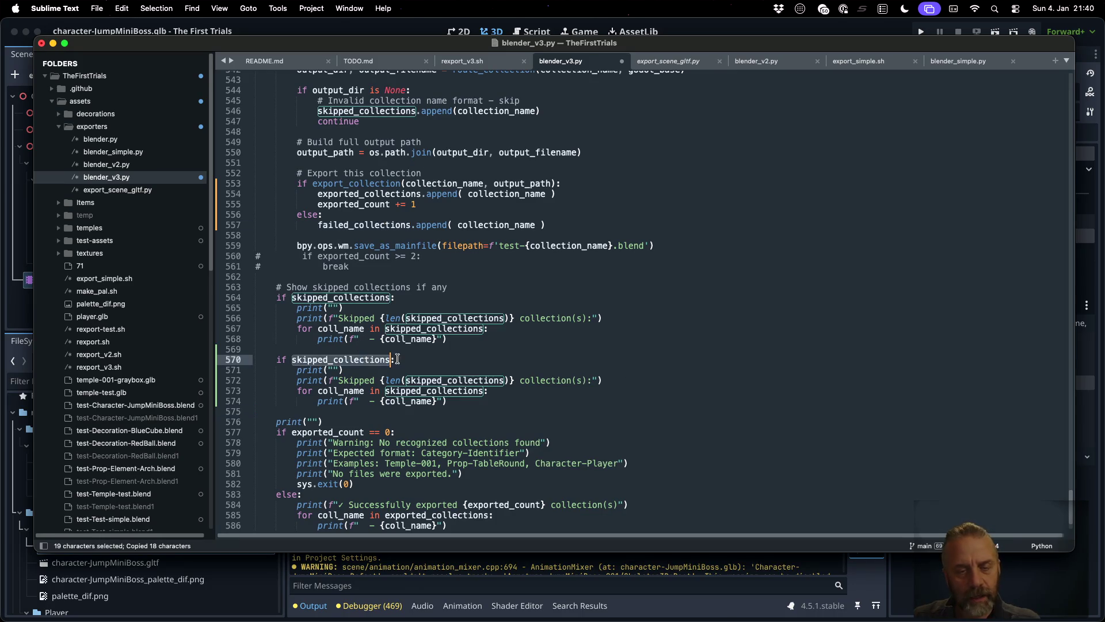
key("super+v")
double_click(455, 380)
key("super+v")
double_click(439, 390)
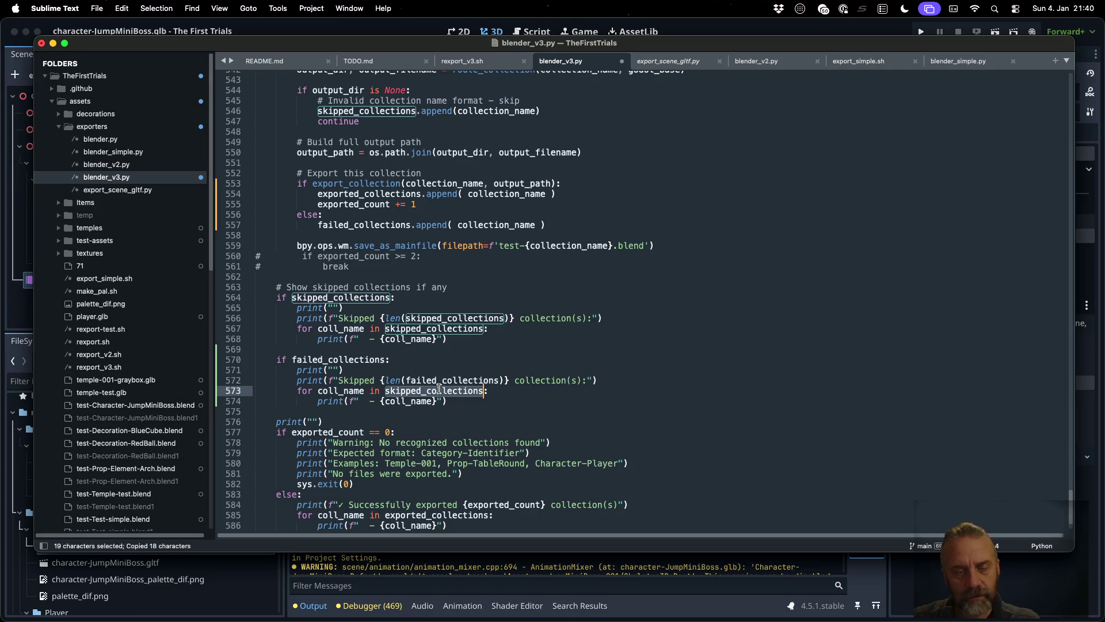
key("super+v")
left_click(355, 380)
double_click(355, 380)
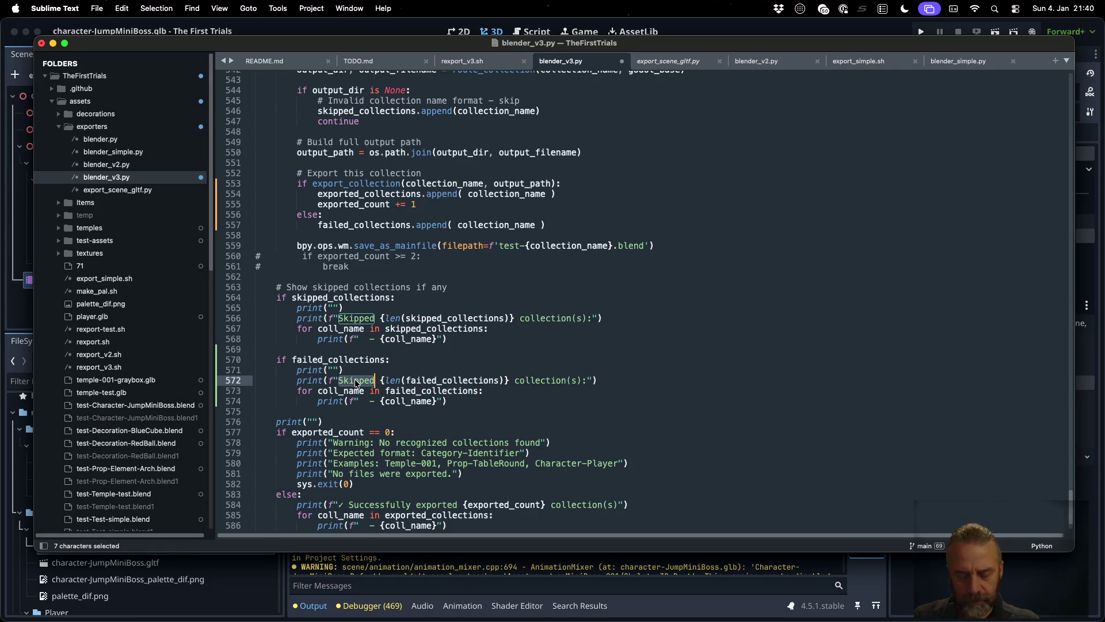
type("Failed")
key("super+s")
key("super+Tab")
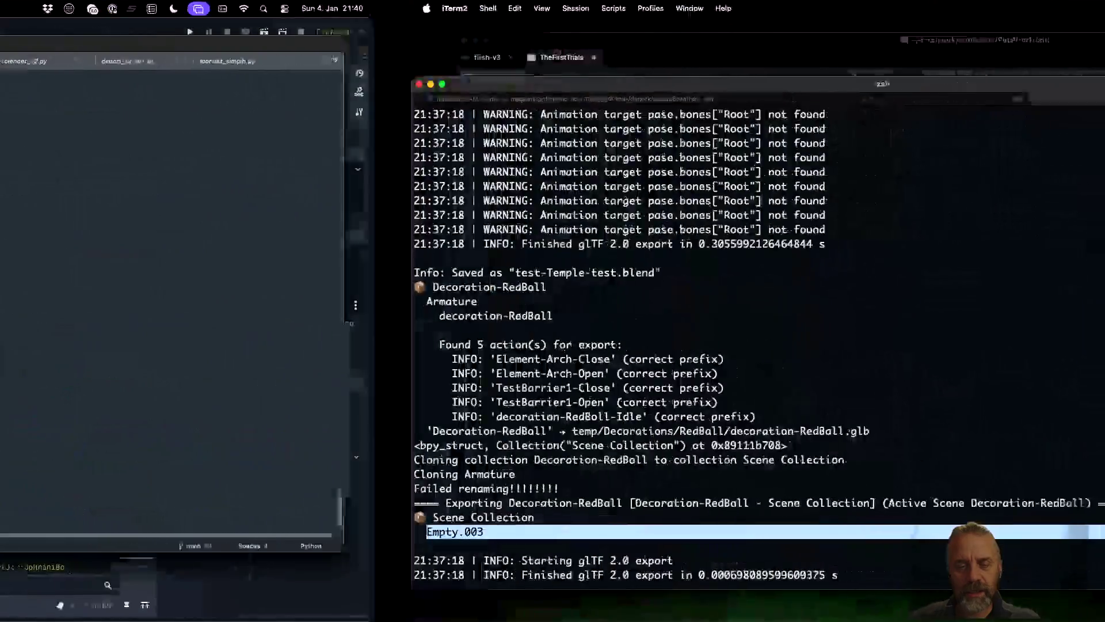
- Rerun the previous rexport_v3.sh export and highlight Decoration-RedBall in the failed list
key("Up")
key("Return")
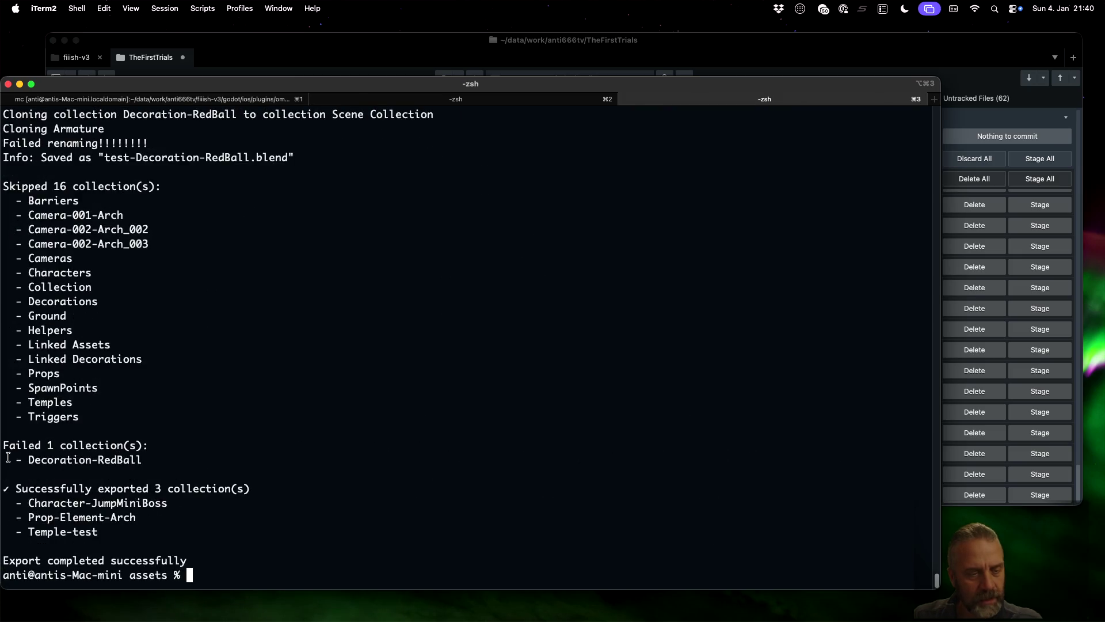
left_click_drag(28, 460, 145, 459)
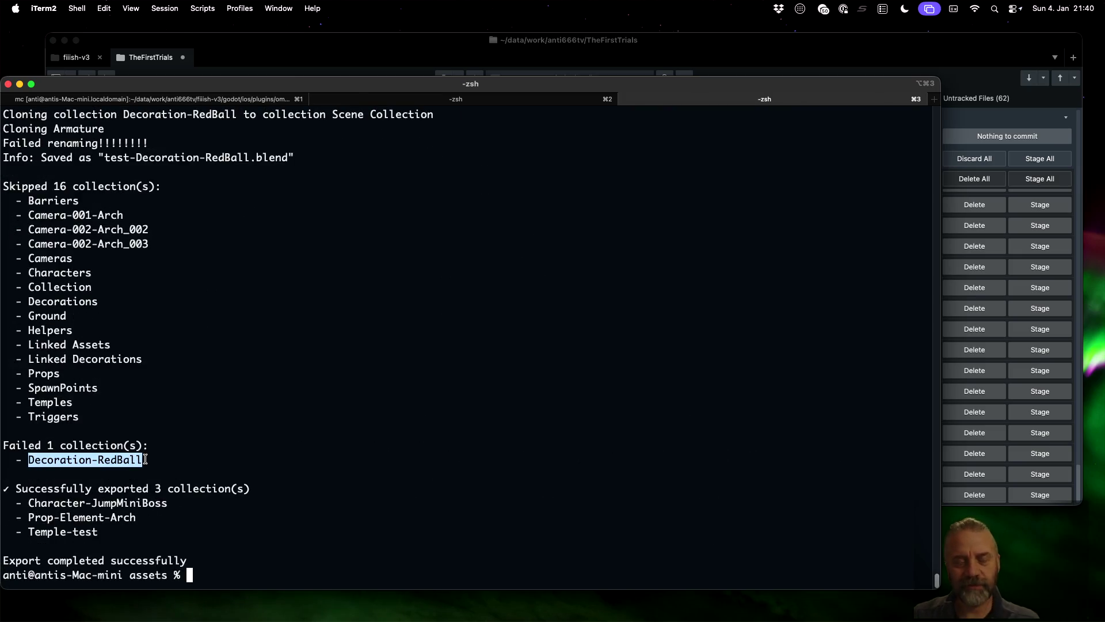
left_click(145, 459)
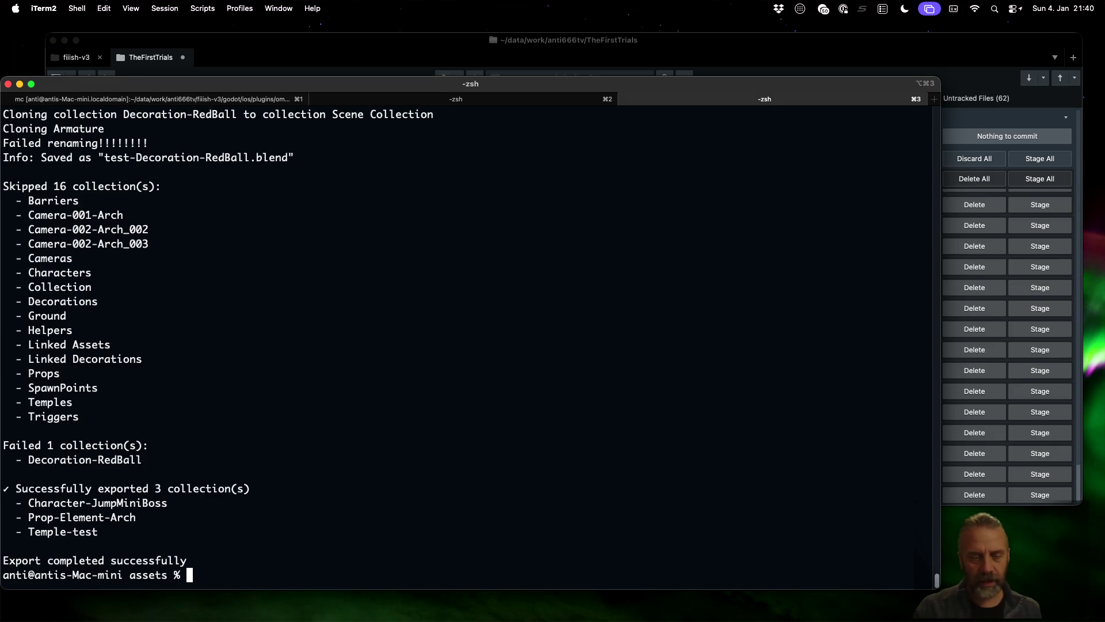
- Export decorations/decoration-RedBall.blend, then rerun the temple-test export
key("Up")
key("Left")
key("Left")
key("Left")
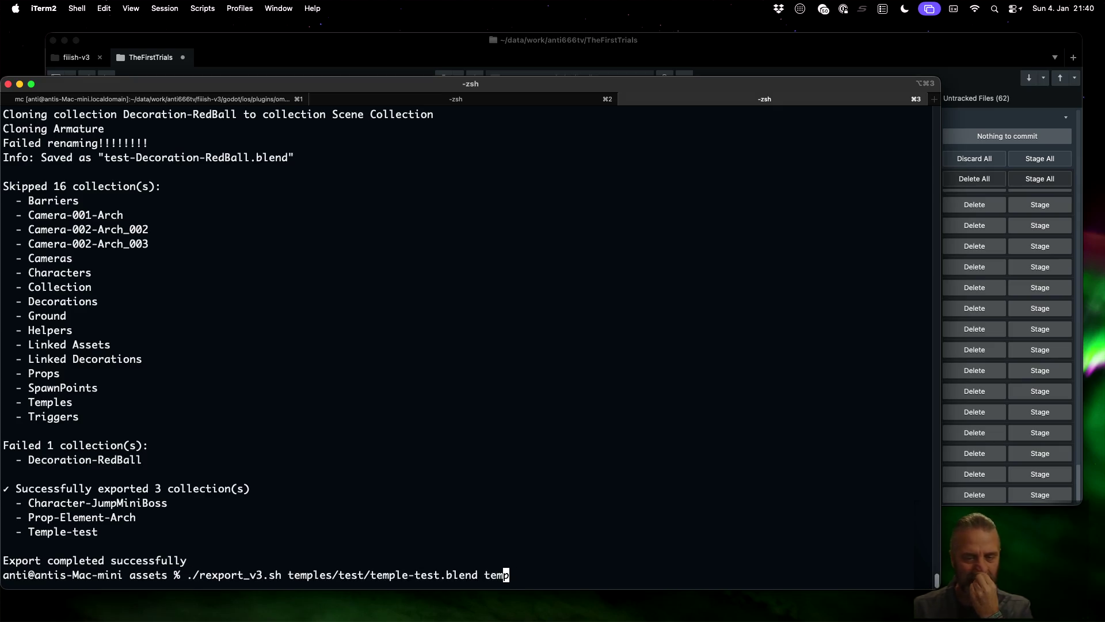
key("BackSpace")
key("BackSpace")
key("BackSpace")
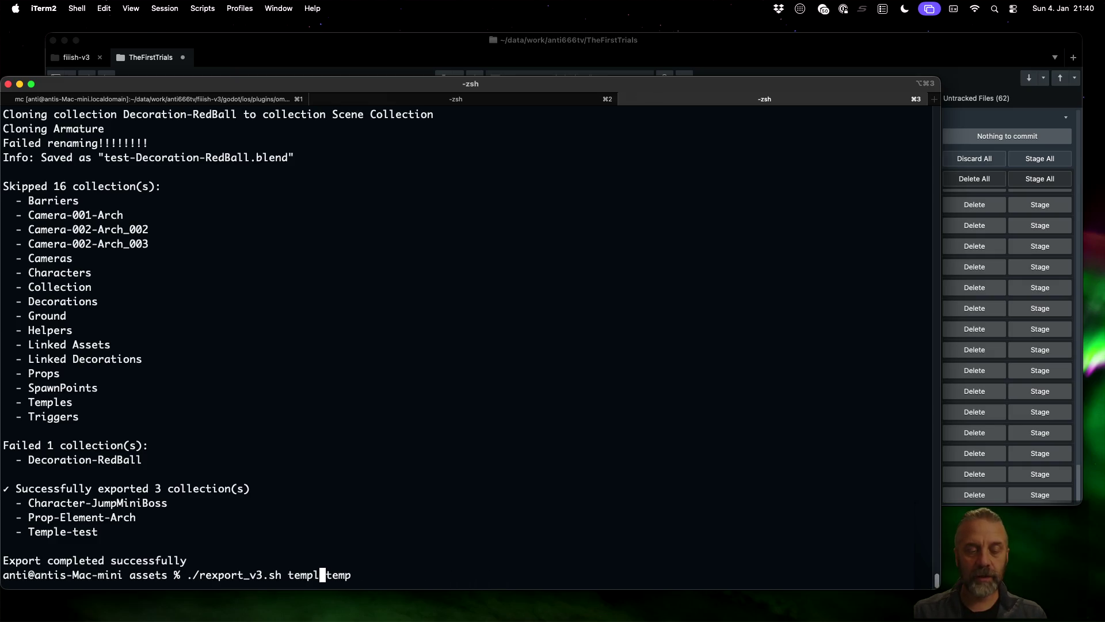
type("dec")
key("Tab")
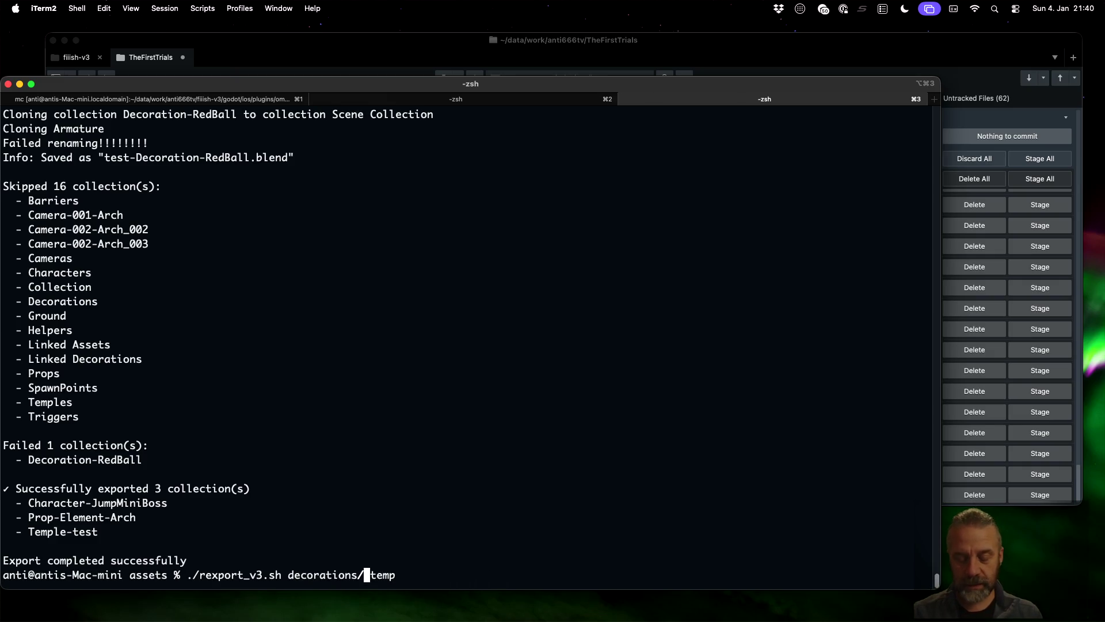
type("decoration-RedBall.blend")
key("Return")
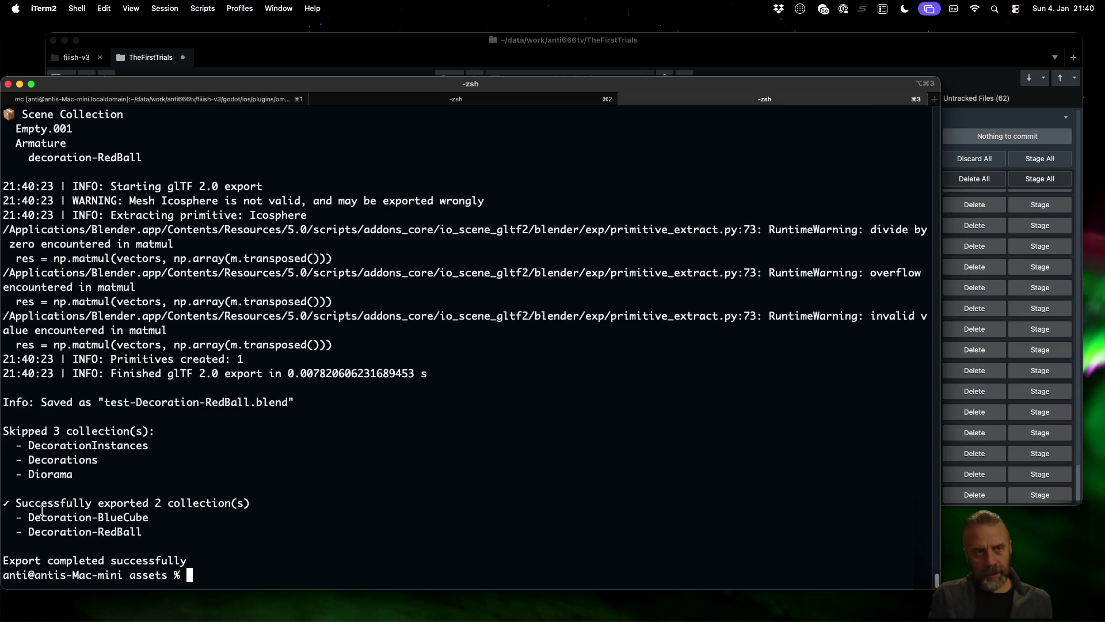
key("Up")
key("Up")
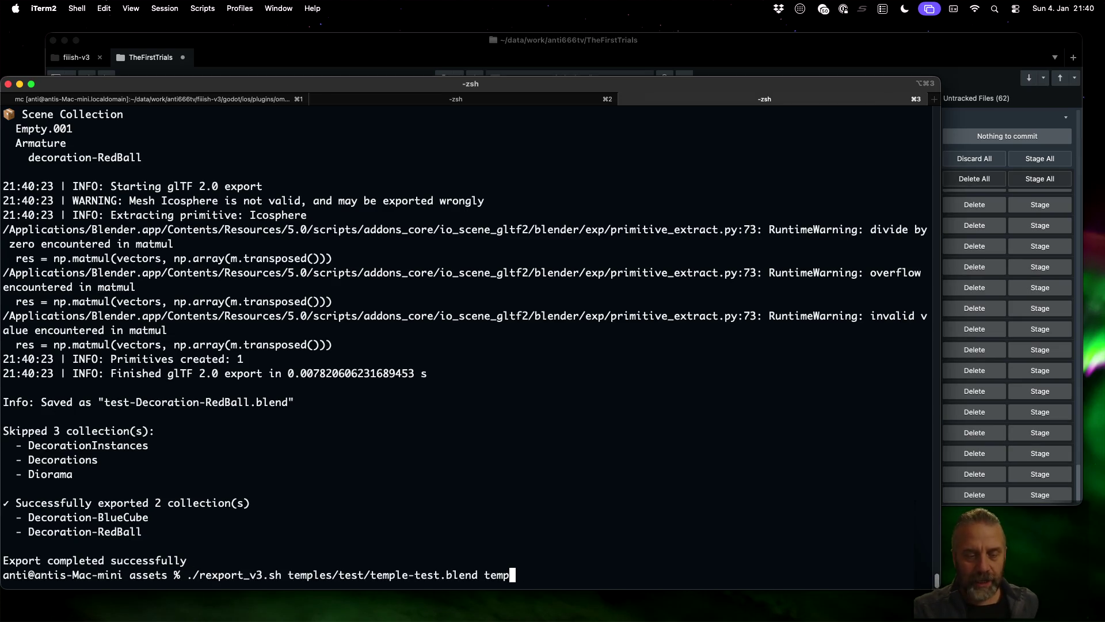
key("Return")
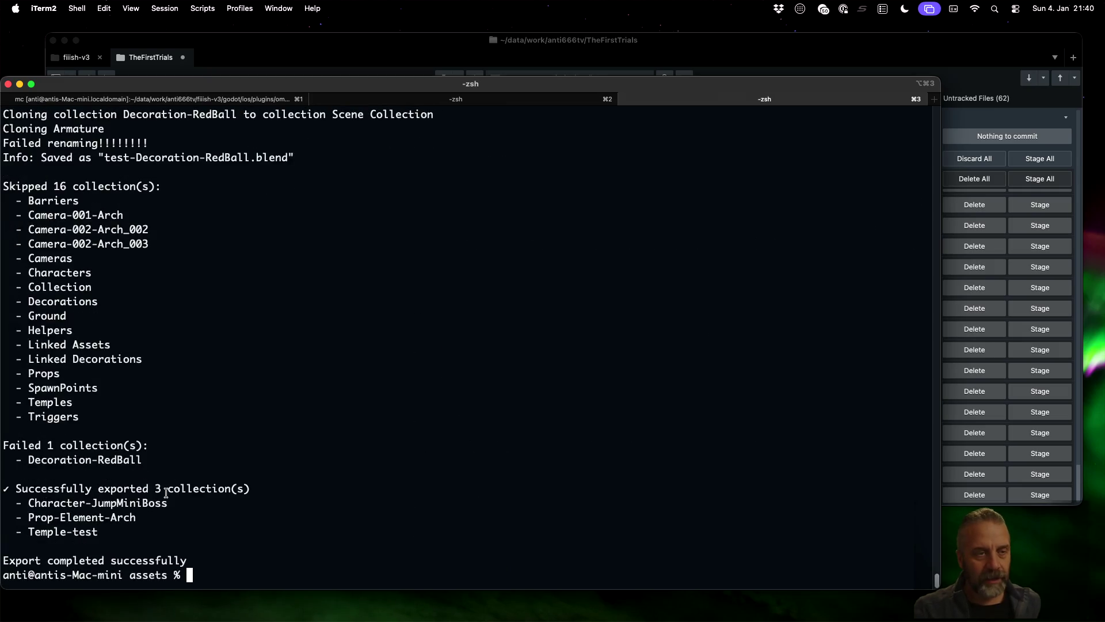
- Highlight the 'Failed renaming!!!!!!!!' log line and Decoration-RedBall, then switch to Blender
scroll(166, 492, "up", 5)
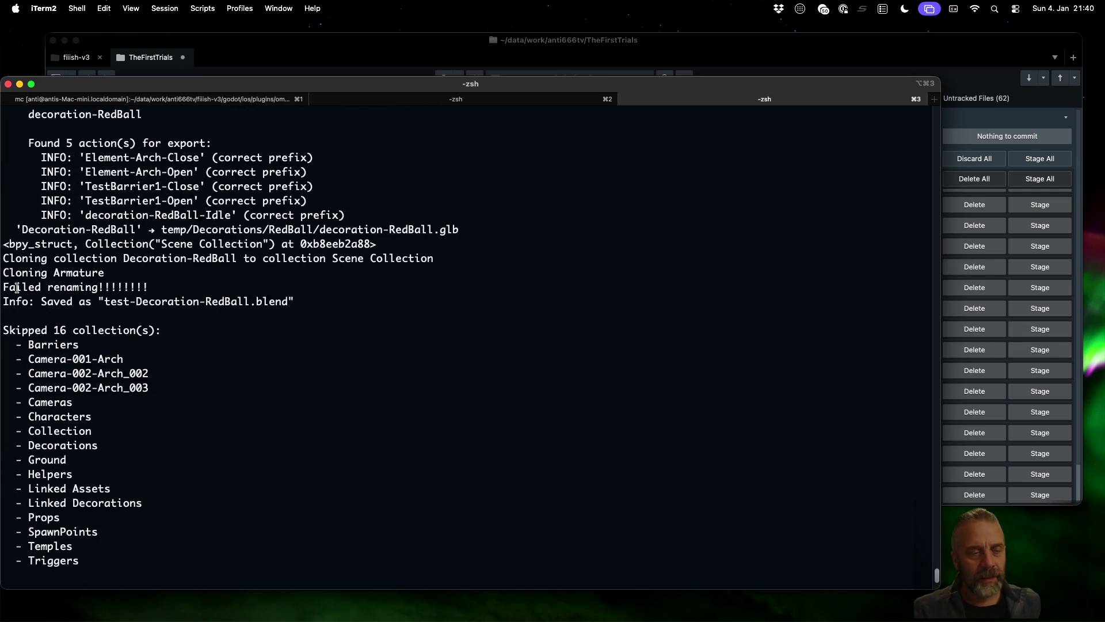
mouse_move(3, 287)
left_mouse_down()
mouse_move(134, 286)
mouse_move(180, 298)
left_mouse_up()
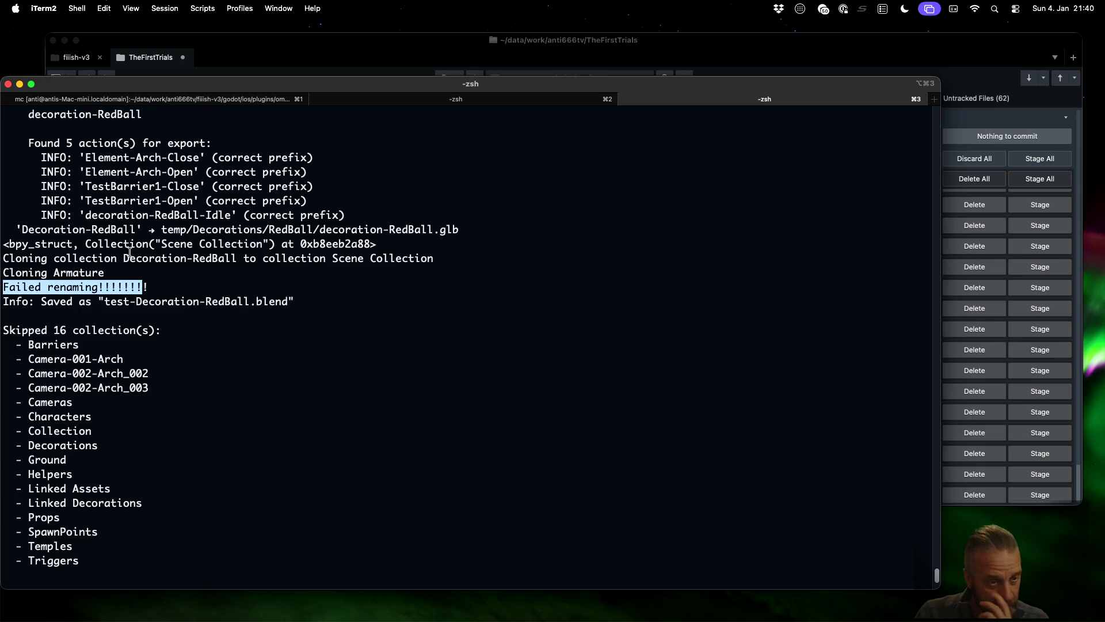
left_click_drag(153, 259, 245, 259)
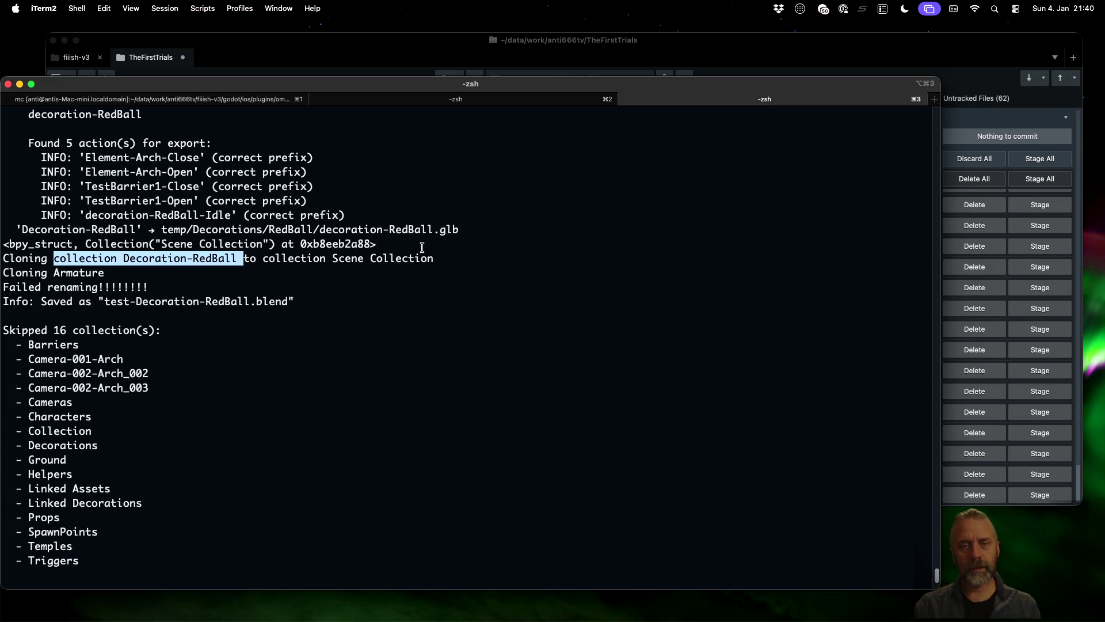
key("ctrl+Right")
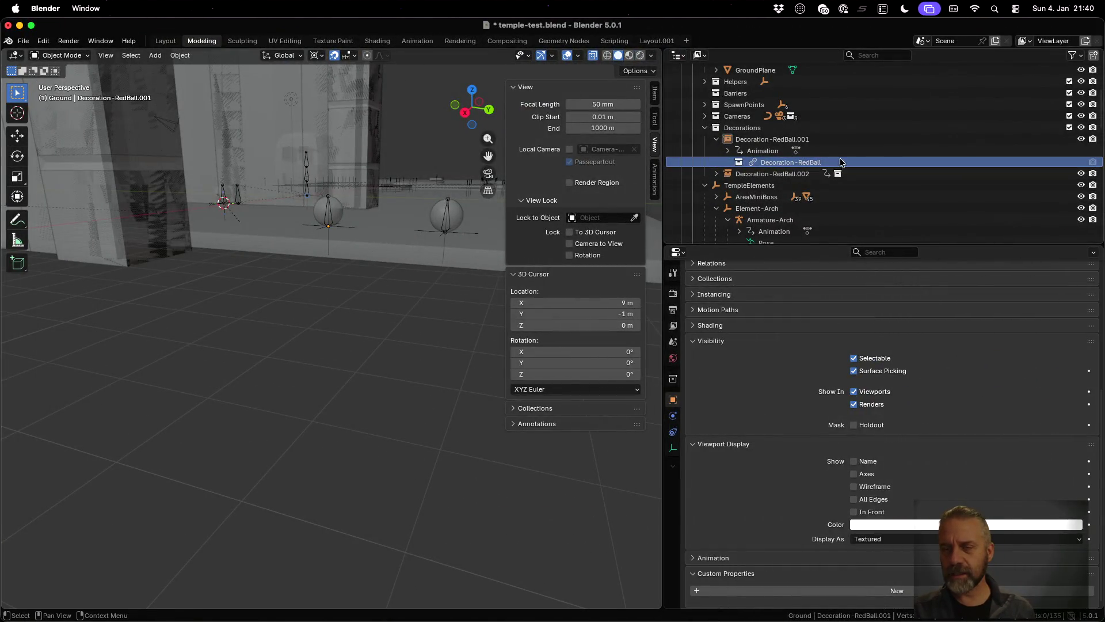
- Select Decoration-RedBall.001 and expand Relations, Collections and Instancing to reveal its Decoration-RedBall instance collection
left_click(834, 140)
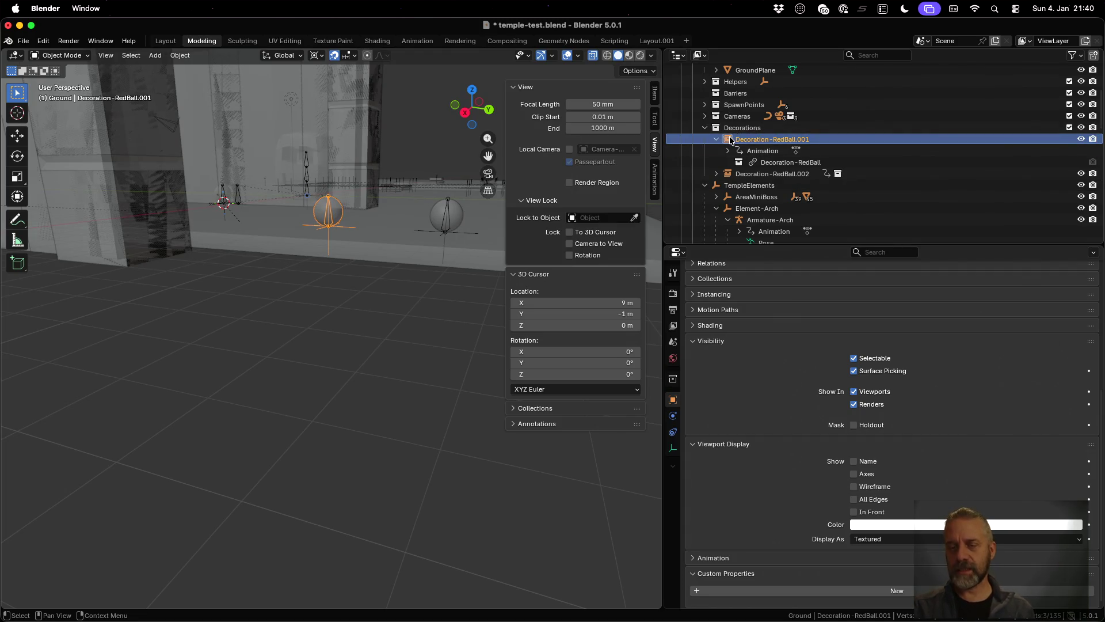
scroll(765, 346, "up", 10)
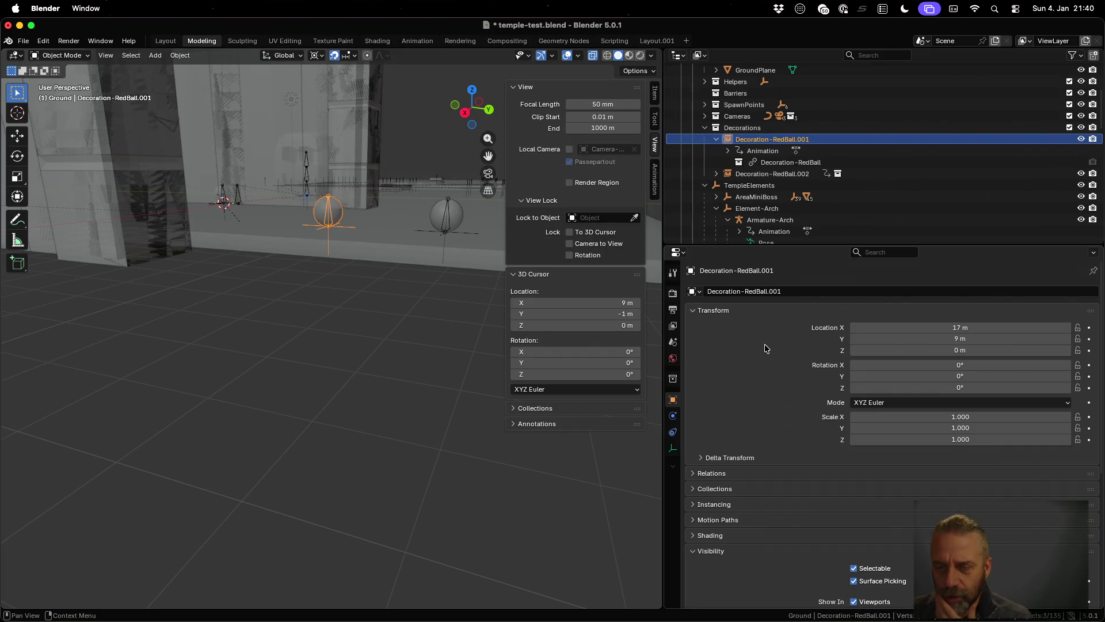
scroll(765, 348, "down", 3)
left_click(733, 405)
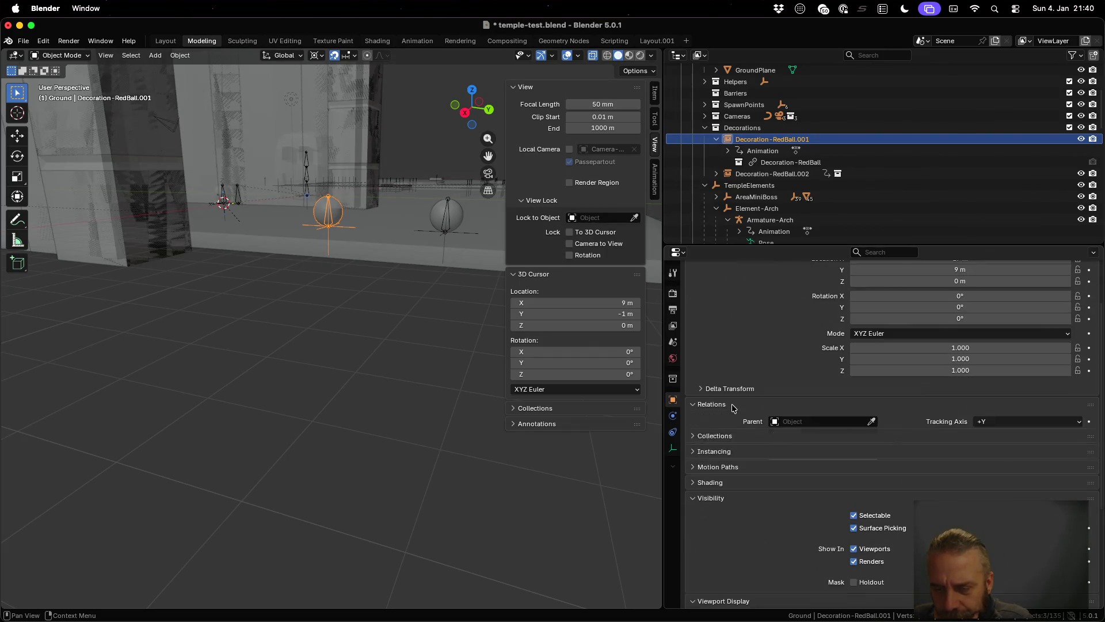
scroll(734, 407, "down", 4)
left_click(725, 390)
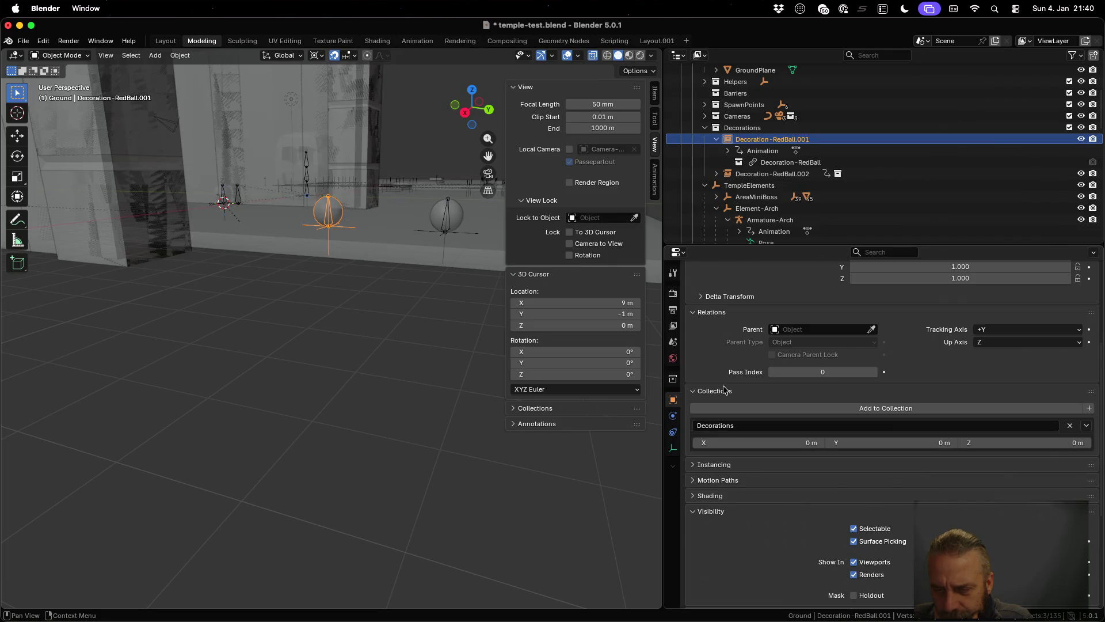
left_click(717, 466)
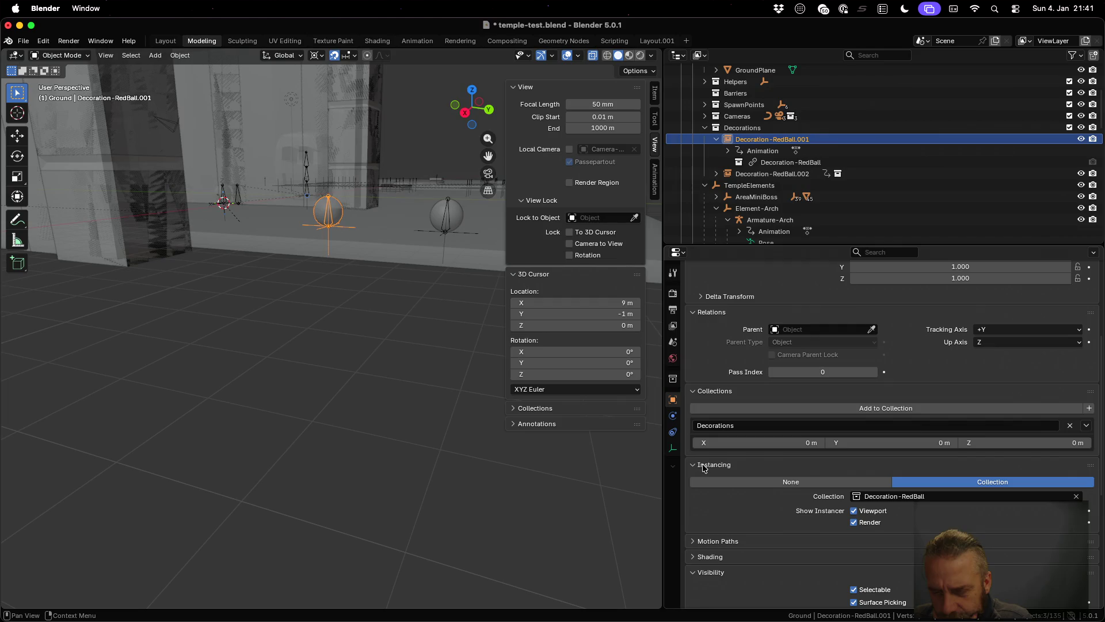
key("ctrl+Left")
key("ctrl+Left")
key("ctrl+Left")
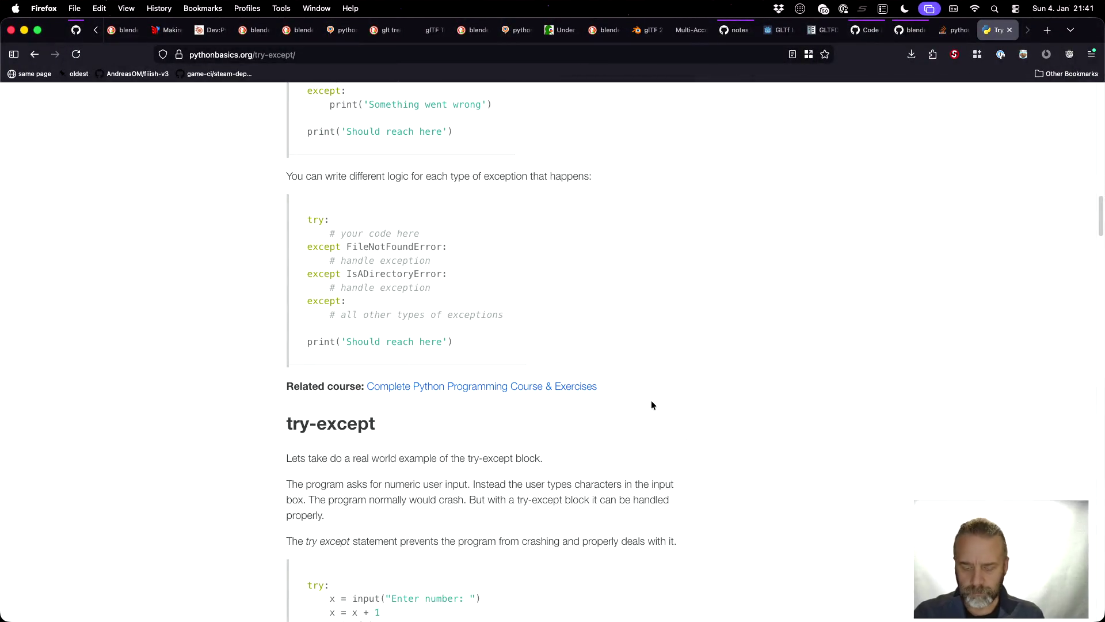
- Search the web for 'blender python check if collection is instanced'
key("super+l")
type("blender ")
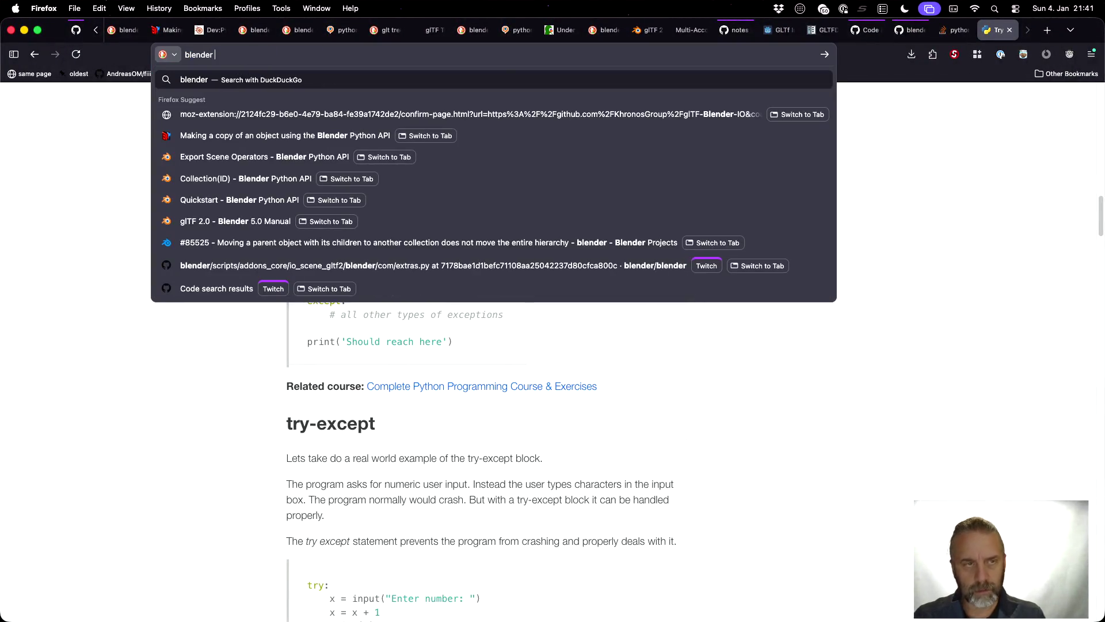
type("python chec")
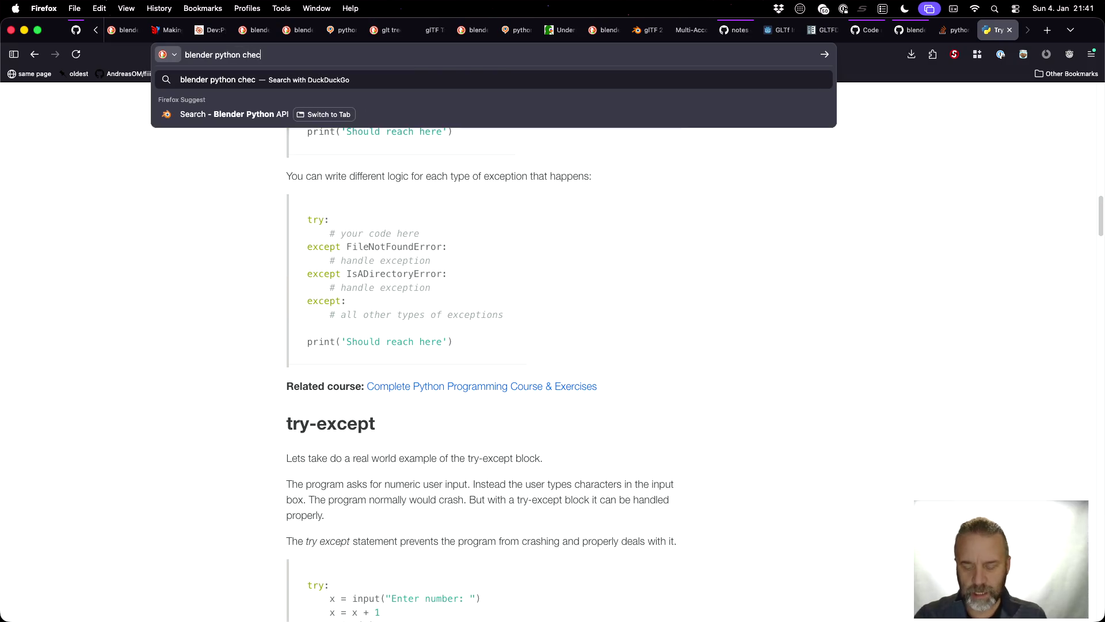
type("k if collec")
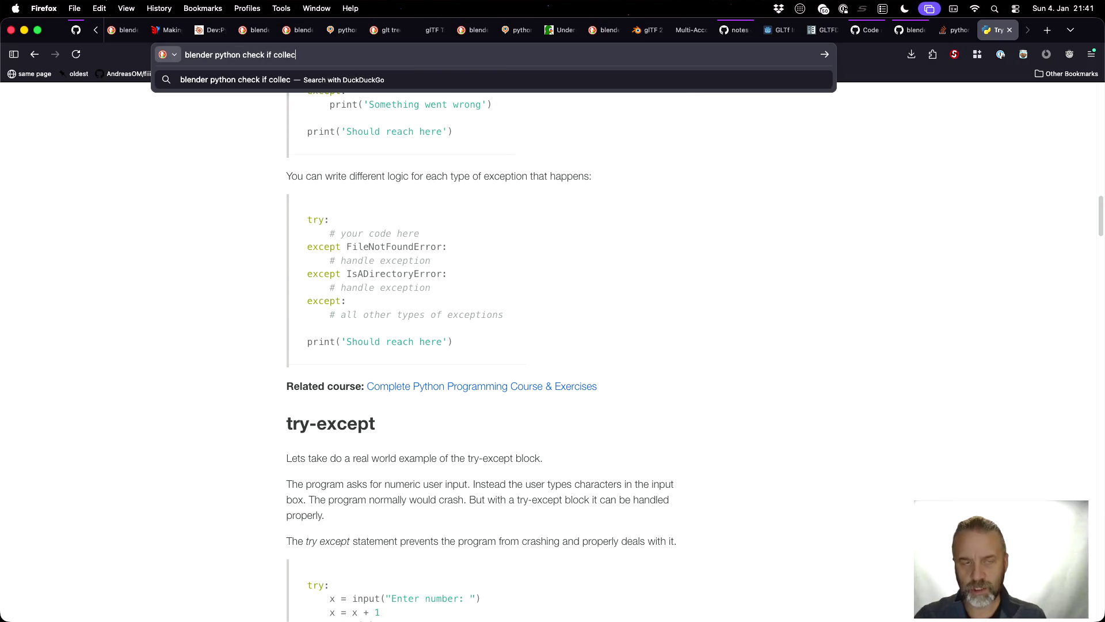
type("tion is ins")
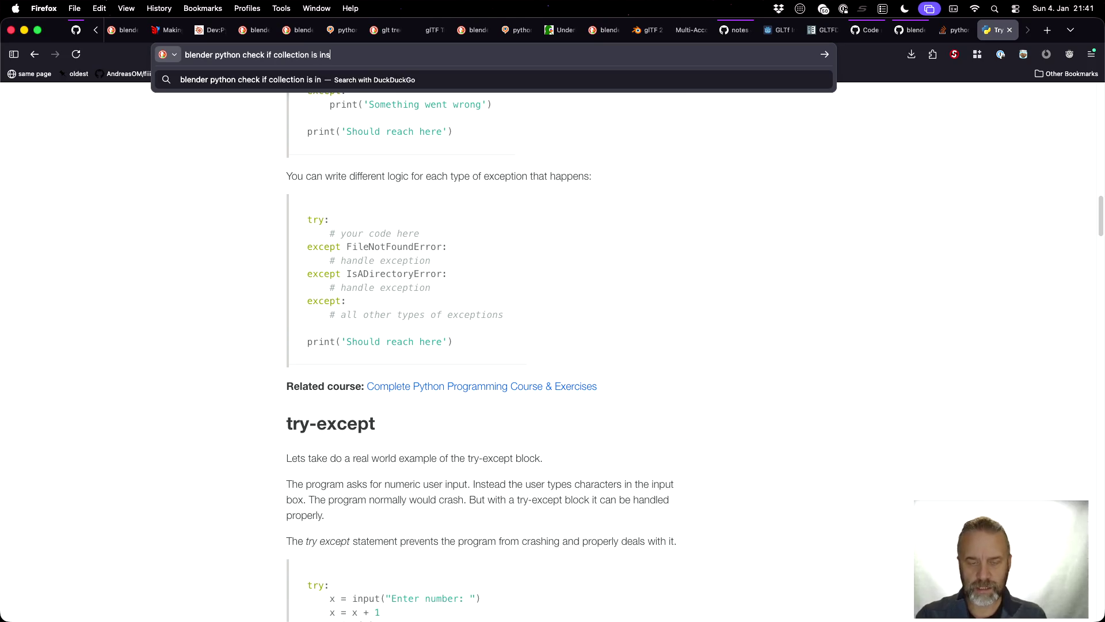
type("tanced")
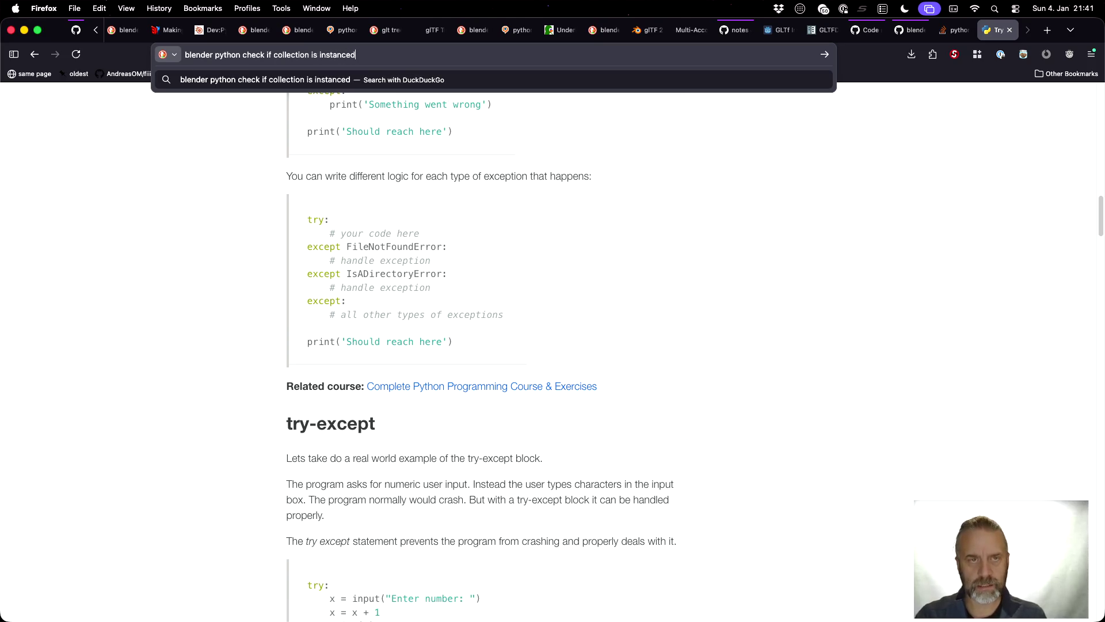
key("Return")
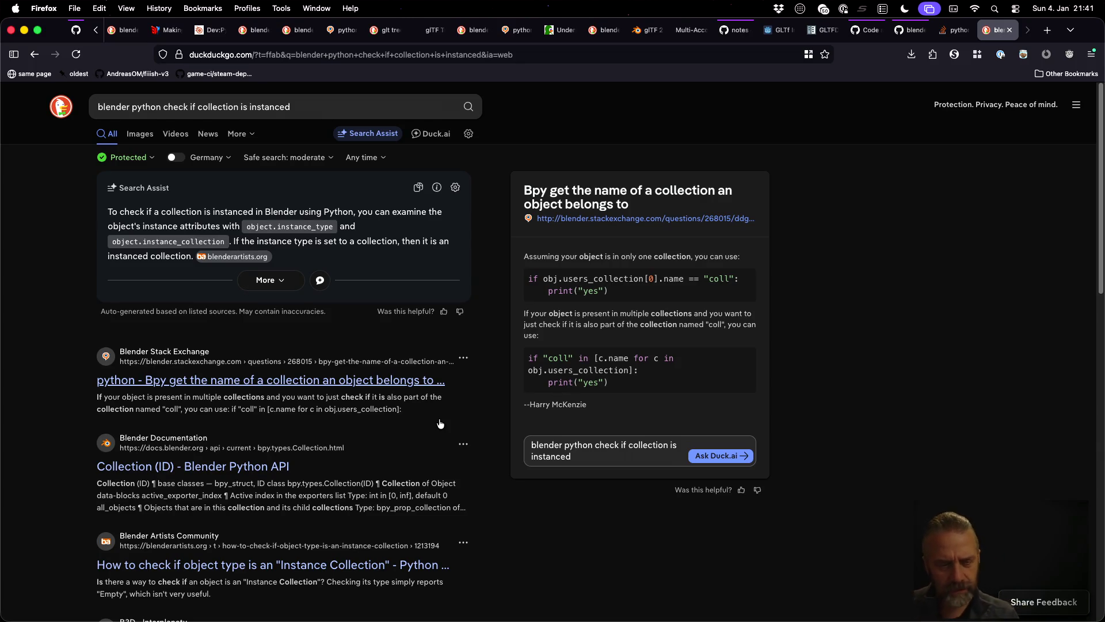
- Read the Blender Artists thread on instance_type, then return to iTerm2
scroll(385, 489, "down", 2)
left_click(369, 520)
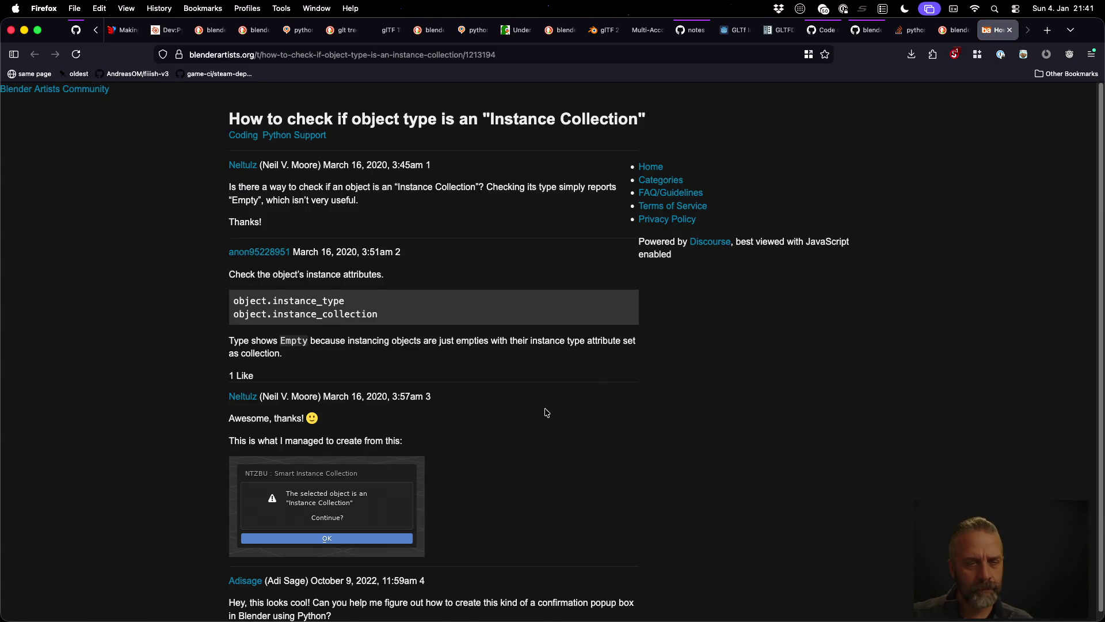
scroll(546, 413, "down", 1)
scroll(547, 413, "up", 1)
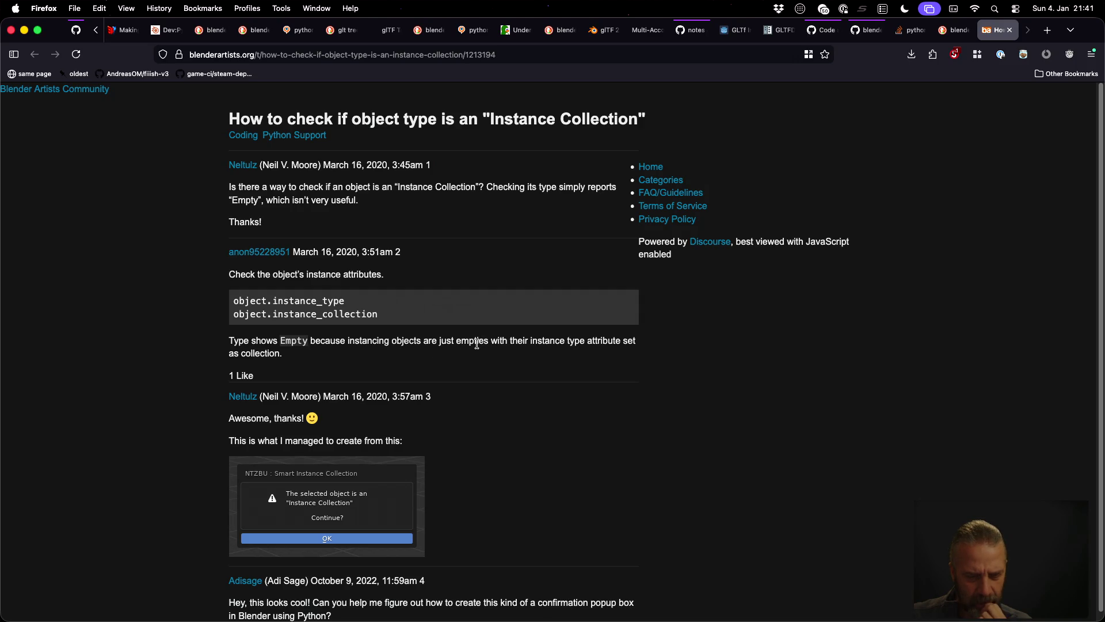
scroll(478, 346, "down", 1)
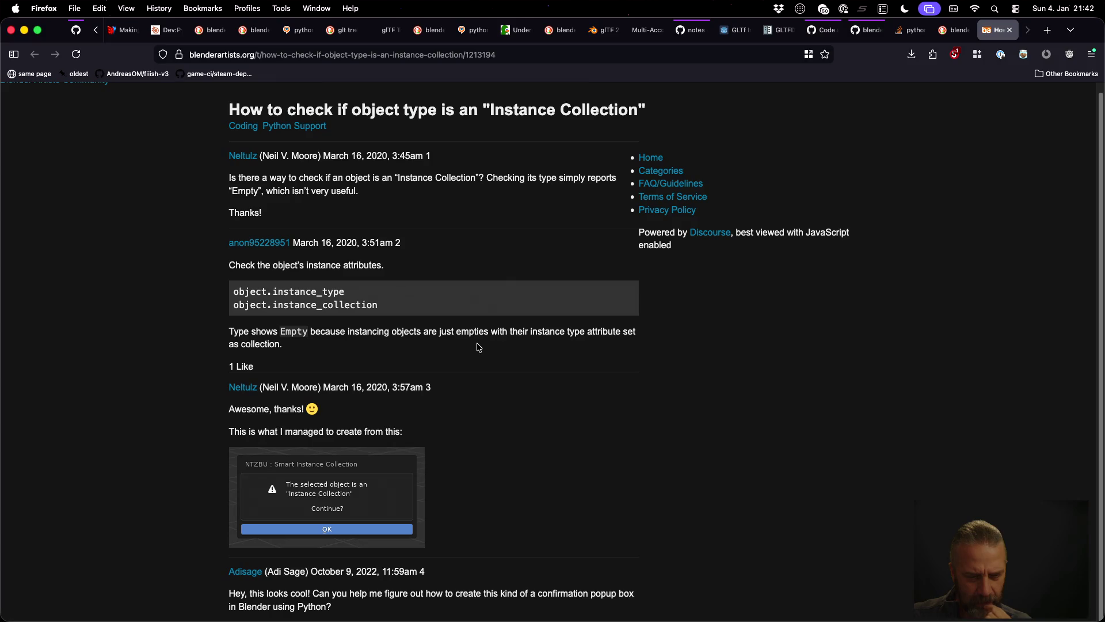
key("super+Tab")
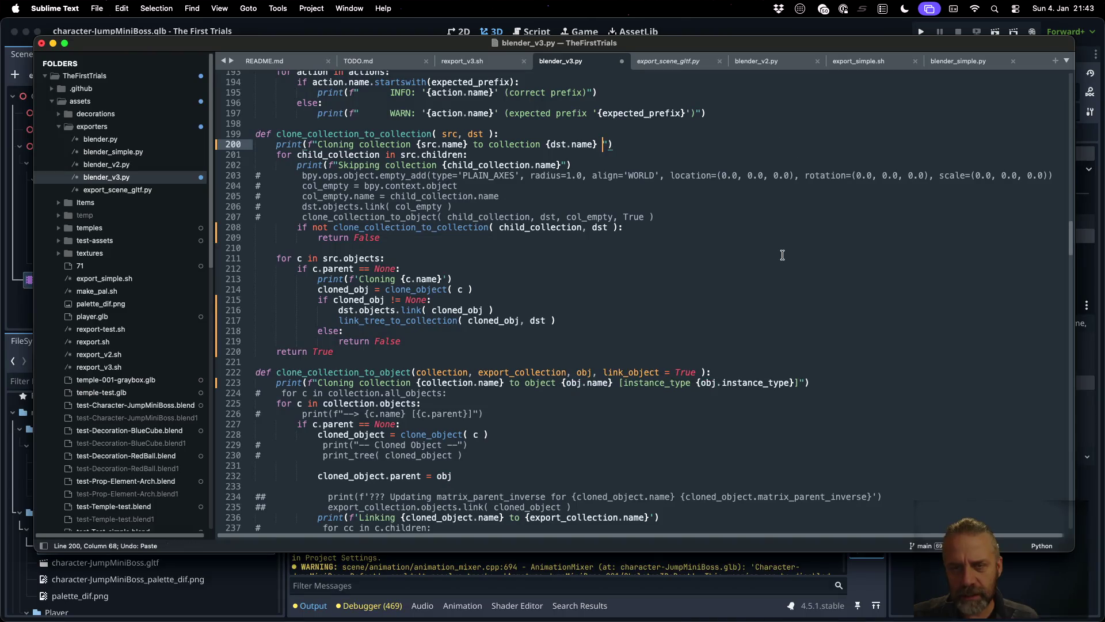
key("super+Tab")
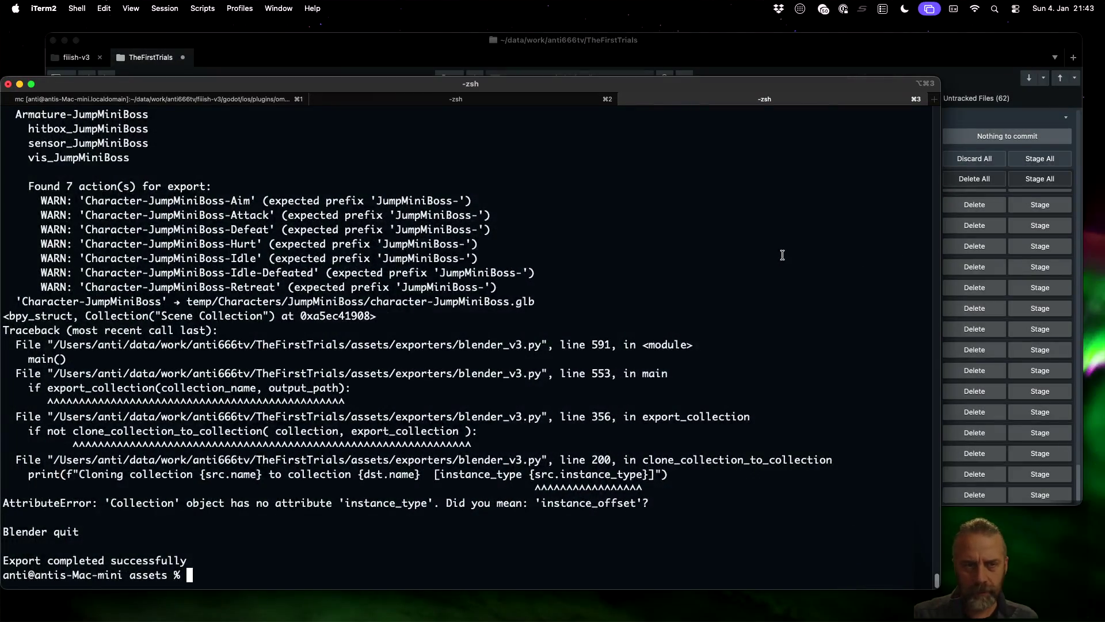
- Clear the terminal, rerun the temple-test export, and highlight Decoration-RedBall in the cloning line
key("super+k")
key("Up")
key("Return")
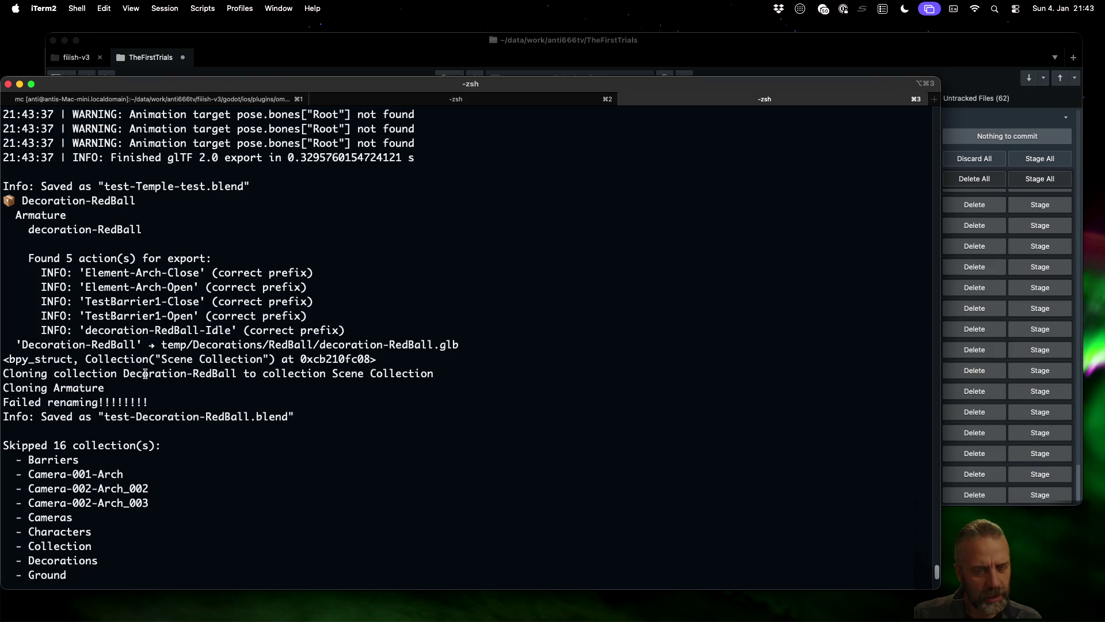
left_click_drag(123, 374, 237, 374)
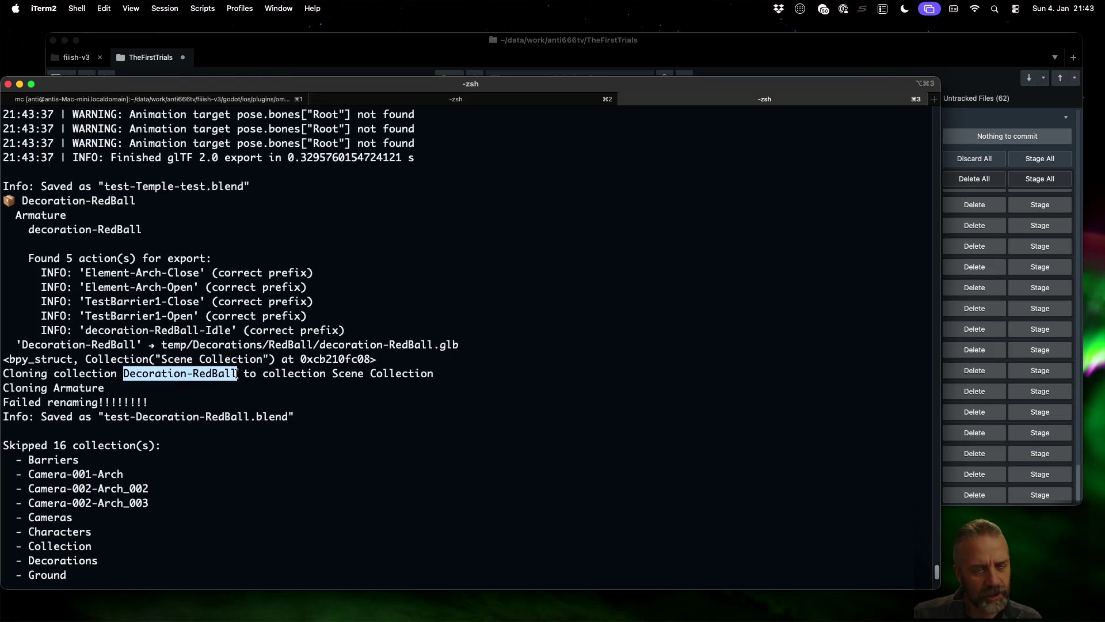
key("super+Tab")
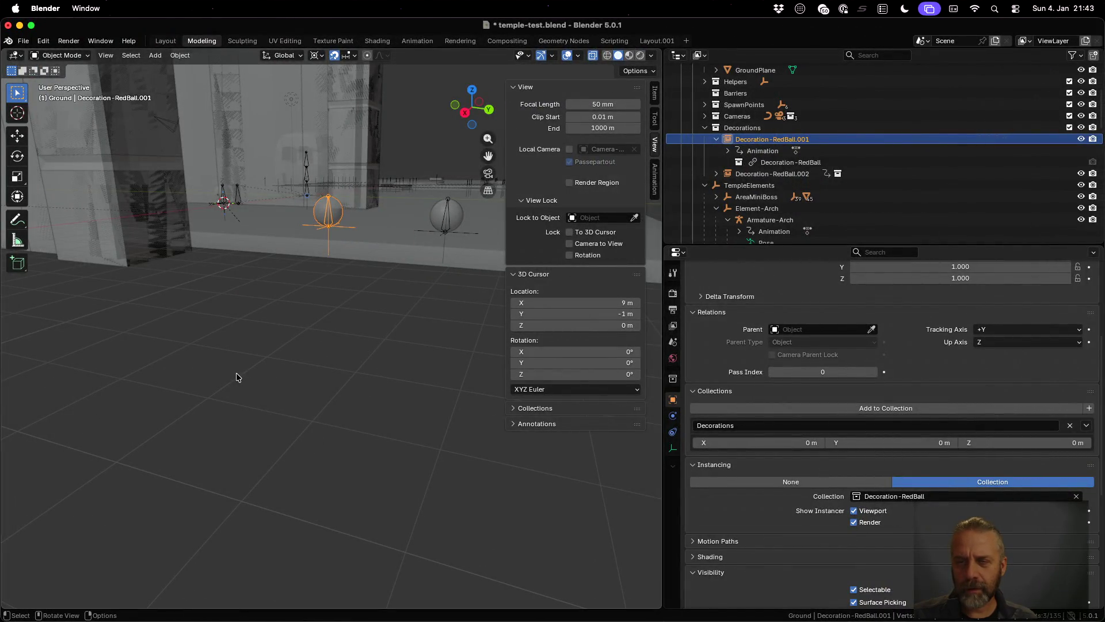
- Scroll the Outliner to the top and select the Decoration-RedBall instance and its linked child collection
scroll(817, 167, "up", 3)
scroll(818, 167, "up", 7)
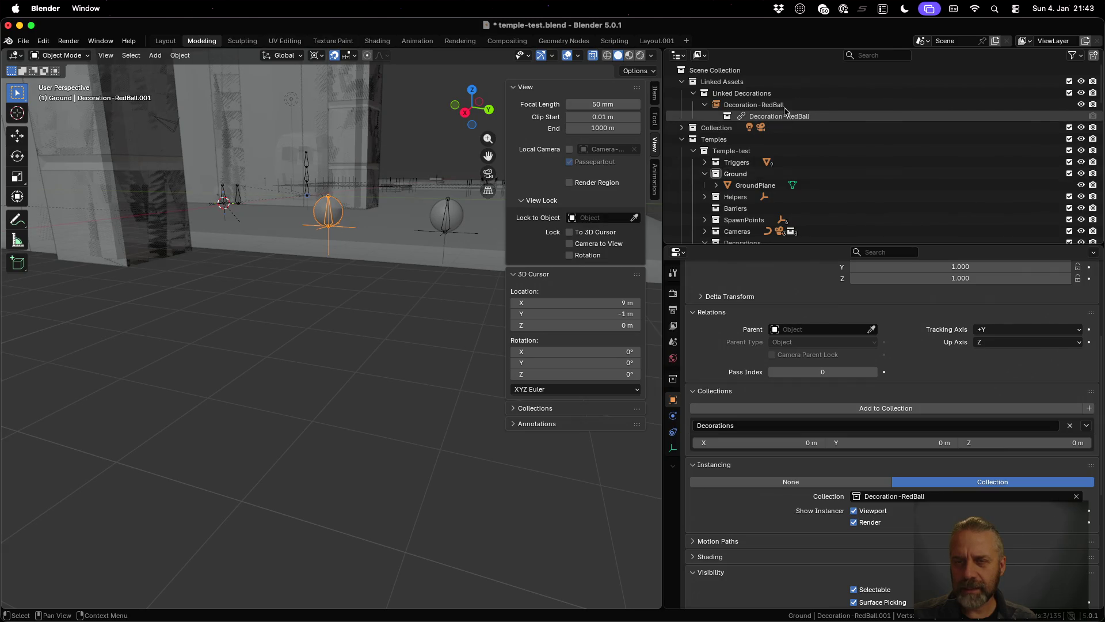
left_click(786, 106)
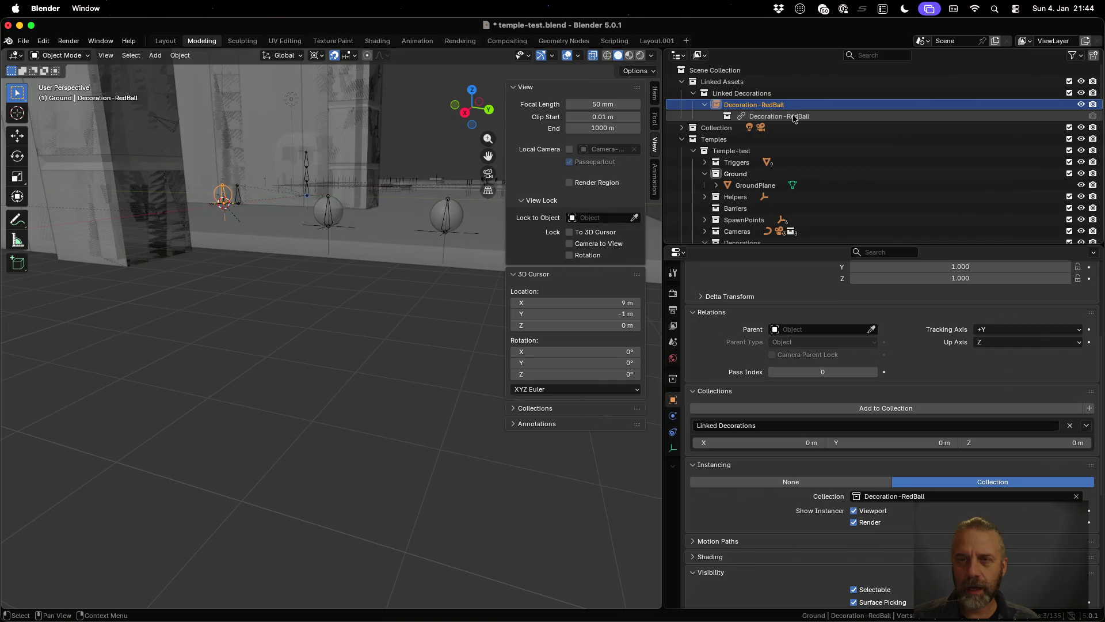
left_click(795, 117)
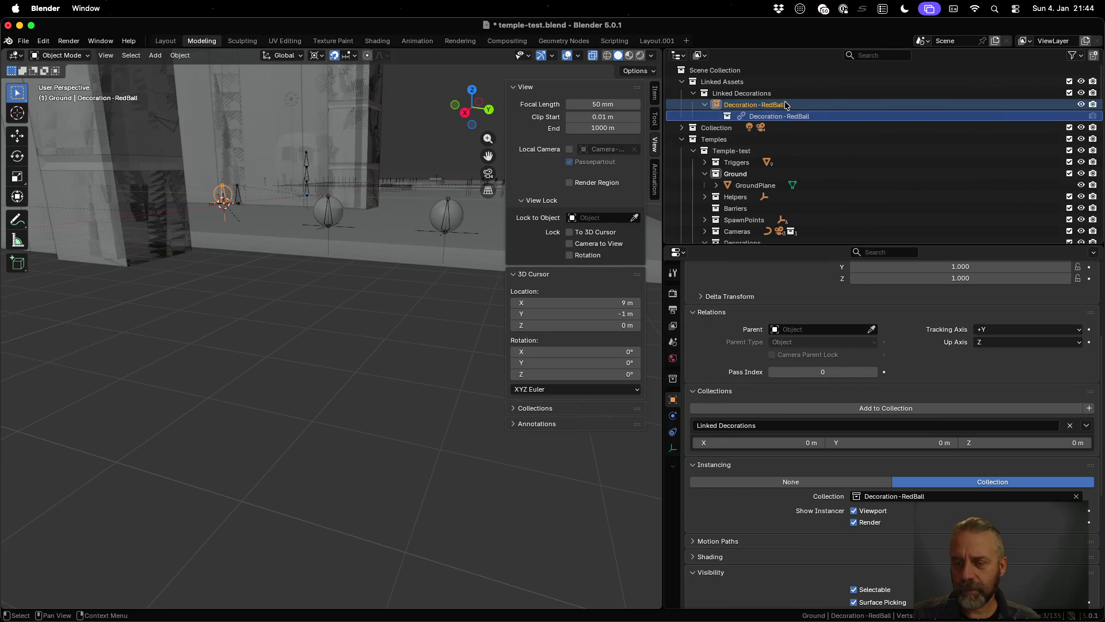
left_click(787, 106)
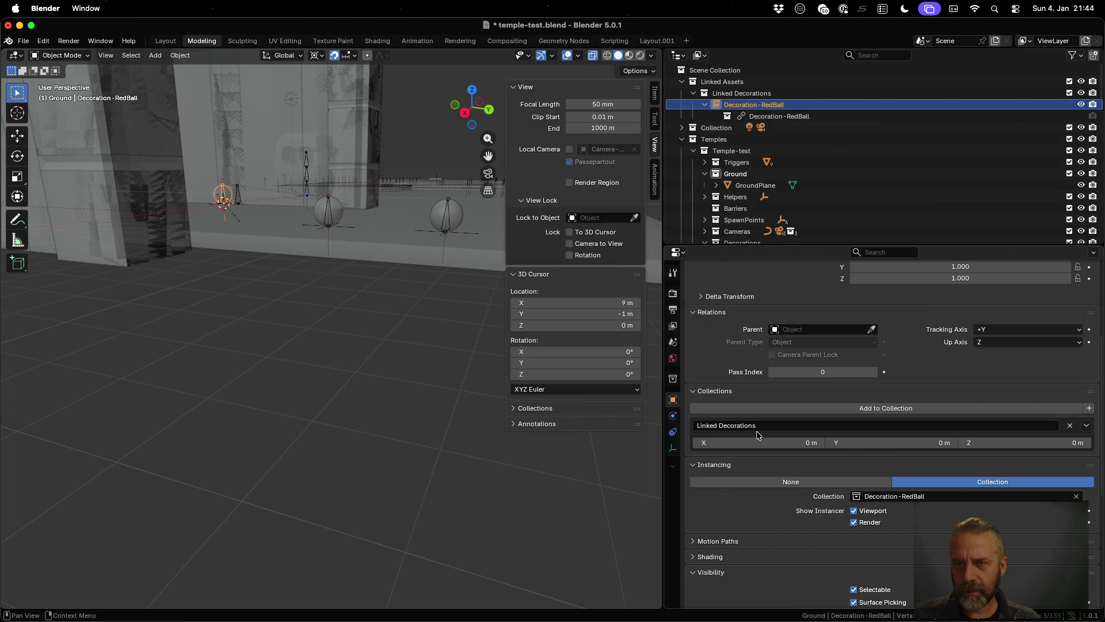
left_click(774, 118)
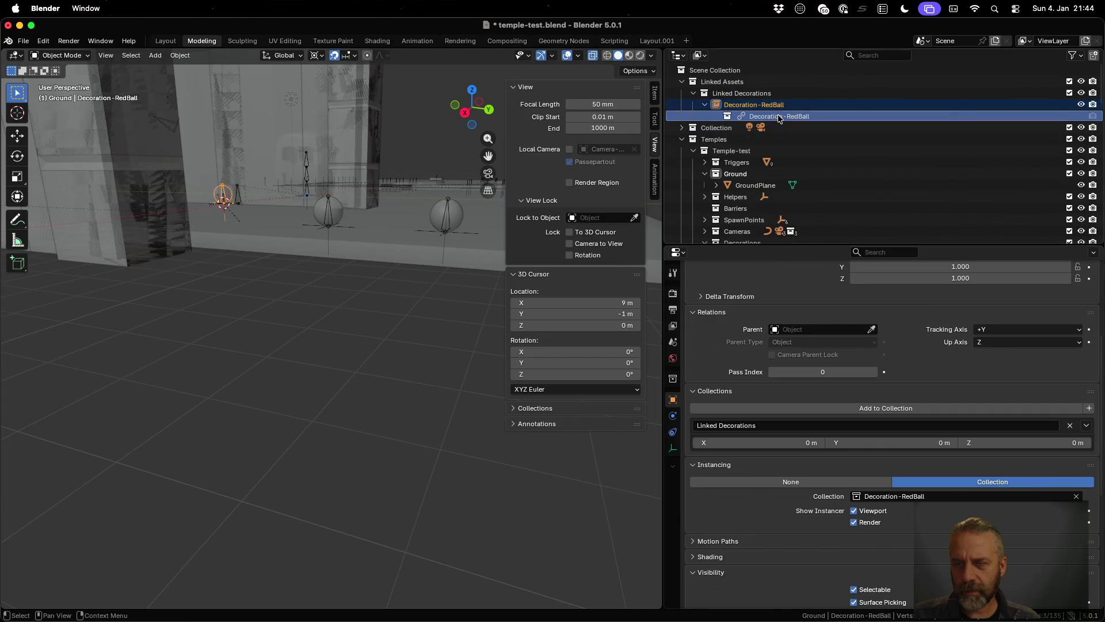
- Try renaming the linked Decoration-RedBall collection, which is refused as non-editable external library data
double_click(778, 118)
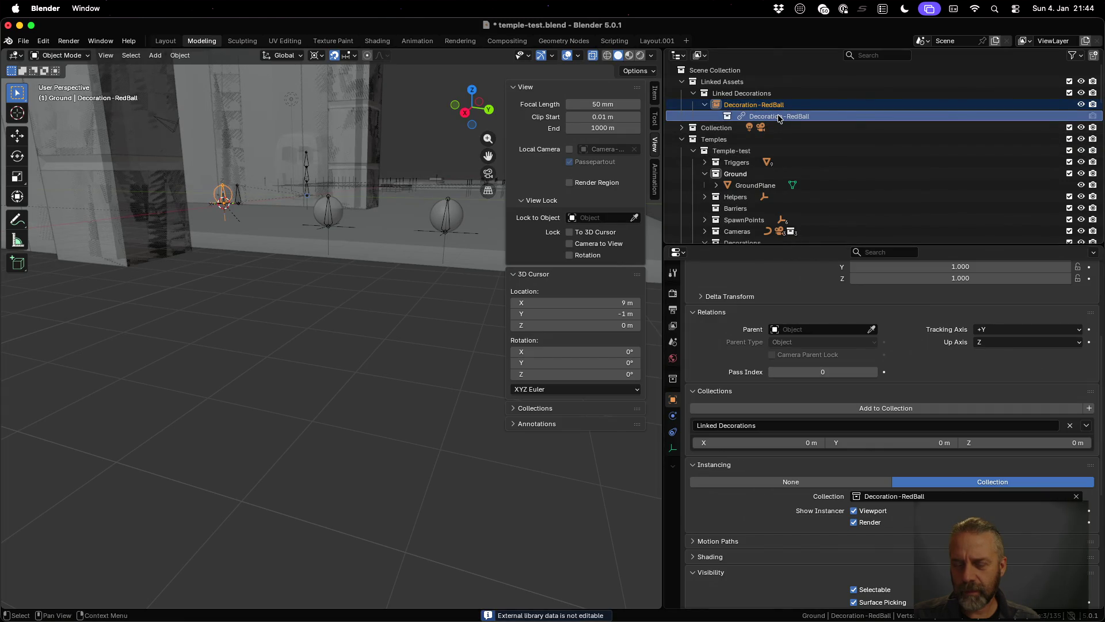
scroll(807, 482, "down", 2)
scroll(808, 482, "up", 5)
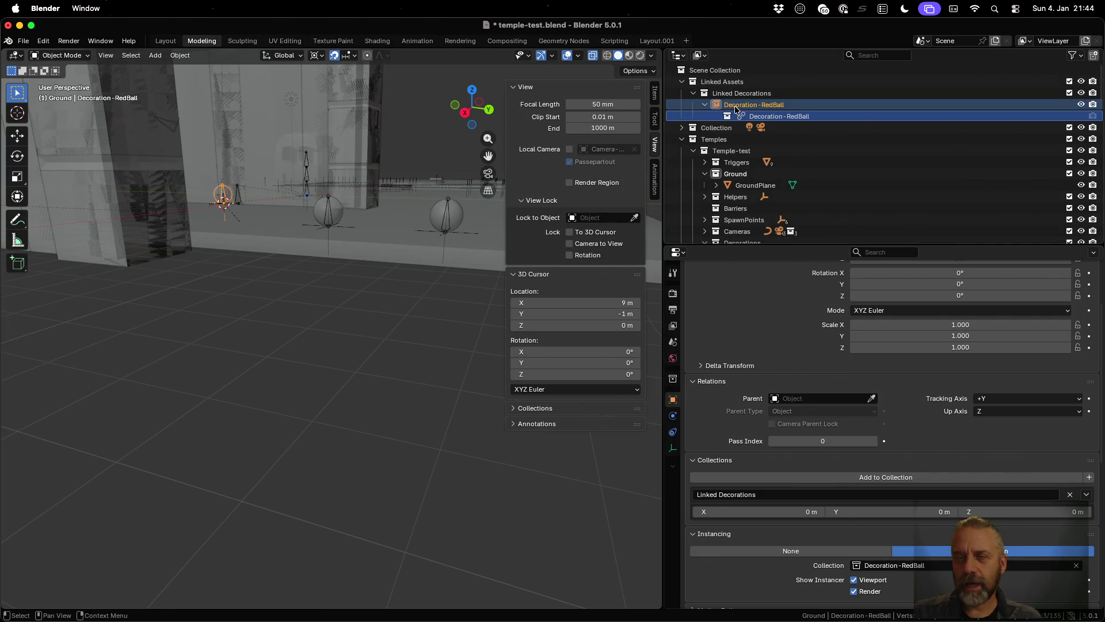
key("super+Tab")
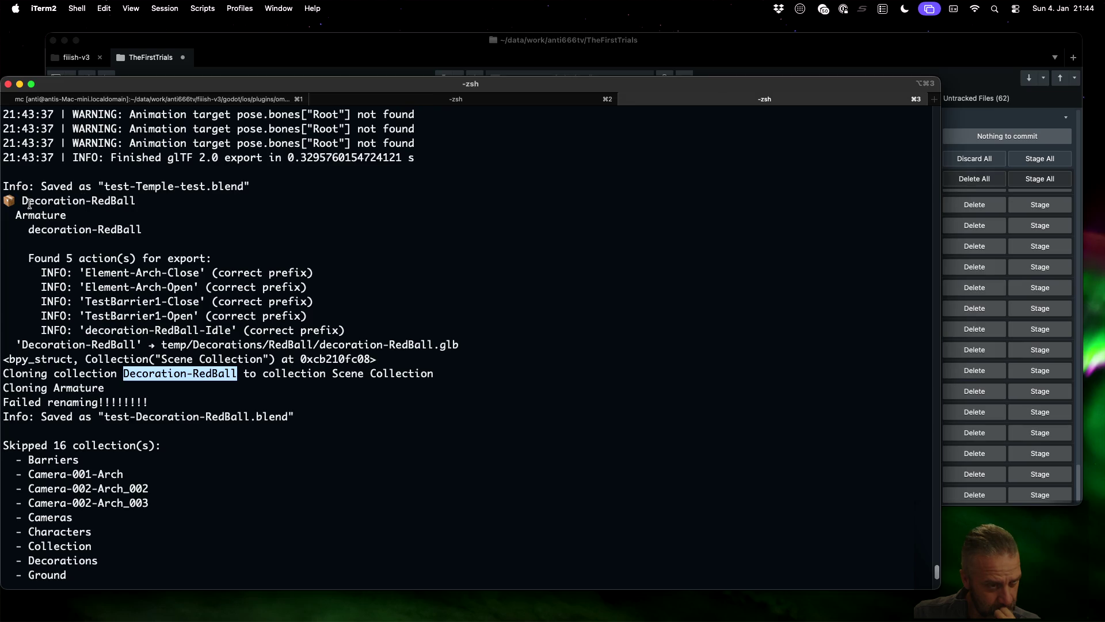
- Highlight 'Decoration-RedBall' in the temple-test log's cloning output, then cycle back past Blender
left_click_drag(21, 201, 66, 200)
scroll(117, 235, "up", 2)
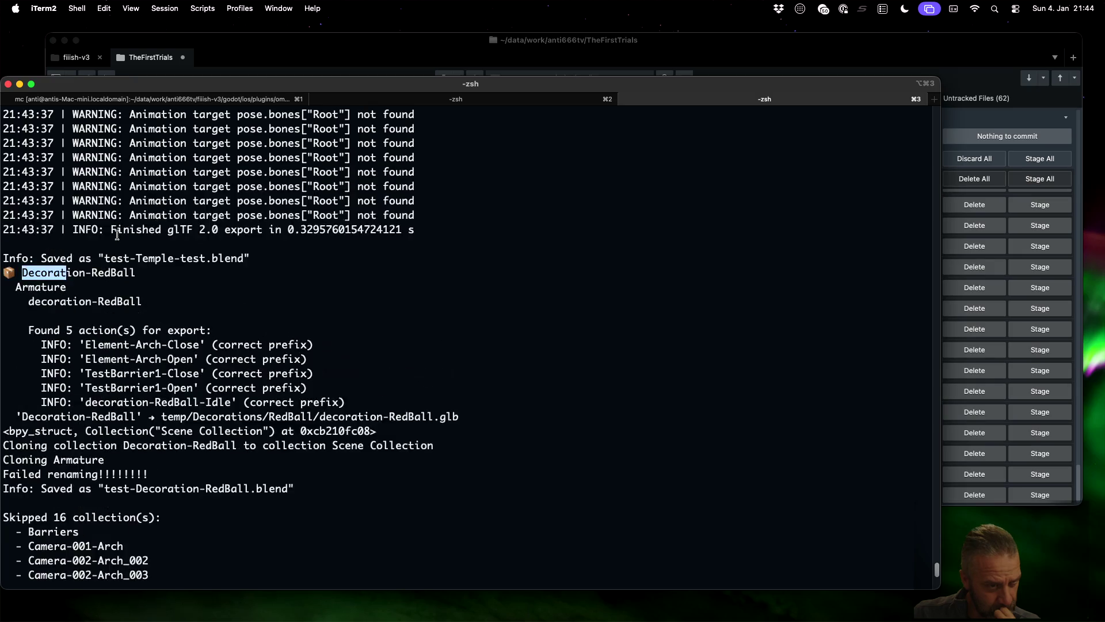
left_click(43, 270)
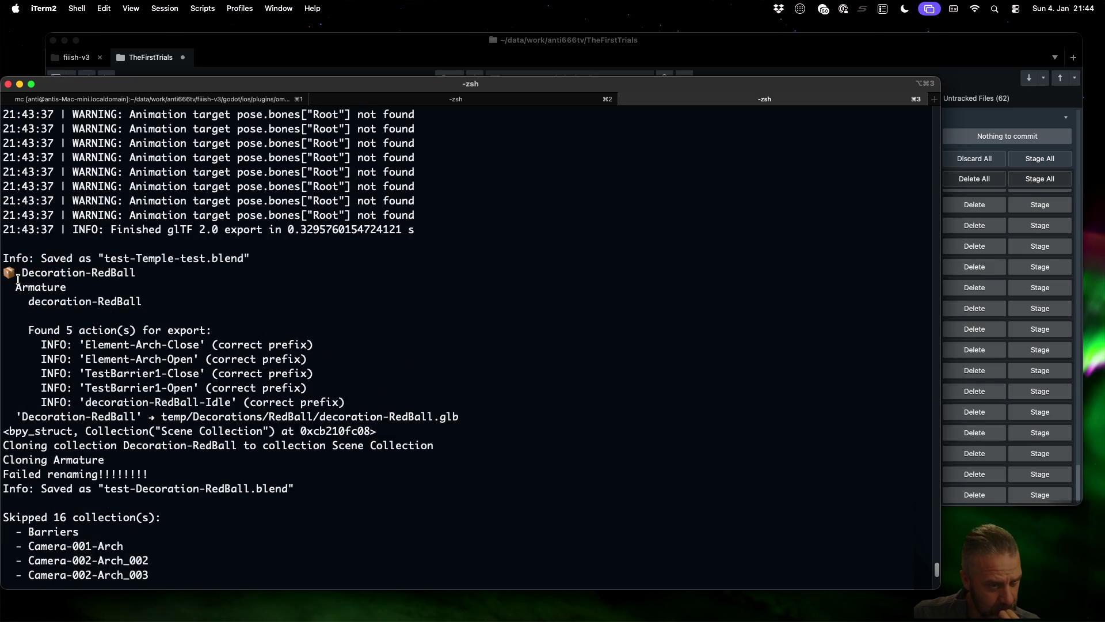
left_click_drag(23, 272, 136, 272)
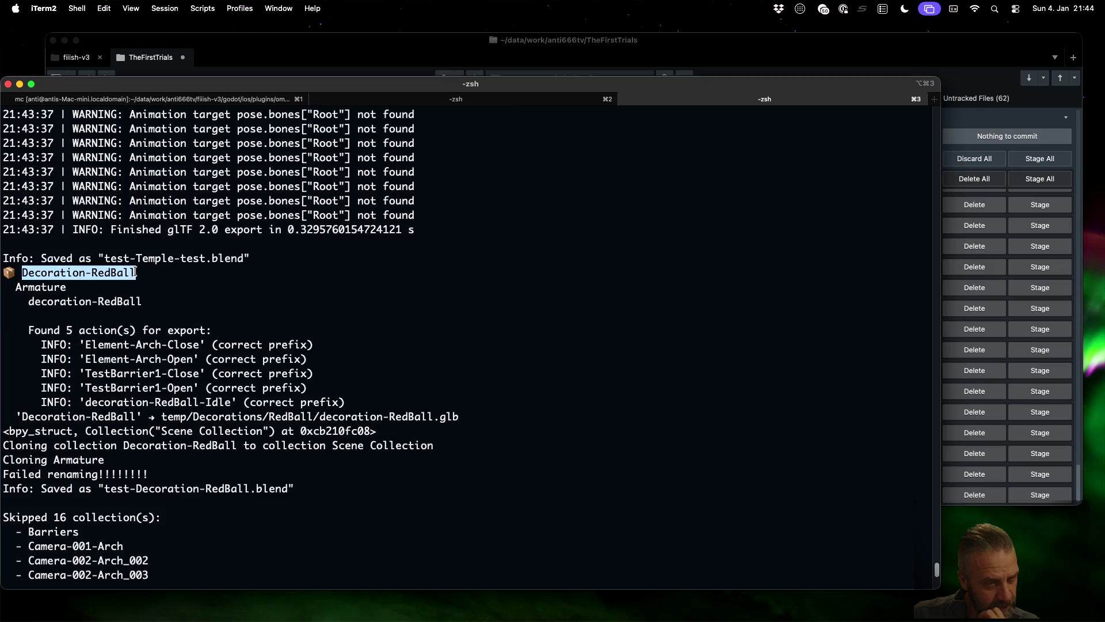
key("super+Tab")
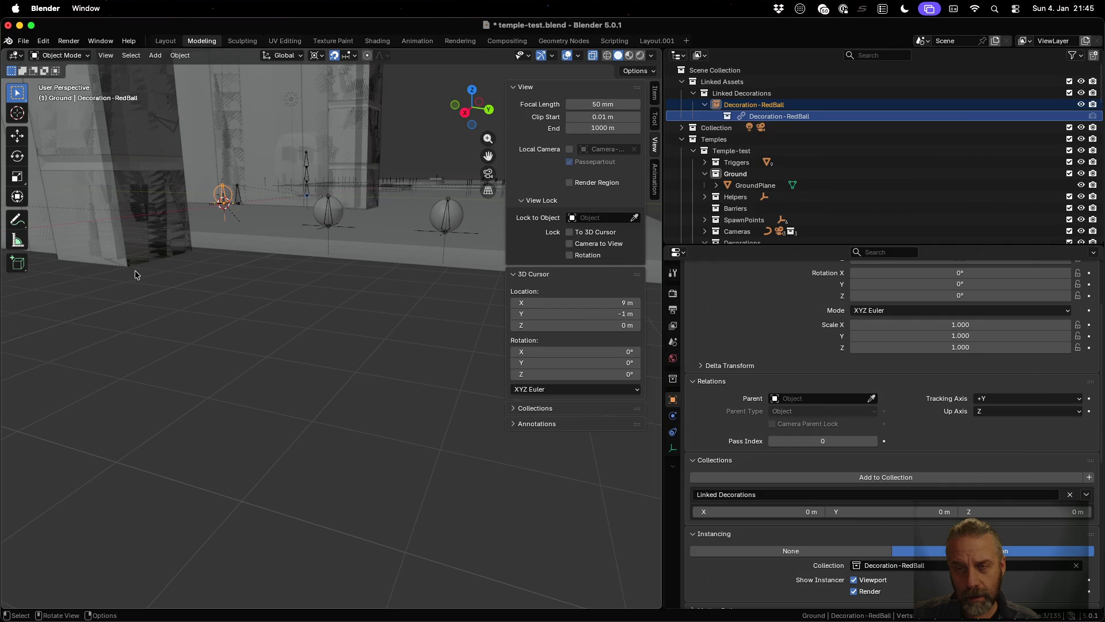
key("super+Tab")
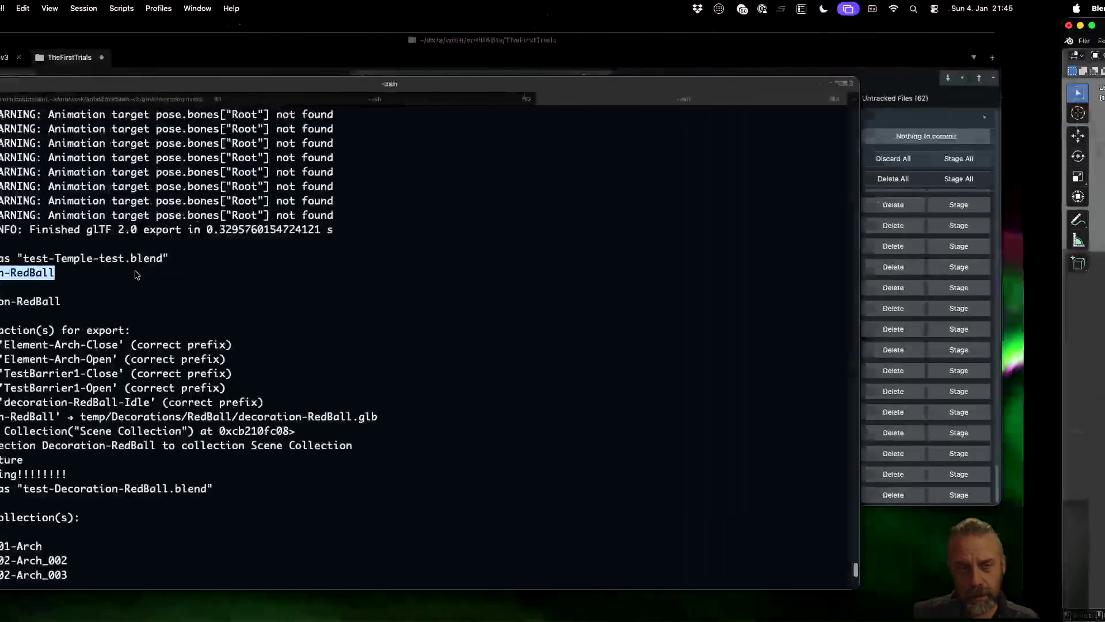
- Search 'blender python check if object is linked' in a new Firefox tab
key("super+Tab")
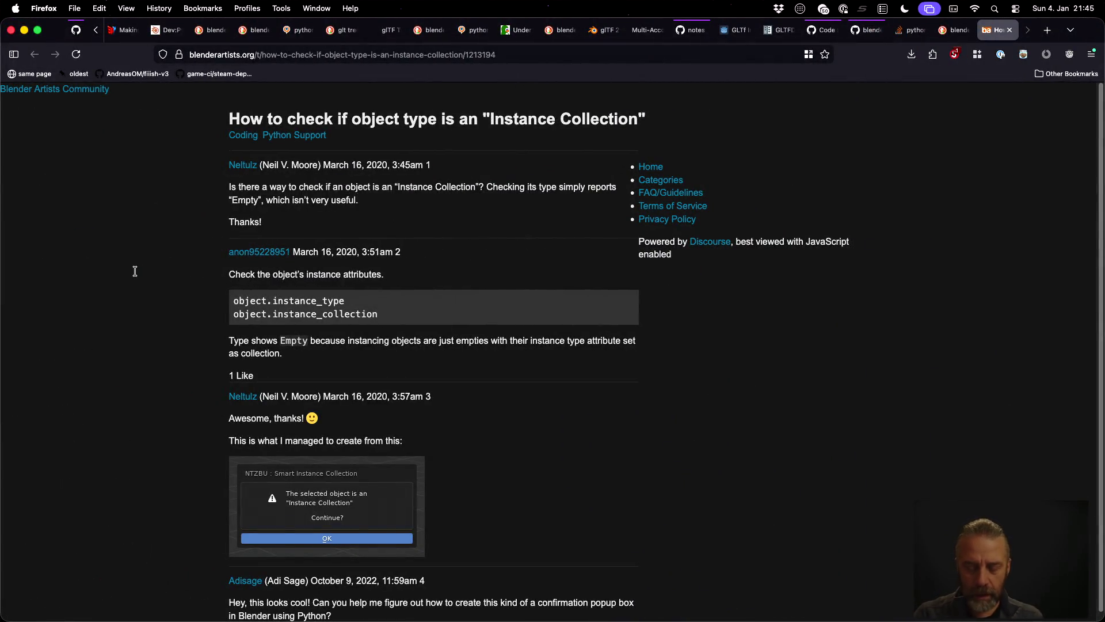
key("super+t")
type("blender python che")
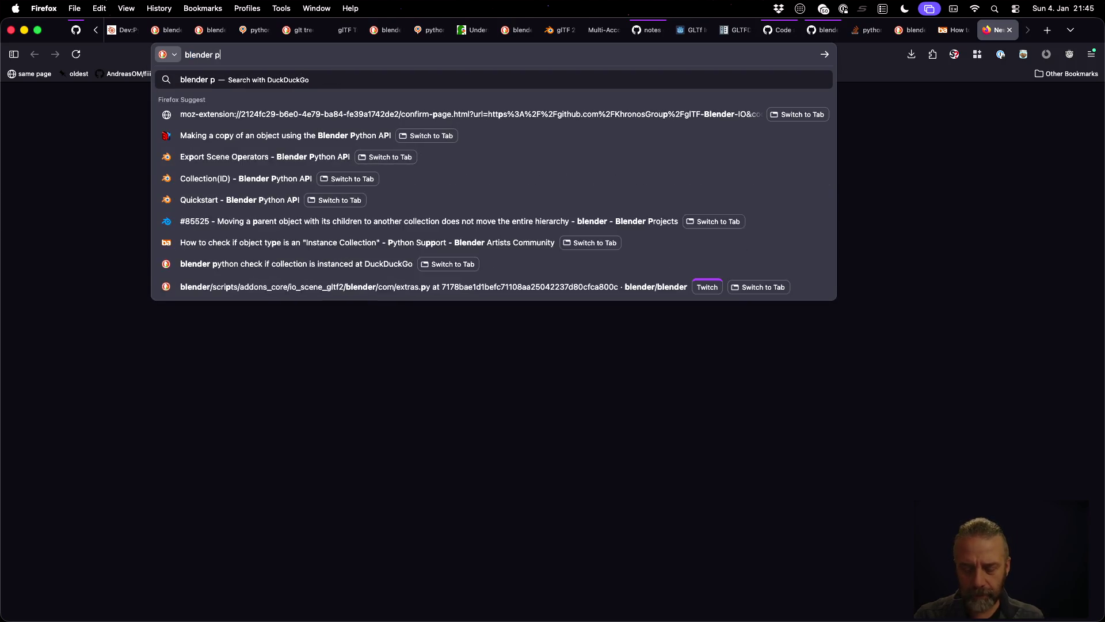
type("ck ")
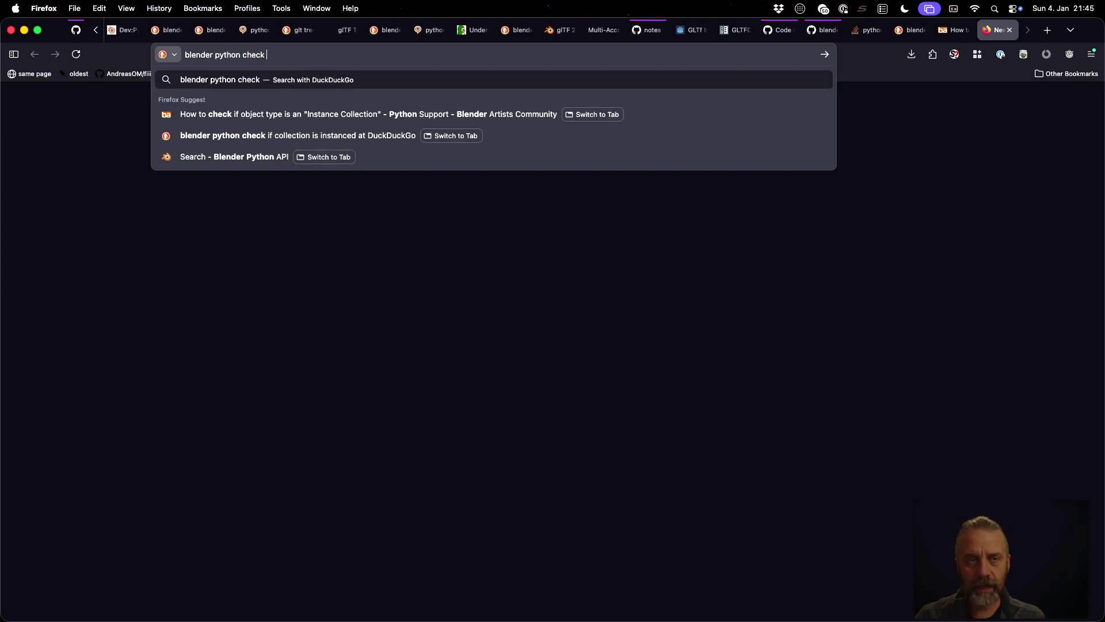
type("if object")
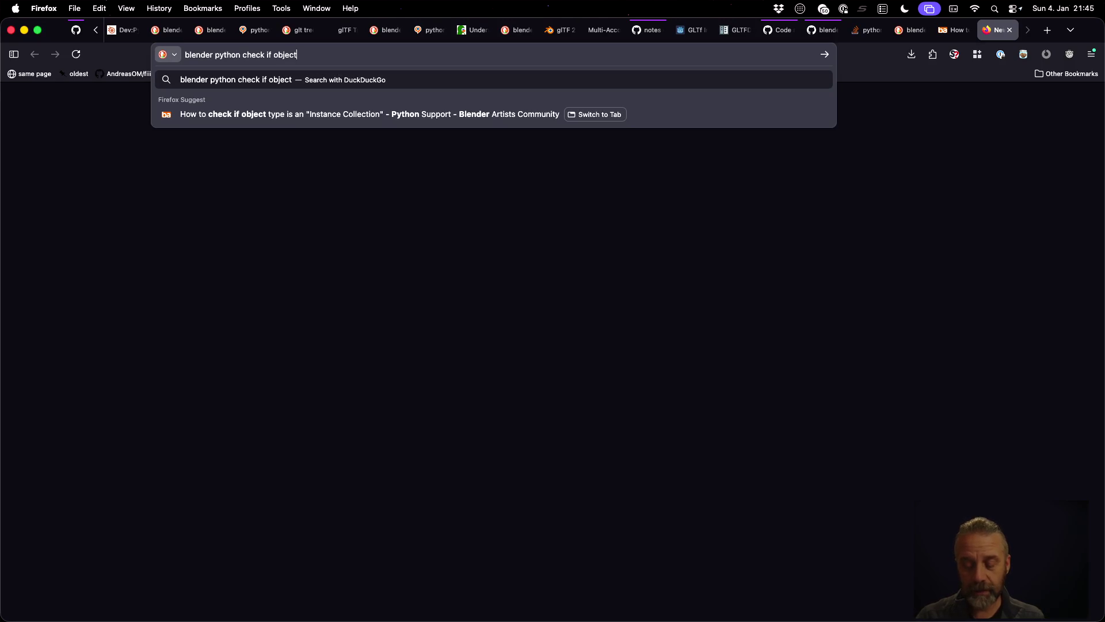
type(" is linked")
key("Return")
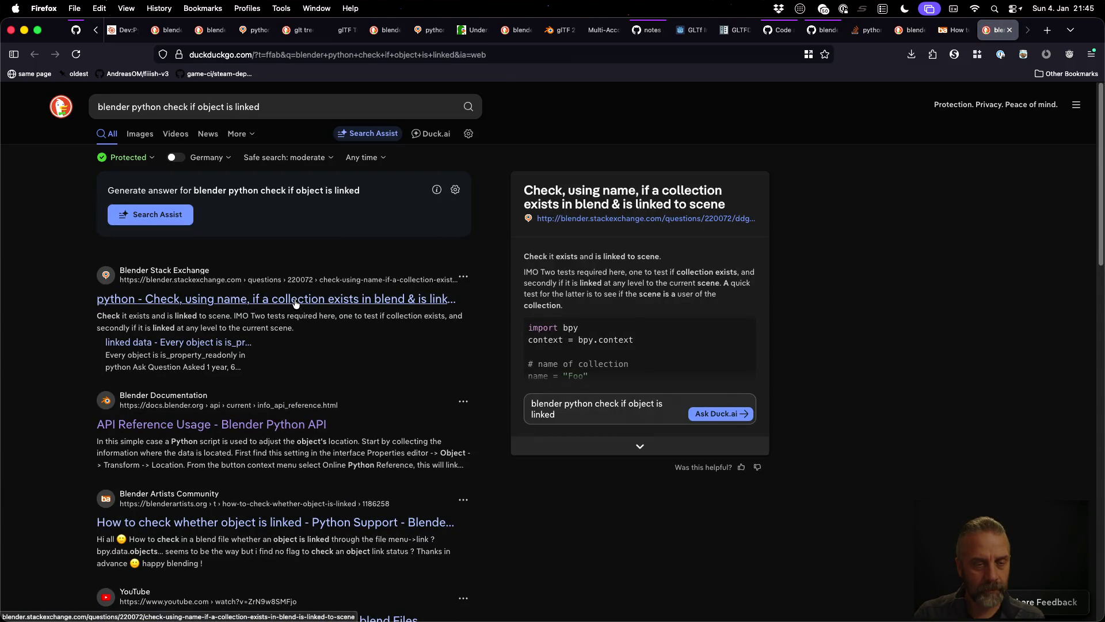
- Open the StackExchange and Blender Artists results in new tabs and read the StackExchange answer
middle_click(295, 299)
scroll(371, 374, "down", 3)
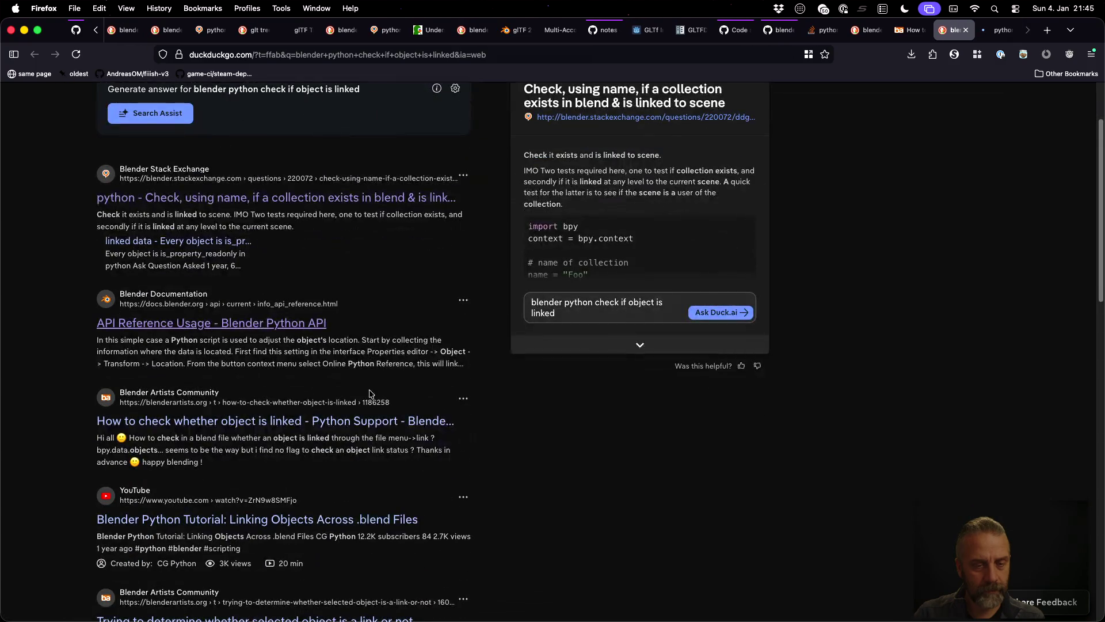
middle_click(377, 420)
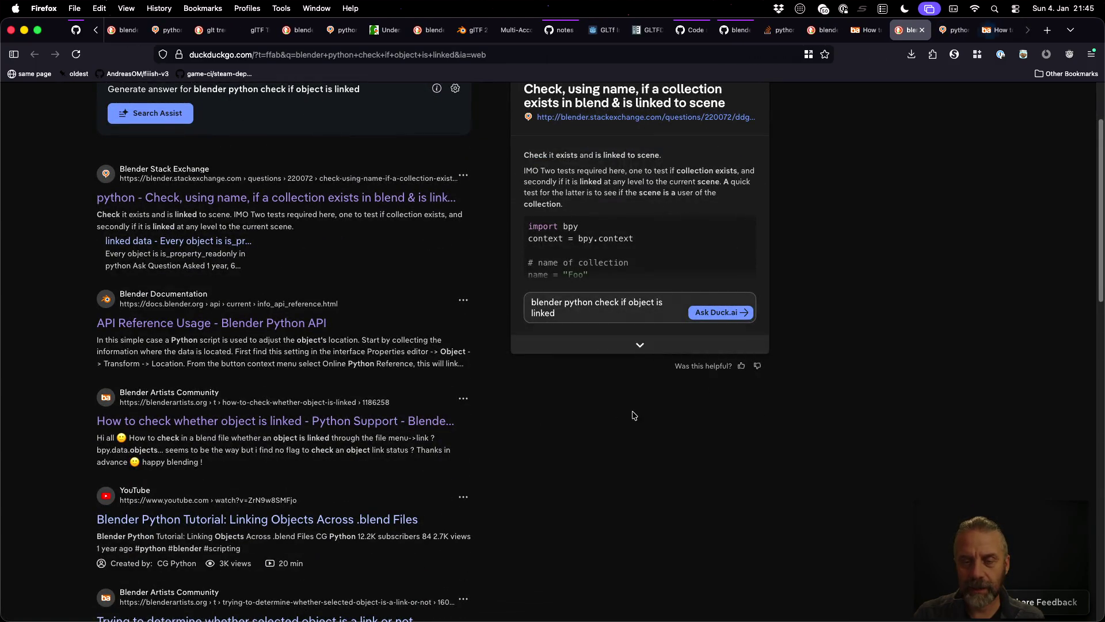
key("ctrl+Tab")
scroll(530, 357, "down", 10)
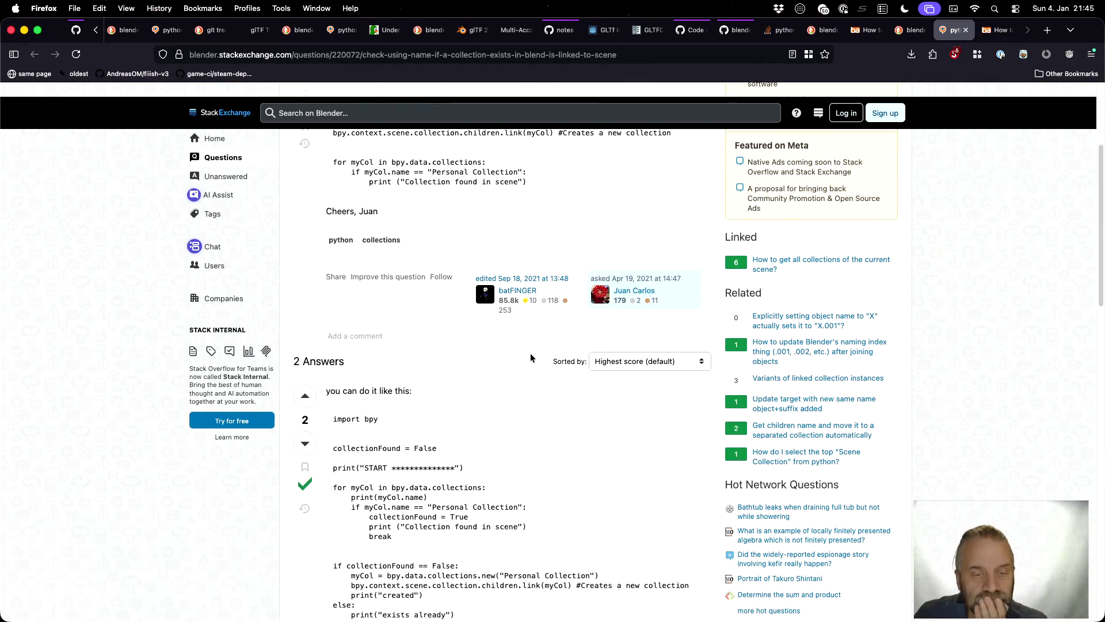
scroll(530, 354, "down", 4)
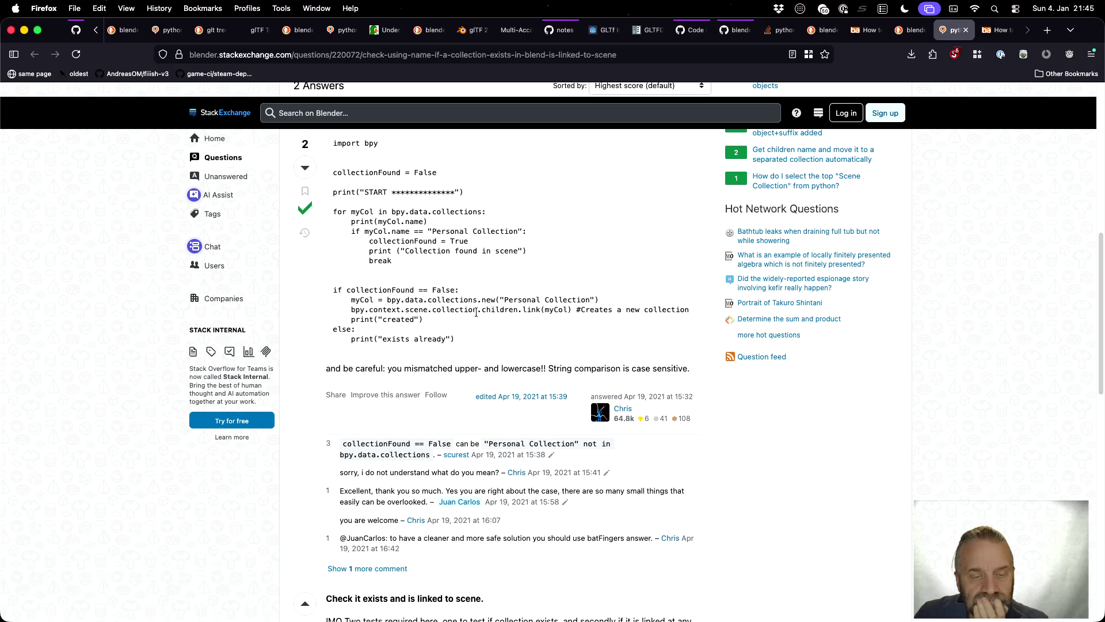
scroll(476, 313, "down", 5)
scroll(476, 312, "down", 1)
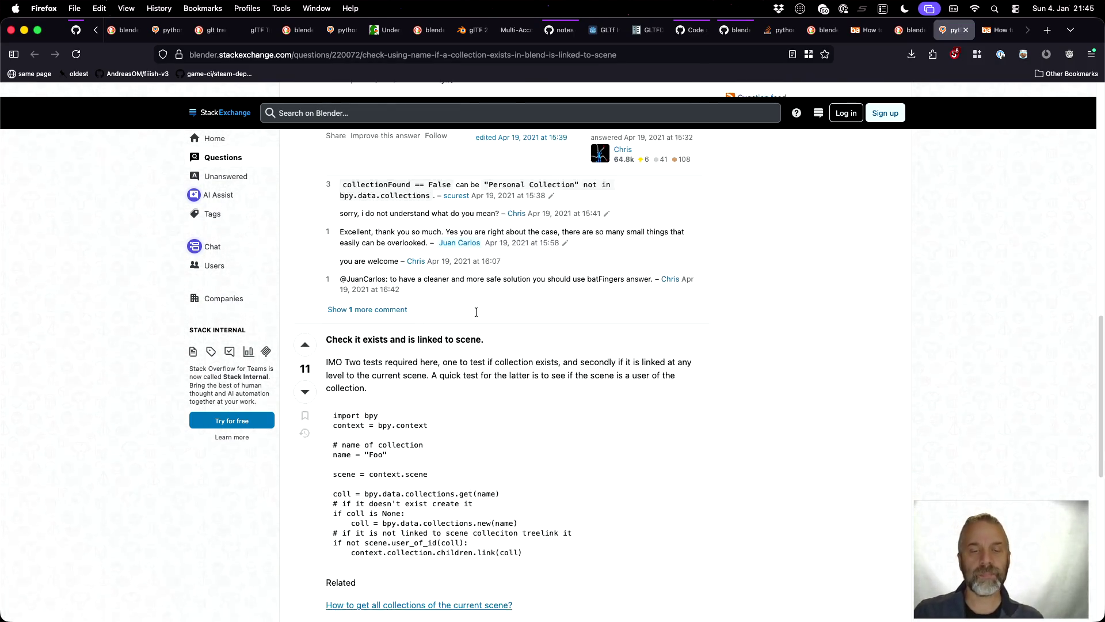
- Read the Blender Artists thread explaining the library attribute, then go to the code editor
key("ctrl+Tab")
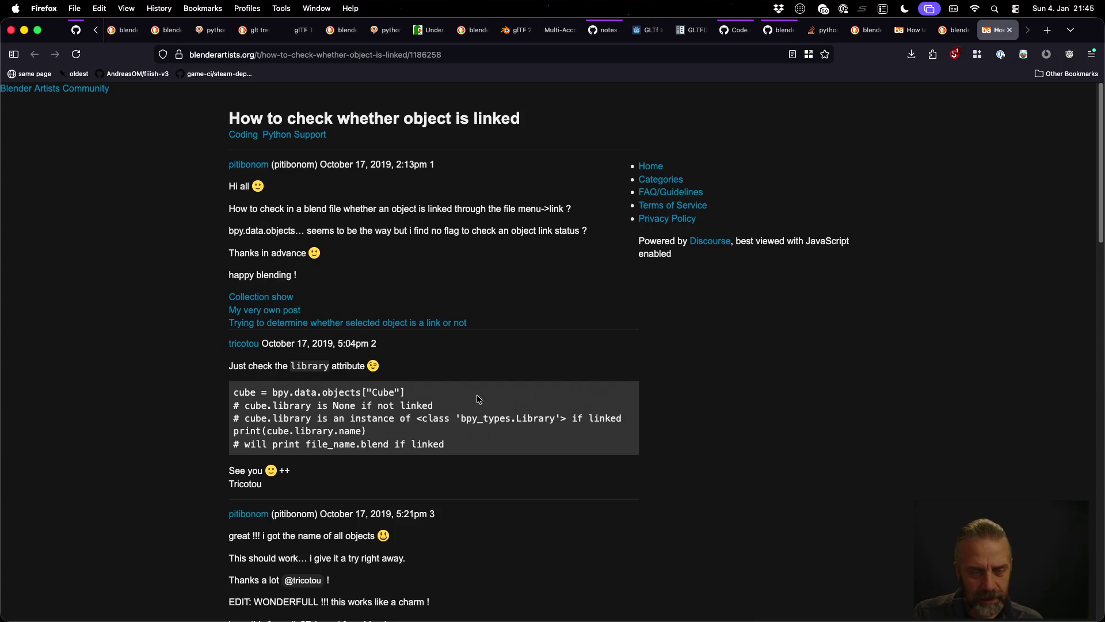
scroll(495, 388, "down", 1)
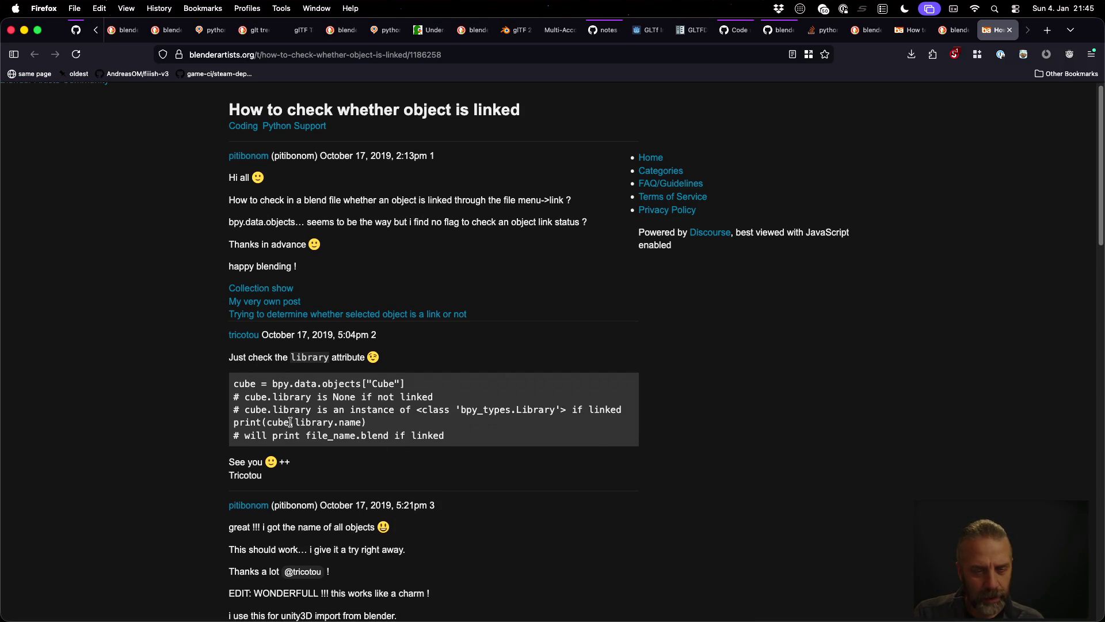
scroll(291, 422, "down", 1)
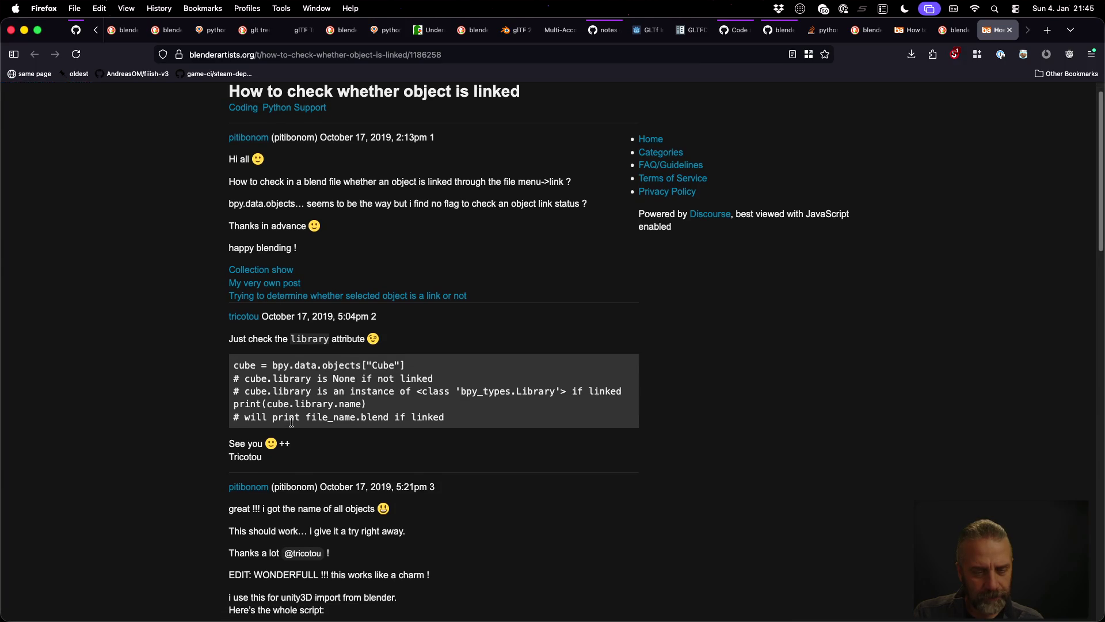
key("ctrl+Right")
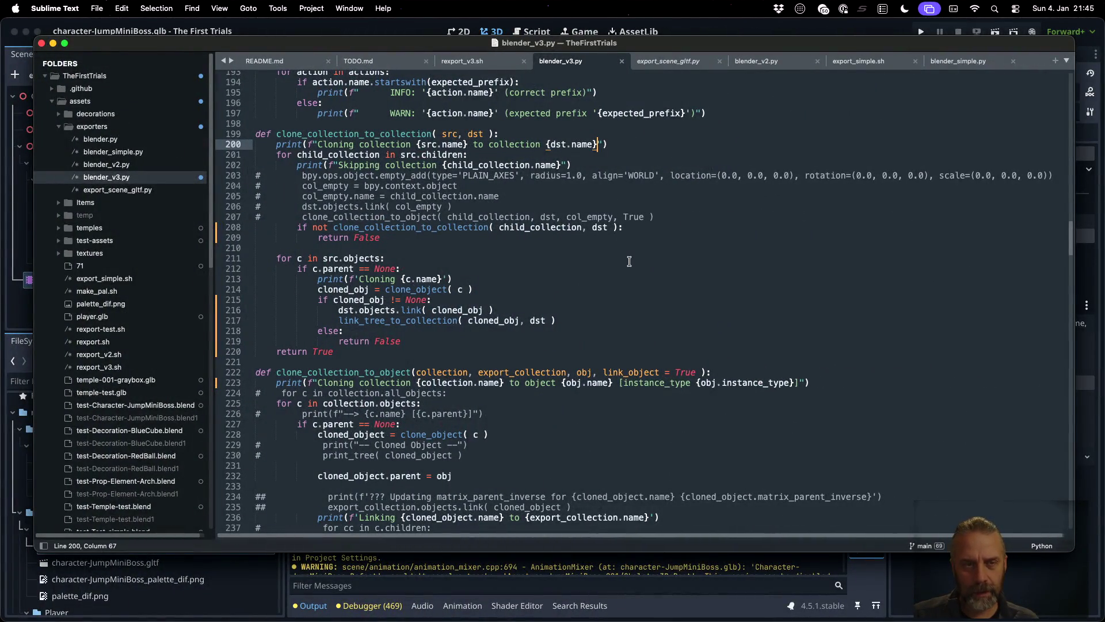
- Append '[library {obj.library}]' to the cloning print on line 223 and save blender_v3.py
left_click(799, 383)
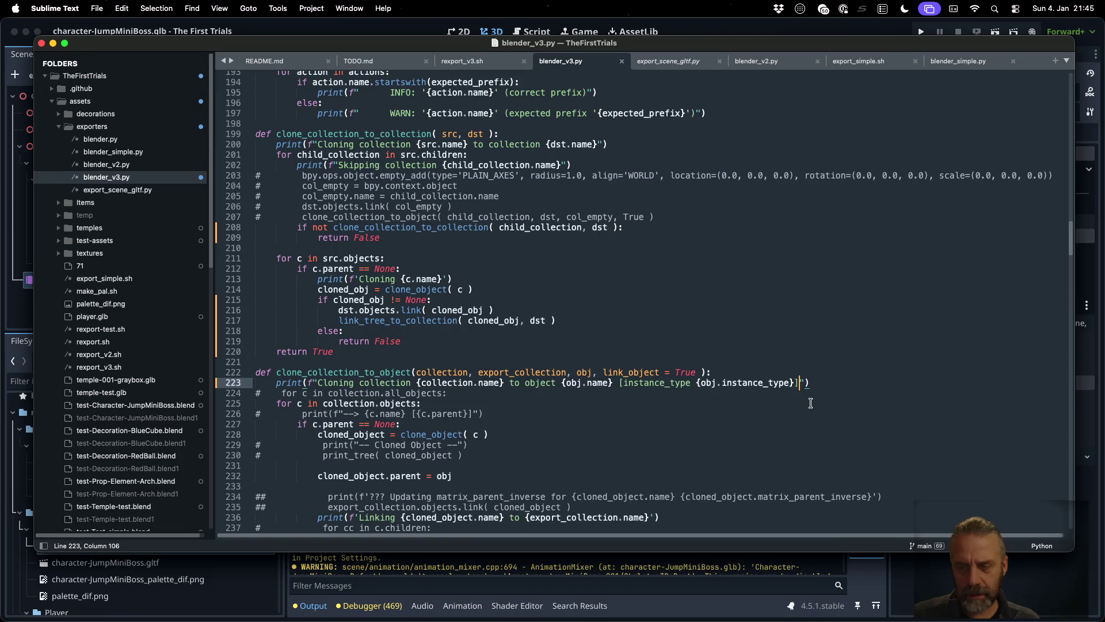
type("[libra")
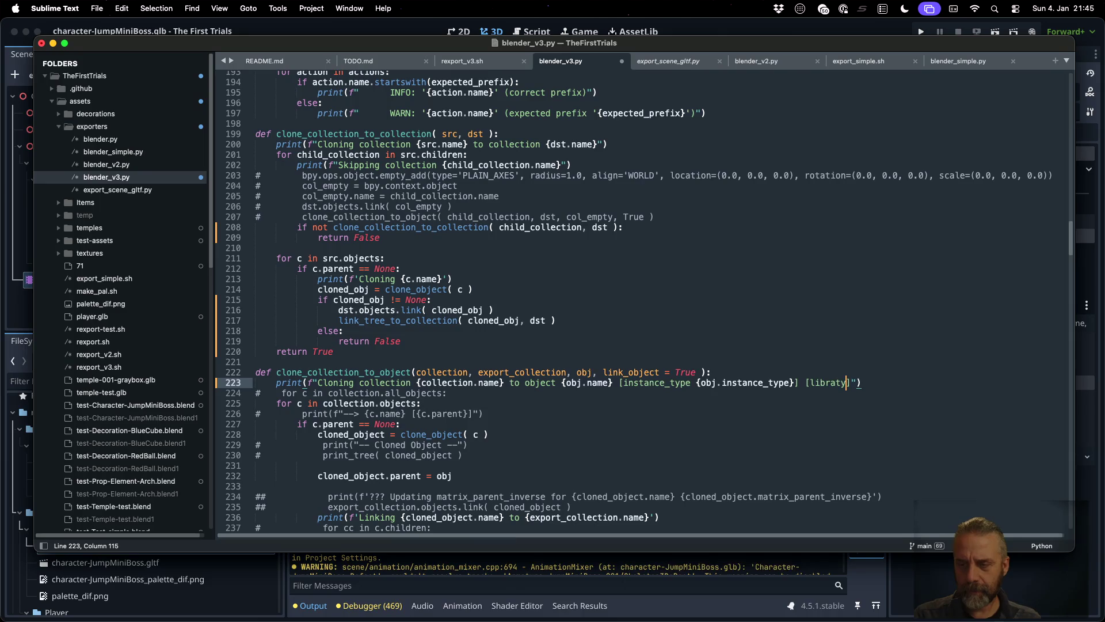
type("ry ")
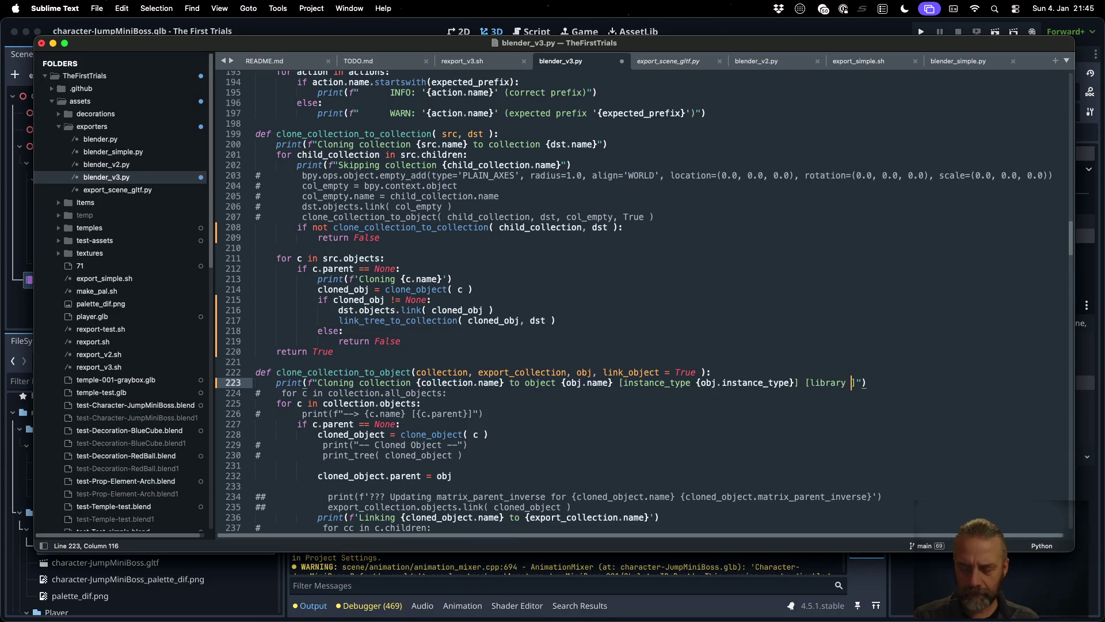
type("{obj.li")
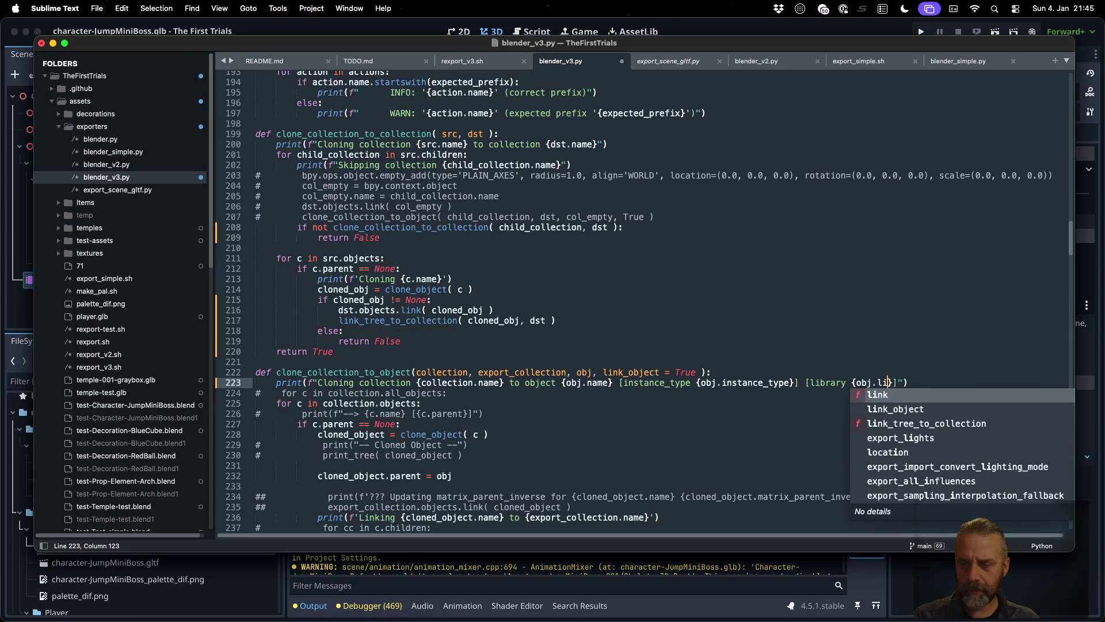
type("brary")
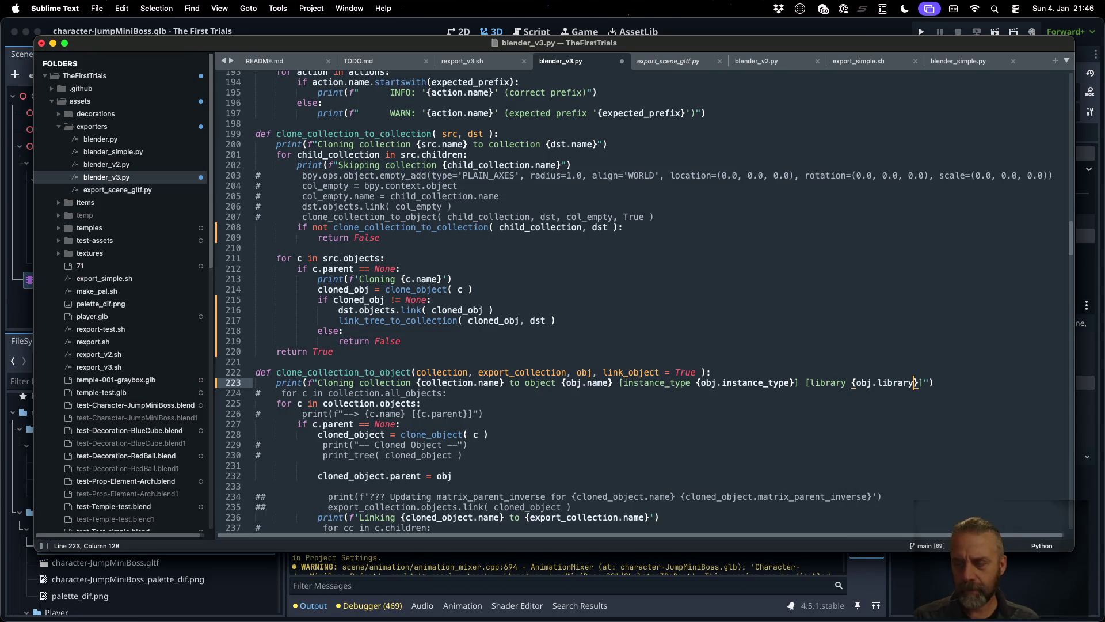
key("cmd+s")
key("cmd+Tab")
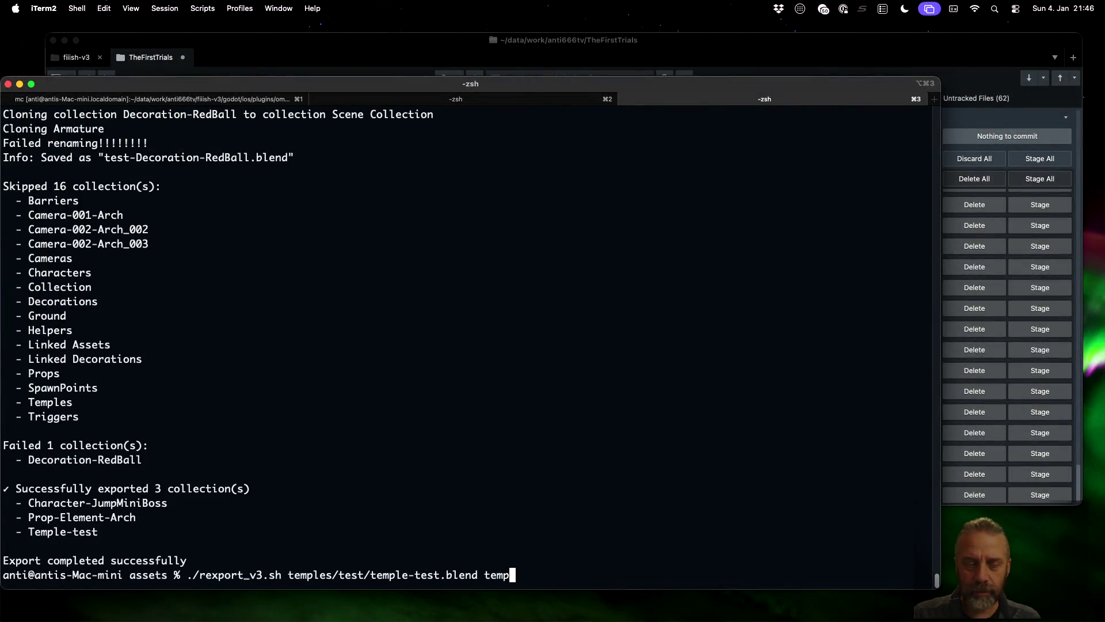
- Run ./rexport_v3.sh and highlight Decoration-RedBall in the cloning output
key("Return")
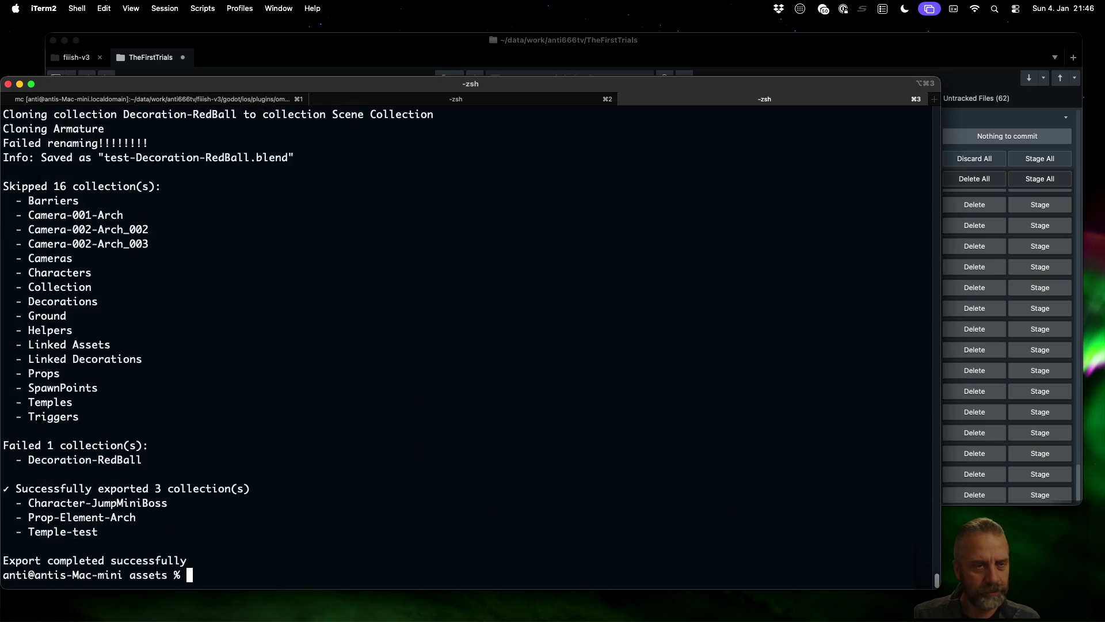
scroll(428, 392, "up", 2)
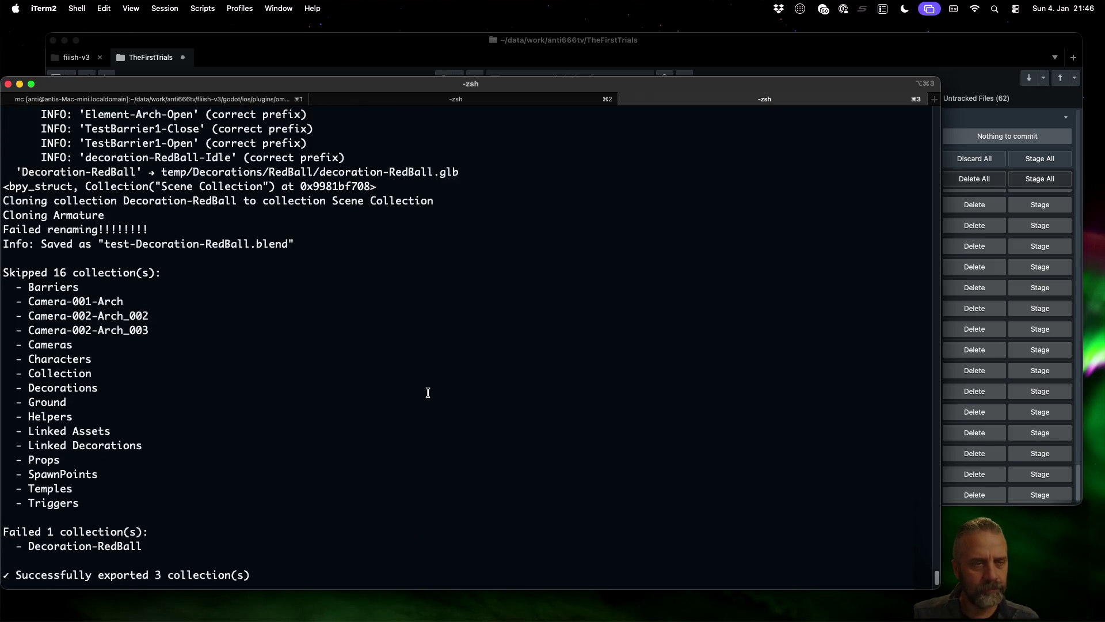
scroll(428, 393, "up", 2)
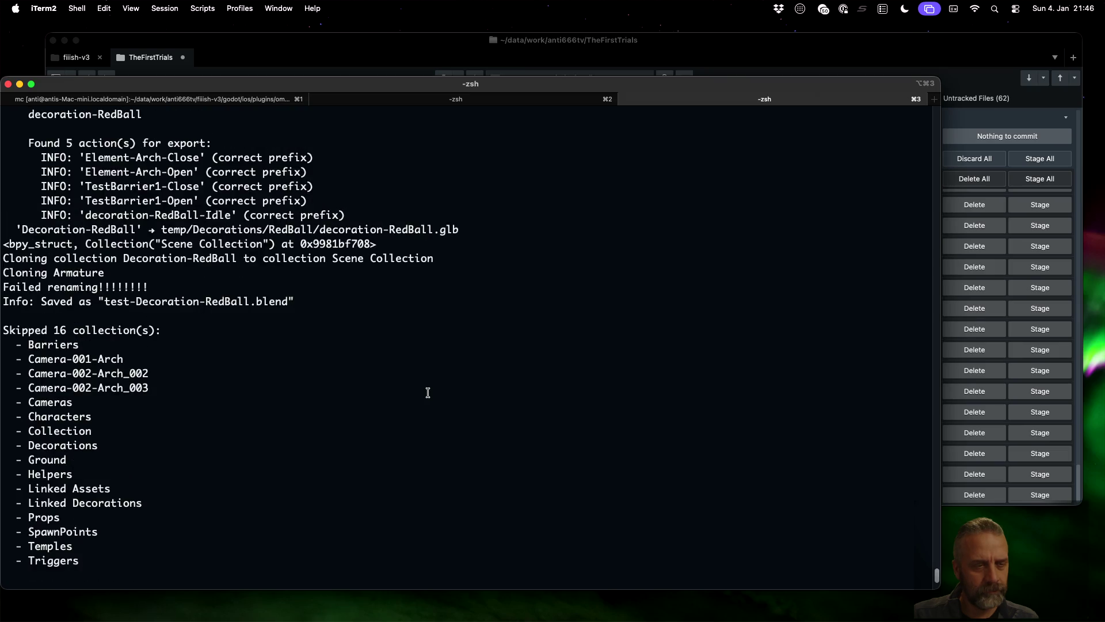
scroll(428, 393, "up", 3)
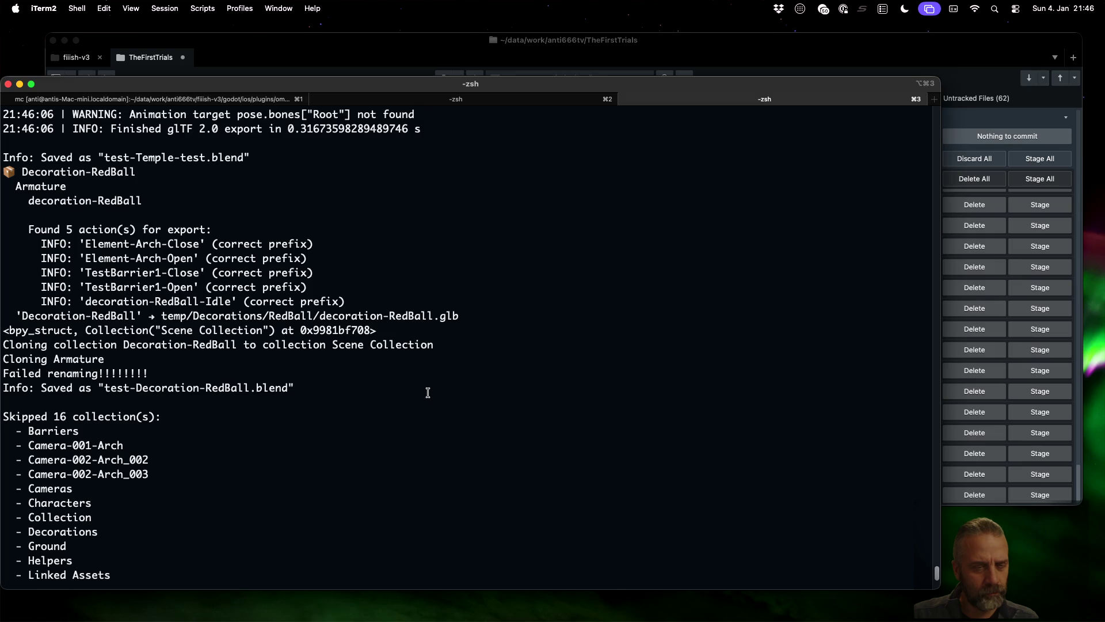
scroll(428, 393, "up", 1)
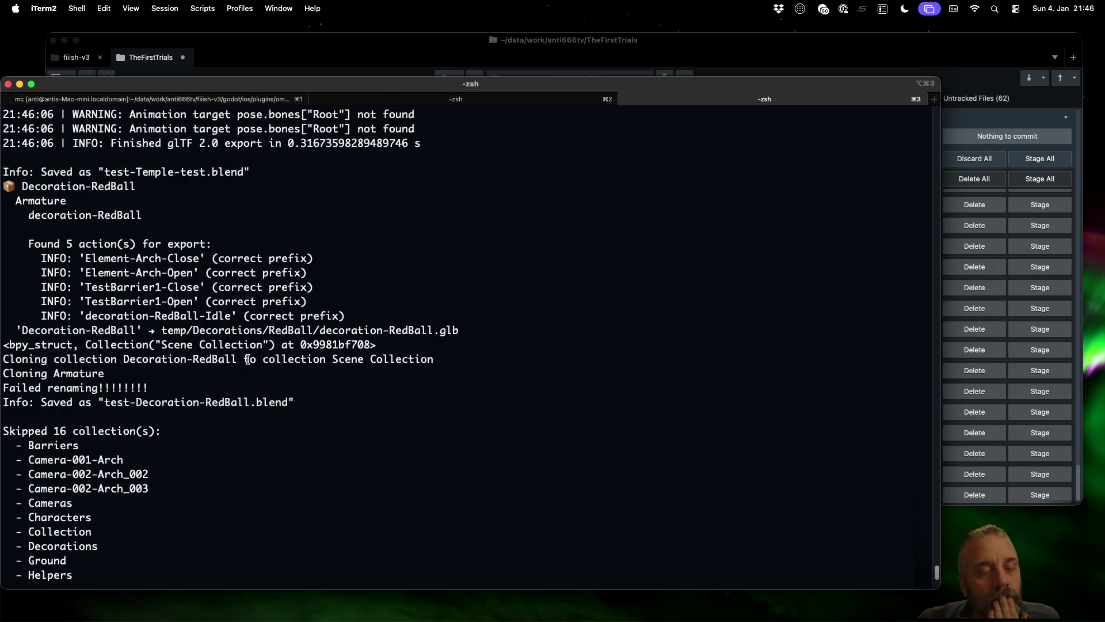
left_click_drag(124, 358, 238, 359)
- Scroll back through the earlier export output, then return to blender_v3.py's clone functions
scroll(304, 395, "up", 5)
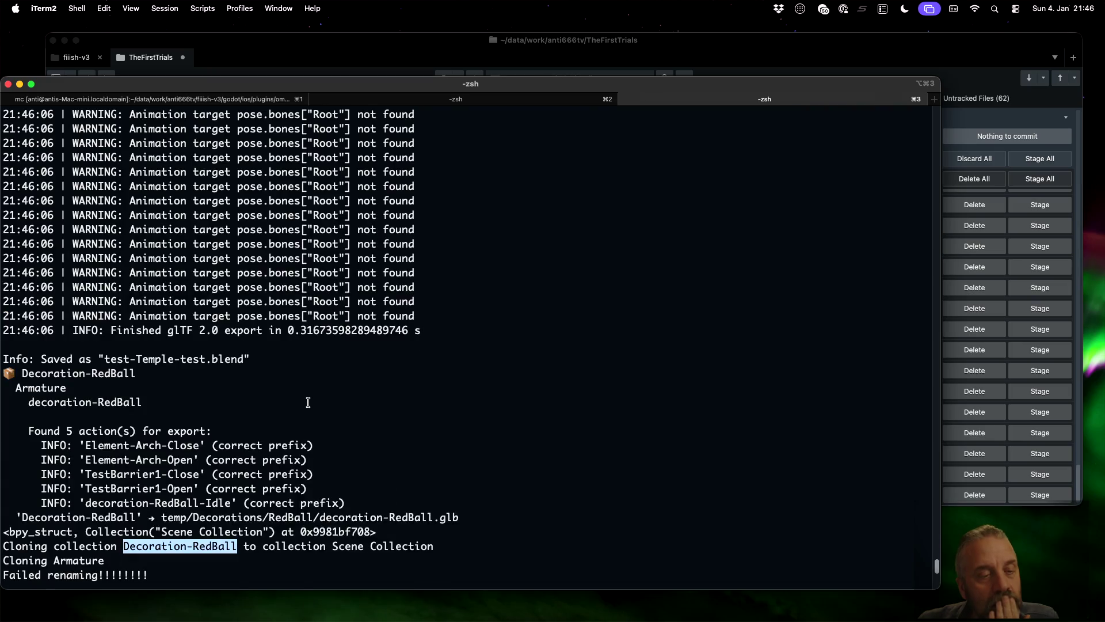
scroll(308, 402, "up", 20)
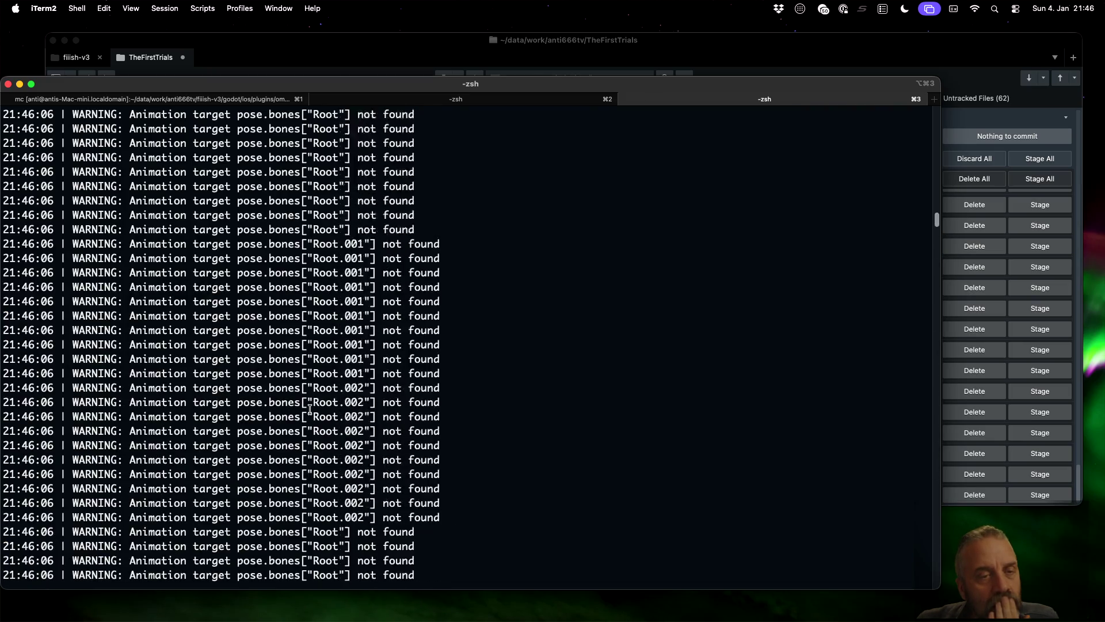
scroll(309, 408, "up", 10)
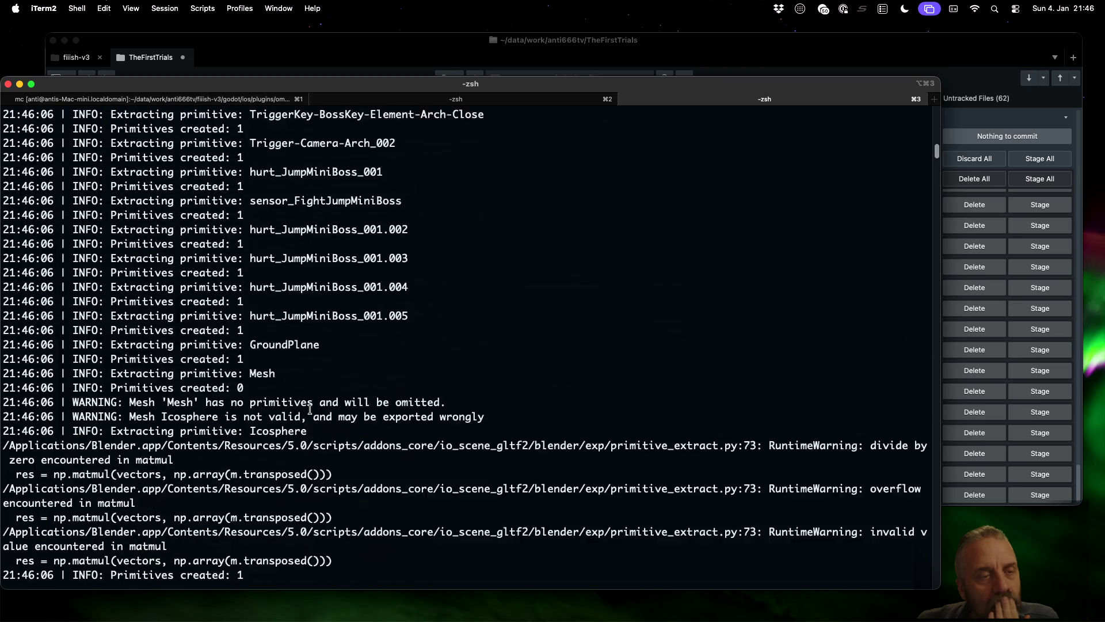
scroll(309, 409, "up", 10)
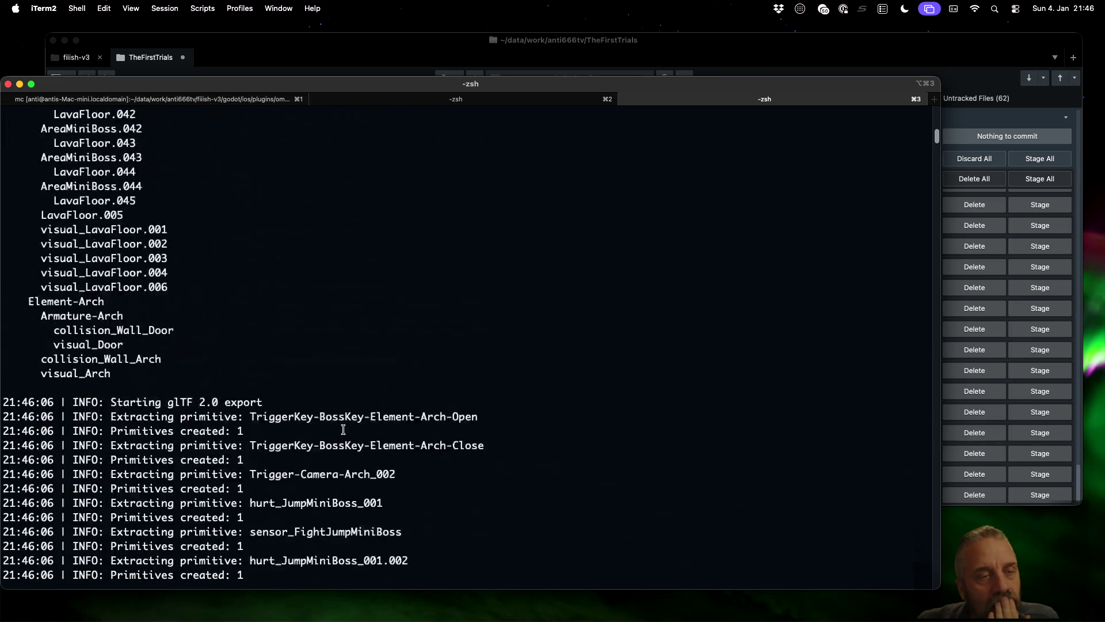
scroll(343, 429, "down", 20)
key("super+Tab")
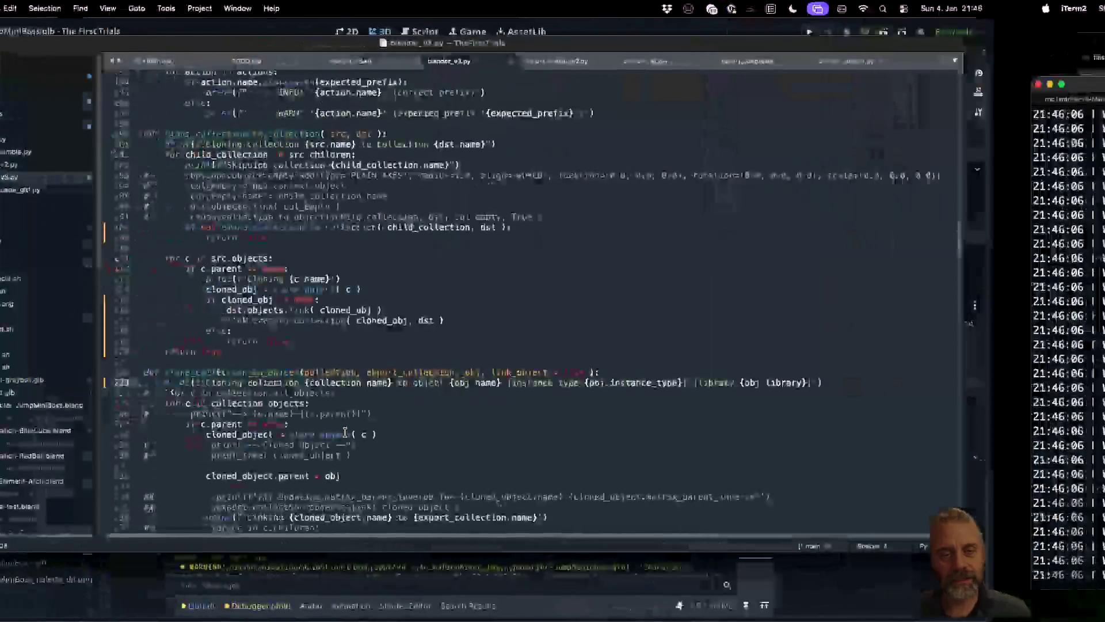
scroll(454, 363, "down", 20)
scroll(454, 363, "up", 20)
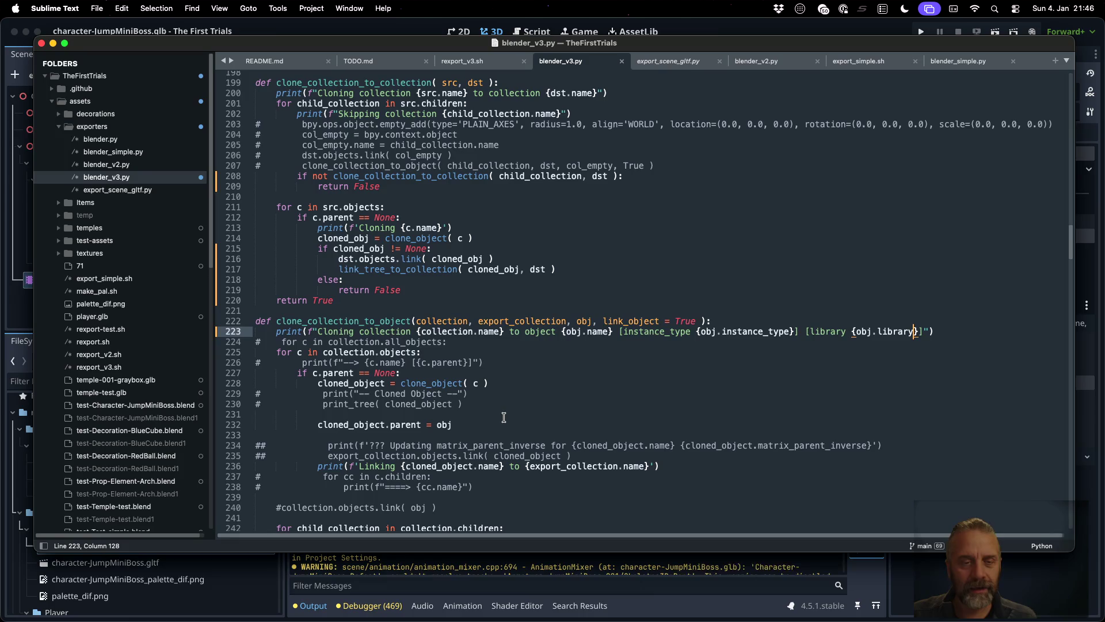
- Copy '[library {obj.library}]' into line 200's print as '[library {src.library}]' and save
left_click(808, 332)
left_click_drag(805, 331, 924, 331)
key("super+c")
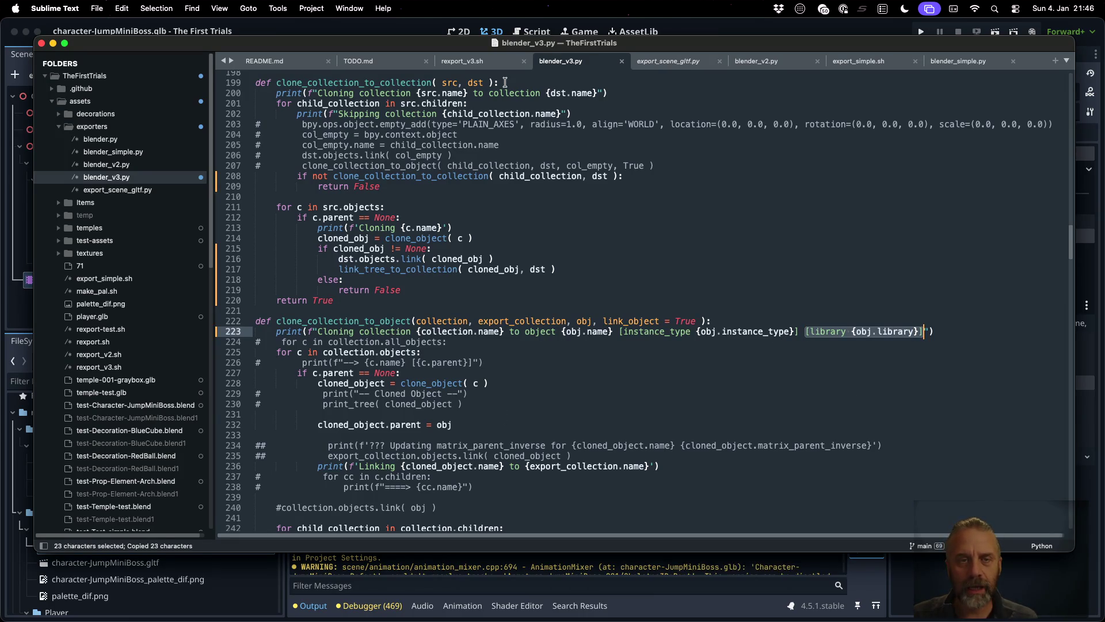
left_click(602, 93)
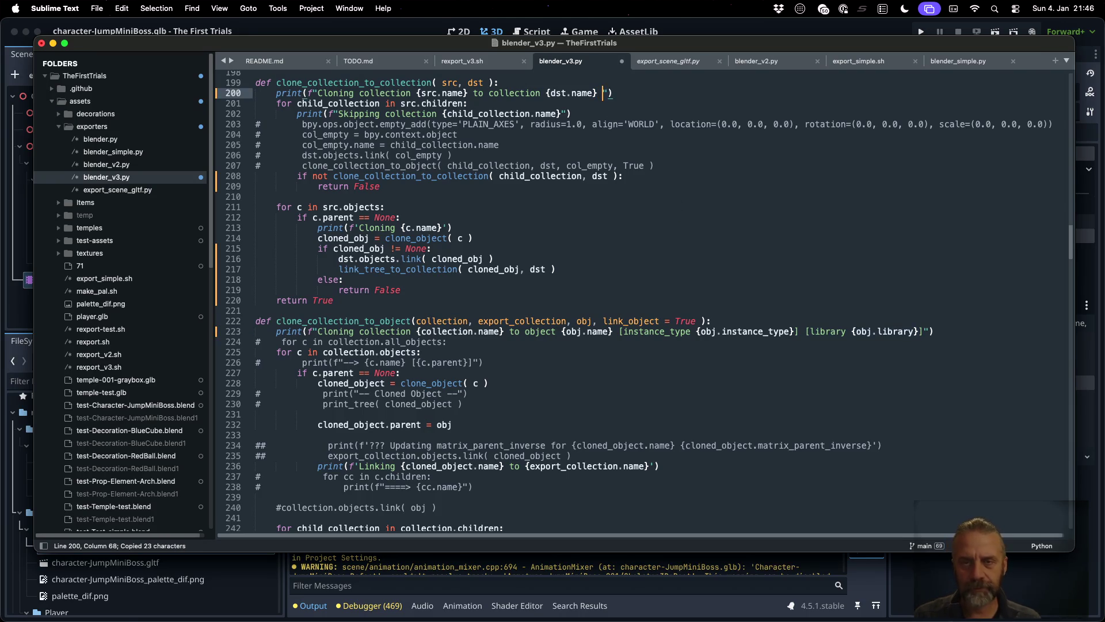
key("super+v")
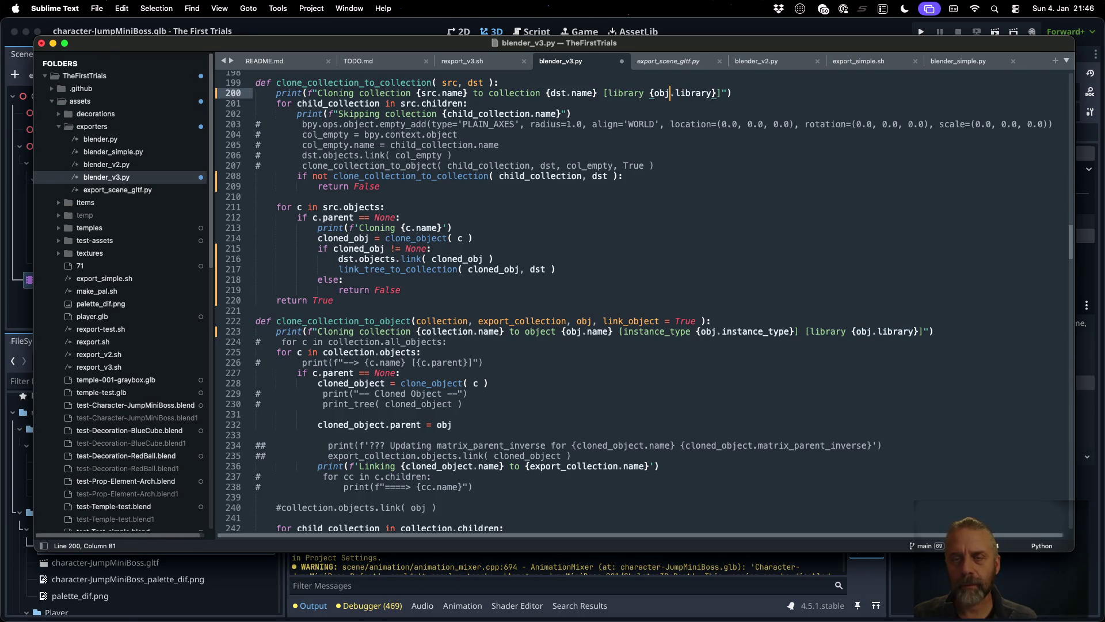
left_click_drag(671, 93, 661, 94)
key("BackSpace")
key("BackSpace")
type("src")
key("ctrl+s")
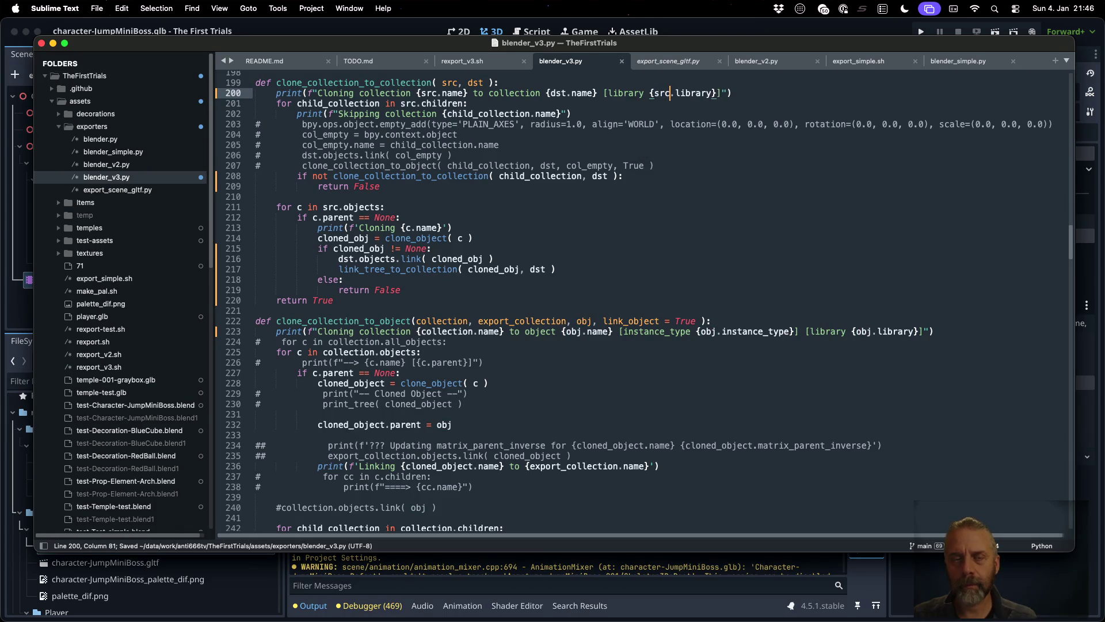
key("super+Tab")
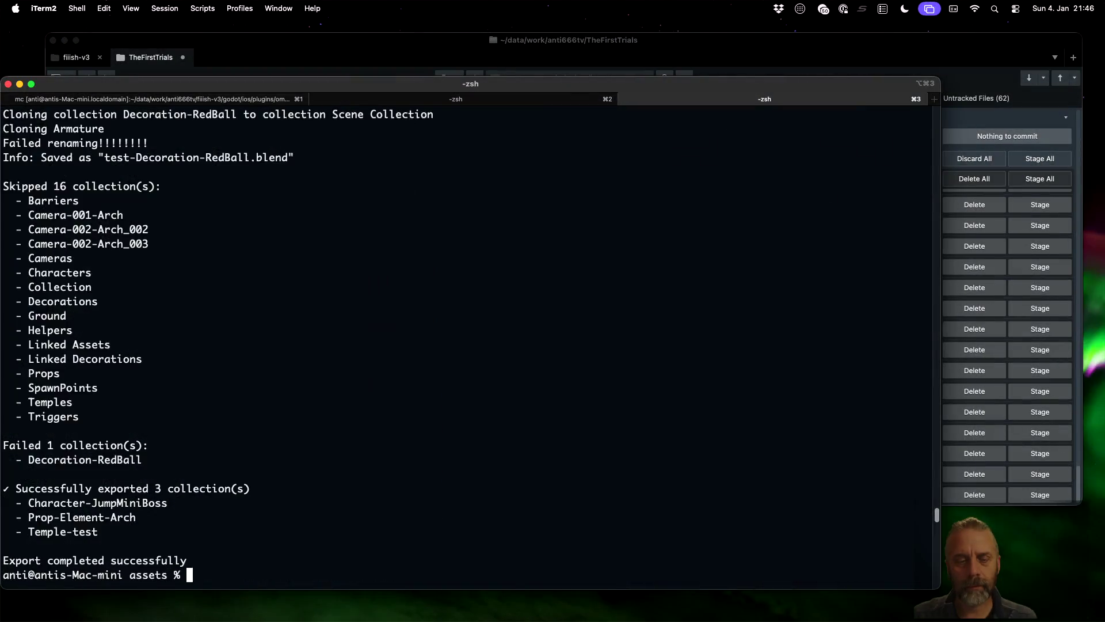
- Rerun ./rexport_v3.sh and scroll up to Decoration-RedBall's cloning line showing decoration-RedBall.blend
key("Up")
key("Return")
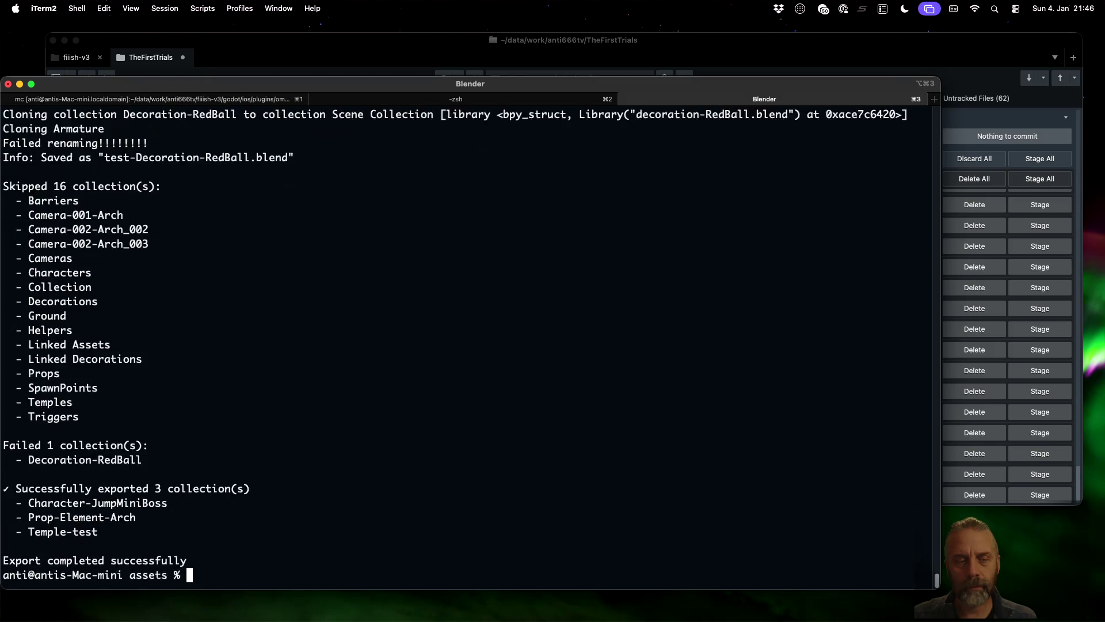
scroll(584, 282, "up", 5)
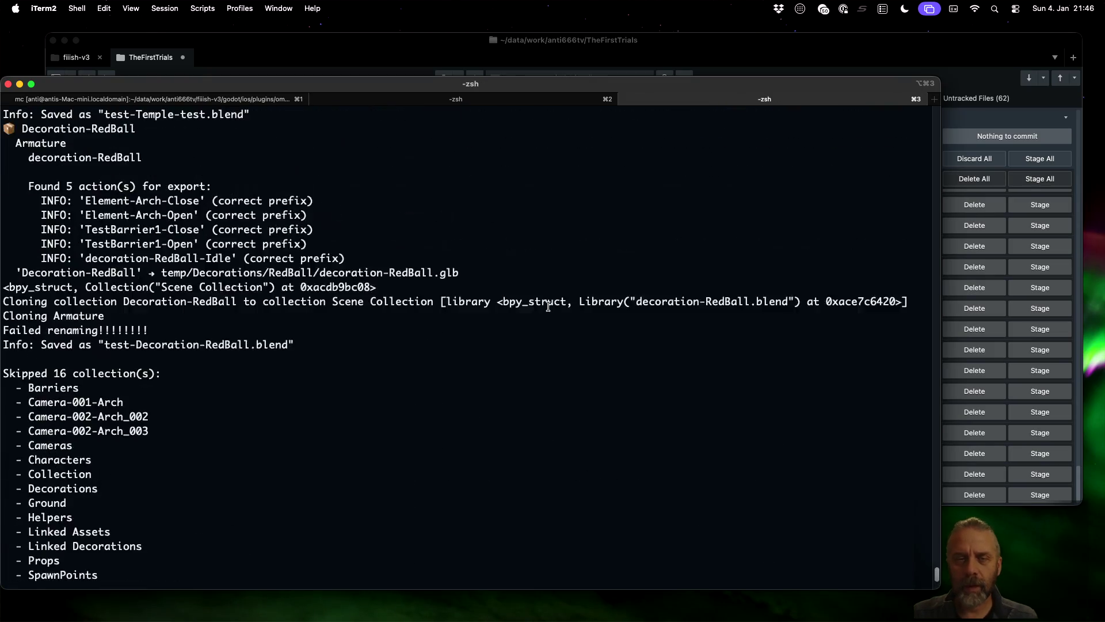
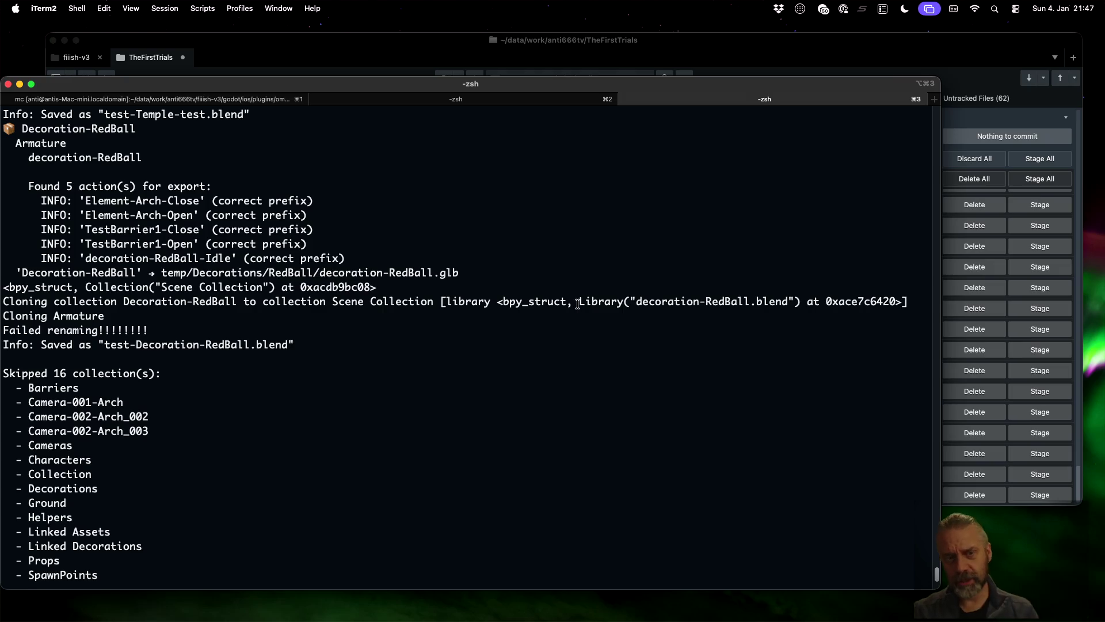
- Switch from iTerm2 to the blender_v3.py export script in Sublime Text
key("super+Tab")
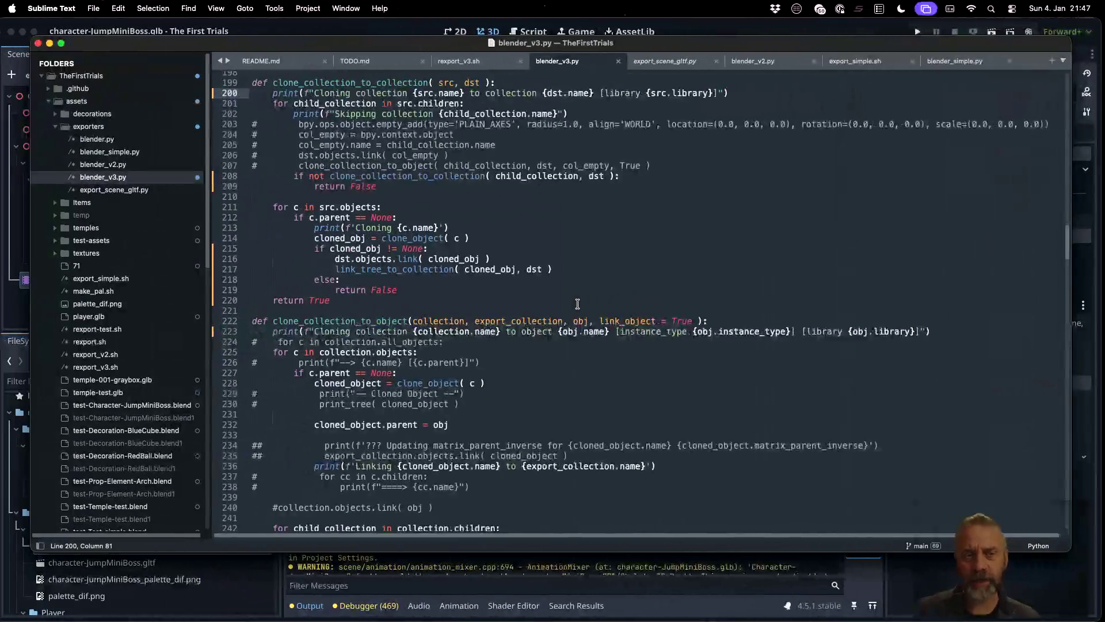
- Add an 'if src.library != None:' guard returning True after the Cloning collection print
left_click(544, 187)
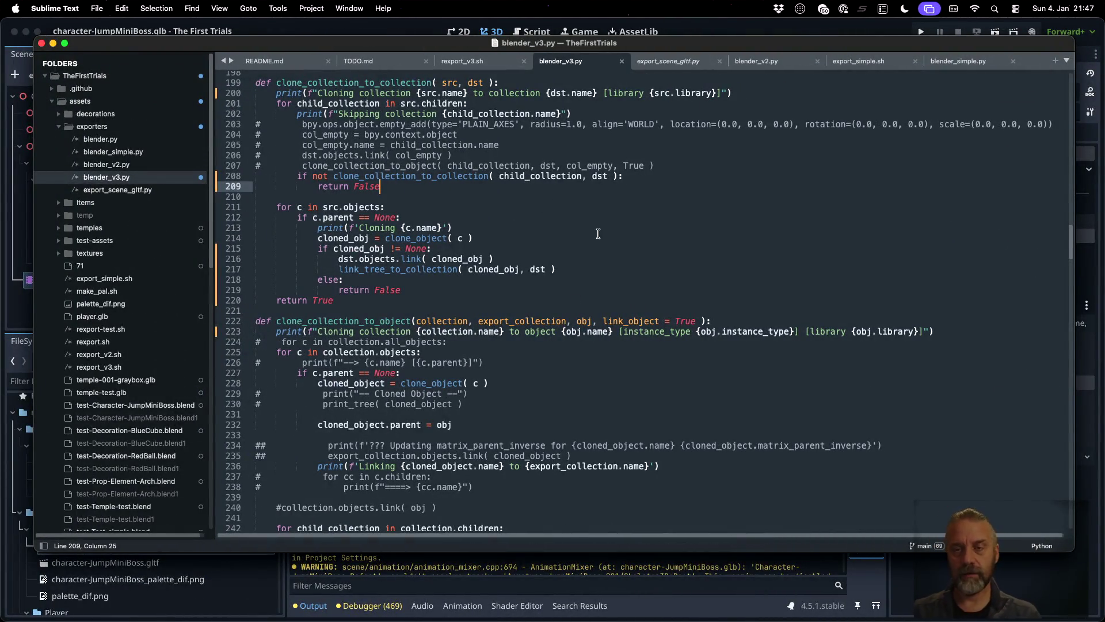
scroll(598, 237, "up", 4)
left_click(535, 213)
left_click(733, 203)
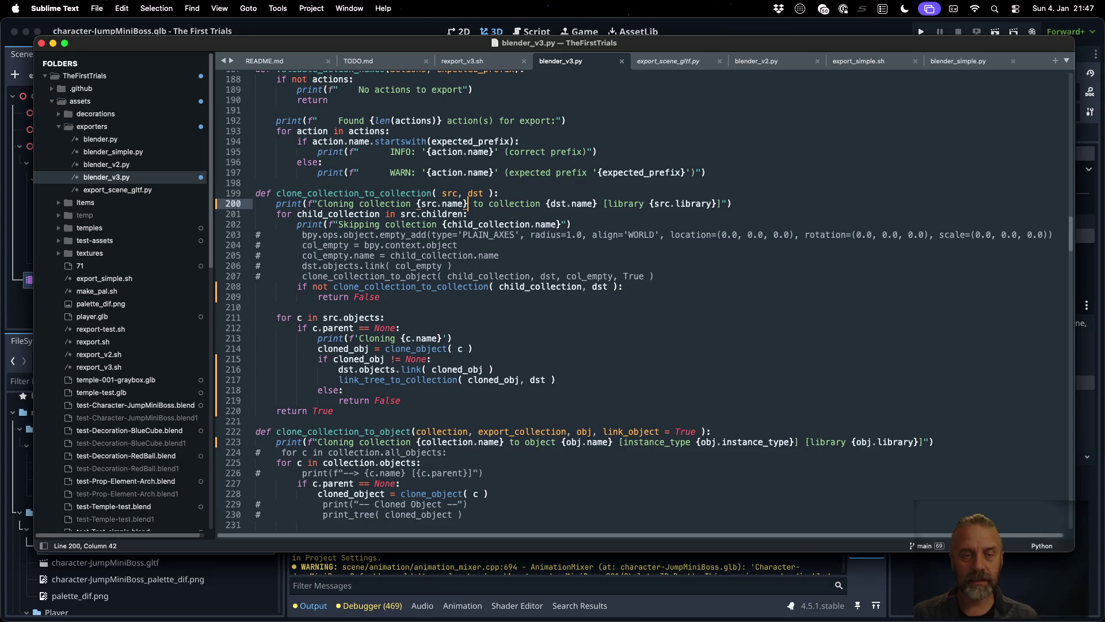
key("Return")
type("if ")
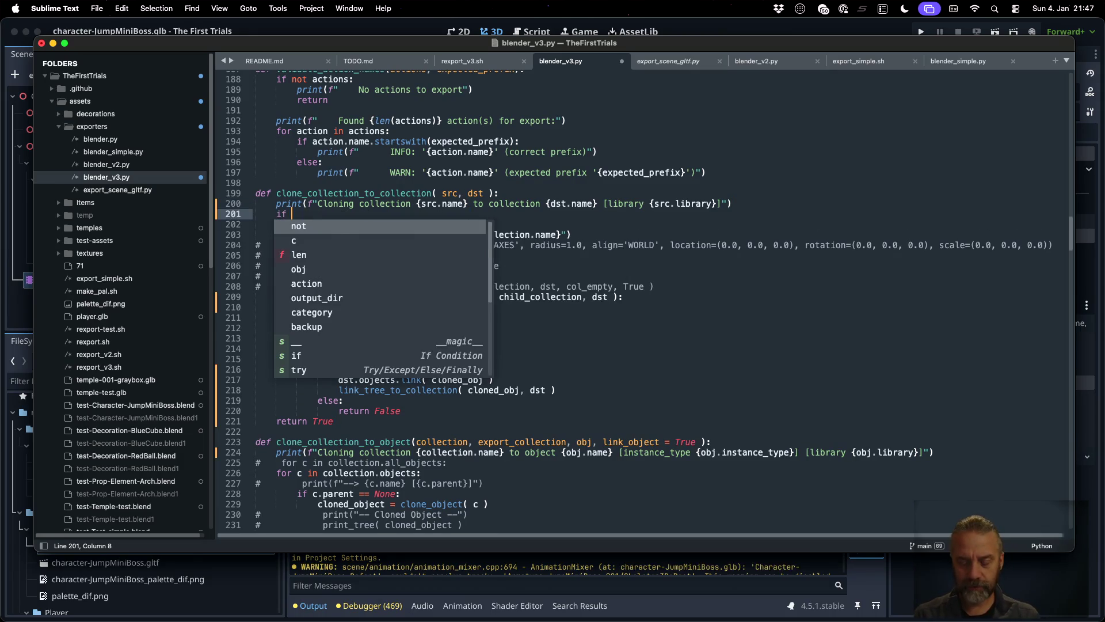
type("src.library ")
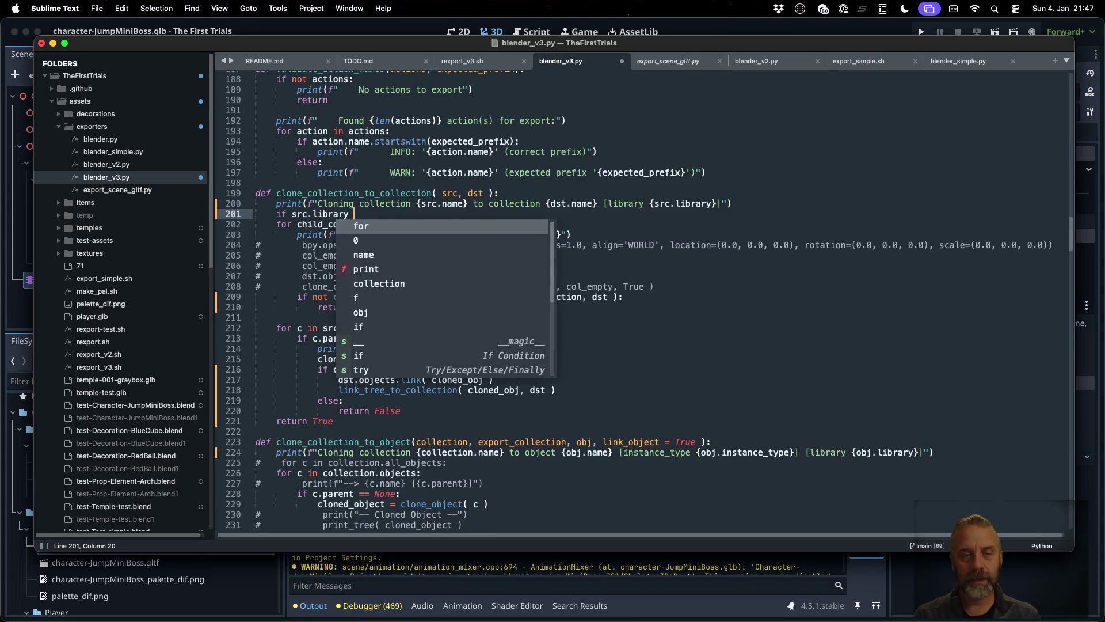
type("!= None:")
key("Return")
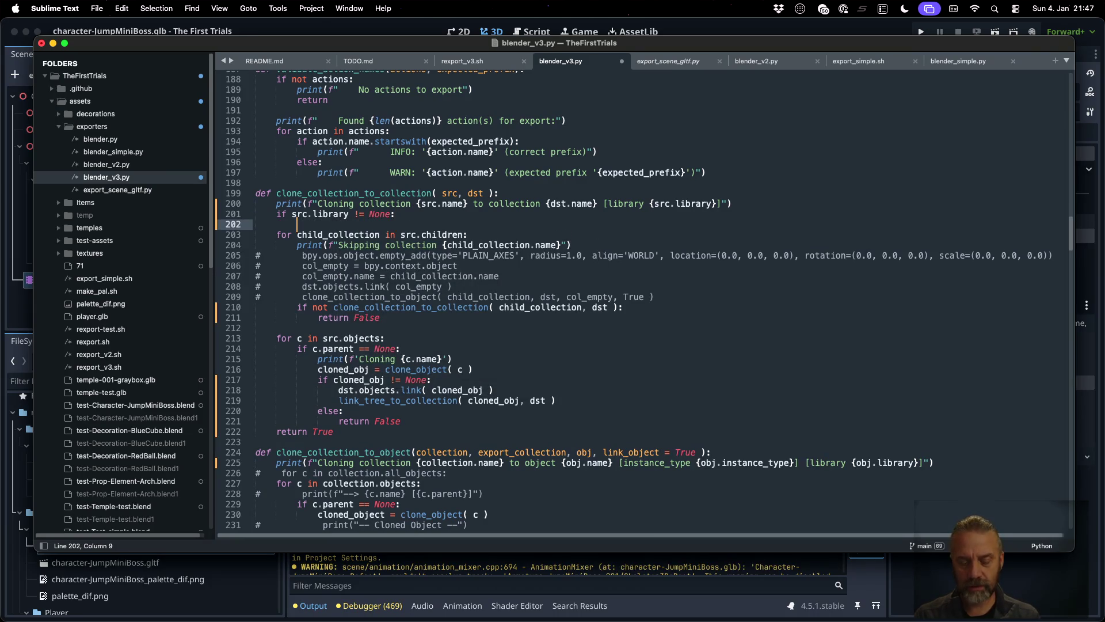
type("return True")
- Add print(f'Skipping linked collection {src.name}') as the guard's first line
key("Up")
key("End")
key("Return")
type("print(")
type("f'")
type("Skipping")
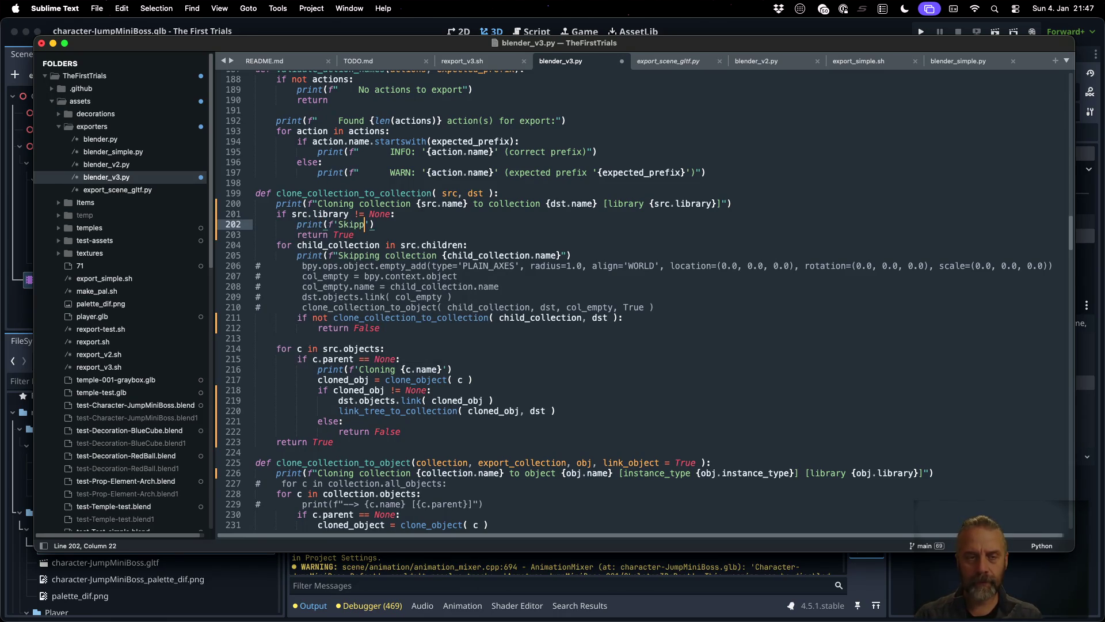
key("Escape")
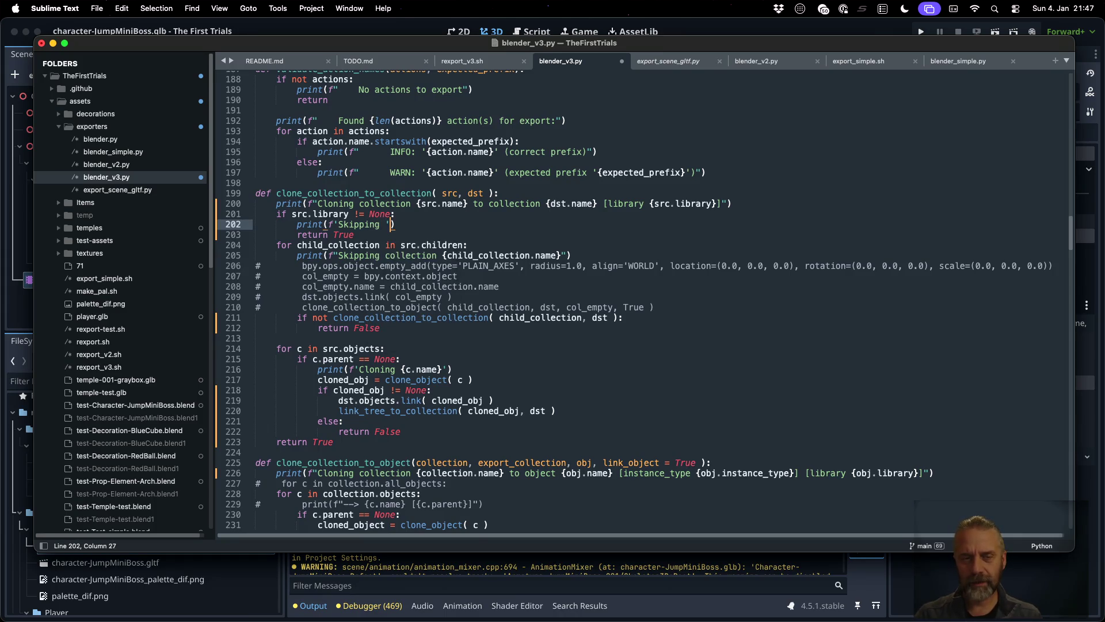
key("Delete")
key("super+z")
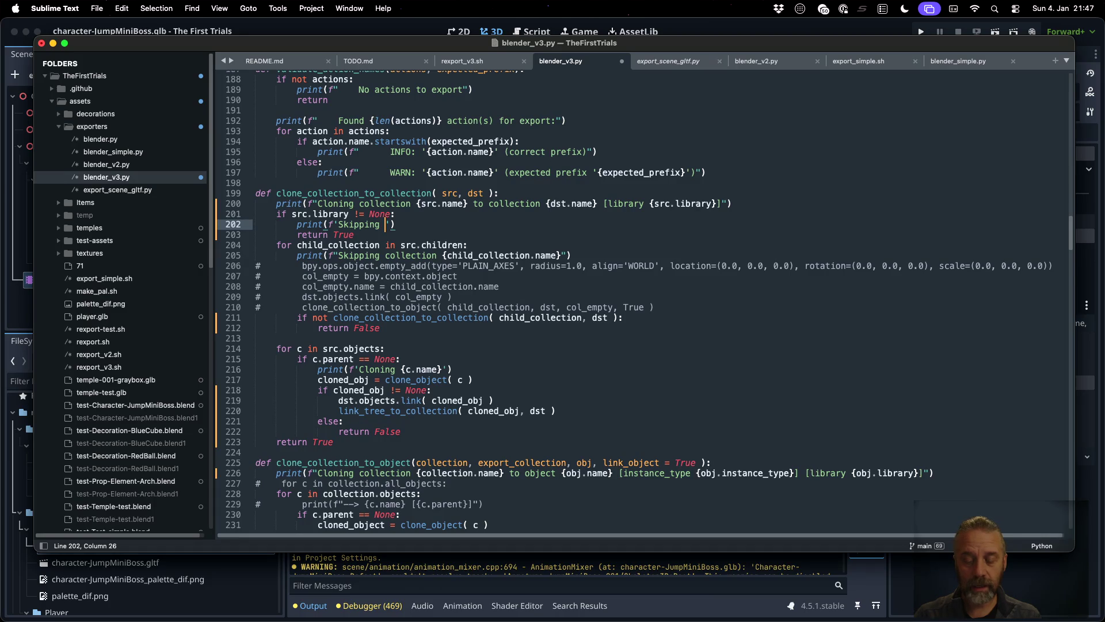
type("linked c")
type("ollection {")
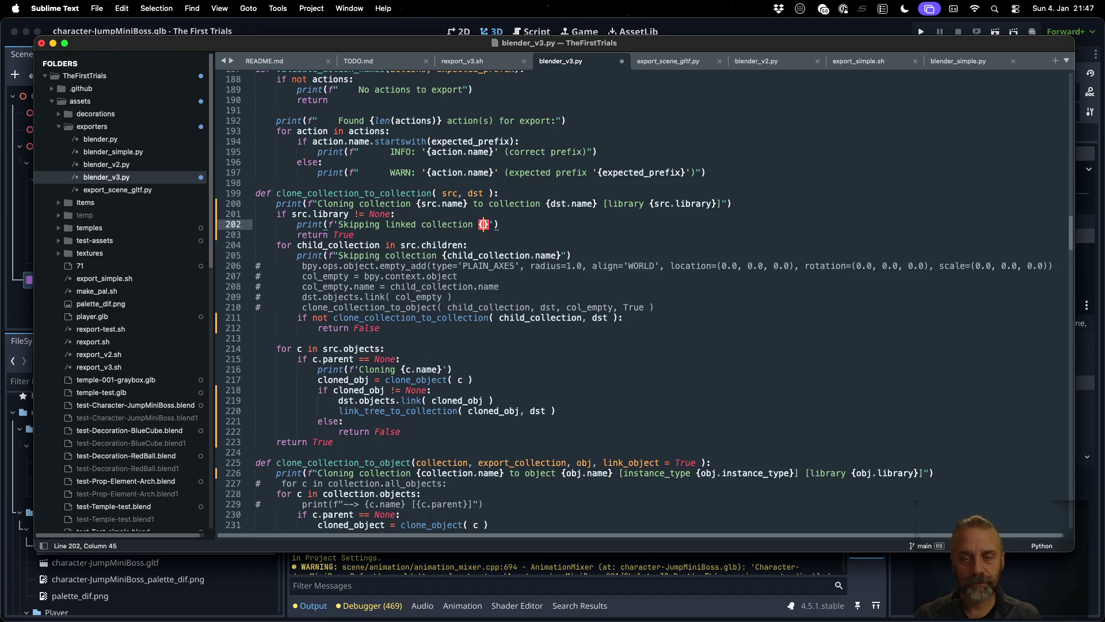
type("src.name")
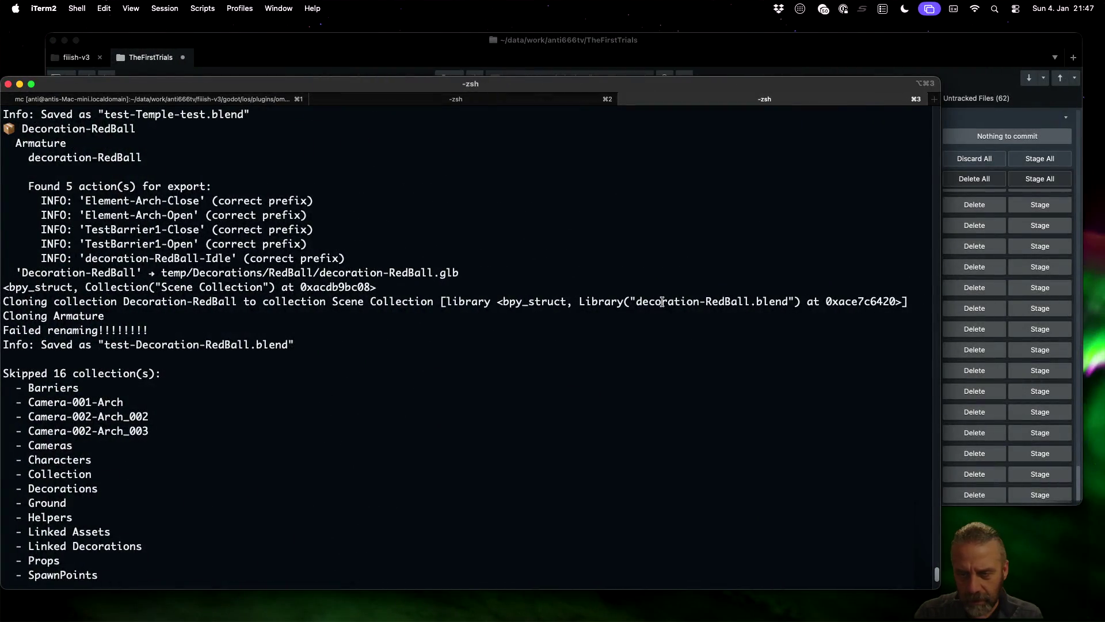
- Select the Library("decoration-RedBall.blend") log text and check the forum answer on linked objects
left_click_drag(581, 301, 800, 298)
key("ctrl+Left")
key("ctrl+Left")
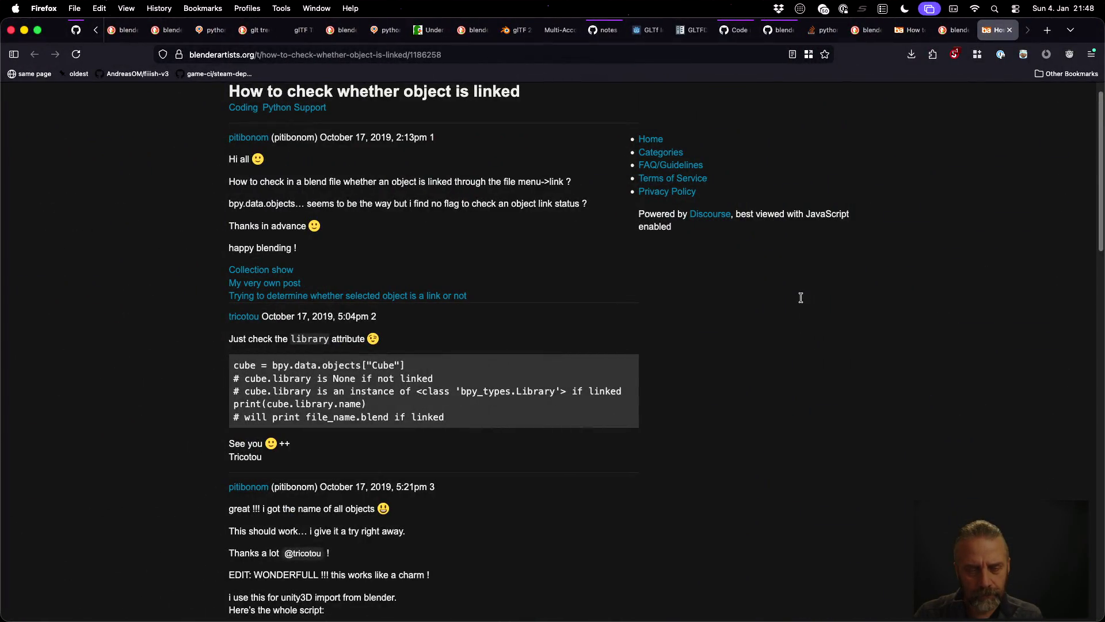
key("ctrl+Right")
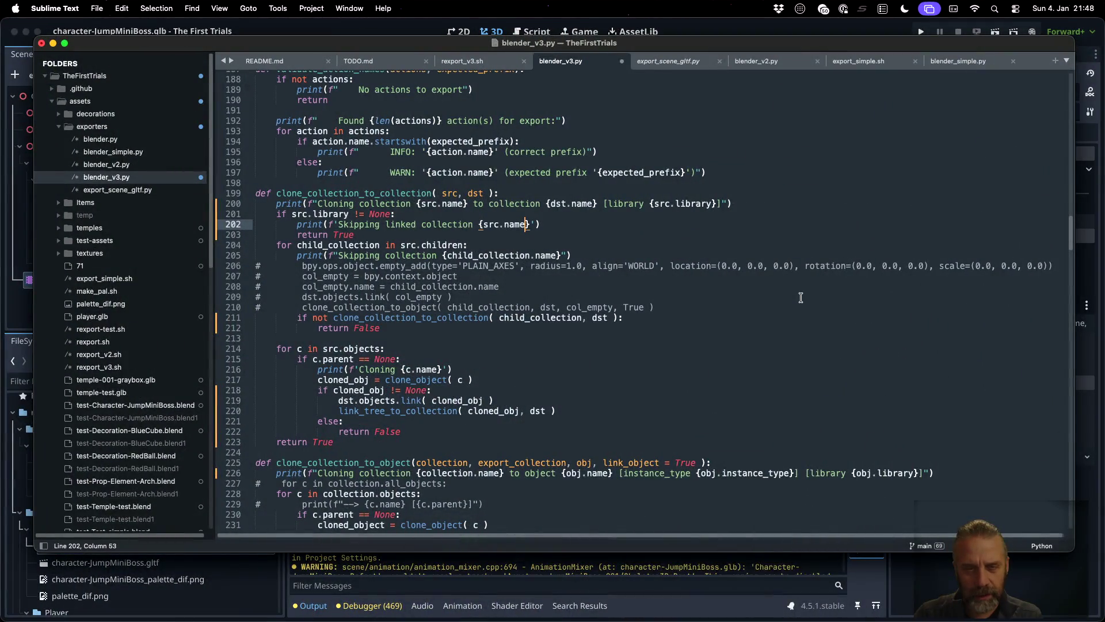
- Append ' -> {src.library.name}' to the skip message and save blender_v3.py
type("-> {sr")
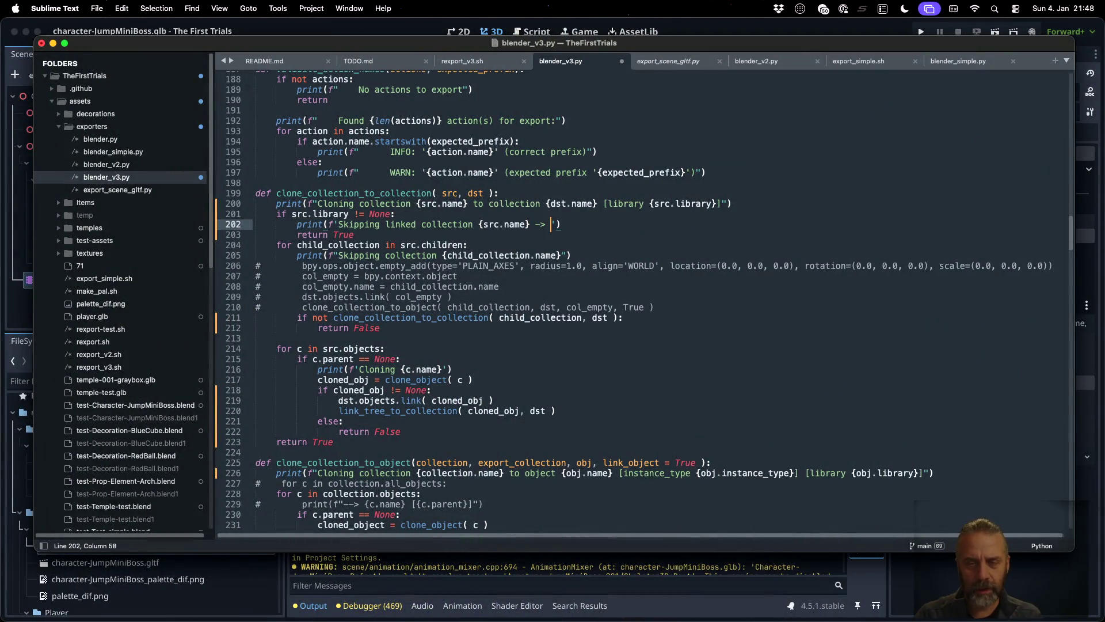
type("c.library.name")
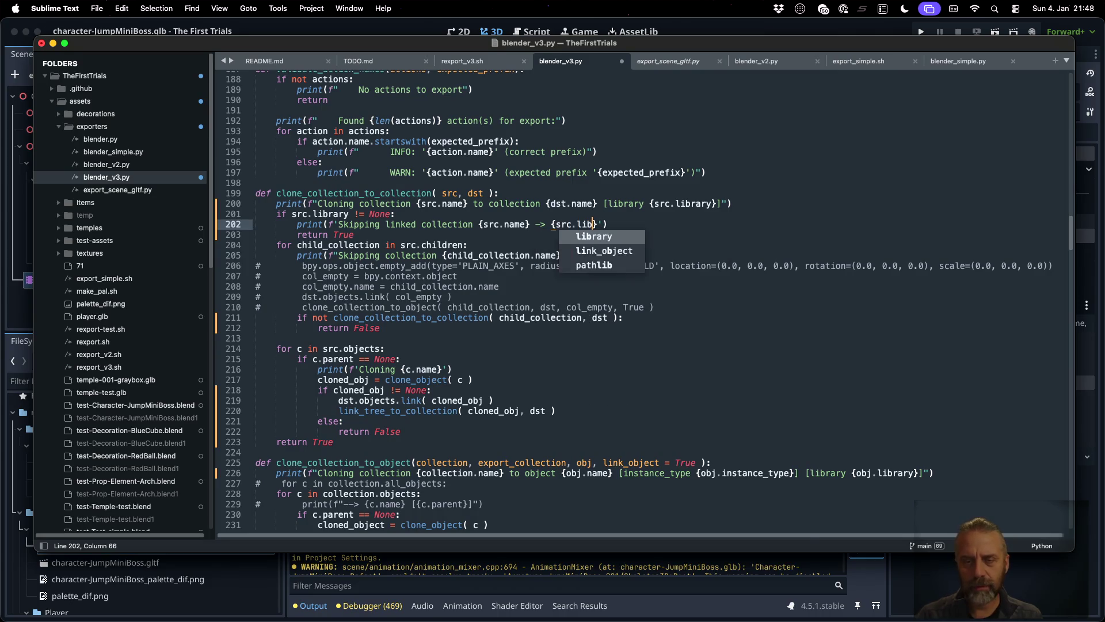
key("super+s")
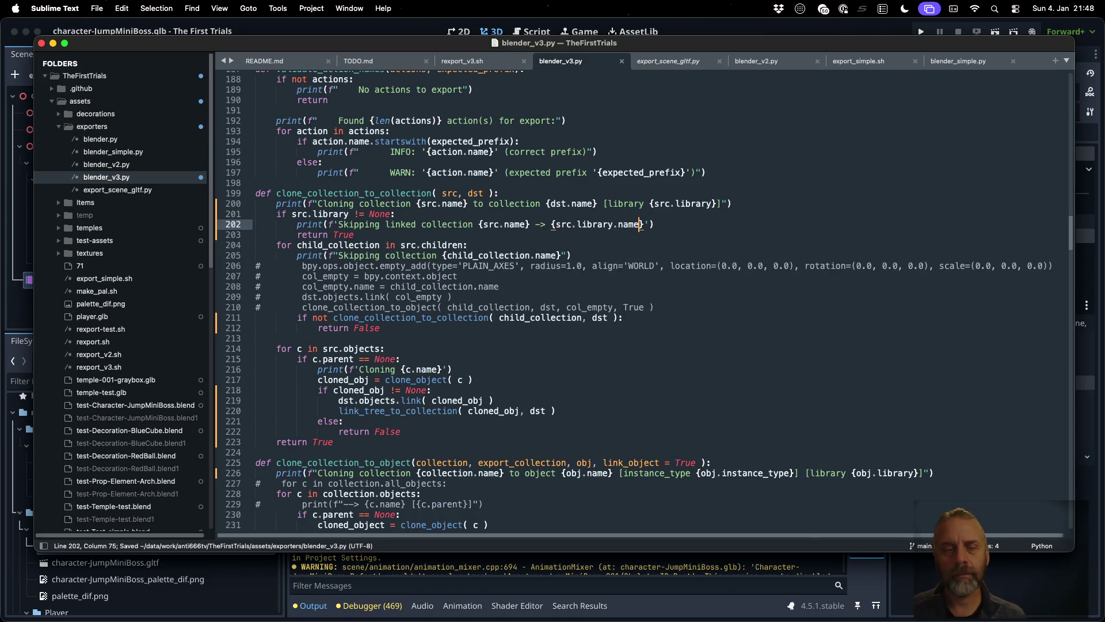
key("Down")
key("Return")
key("super+s")
- In the terminal, clear the old output and recall the previous rexport_v3.sh command
key("super+Tab")
key("super+k")
key("Up")
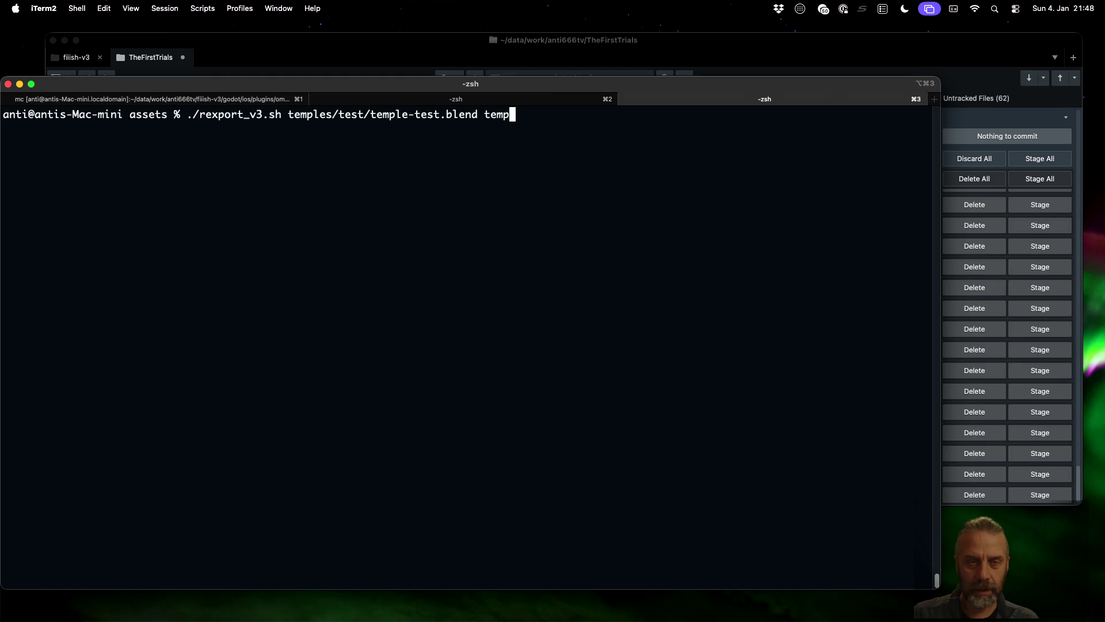
- Rerun the rexport_v3.sh export and check the log for the skipped Decoration-RedBall collection
key("Return")
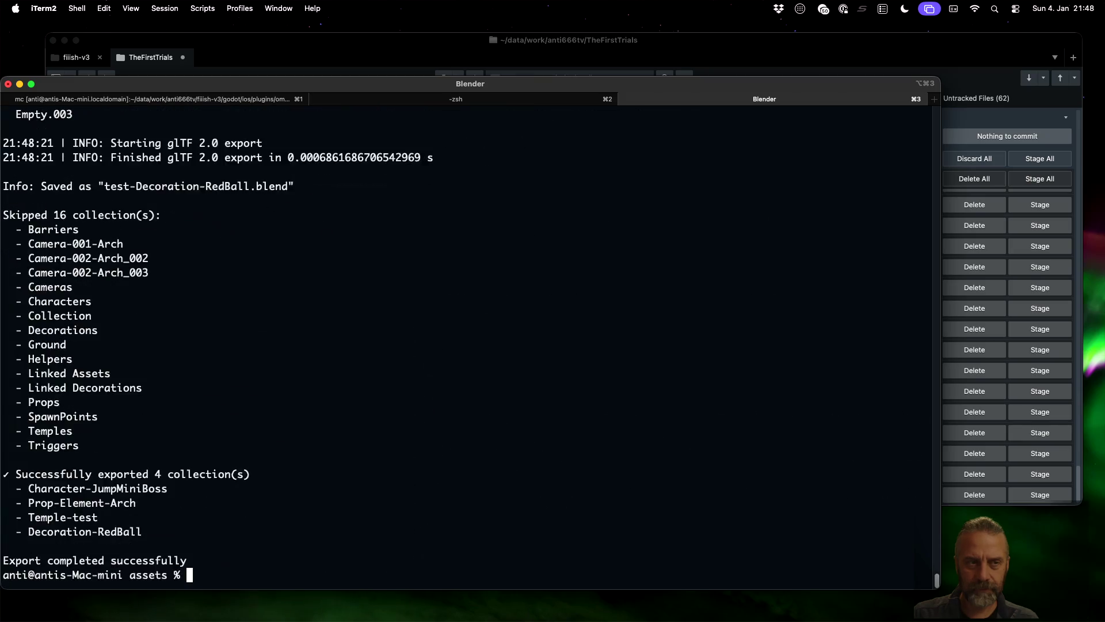
scroll(467, 360, "up", 5)
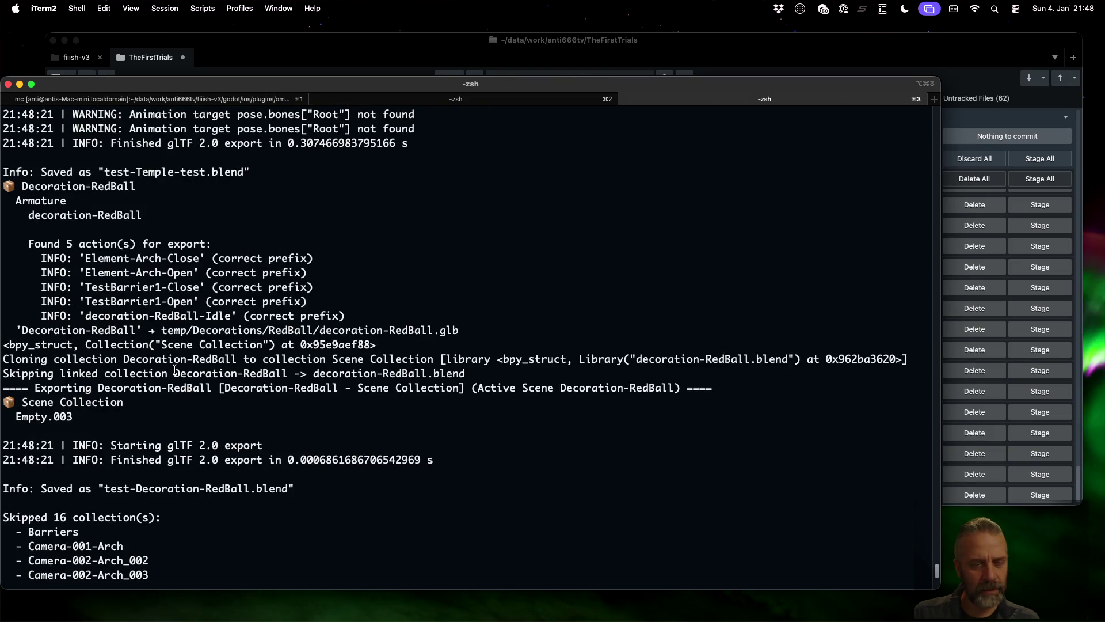
left_click_drag(175, 372, 464, 372)
left_click(309, 372)
scroll(463, 373, "down", 2)
scroll(463, 373, "down", 4)
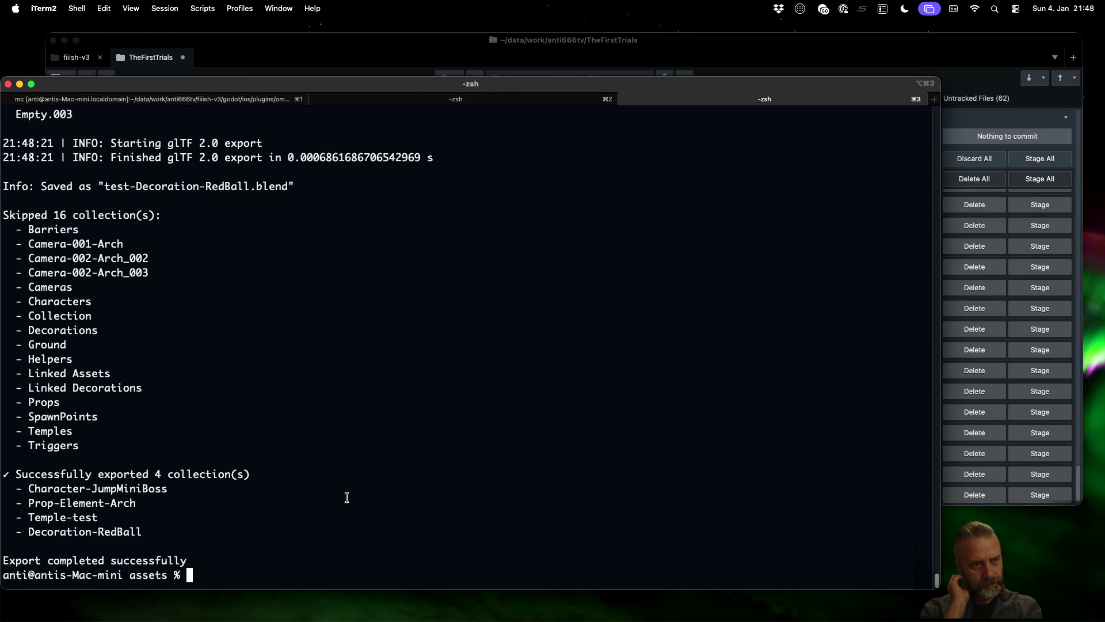
- Launch 'blender test-Temple-test.blend' from the shell history search
key("ctrl+r")
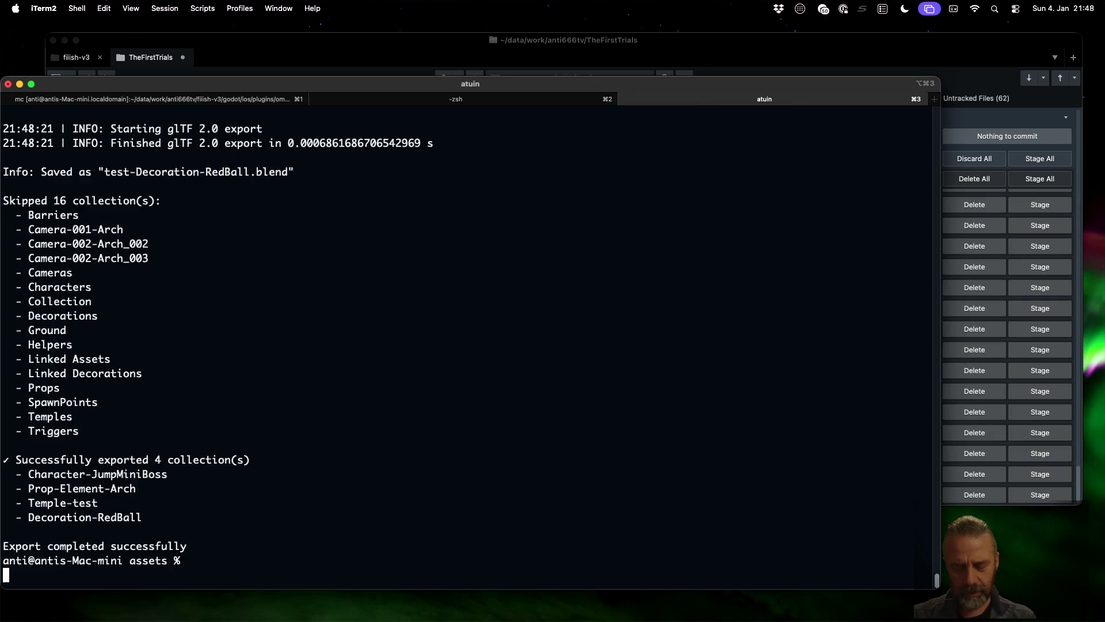
type("blender")
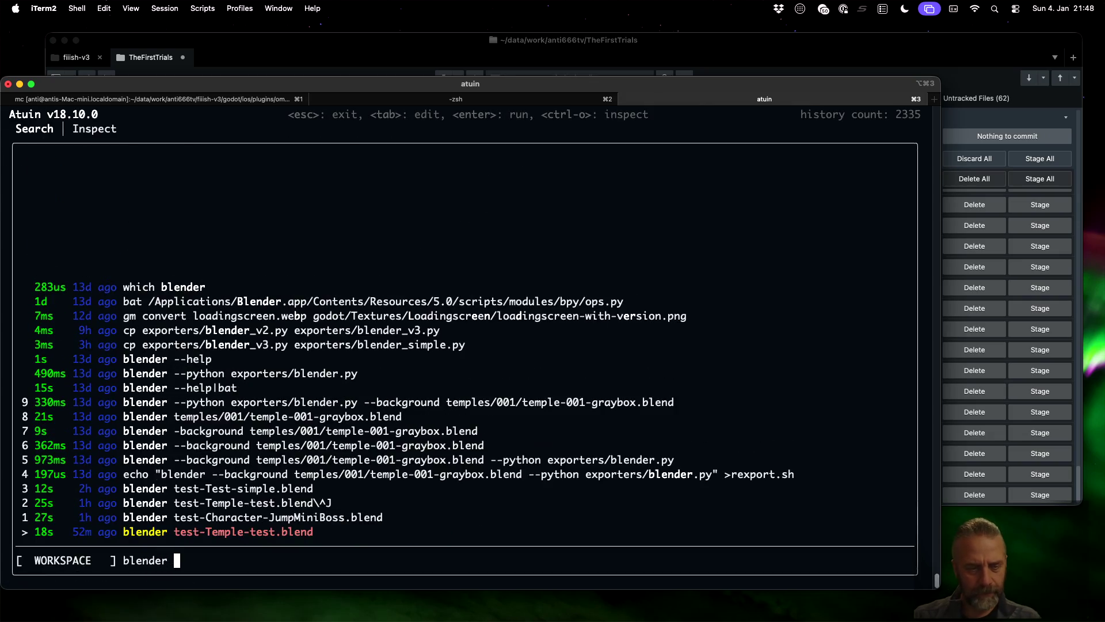
key("Return")
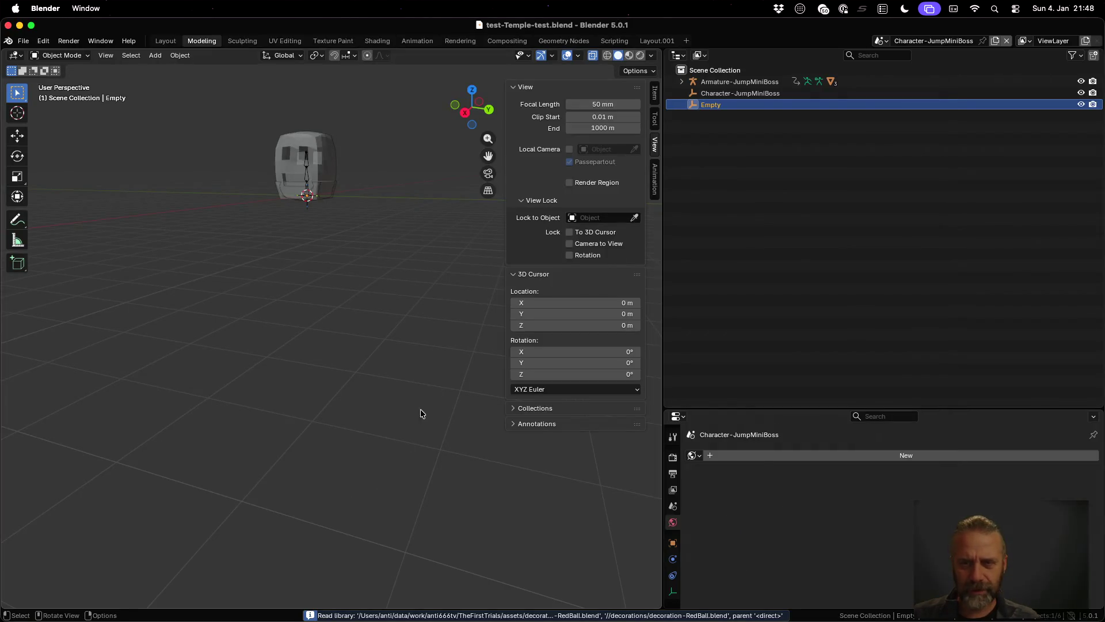
- In the scene named Scene, inspect Triggers, the RedBall originals, TempleElements and Armature-Arch
left_click(886, 42)
left_click(901, 82)
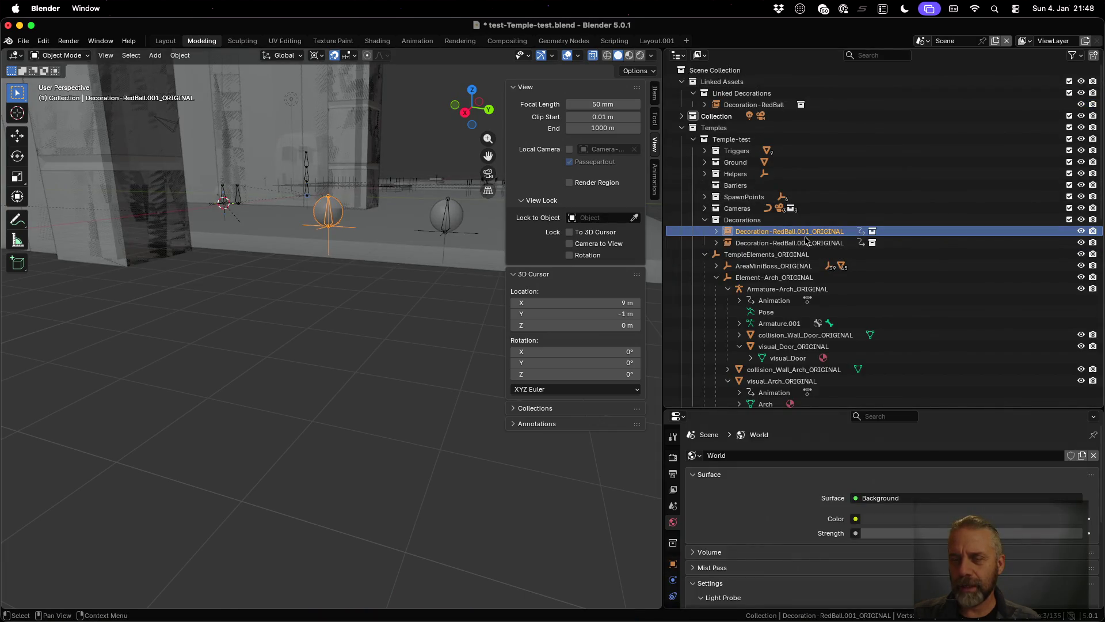
left_click(704, 150)
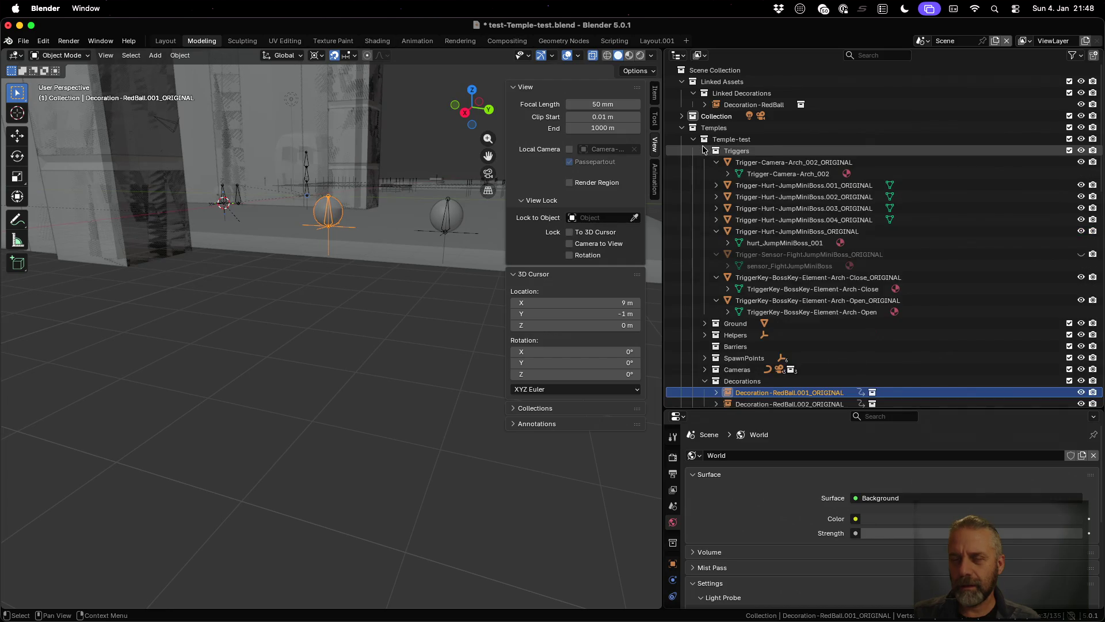
left_click(704, 150)
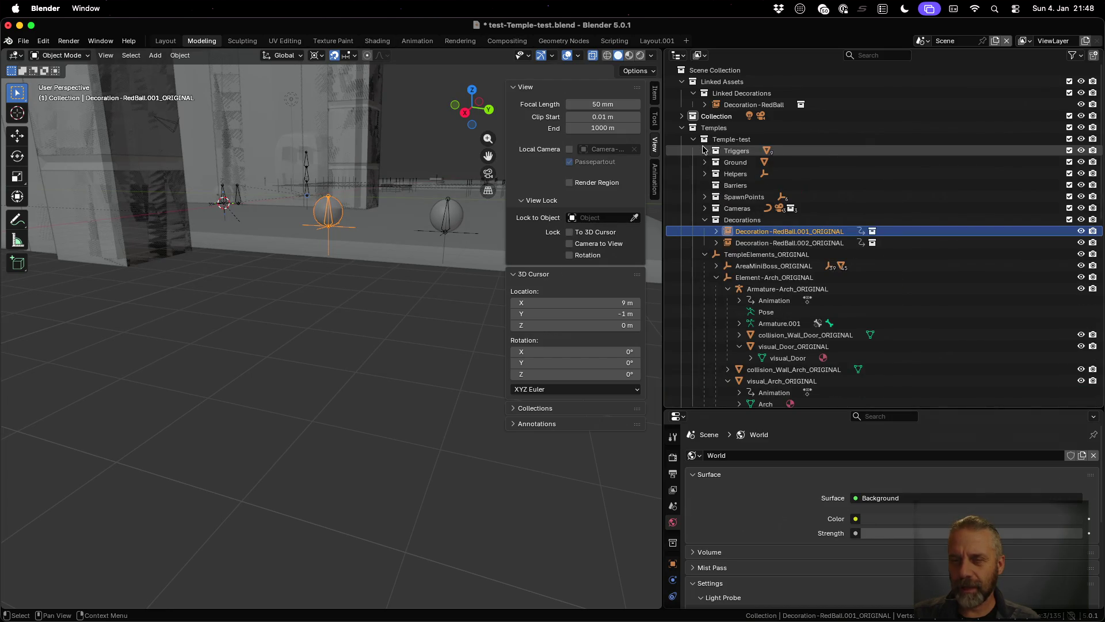
left_click(783, 243)
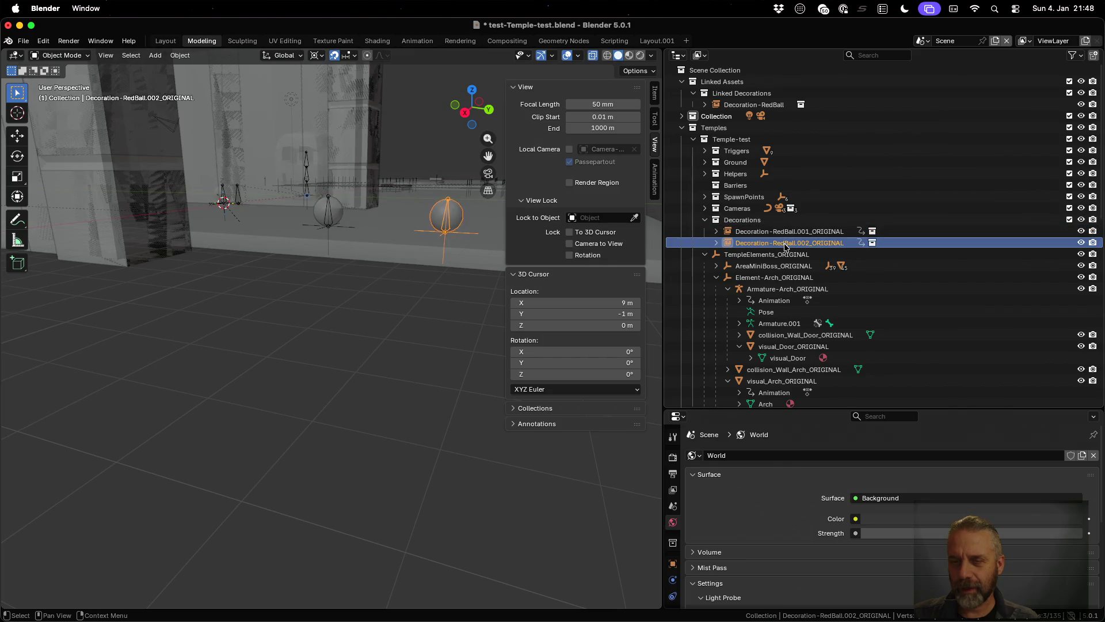
left_click(784, 233)
left_click(784, 243)
left_click(789, 254)
left_click(795, 288)
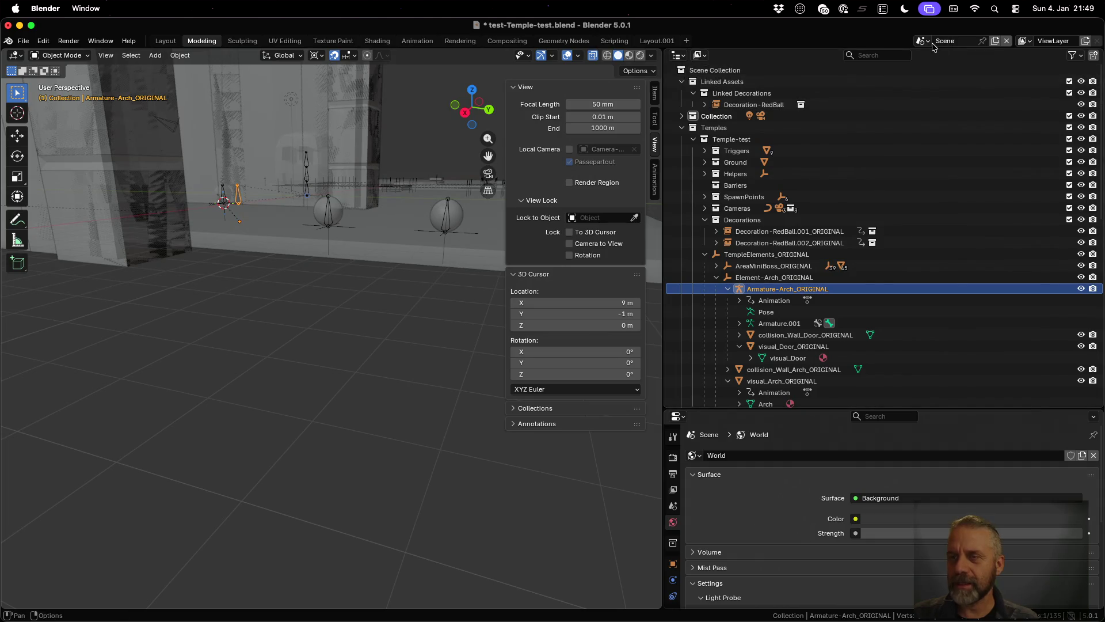
- Inspect Element-Arch.001's parts in Prop-Element-Arch, then return to Temple-test
left_click(928, 41)
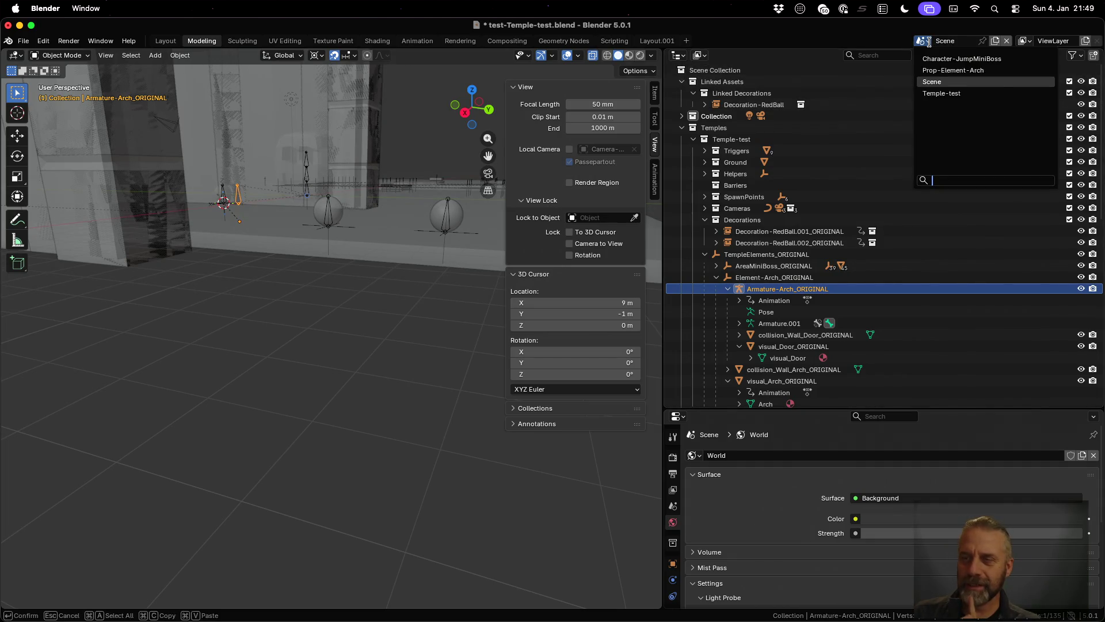
left_click(946, 70)
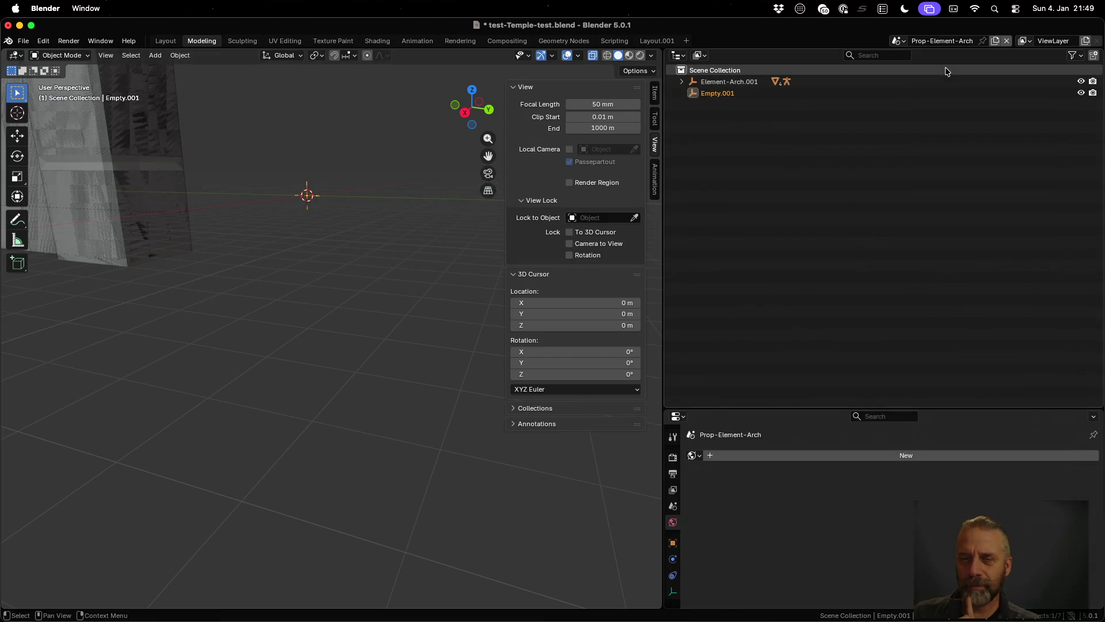
left_click(683, 82)
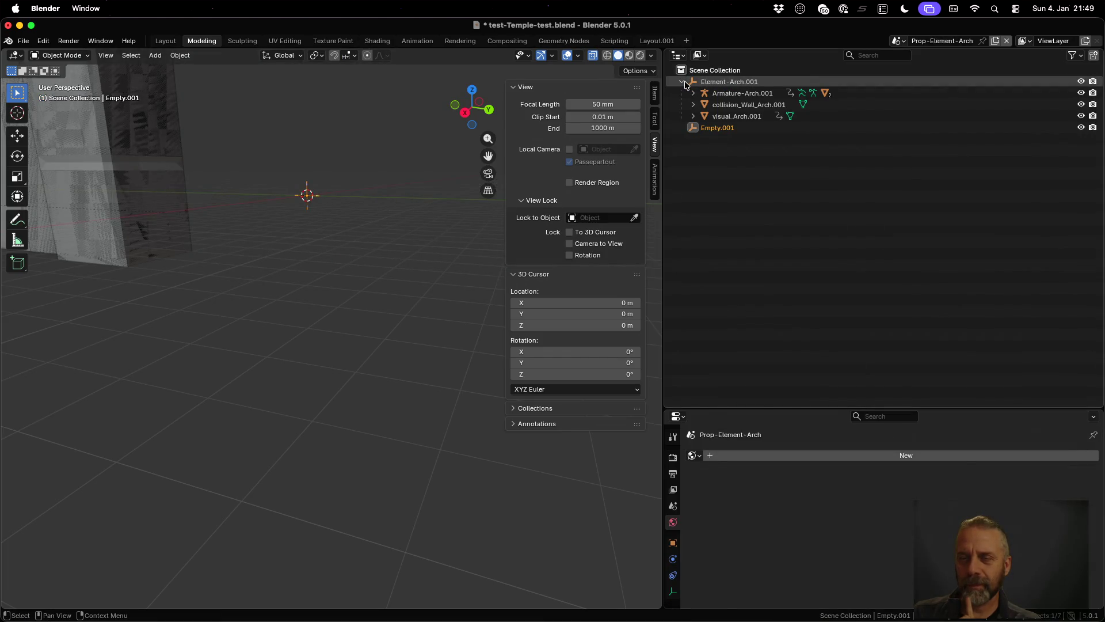
left_click(899, 41)
left_click(921, 93)
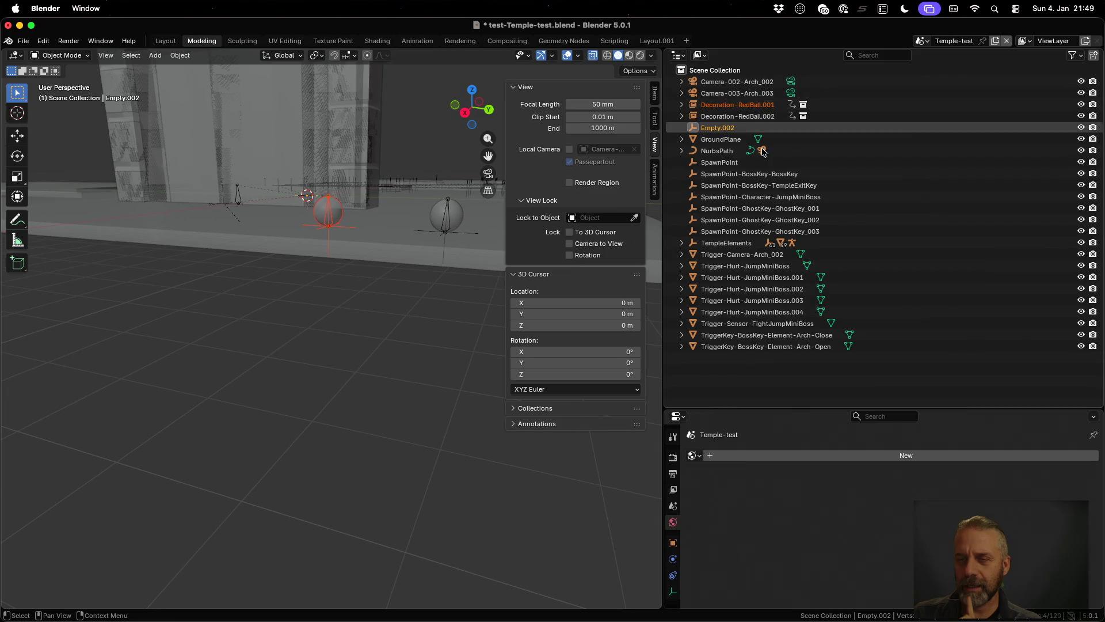
- Check Armature-JumpMiniBoss in the Character-JumpMiniBoss scene, then switch to Temple-test
left_click(926, 41)
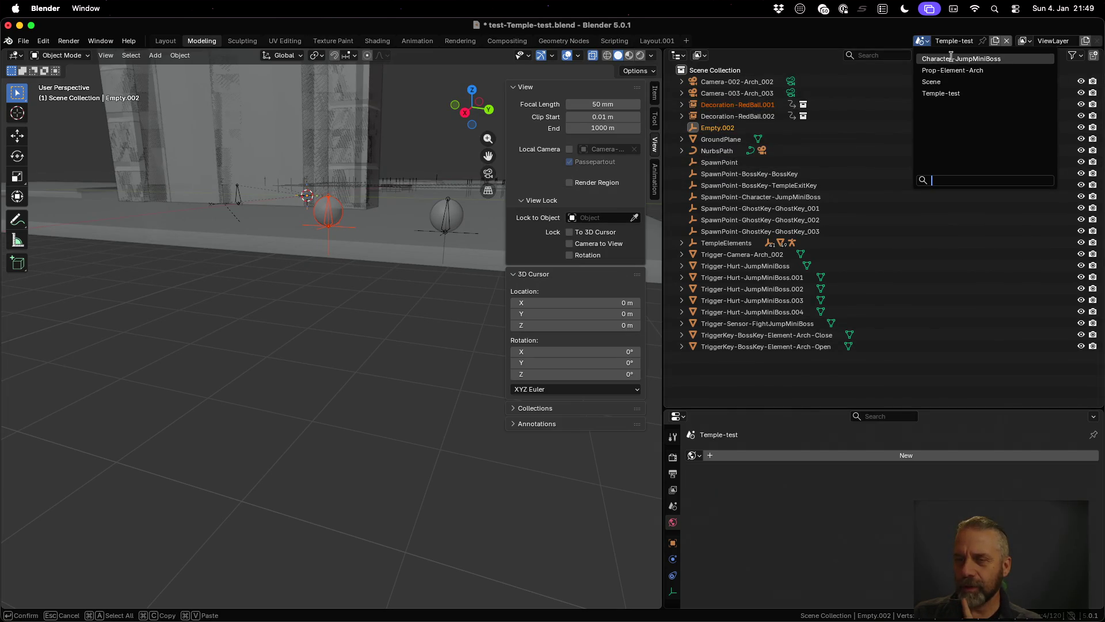
left_click(950, 58)
left_click(681, 82)
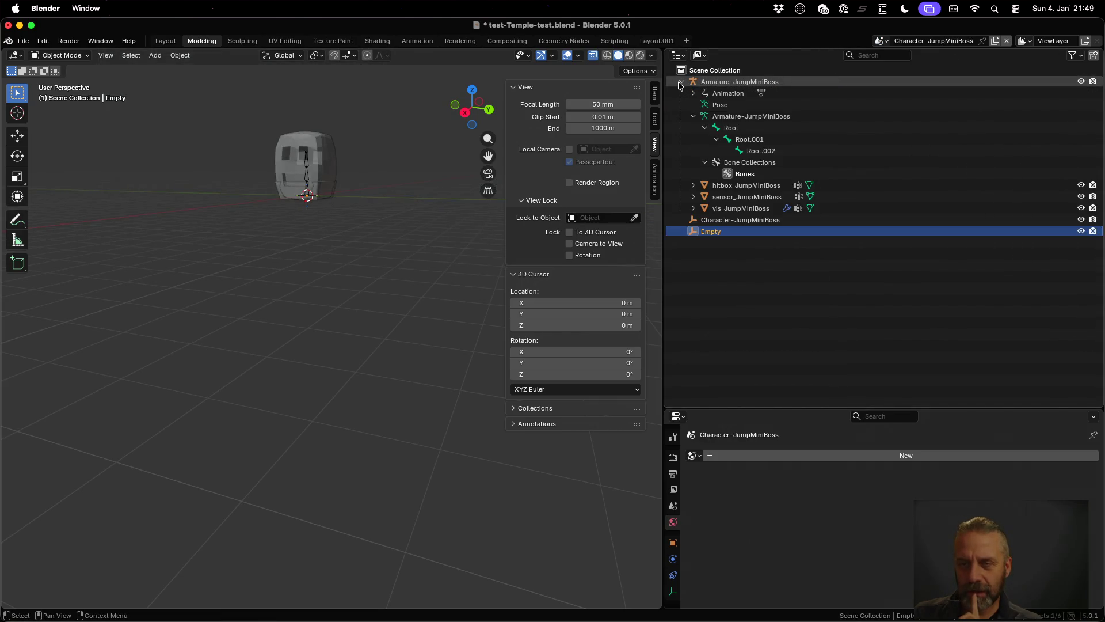
left_click(681, 81)
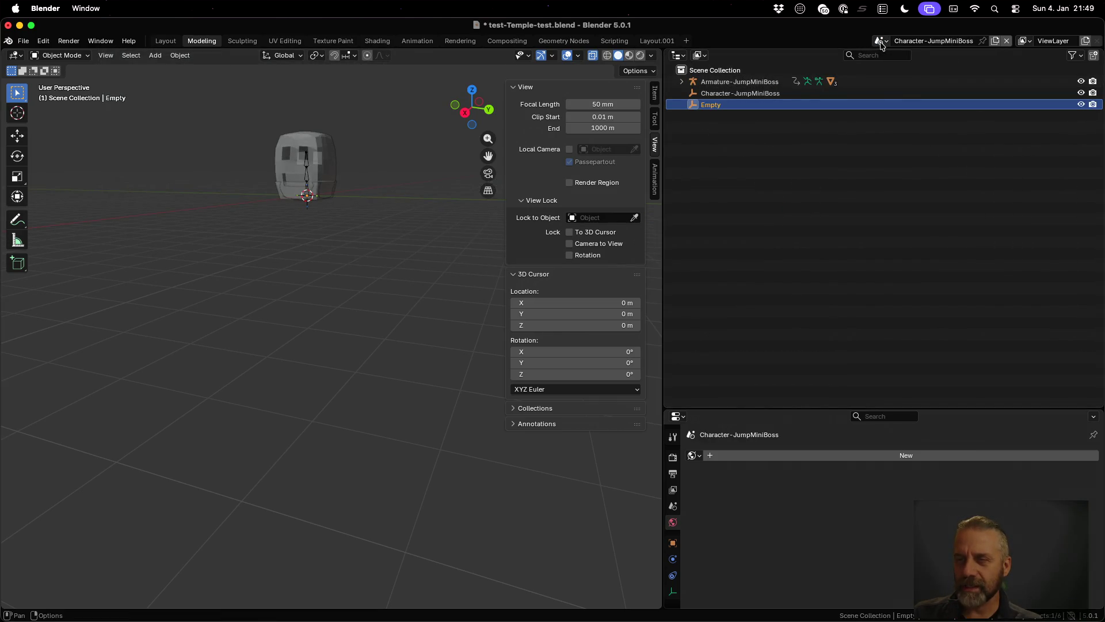
left_click(880, 41)
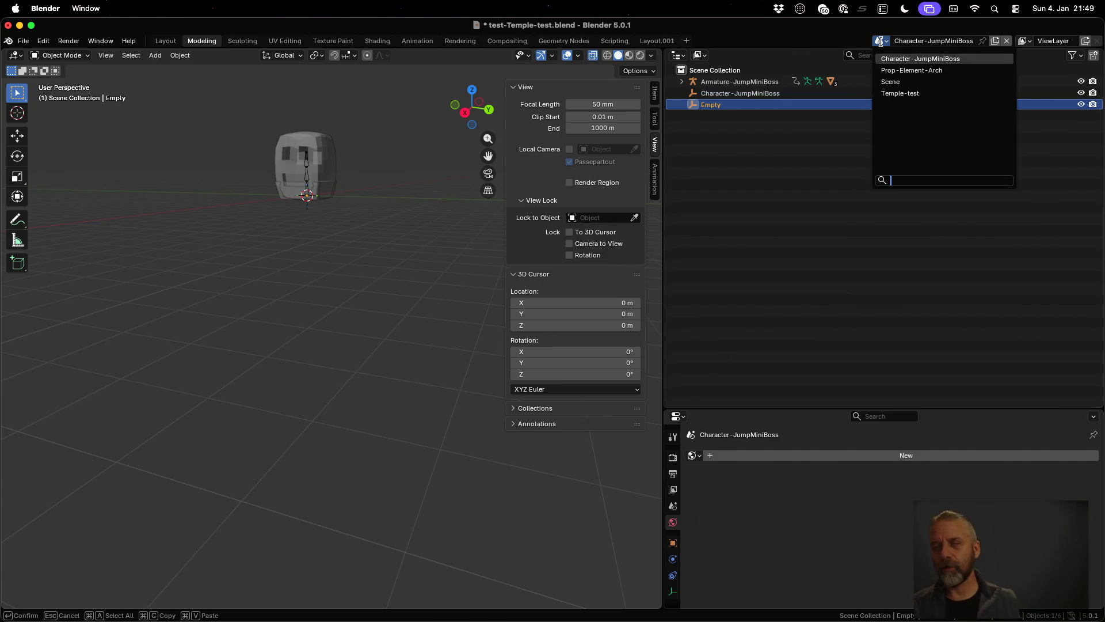
left_click(900, 93)
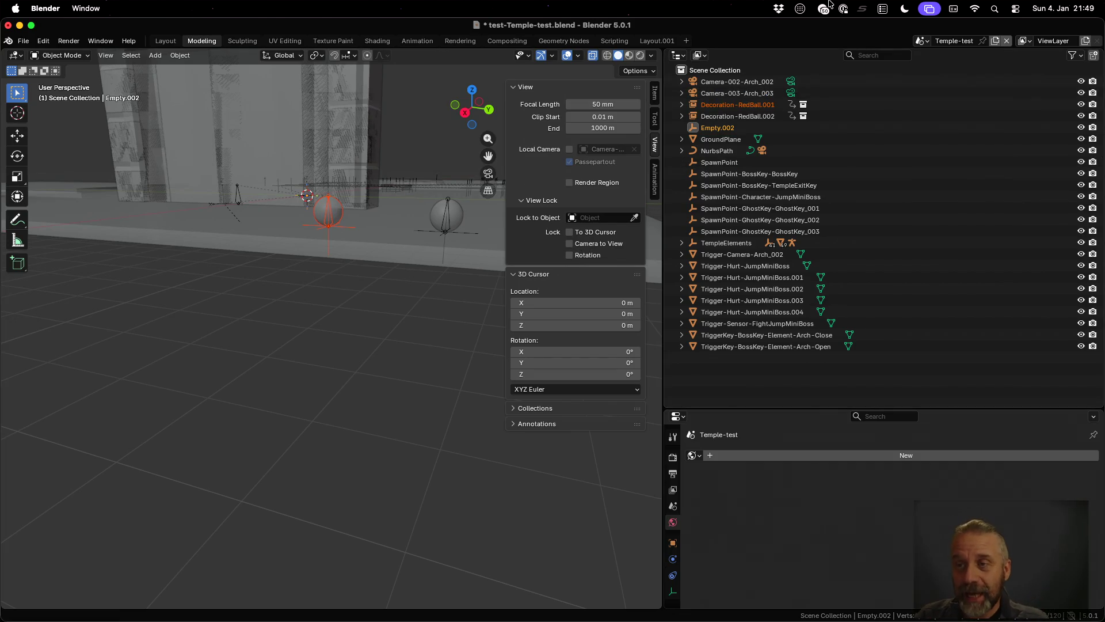
- In the scene named Scene, expand and select Decoration-RedBall.001_ORIGINAL
left_click(921, 40)
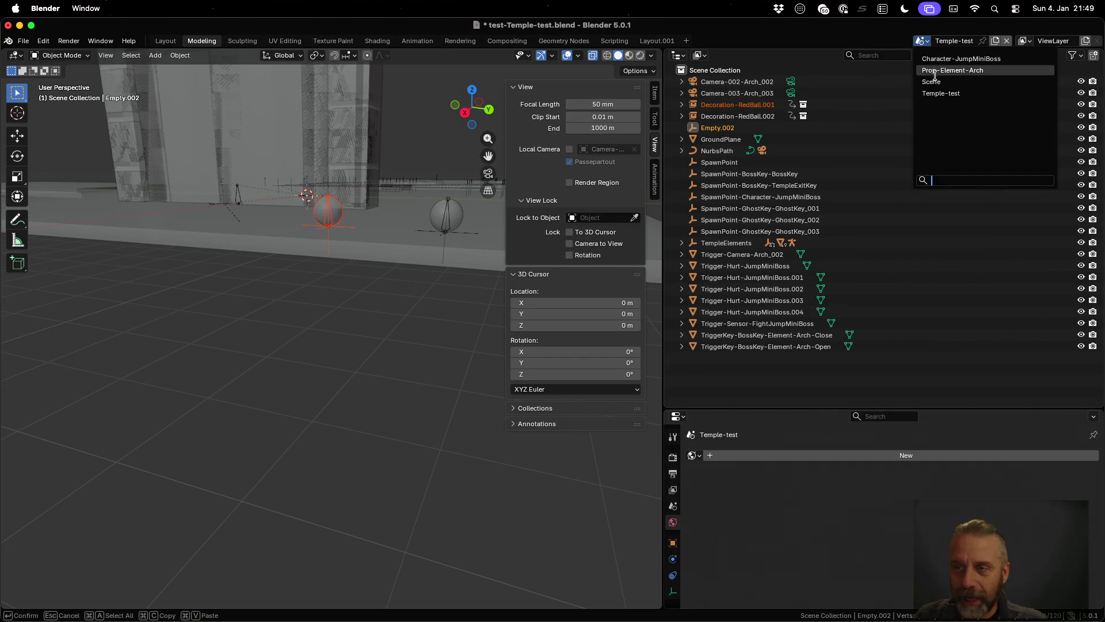
left_click(935, 81)
scroll(823, 230, "down", 1)
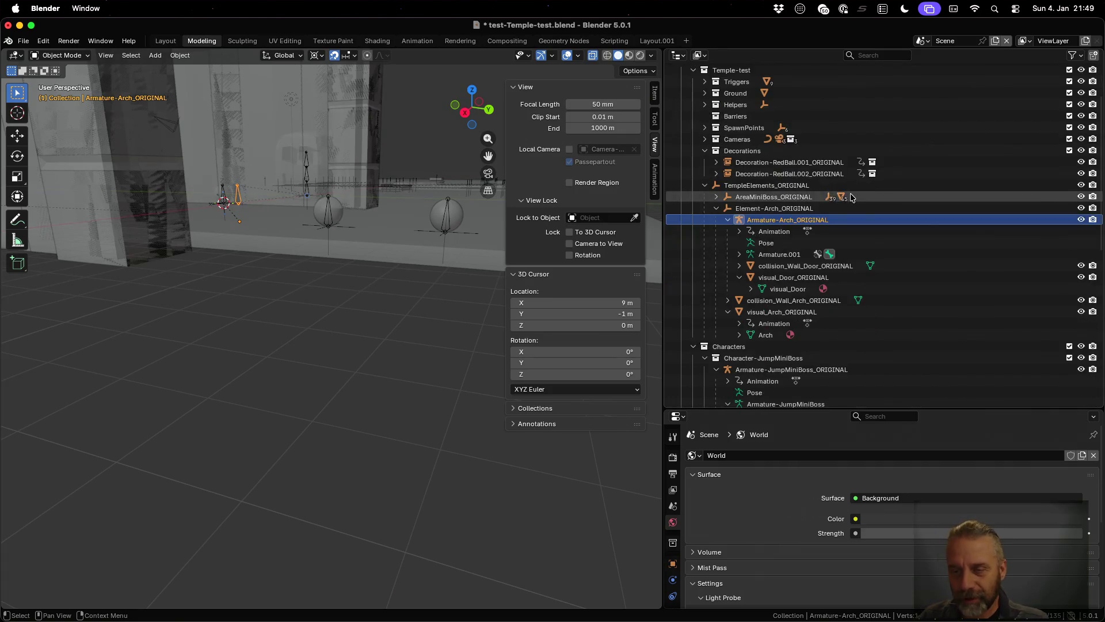
scroll(822, 238, "down", 2)
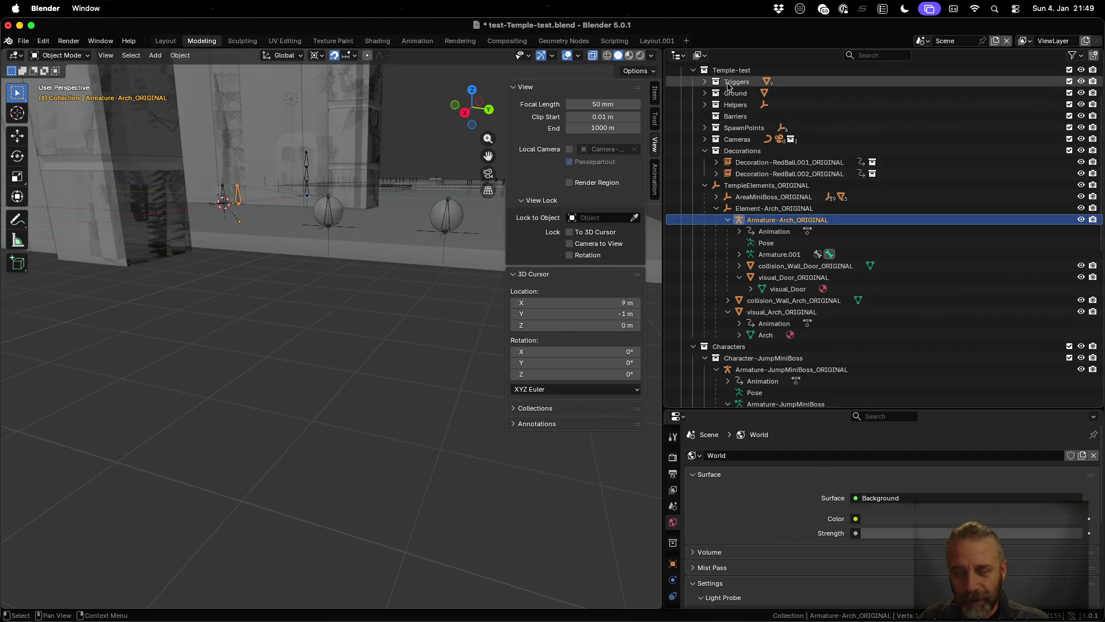
scroll(727, 82, "up", 3)
left_click(717, 232)
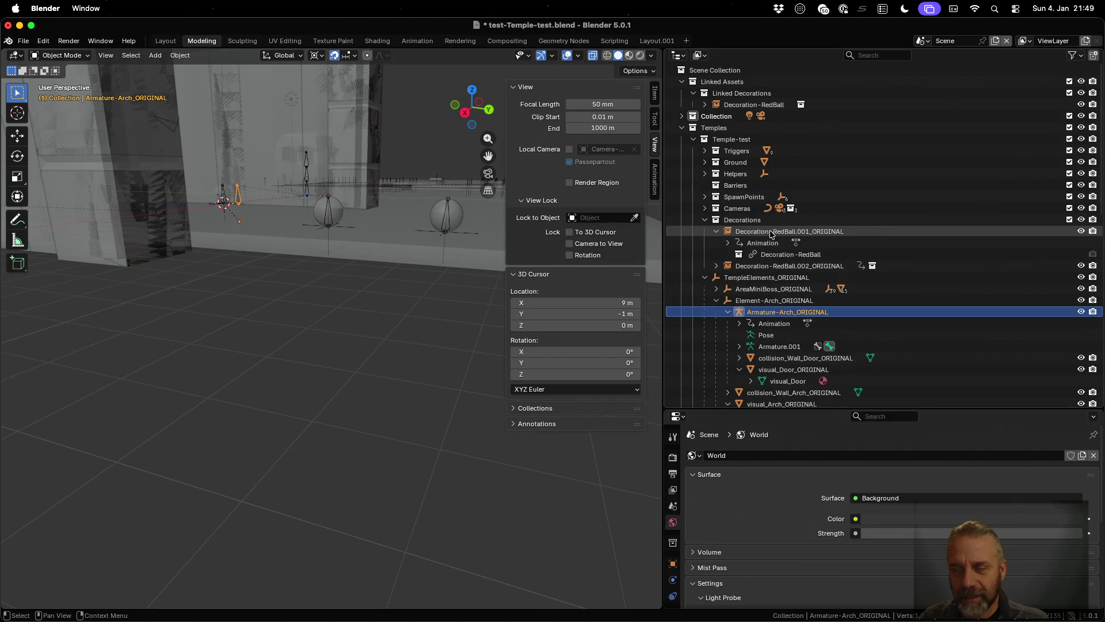
left_click(770, 232)
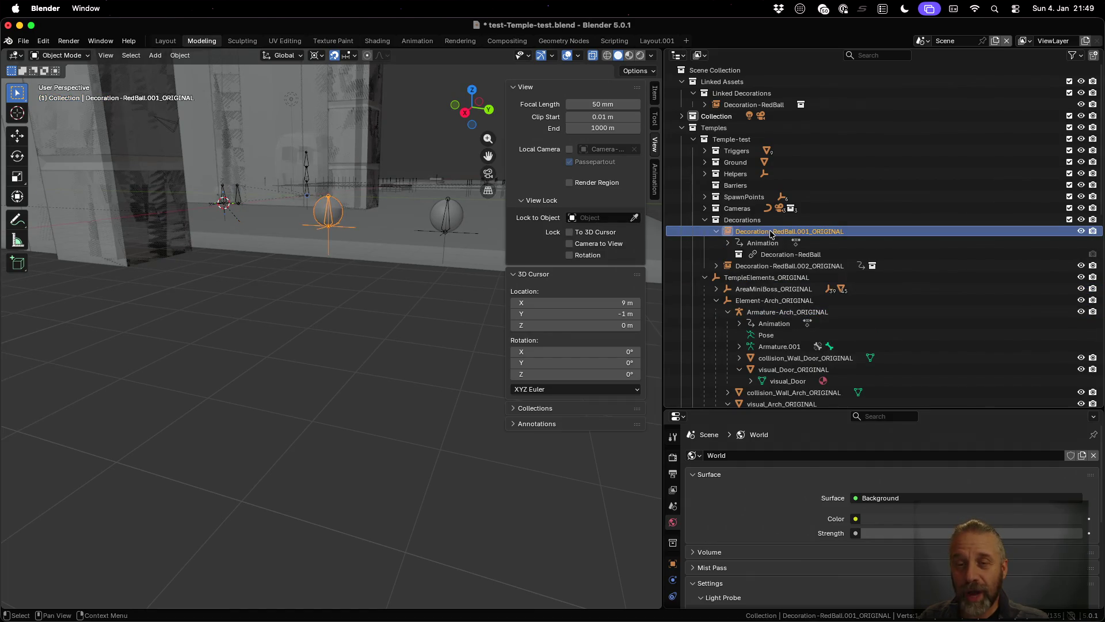
key("ctrl+Up")
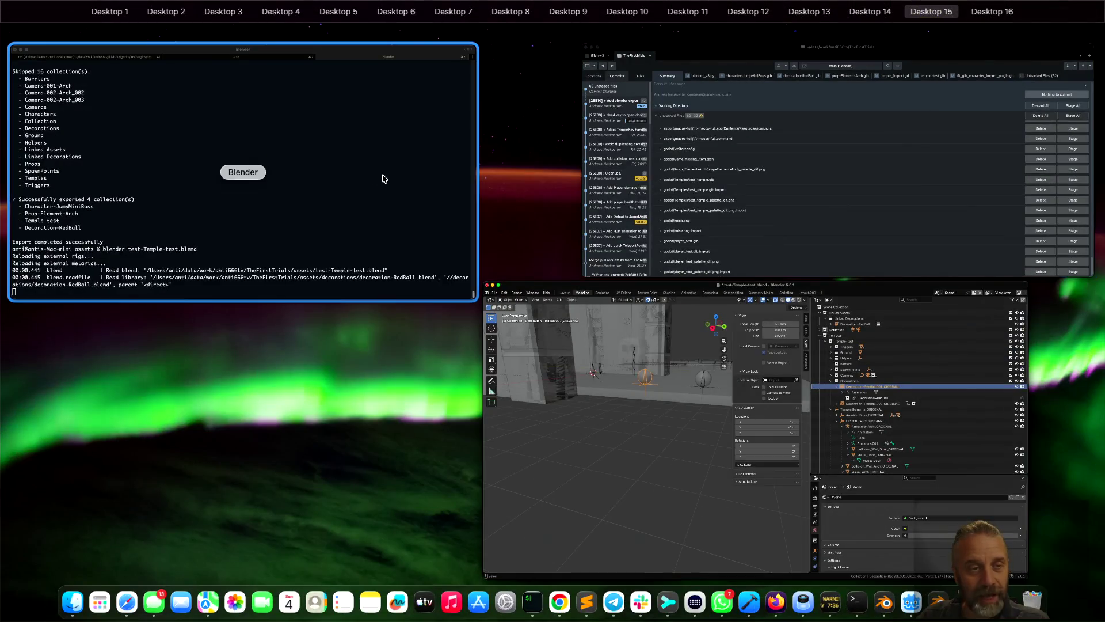
- Highlight the Armature and decoration-RedBall lines in the iTerm2 export log, then return to Blender
left_click(383, 178)
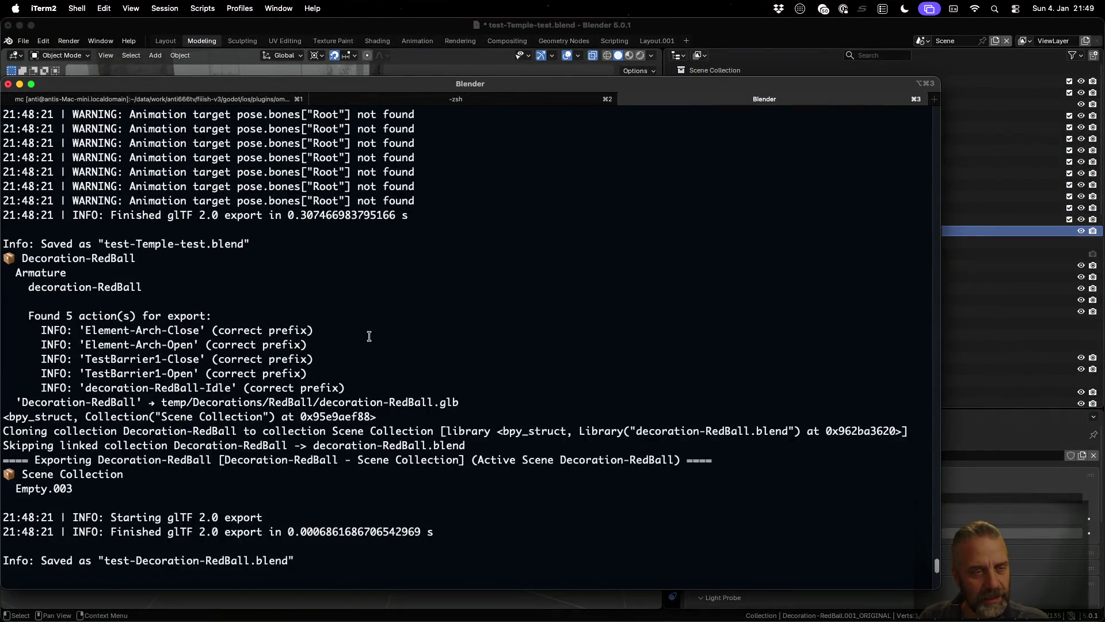
scroll(41, 296, "up", 1)
left_click_drag(4, 285, 158, 302)
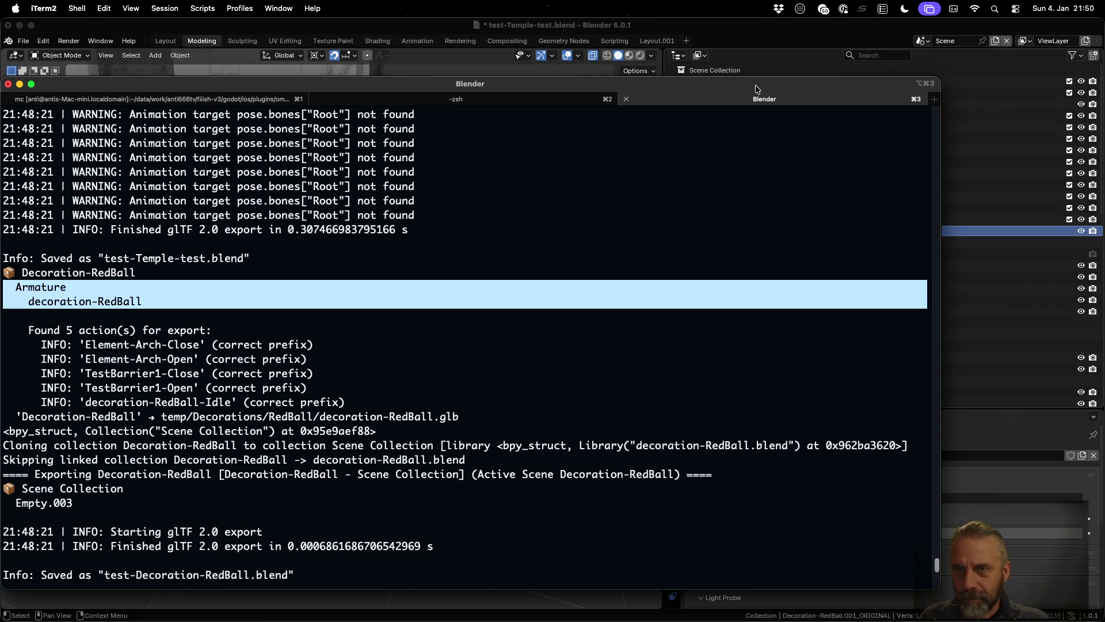
left_click(777, 34)
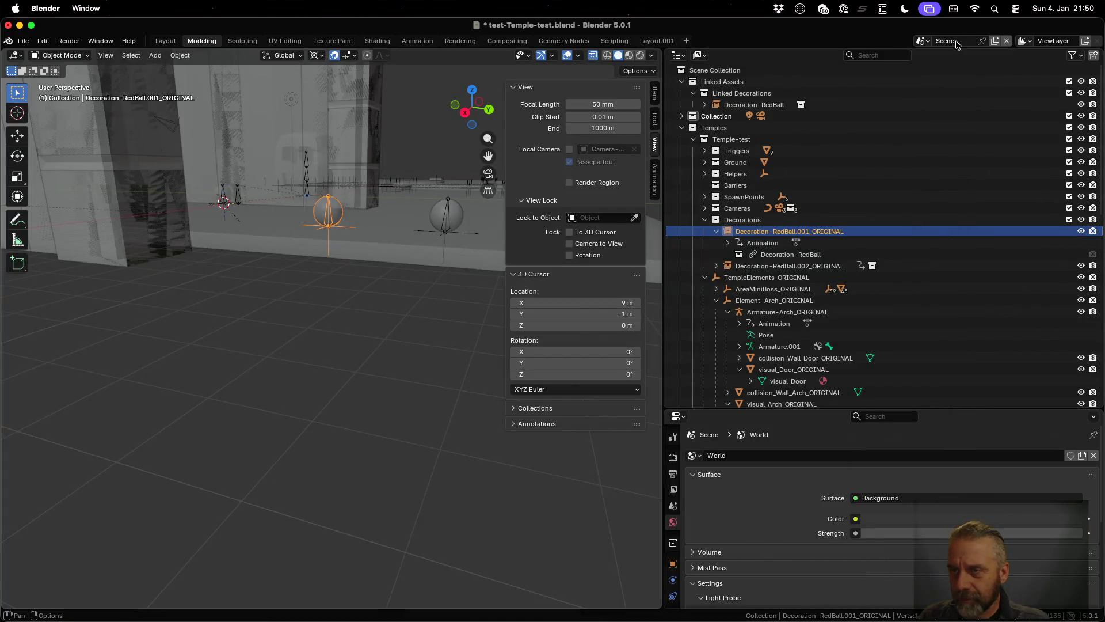
- Expand Decoration-RedBall.001 in Temple-test, then quit Blender without saving
left_click(923, 40)
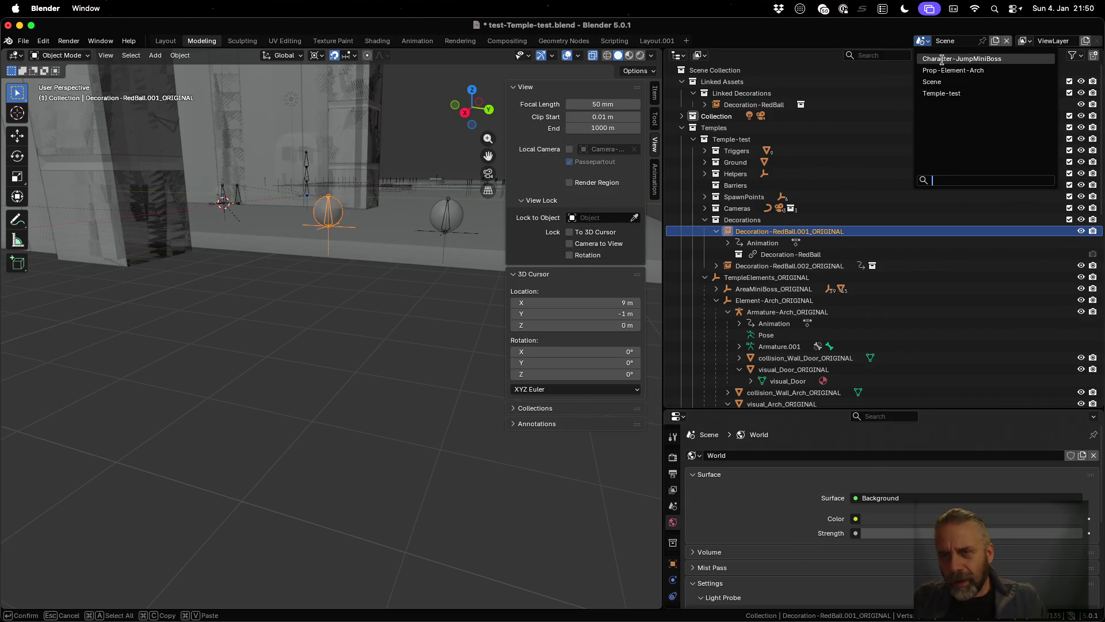
left_click(765, 105)
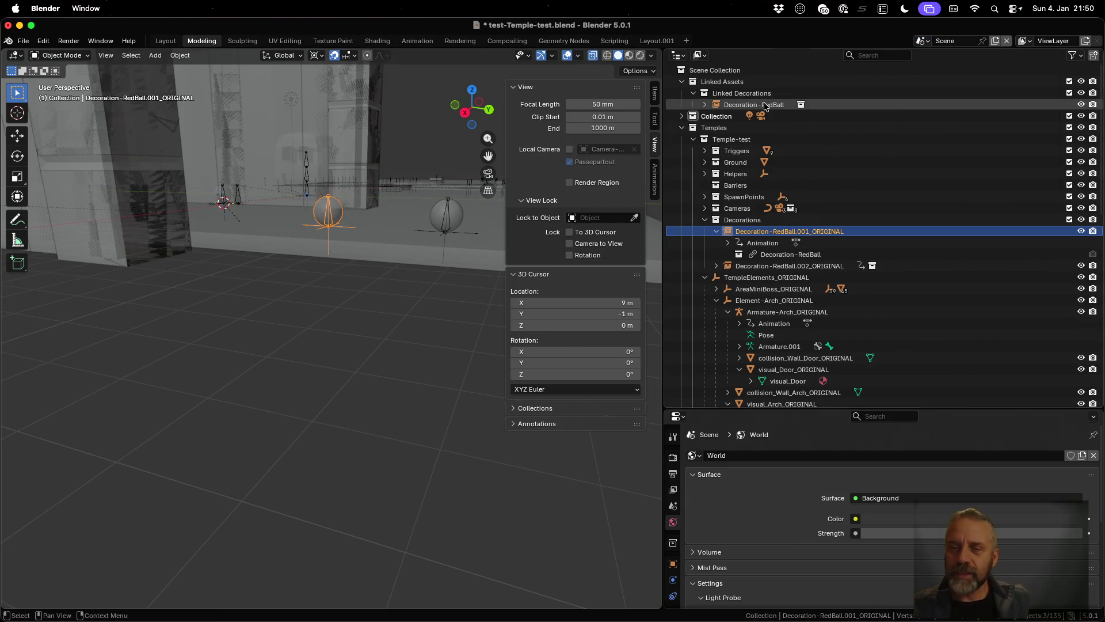
left_click(924, 41)
left_click(947, 93)
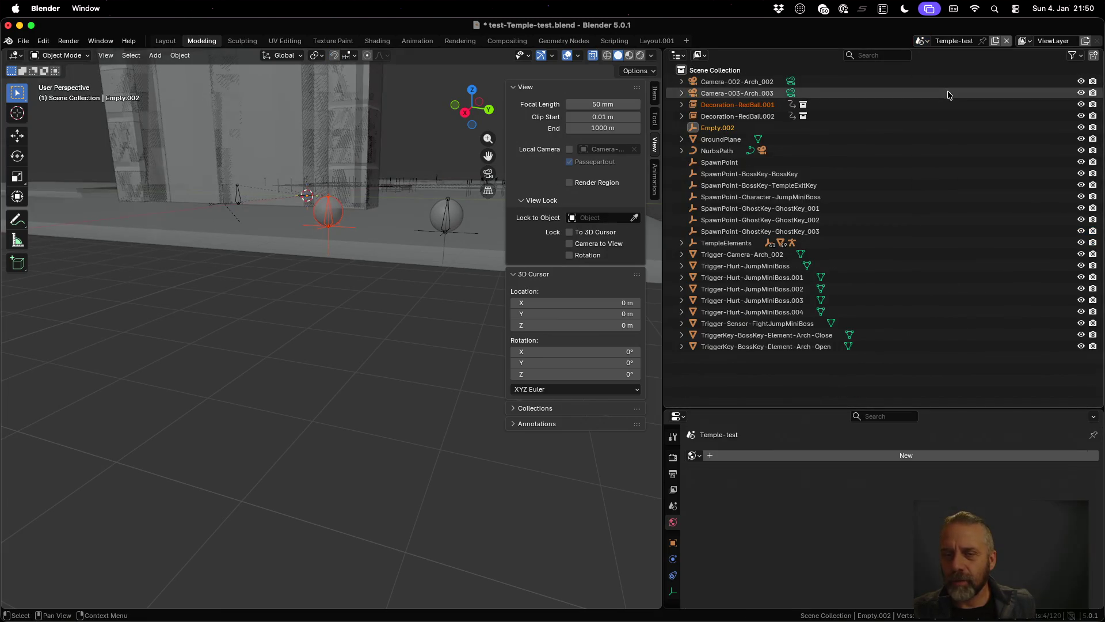
left_click(681, 105)
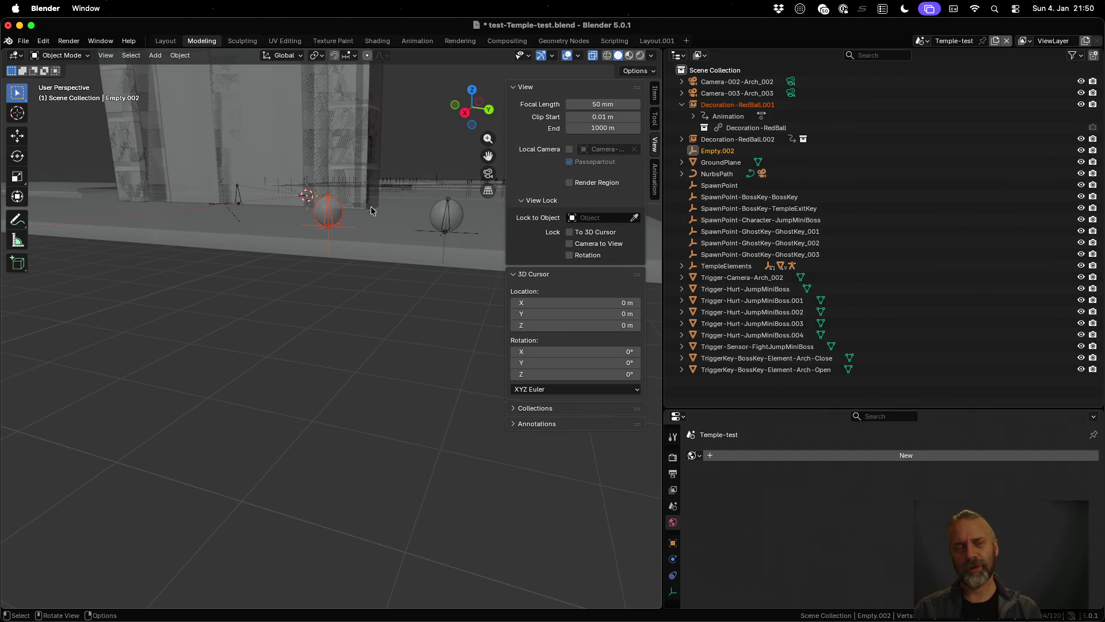
key("super+q")
left_click(501, 344)
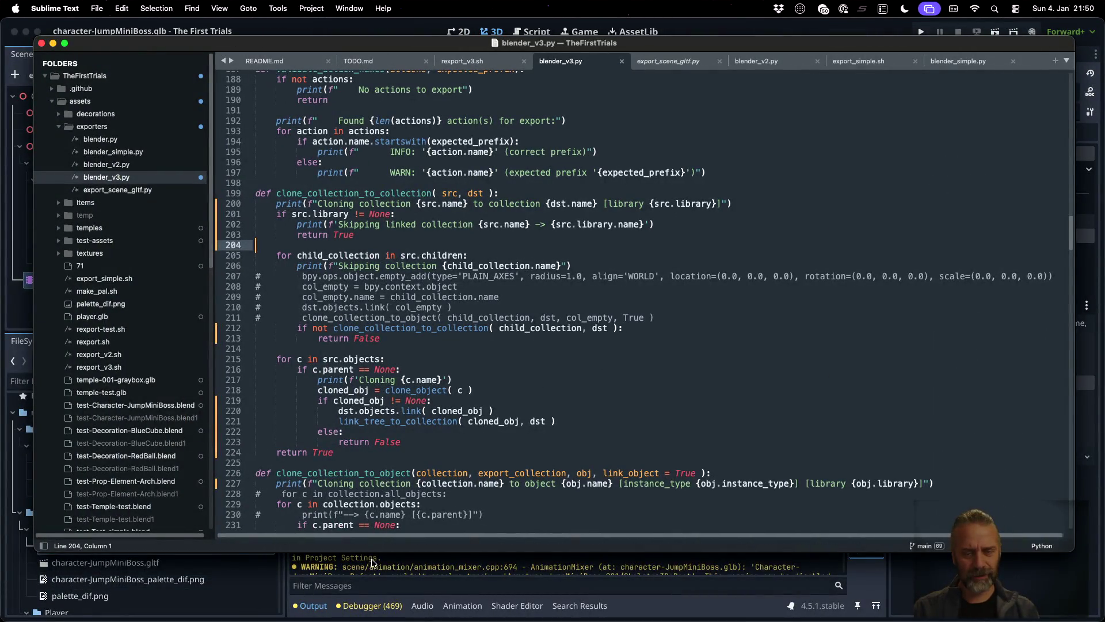
- Bring Godot forward and reload the externally modified files from disk
left_click(372, 560)
left_click(548, 388)
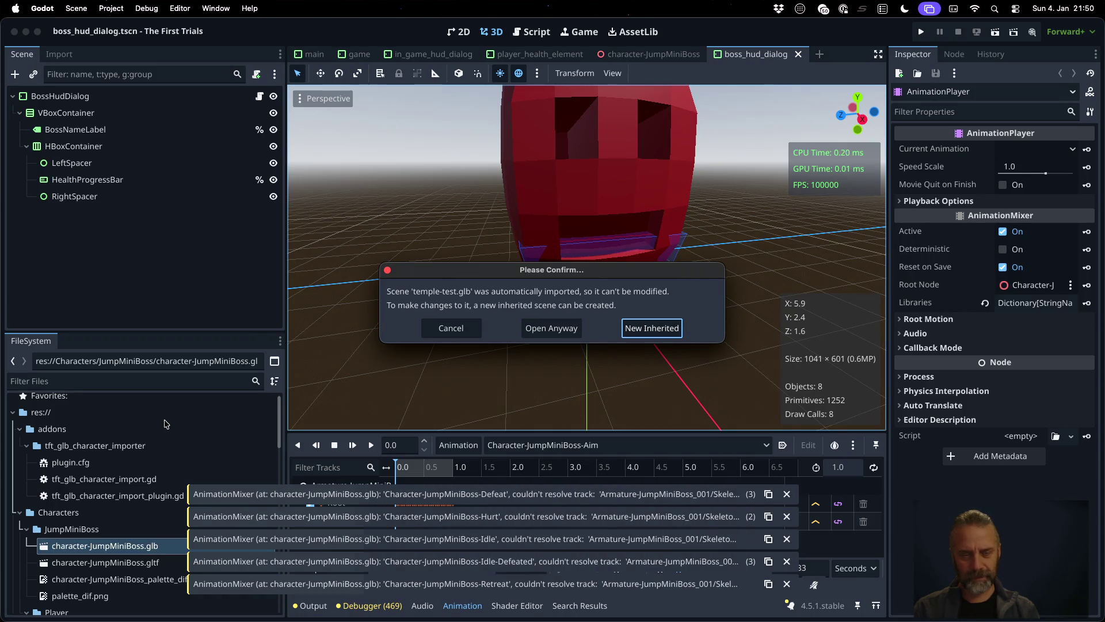
- Open the imported temple-test scene despite the warning
left_click(548, 329)
scroll(119, 512, "down", 5)
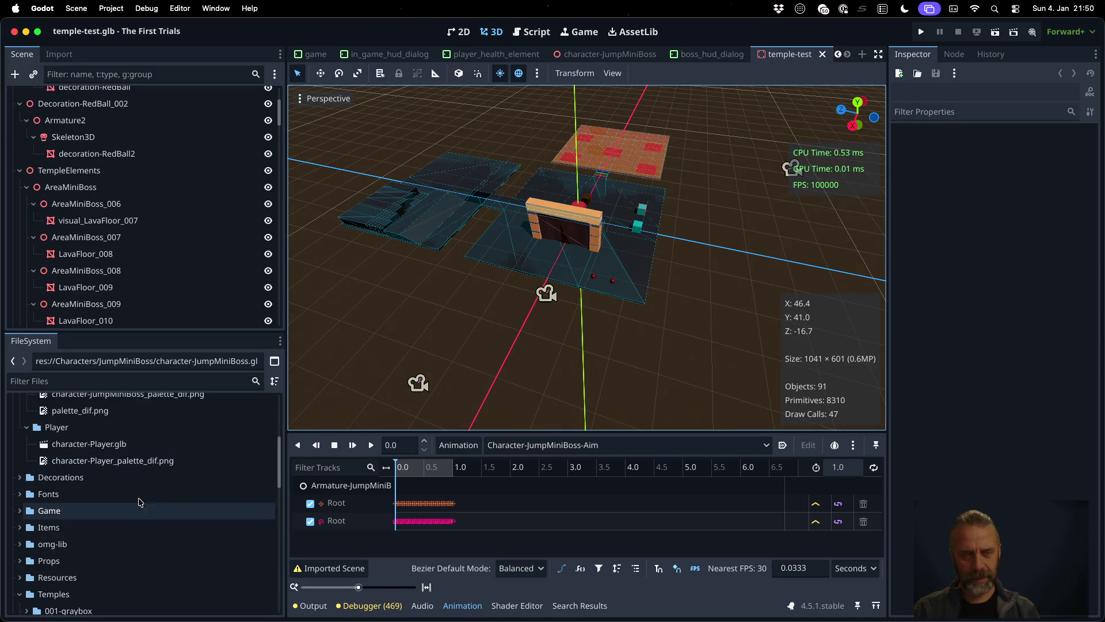
scroll(148, 464, "up", 5)
scroll(100, 197, "up", 5)
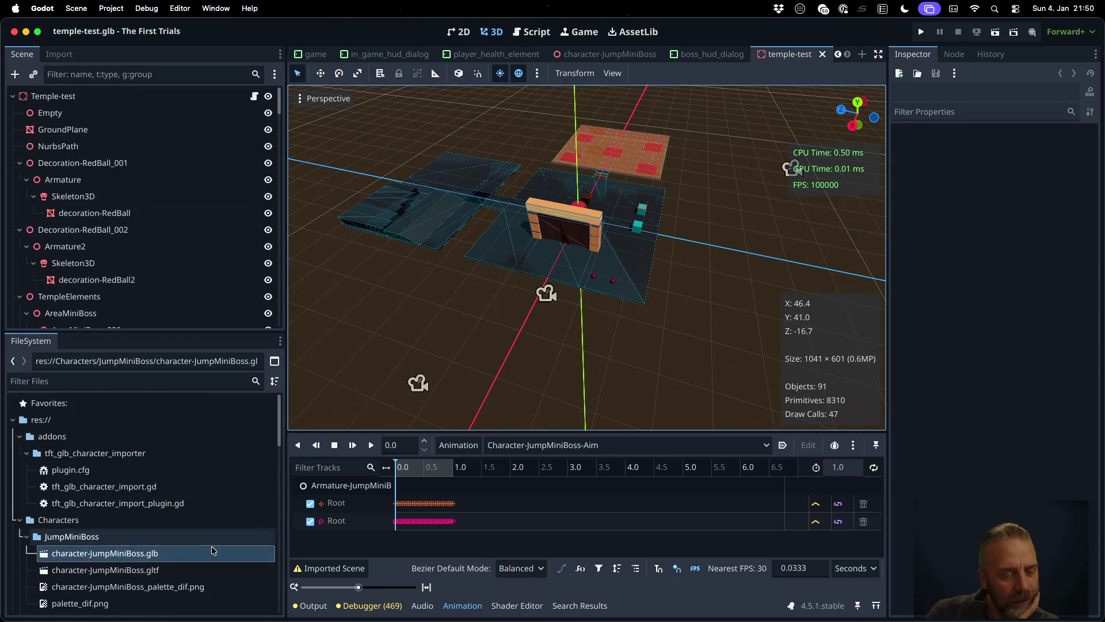
- Reimport character-JumpMiniBoss.glb, inspect its AnimationPlayer animations, and open temple-test.glb's advanced import settings
right_click(168, 554)
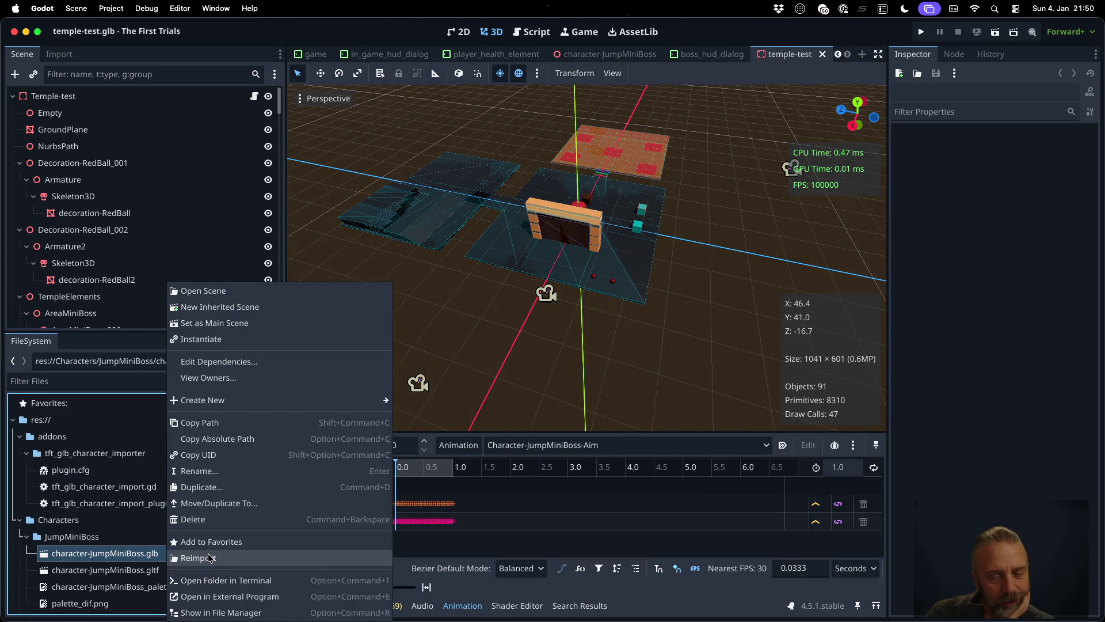
left_click(212, 560)
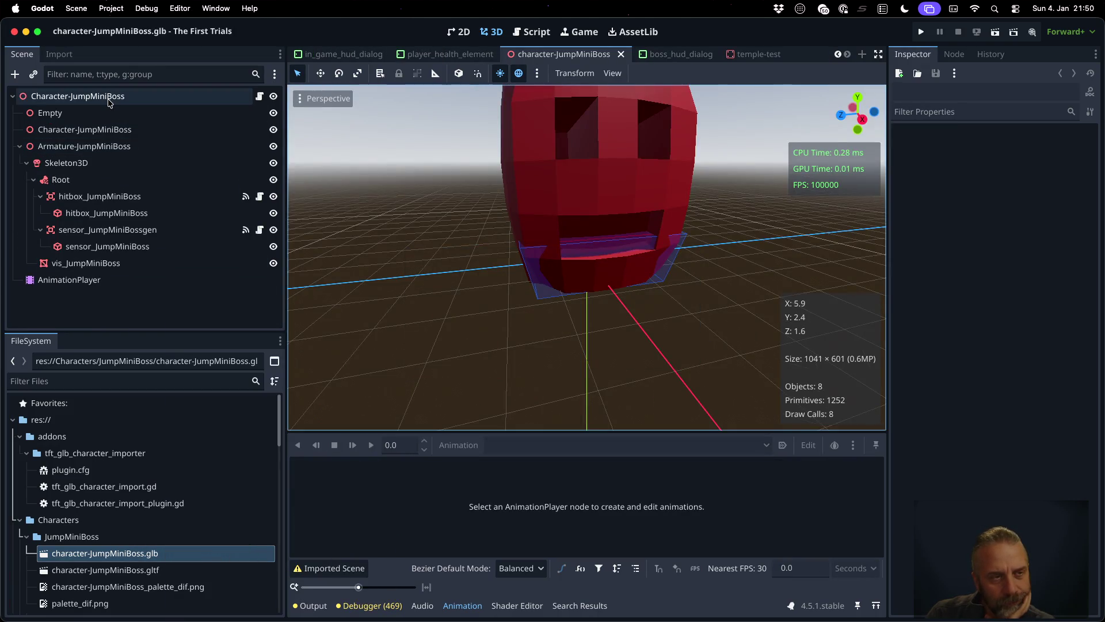
left_click(138, 97)
left_click(149, 280)
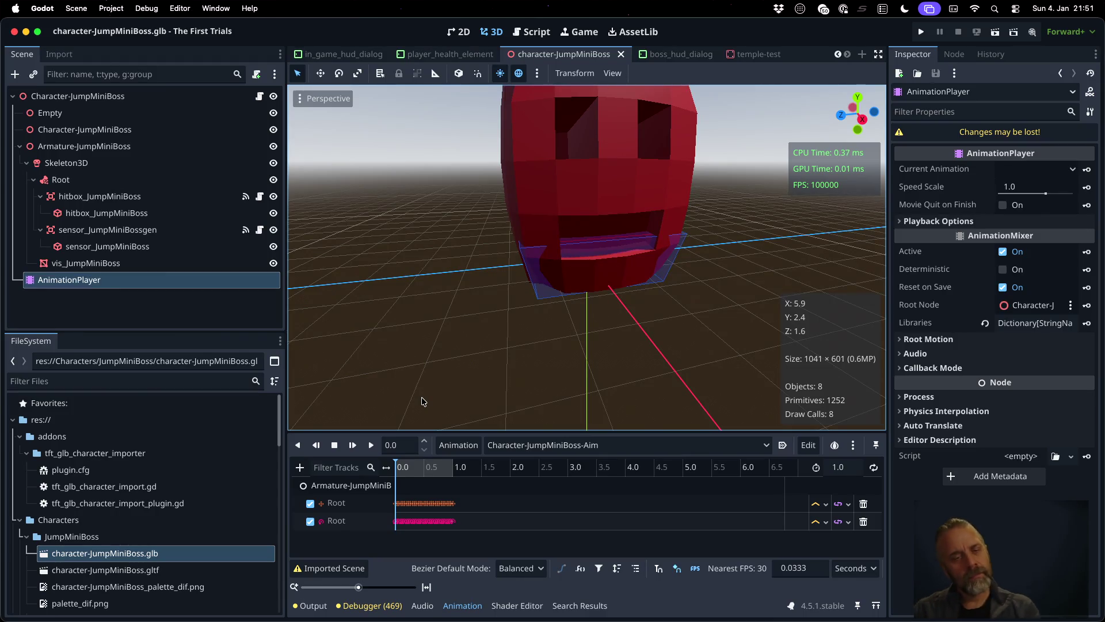
scroll(147, 445, "down", 10)
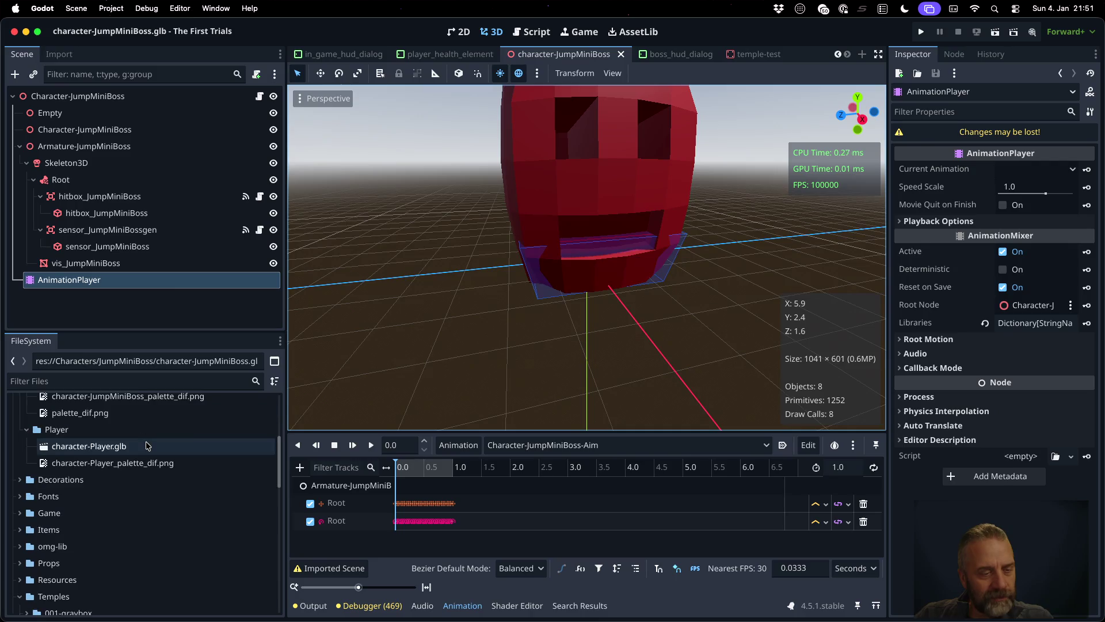
scroll(147, 445, "up", 4)
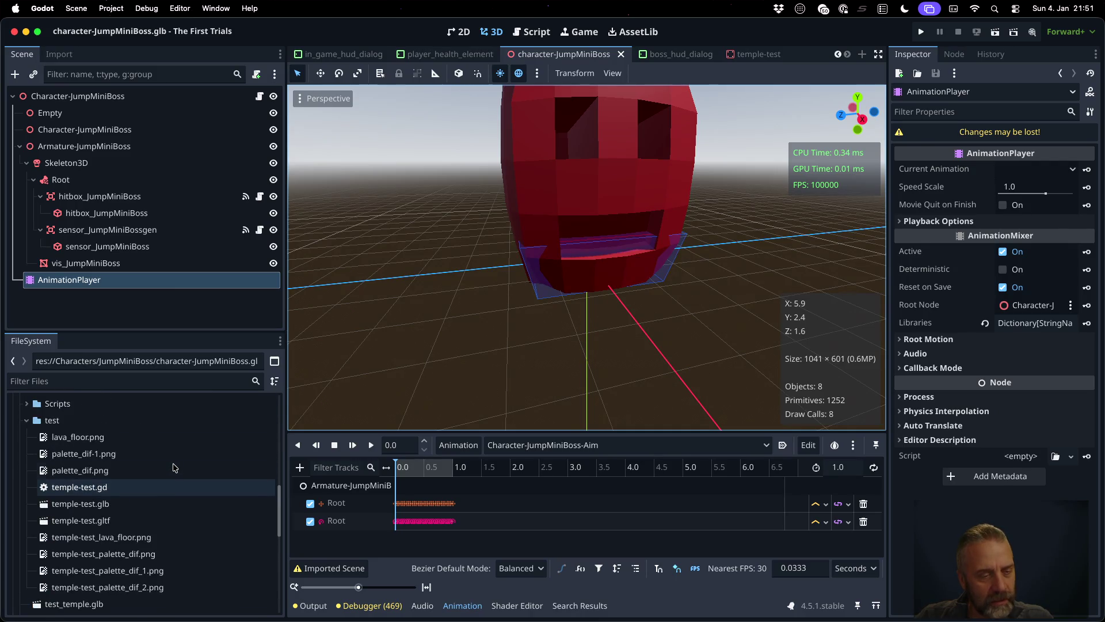
double_click(148, 505)
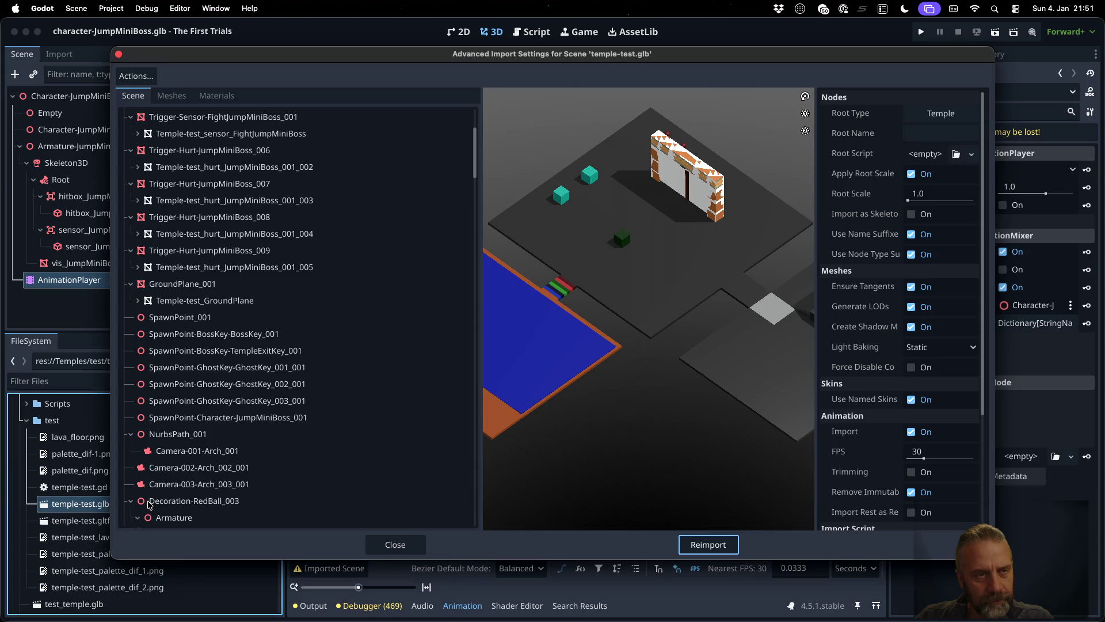
- Inspect the TriggerKey-BossKey-Element-Arch-Open_001 and Arch-Close_001 nodes, then close Advanced Import Settings
scroll(323, 248, "up", 5)
left_click(286, 150)
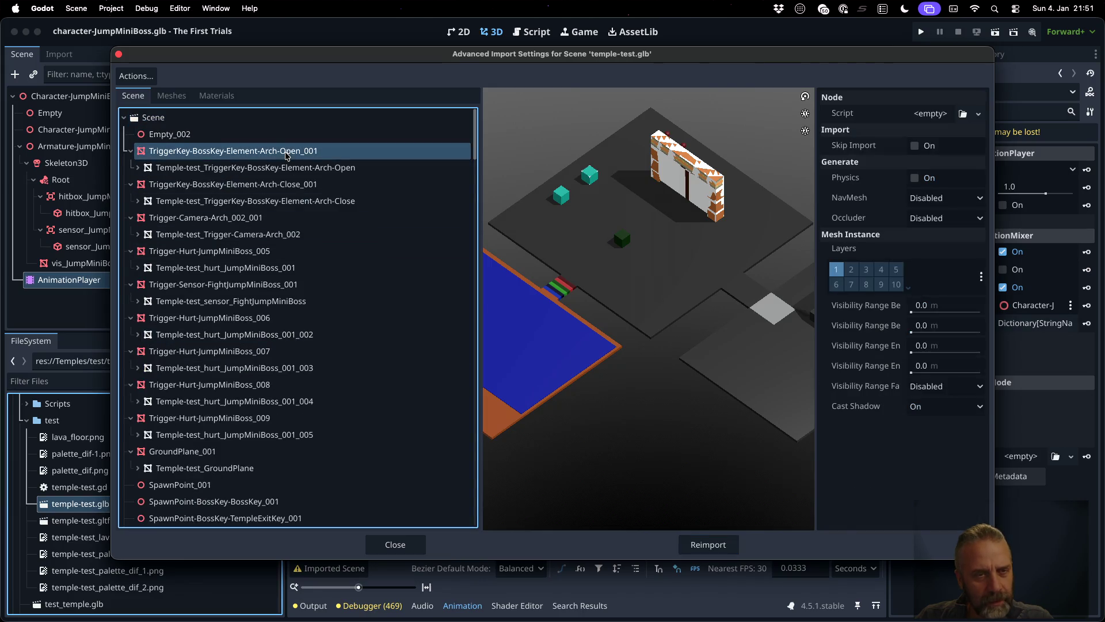
left_click(288, 167)
left_click(289, 183)
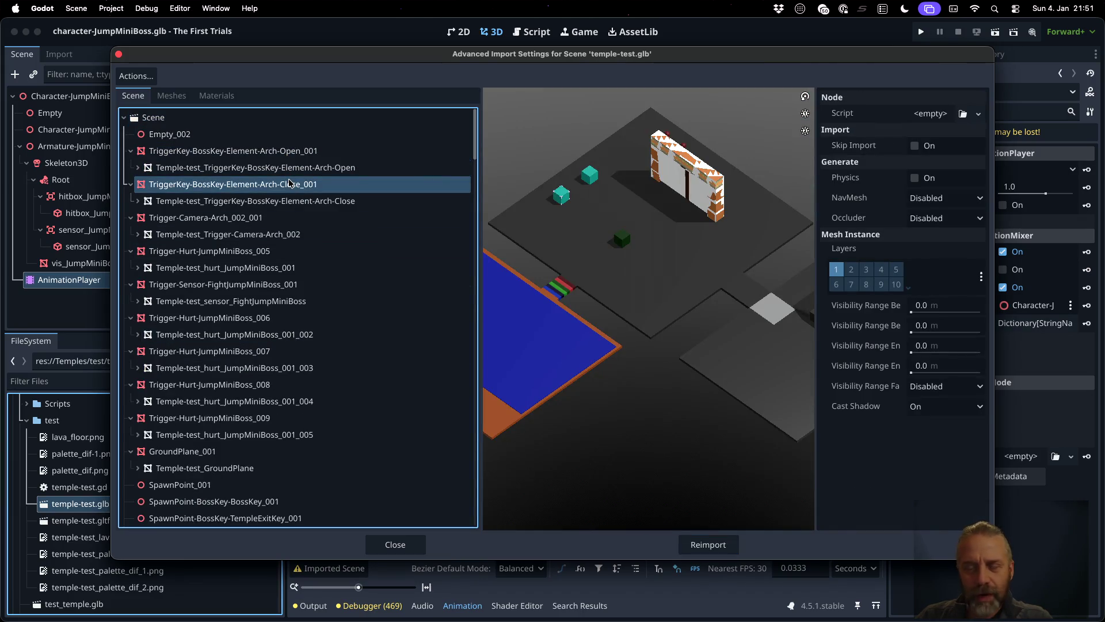
scroll(290, 184, "down", 1)
scroll(290, 183, "up", 1)
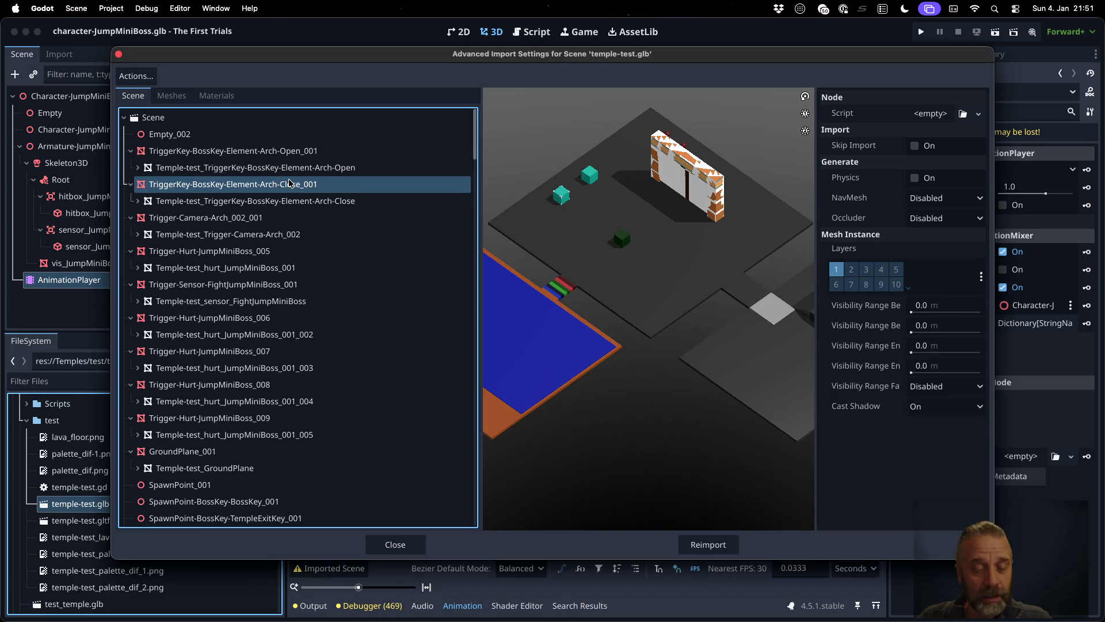
key("Escape")
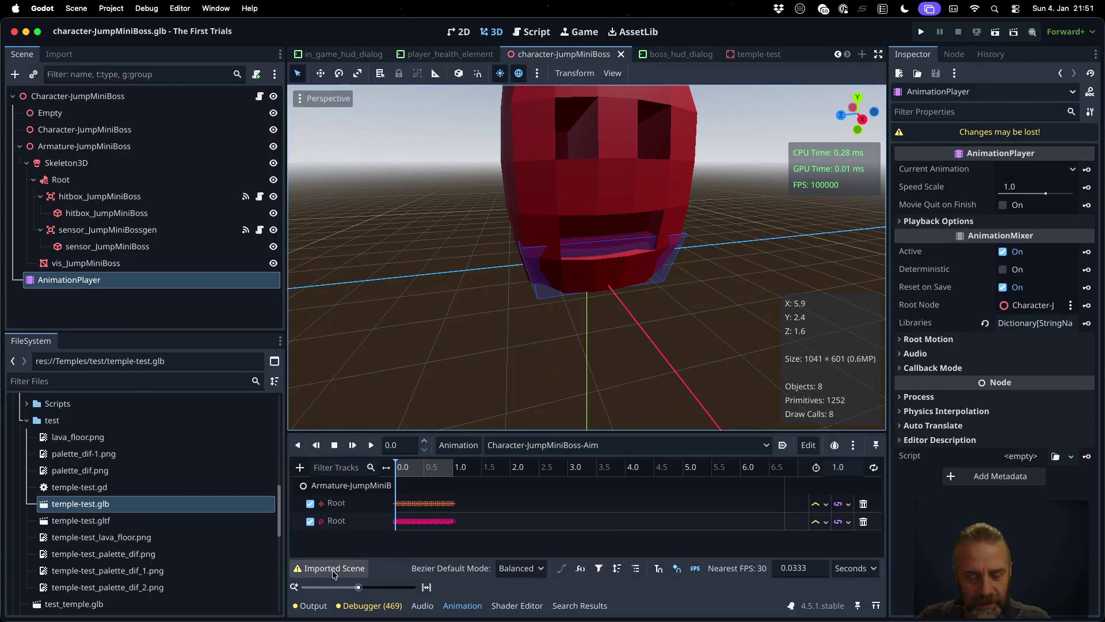
- Clear and enlarge the Output log, then reimport temple-test.glb
left_click(311, 605)
left_click(857, 444)
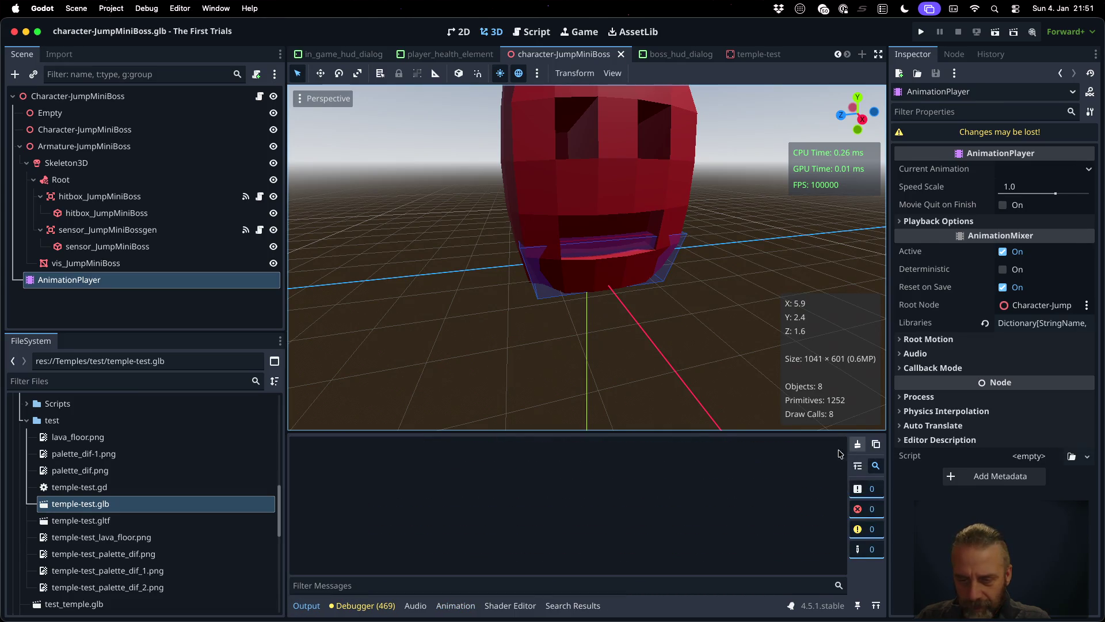
mouse_move(710, 433)
left_mouse_down()
mouse_move(684, 299)
mouse_move(683, 202)
mouse_move(683, 251)
left_mouse_up()
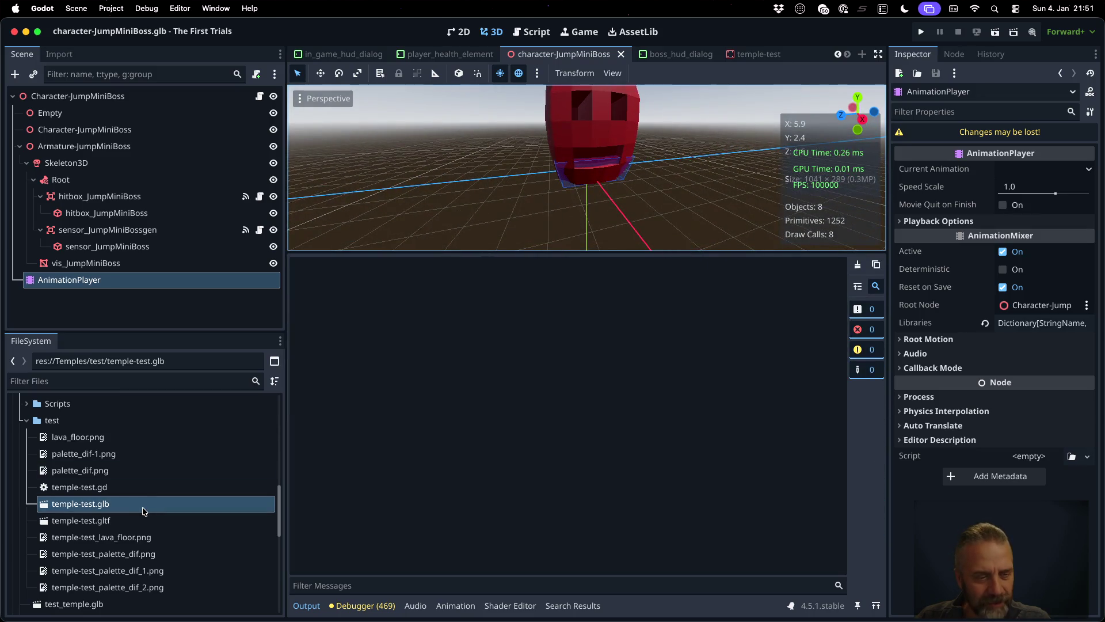
right_click(134, 504)
left_click(221, 556)
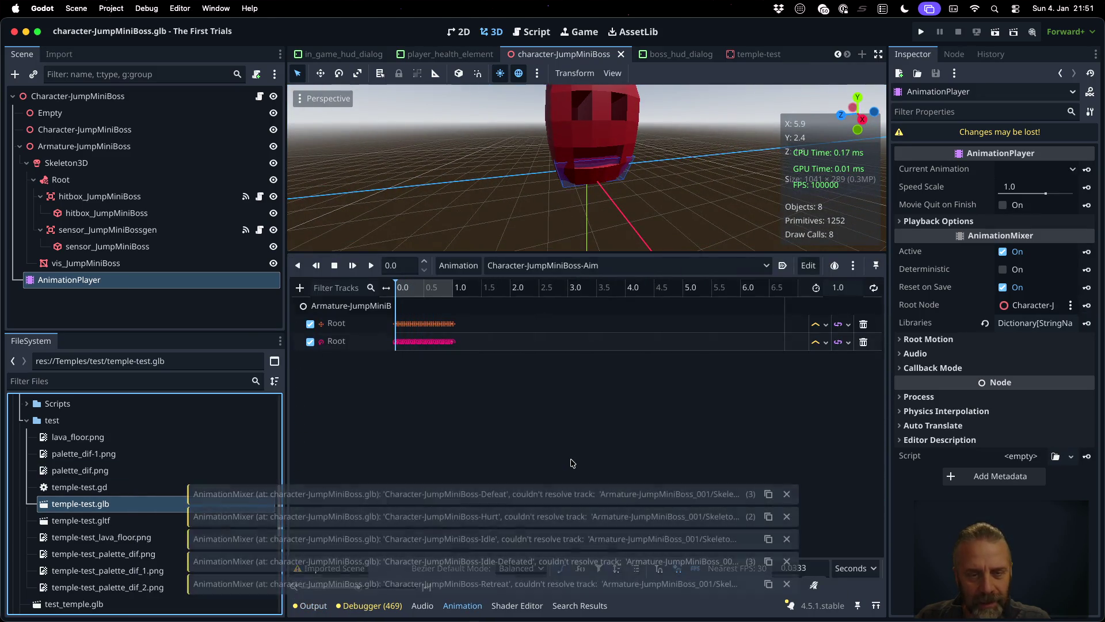
- Reimport temple-test.glb from the temple-test scene, find Arch-Open_001 in the log, and recall the export command
left_click(311, 606)
left_click(755, 54)
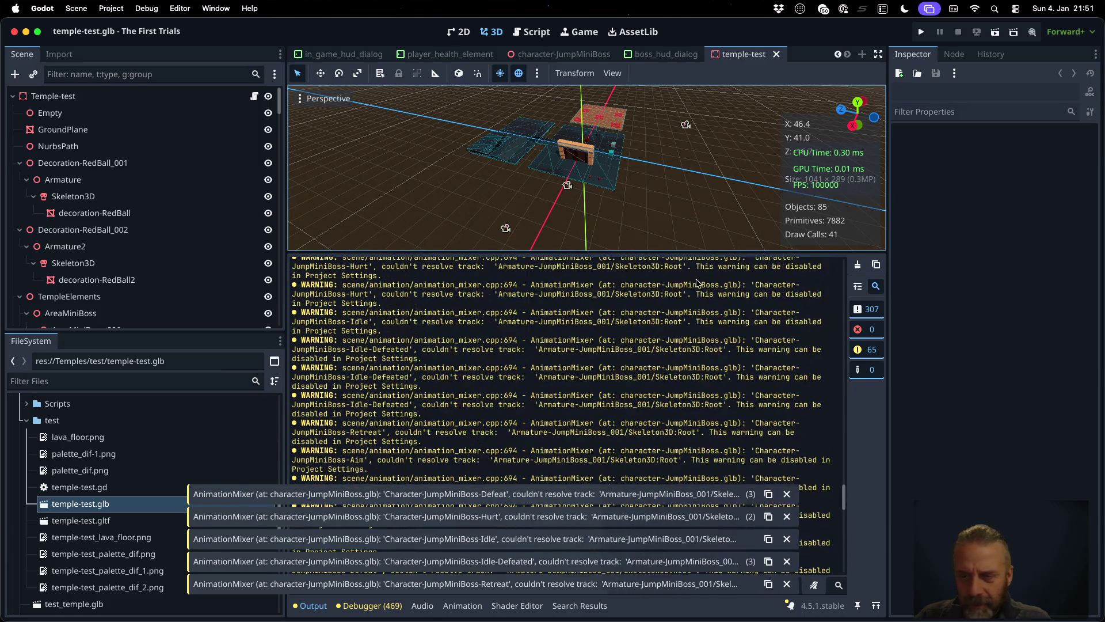
key("super+alt+k")
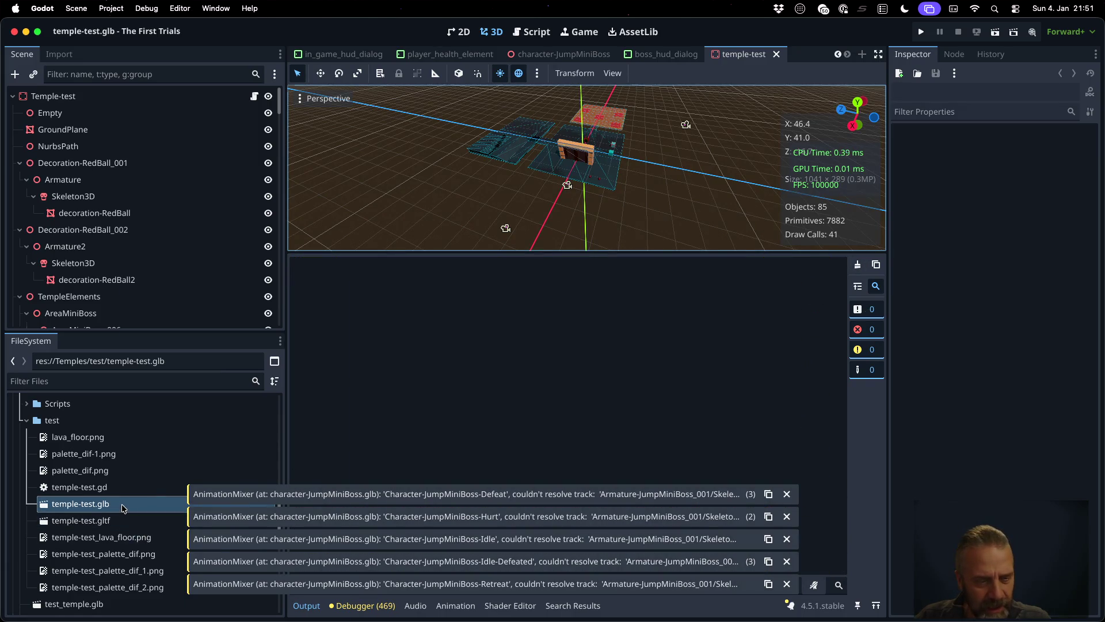
right_click(123, 505)
left_click(172, 559)
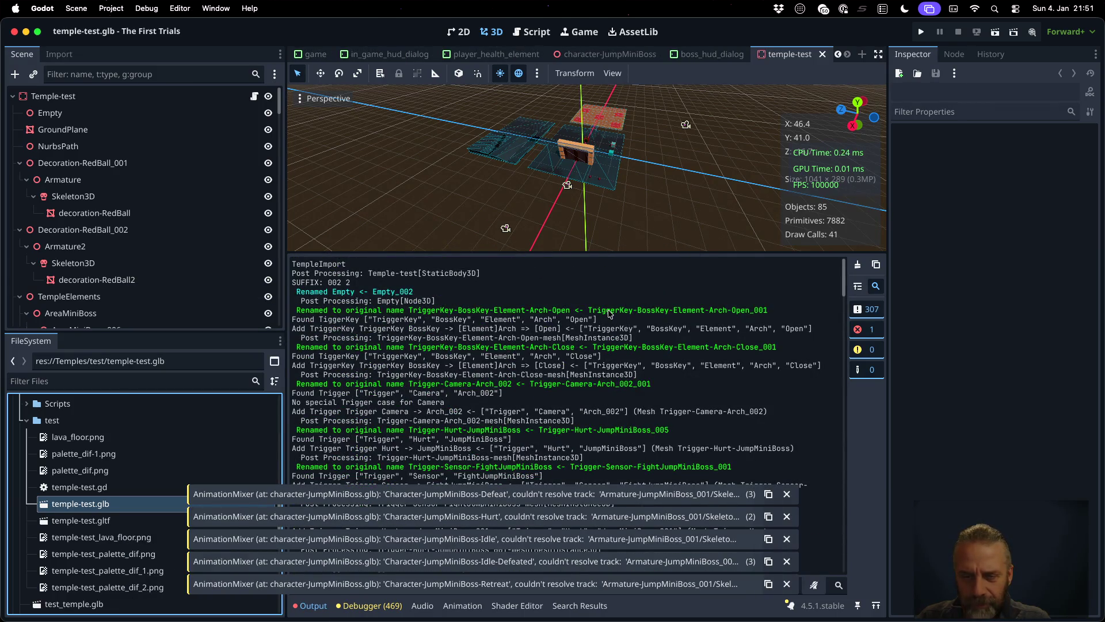
left_click_drag(589, 310, 774, 311)
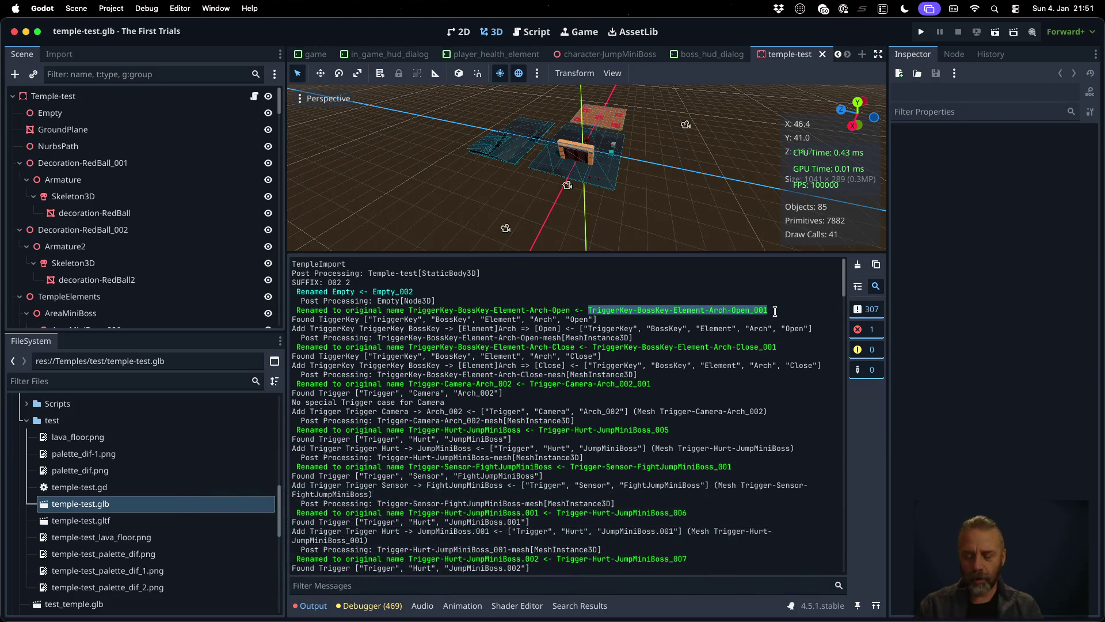
key("ctrl+Right")
key("Up")
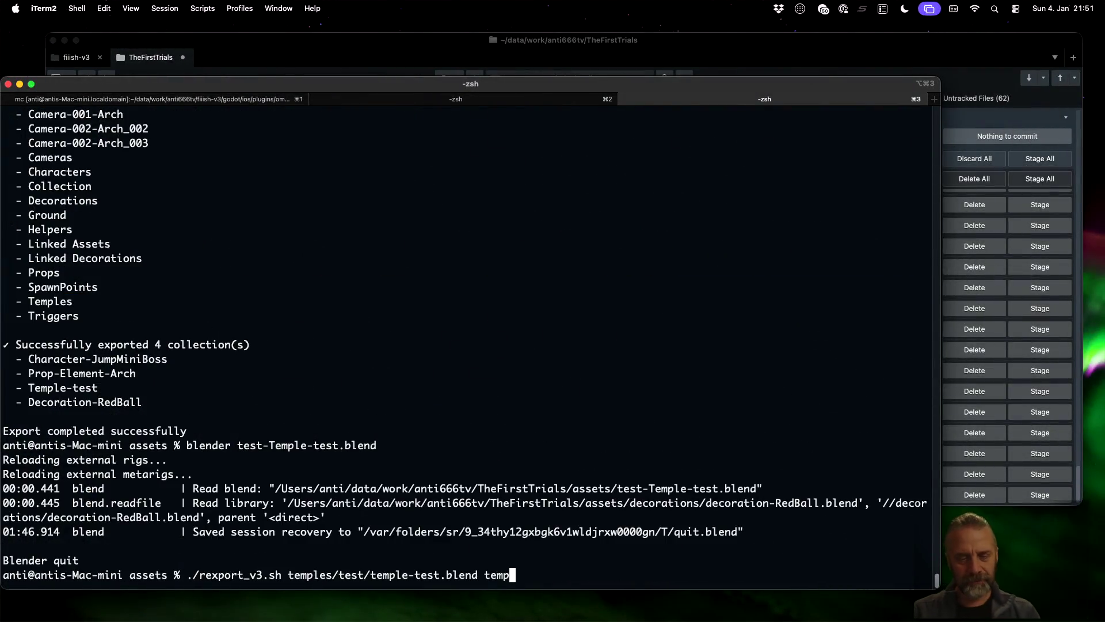
- Rerun rexport_v3.sh with destination ../godot/ and reload the changed scene in Godot
key("BackSpace")
key("BackSpace")
key("BackSpace")
type("../go")
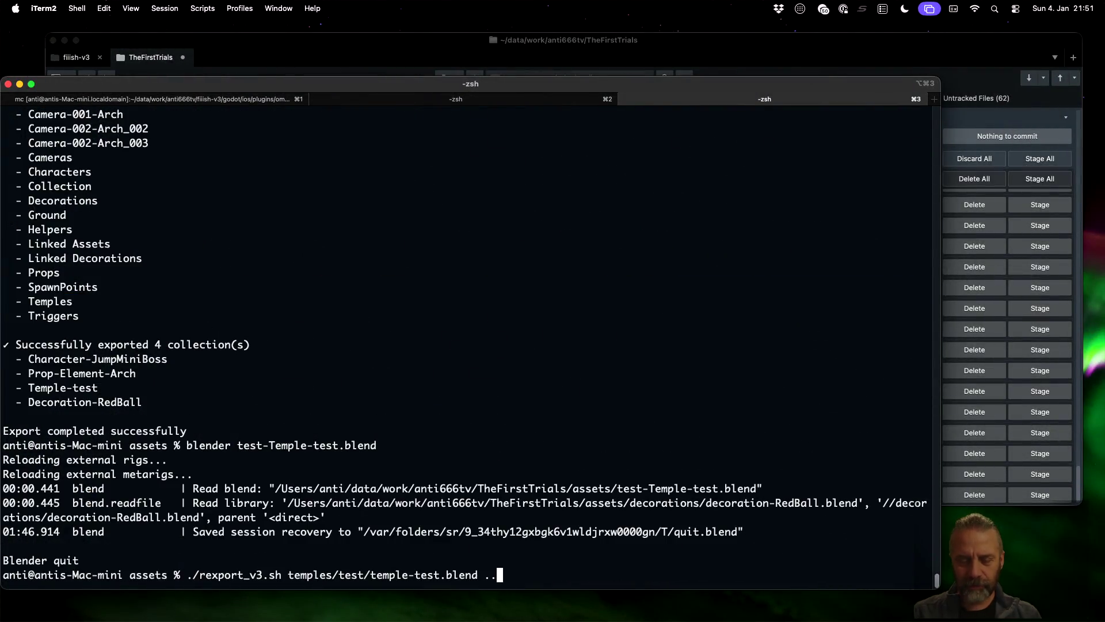
key("Tab")
key("Return")
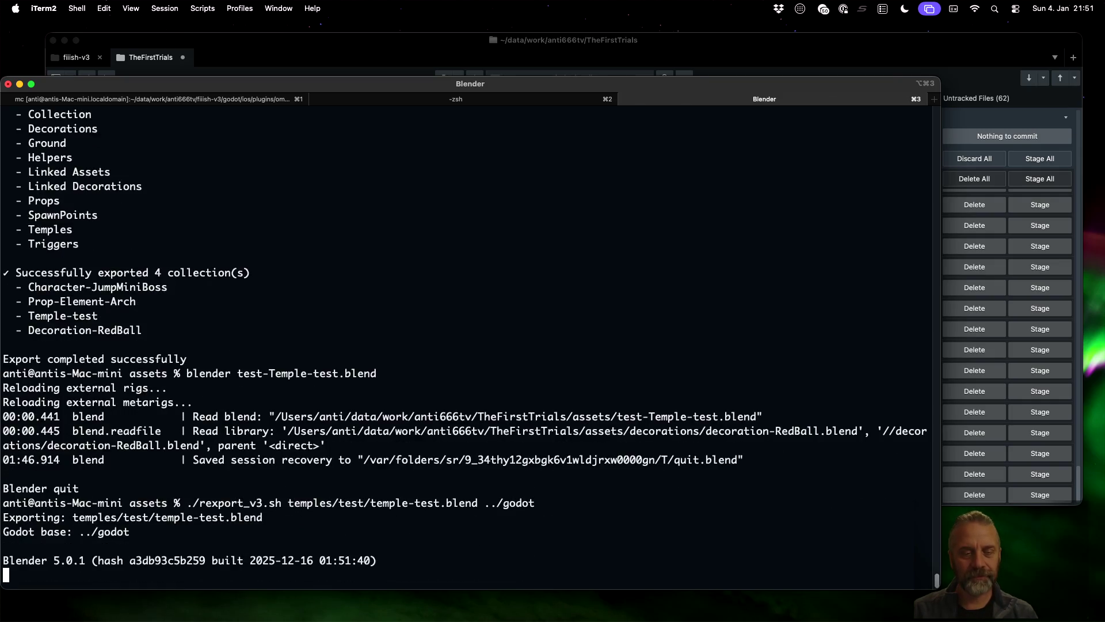
key("super+Tab")
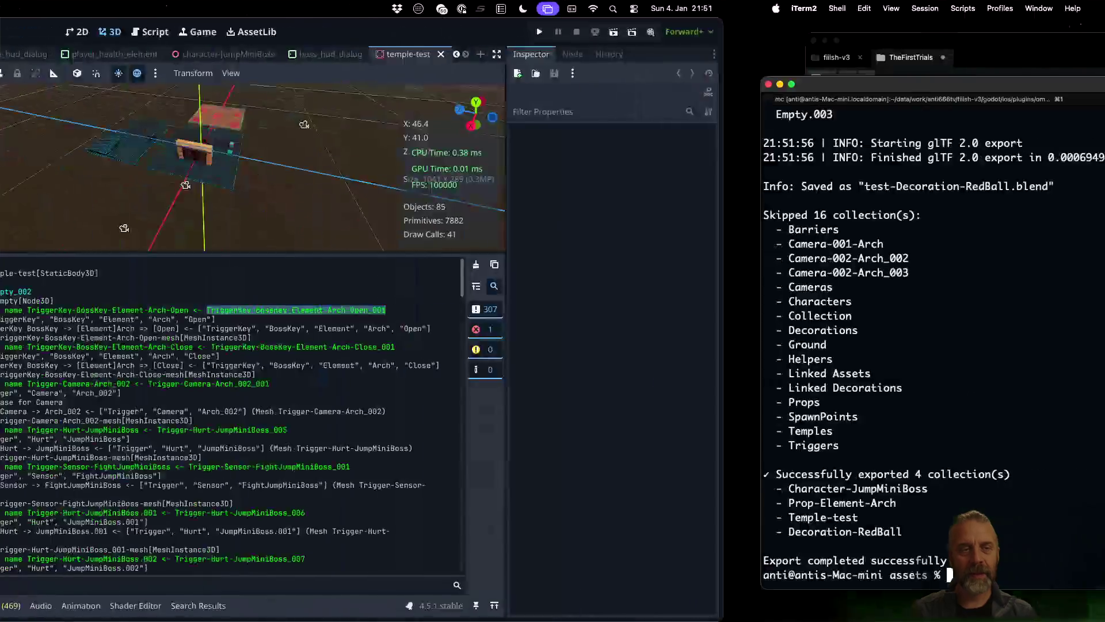
left_click(549, 387)
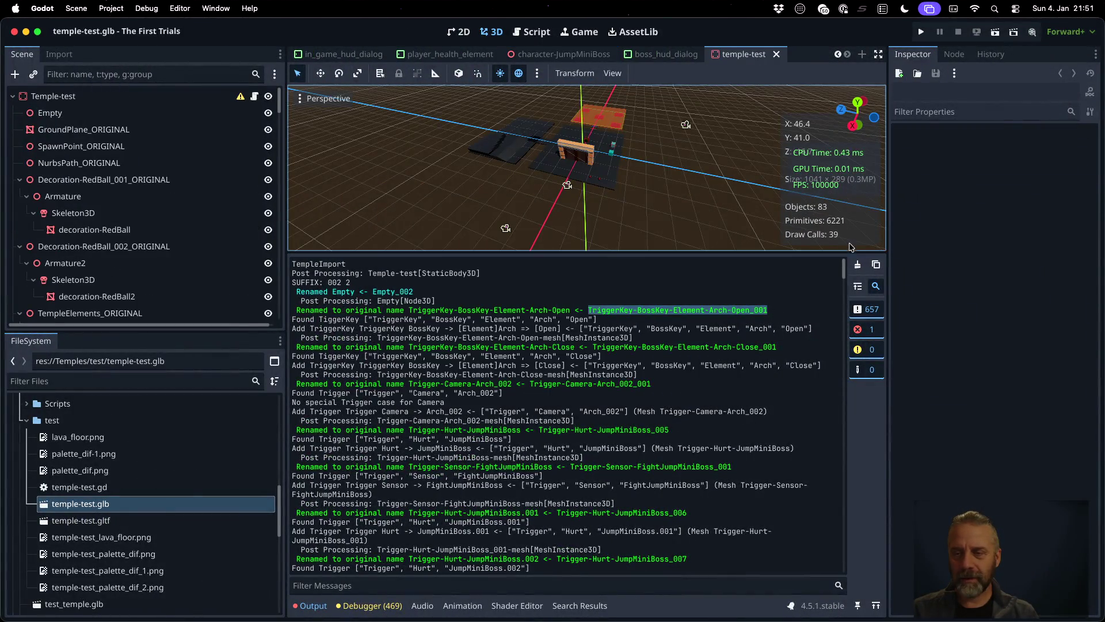
- Clear Output, reimport temple-test.glb, check the Arch-Open_ORIGINAL rename, and select GroundPlane_ORIGINAL
left_click(861, 264)
right_click(142, 504)
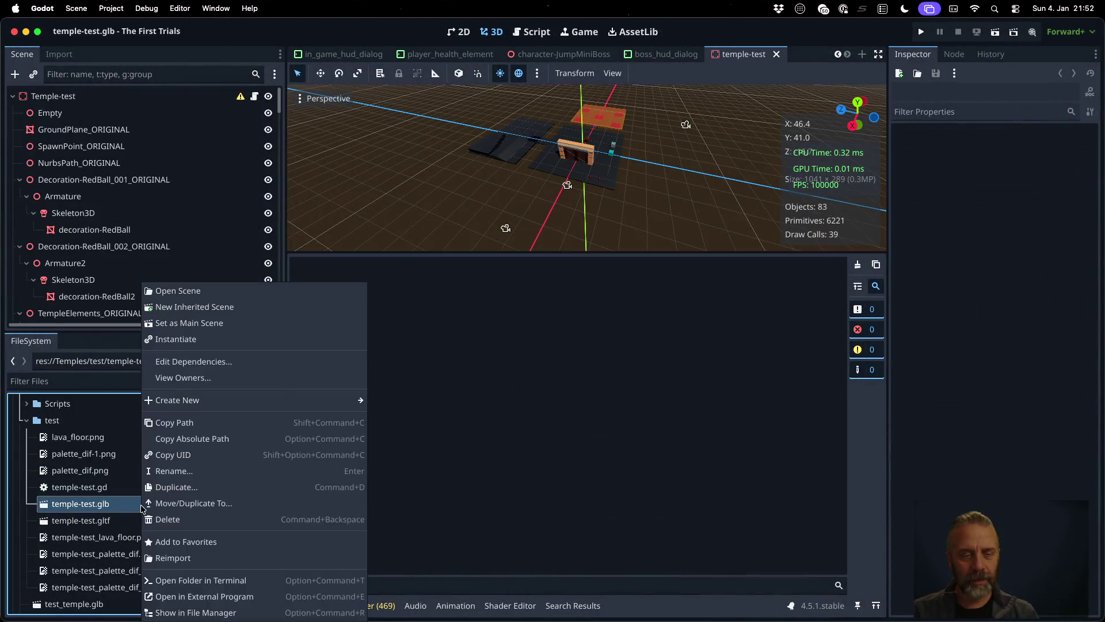
left_click(236, 557)
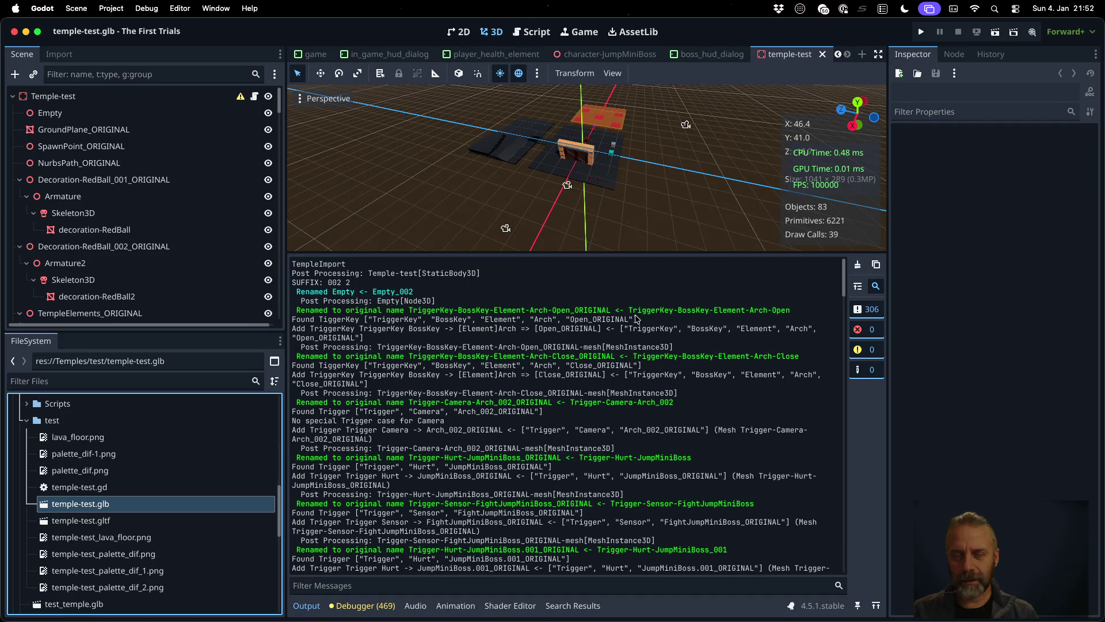
left_click_drag(410, 310, 613, 310)
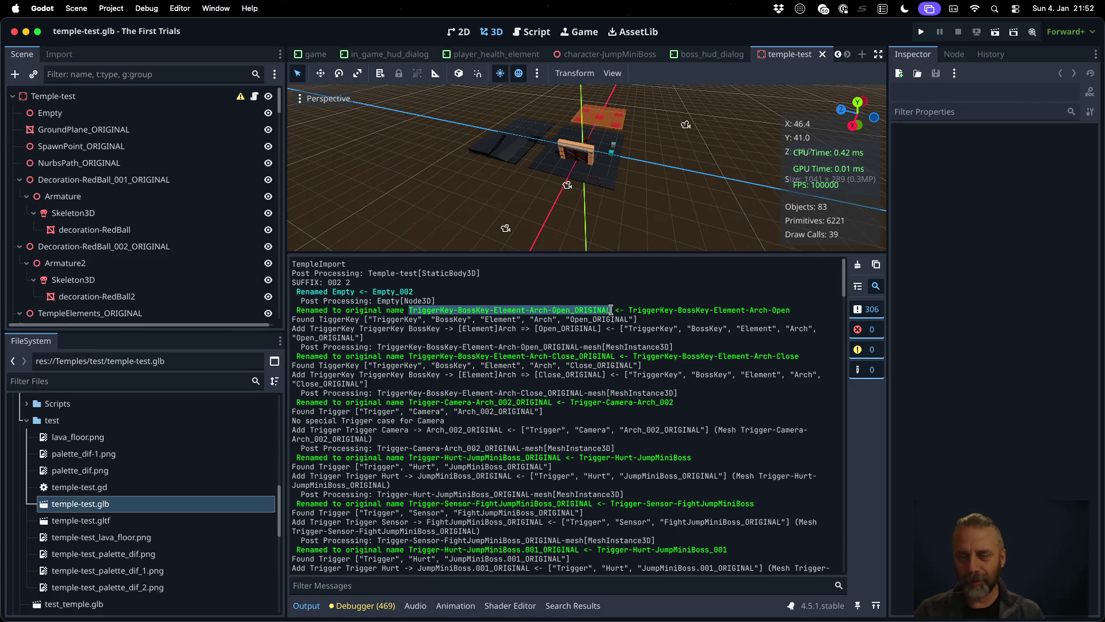
left_click(642, 315)
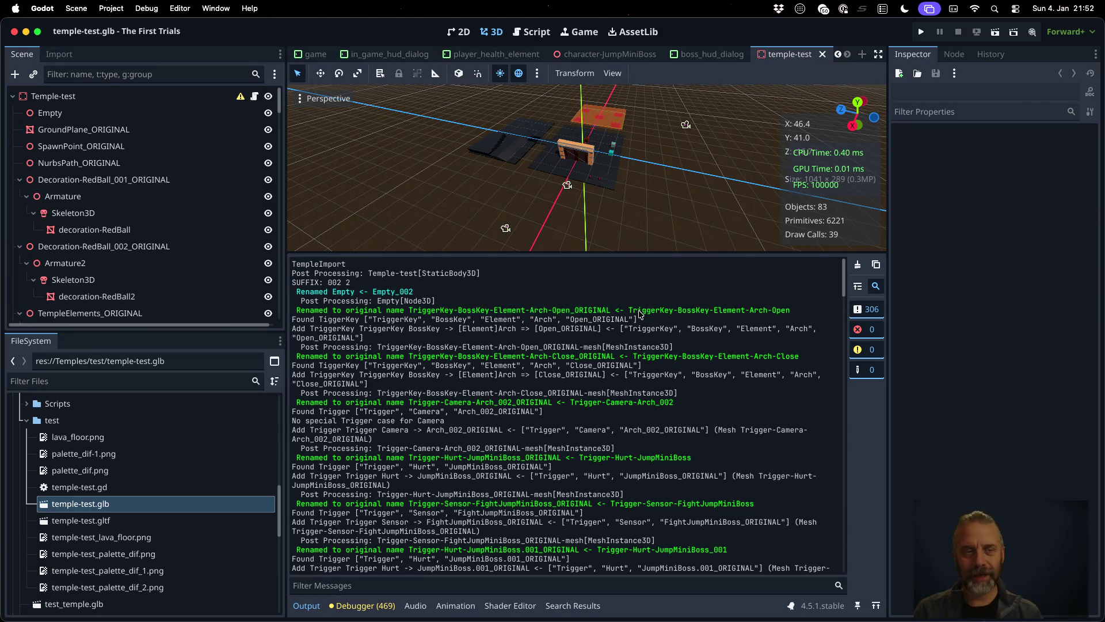
left_click(131, 138)
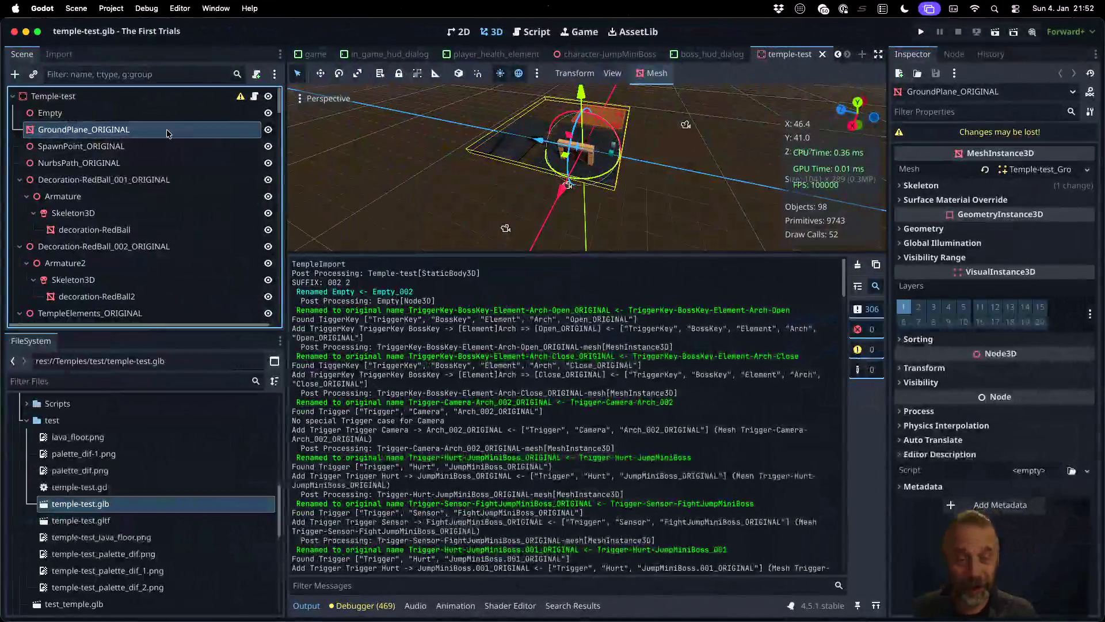
- Find the name assignment lines in clone_object in blender_v3.py
key("ctrl+Up")
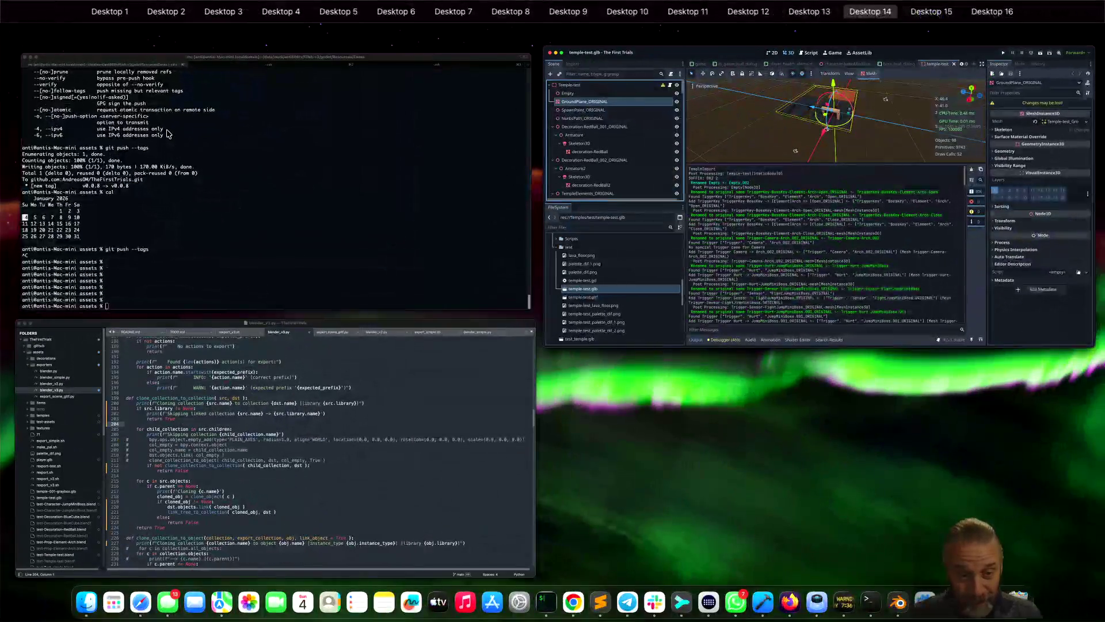
left_click(260, 437)
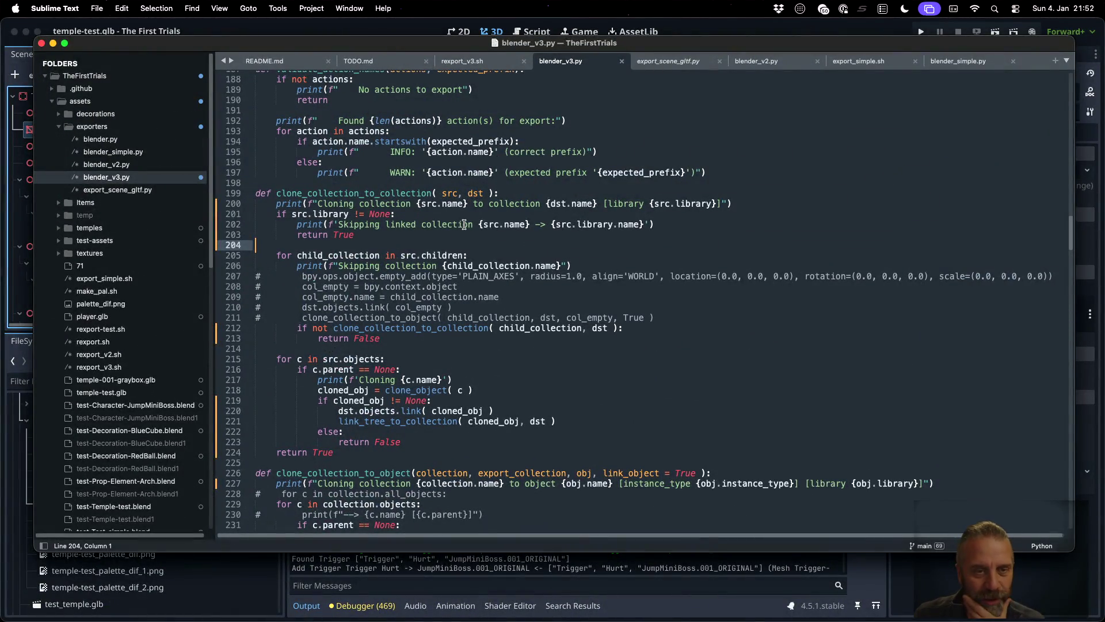
scroll(464, 224, "down", 7)
left_click(462, 341)
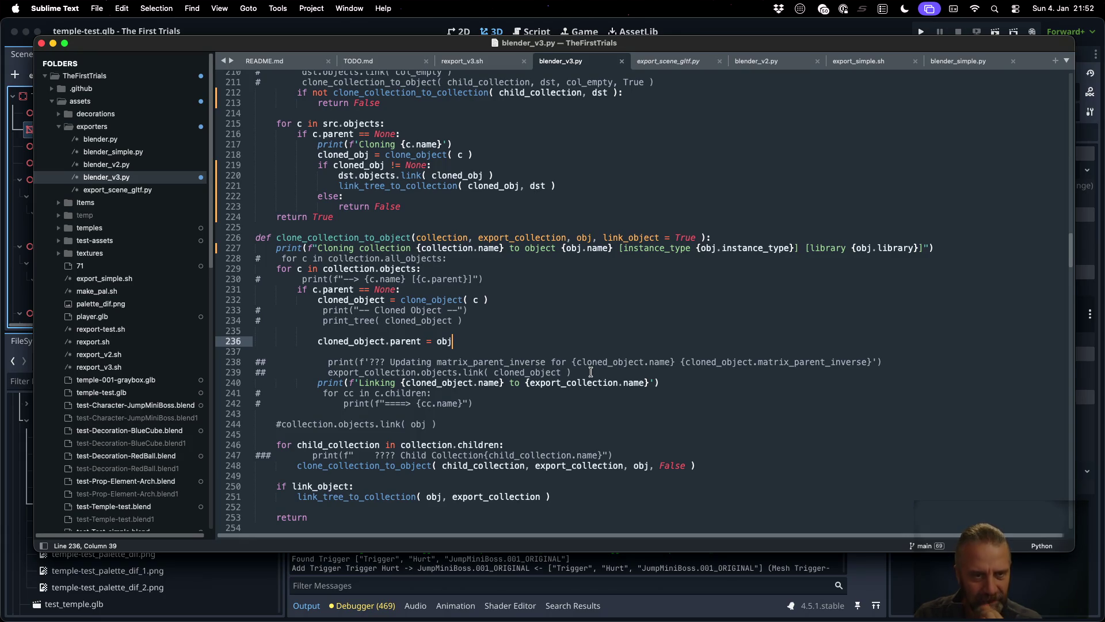
scroll(587, 369, "down", 10)
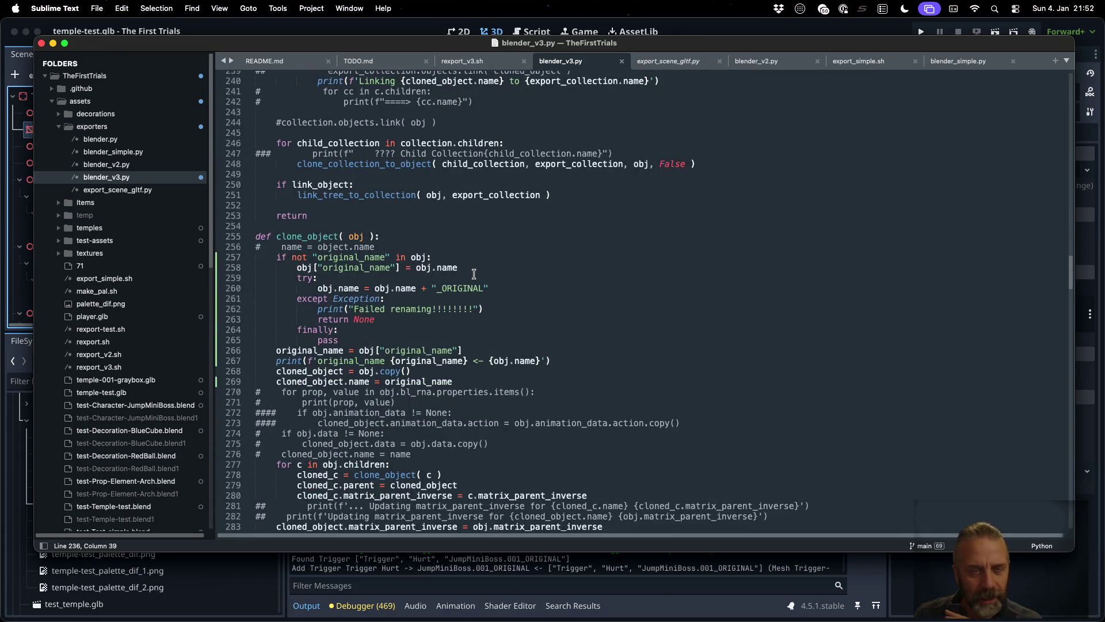
scroll(474, 273, "up", 2)
scroll(474, 273, "down", 1)
left_click(370, 298)
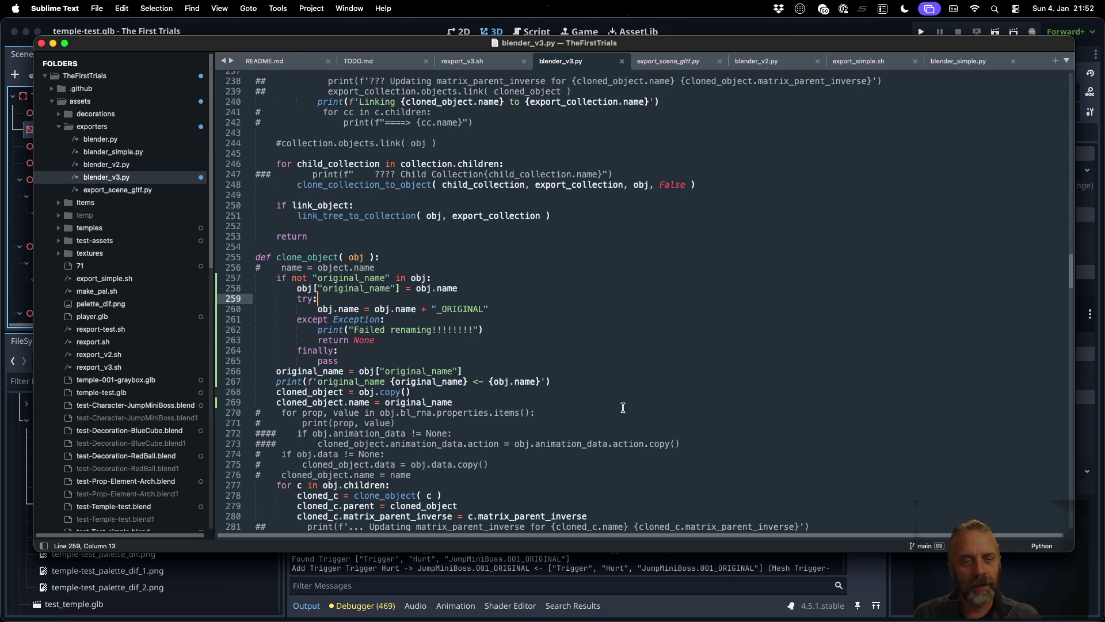
key("Down")
key("Down")
key("Down")
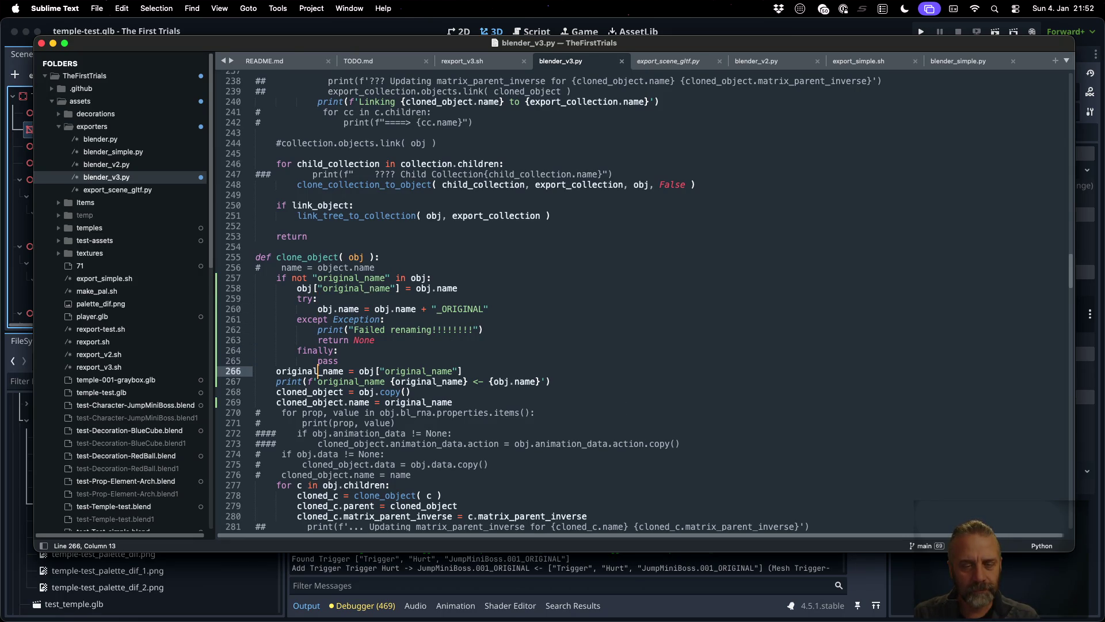
key("Down")
key("Down")
key("Down")
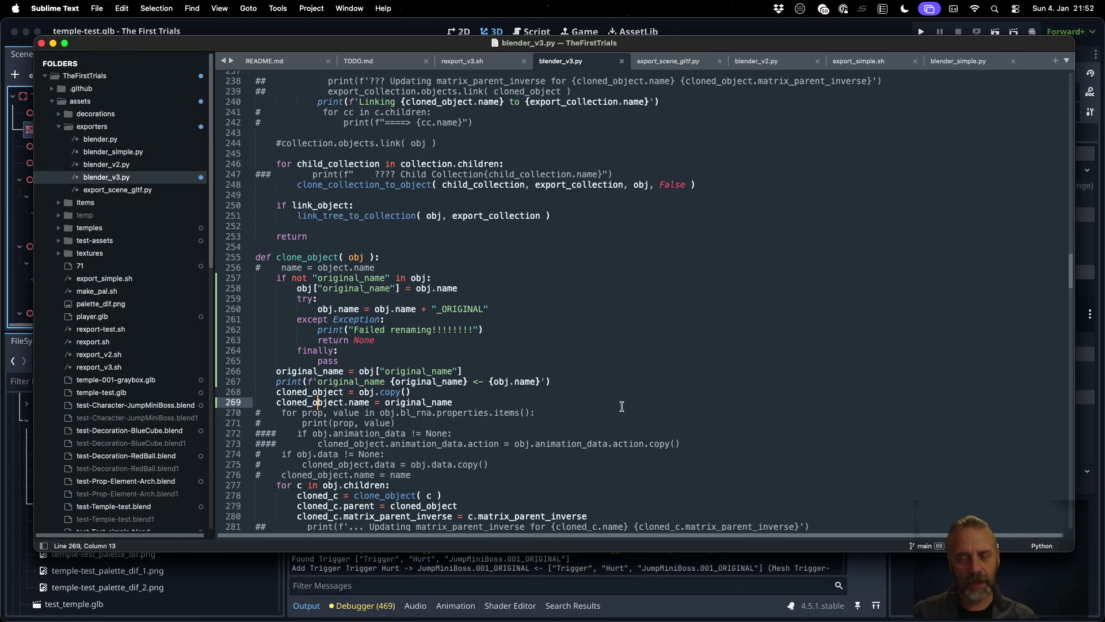
scroll(622, 406, "down", 3)
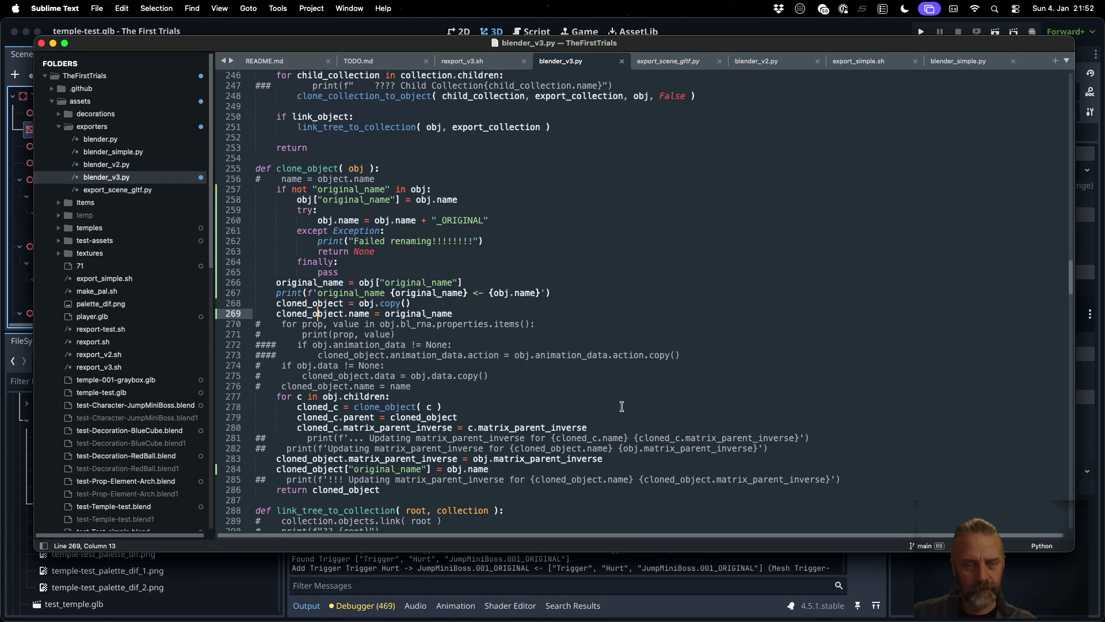
- Change obj.name to obj["original_name"] on line 285 and save blender_v3.py
left_click(451, 469)
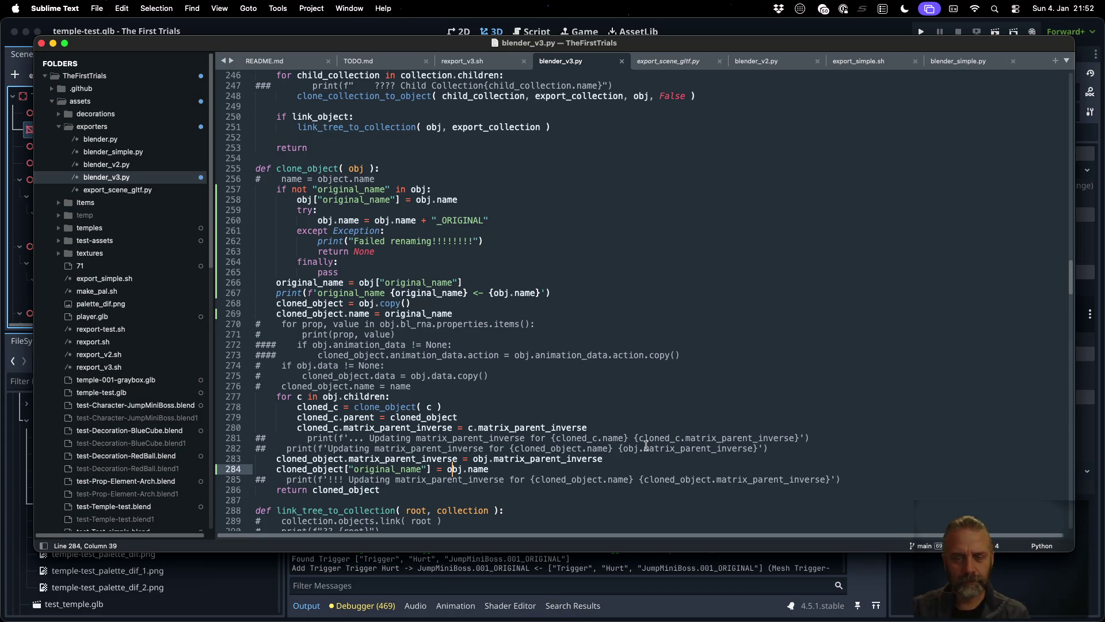
key("super+Left")
key("super+shift+Return")
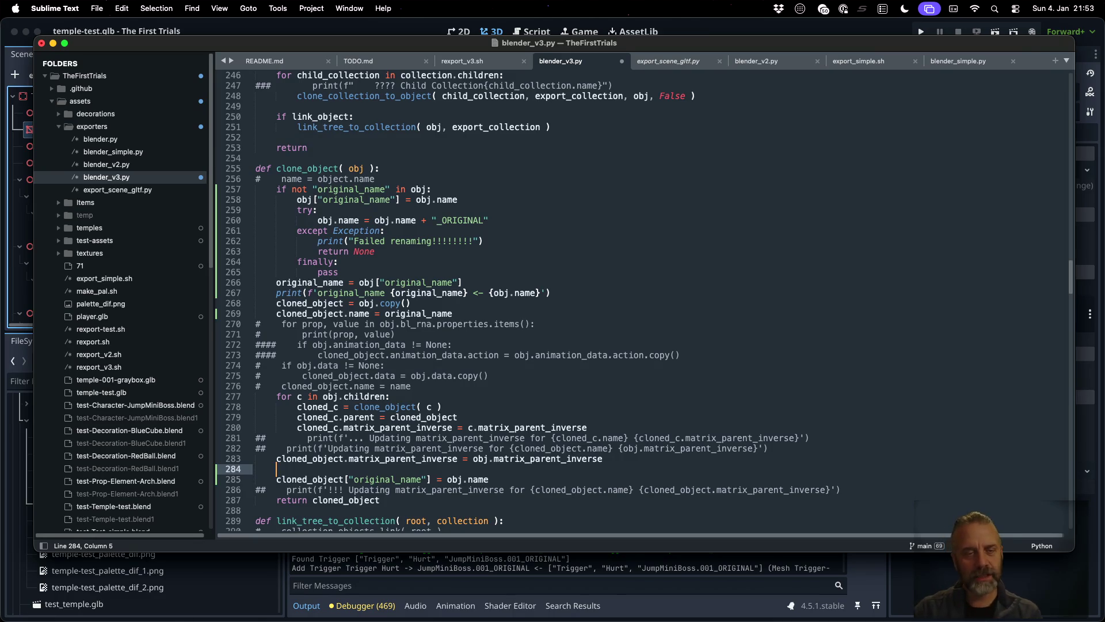
left_click(276, 479)
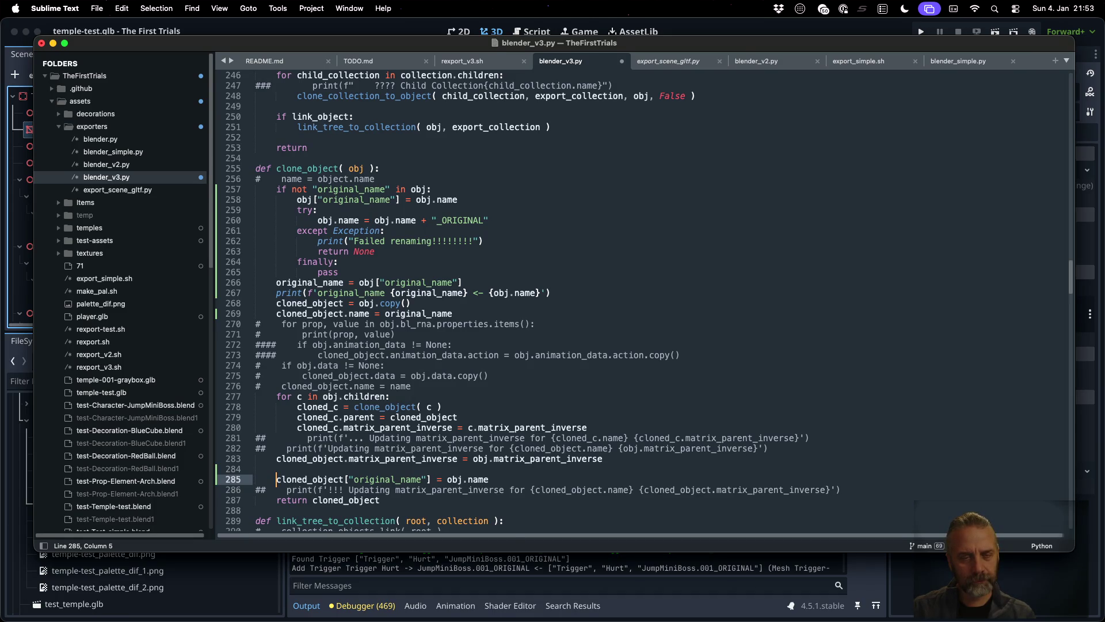
left_click(489, 479)
key("BackSpace")
key("BackSpace")
key("BackSpace")
type("[\"or")
key("Return")
key("super+s")
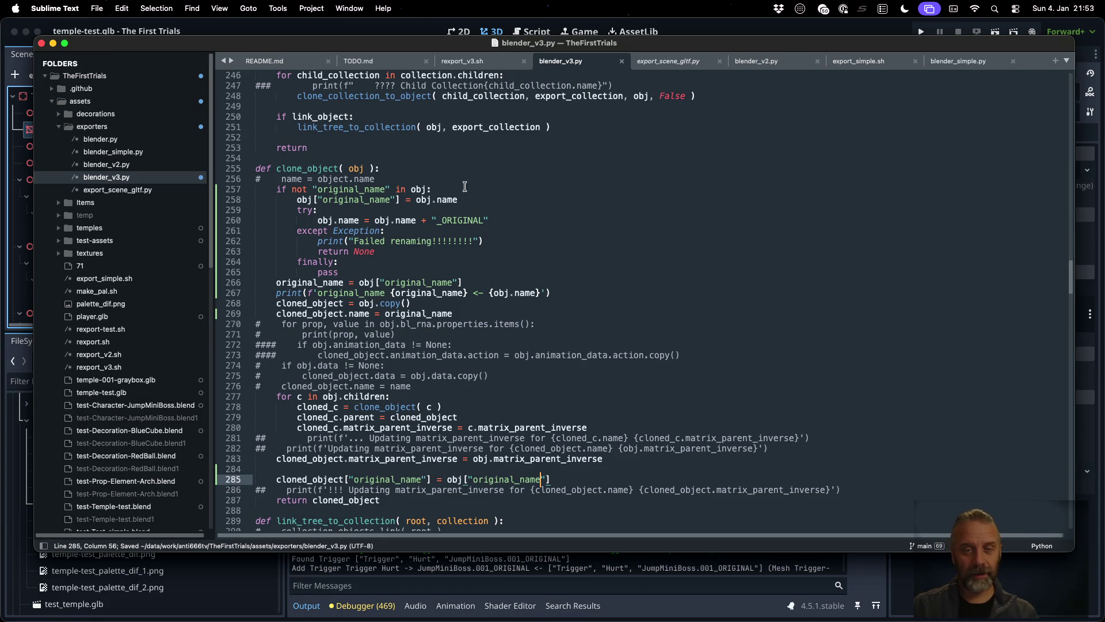
- Clear the terminal and rerun the rexport_v3.sh temple export
double_click(455, 219)
key("super+Tab")
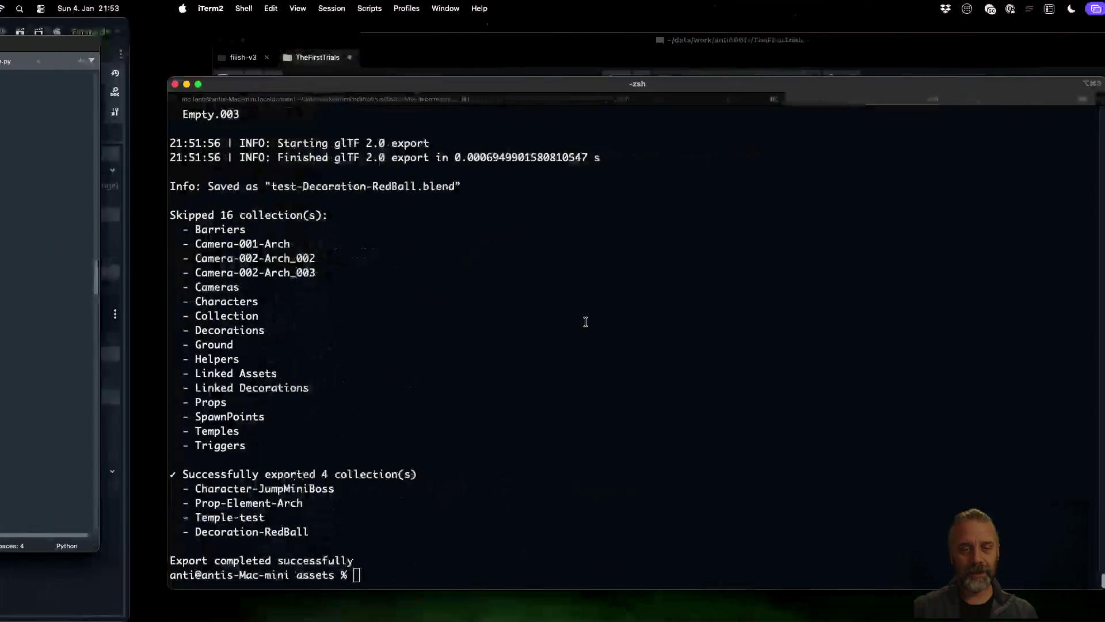
key("ctrl+l")
key("Up")
key("Return")
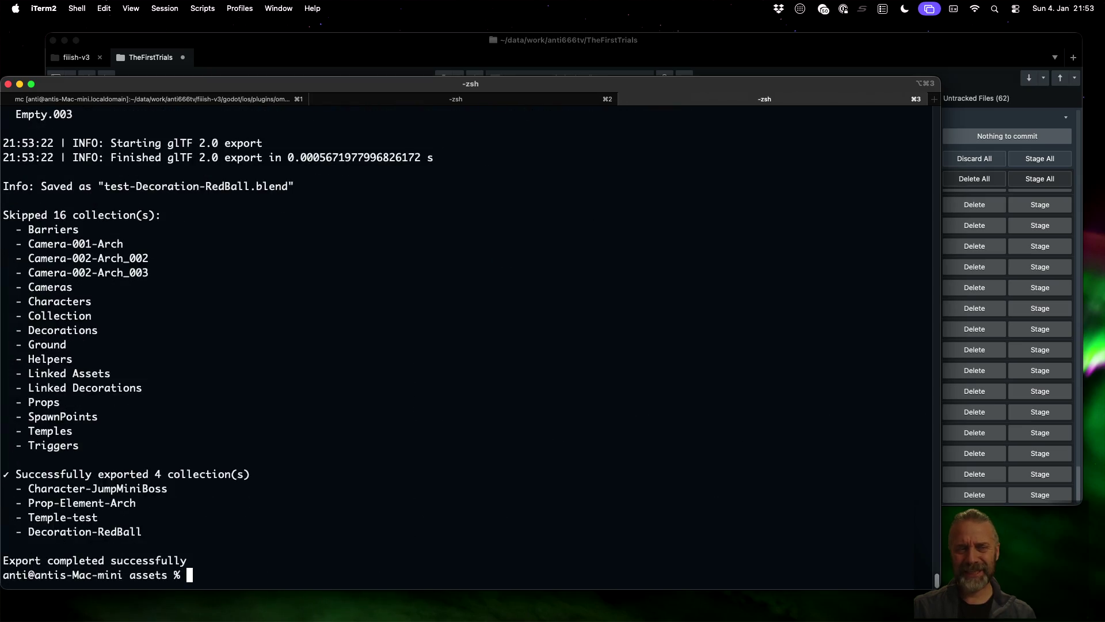
key("super+Tab")
left_click(433, 585)
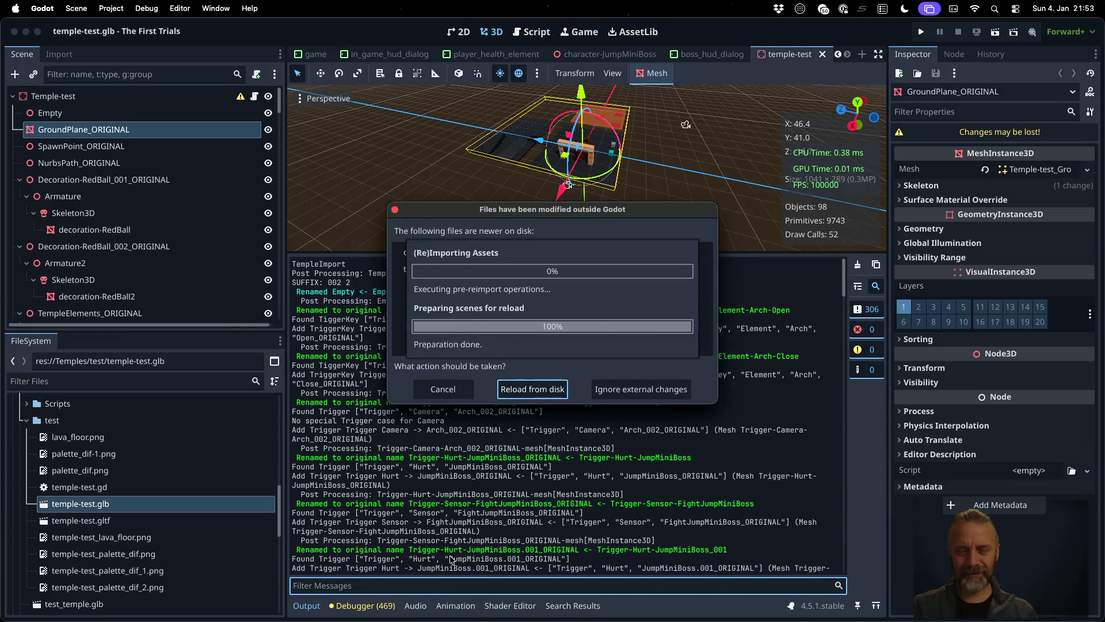
- Reload the changed files from disk, clear Output, and reimport temple-test.glb
left_click(523, 393)
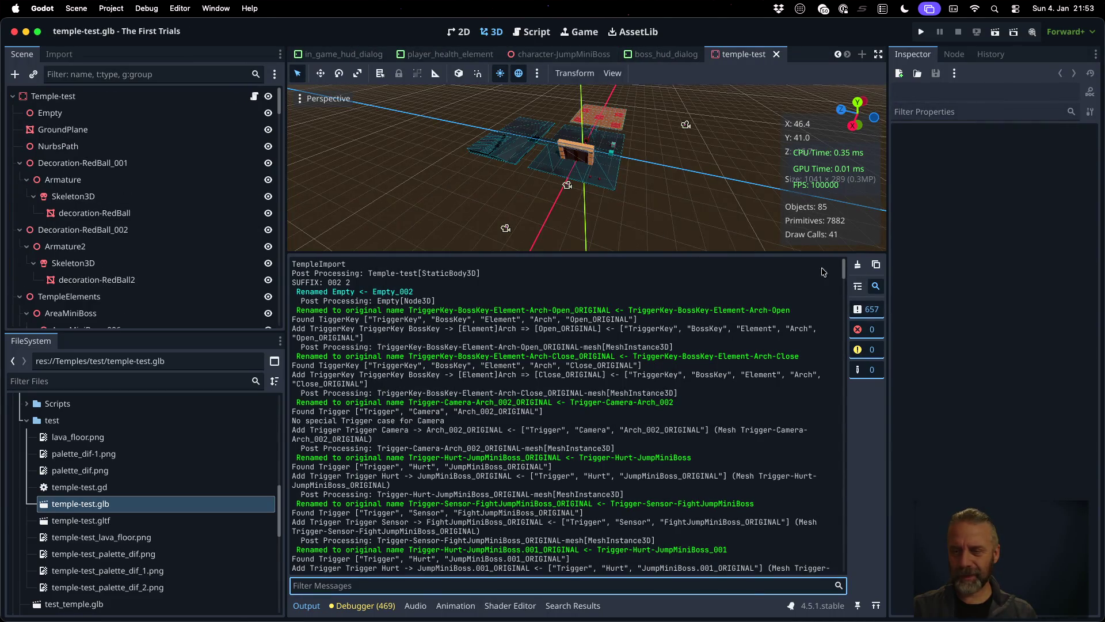
left_click(857, 264)
right_click(212, 507)
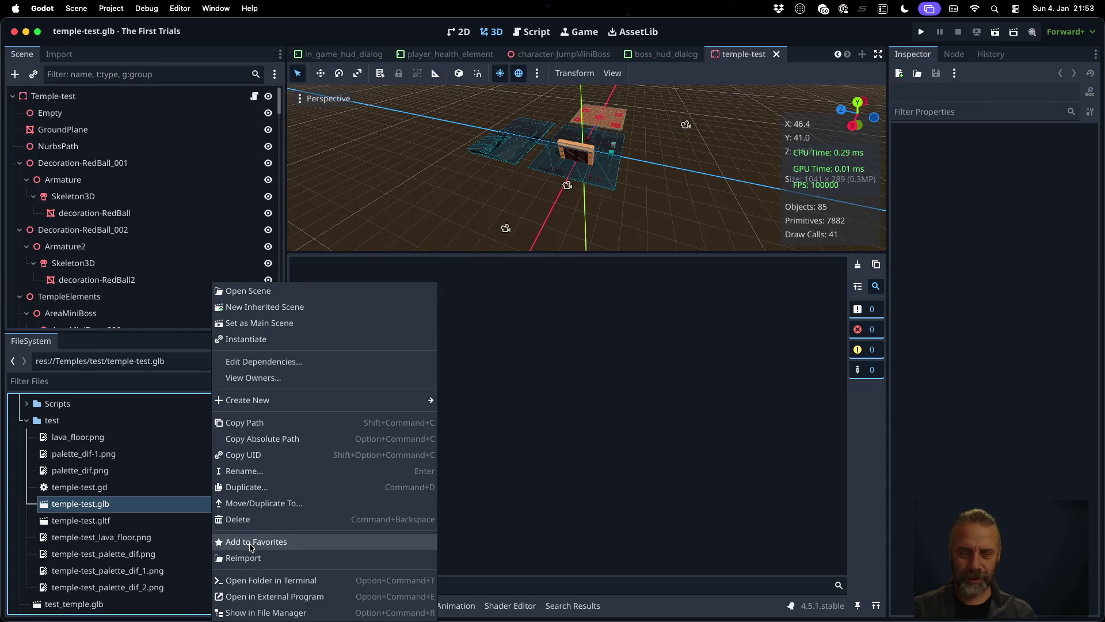
left_click(261, 556)
- Check the log's plain TriggerKey-BossKey-Element-Arch-Open rename and search project resources
scroll(568, 512, "up", 20)
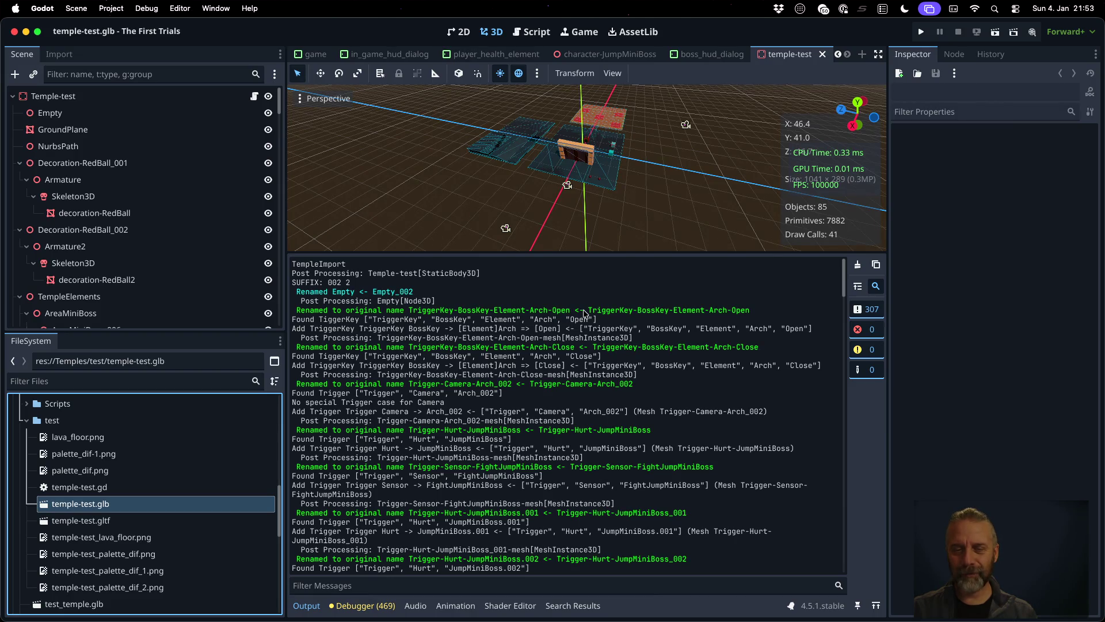
left_click_drag(586, 312, 760, 317)
left_click(392, 311)
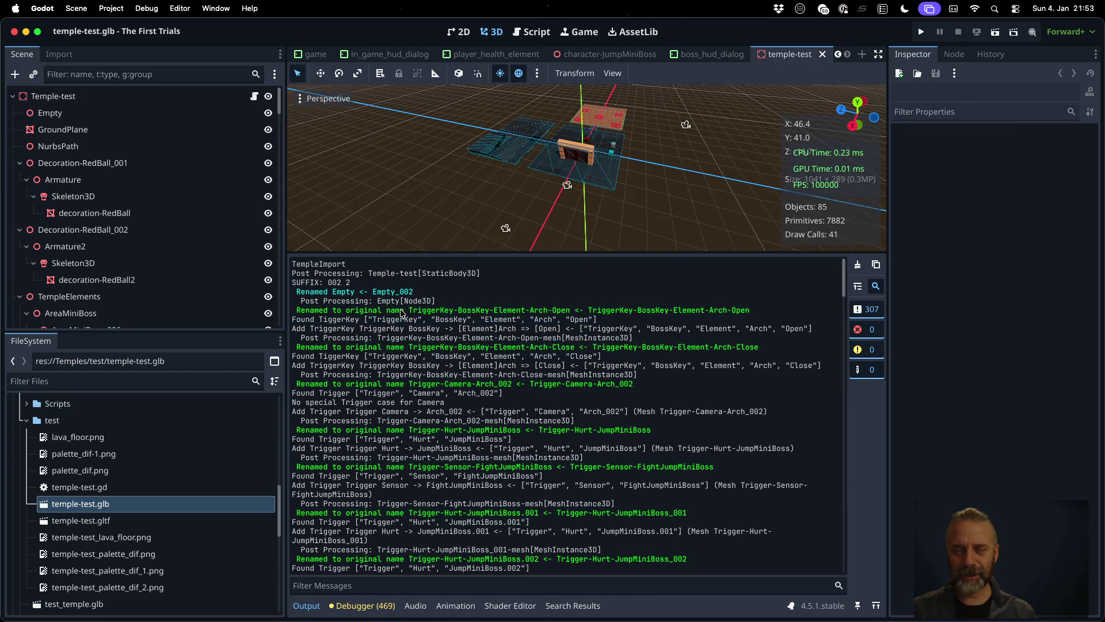
left_click_drag(409, 311, 570, 308)
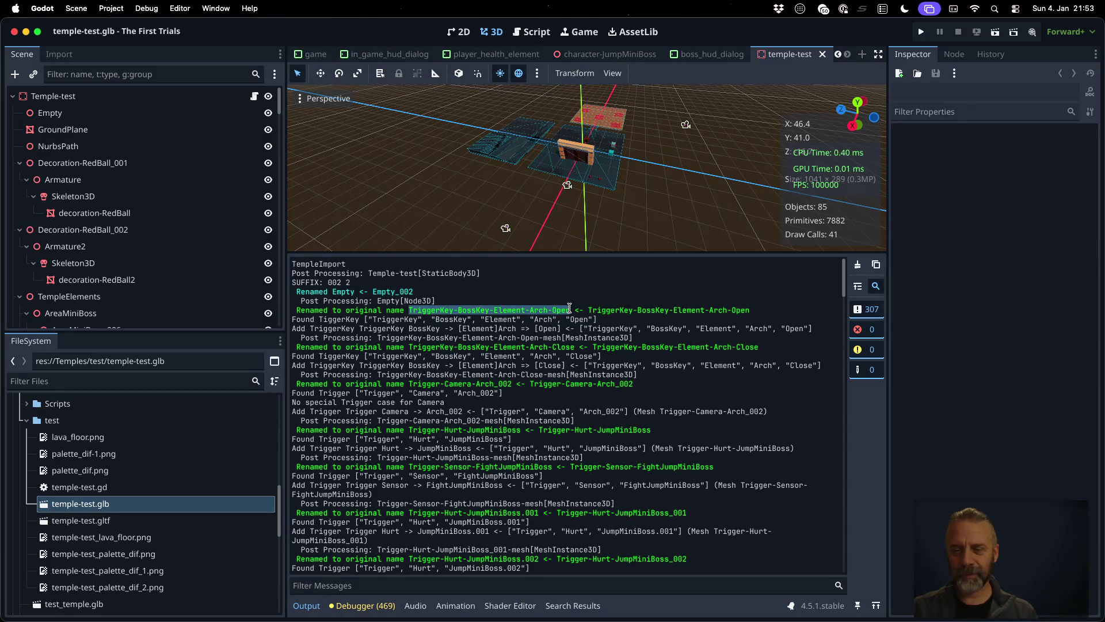
scroll(581, 370, "down", 1)
scroll(581, 370, "down", 10)
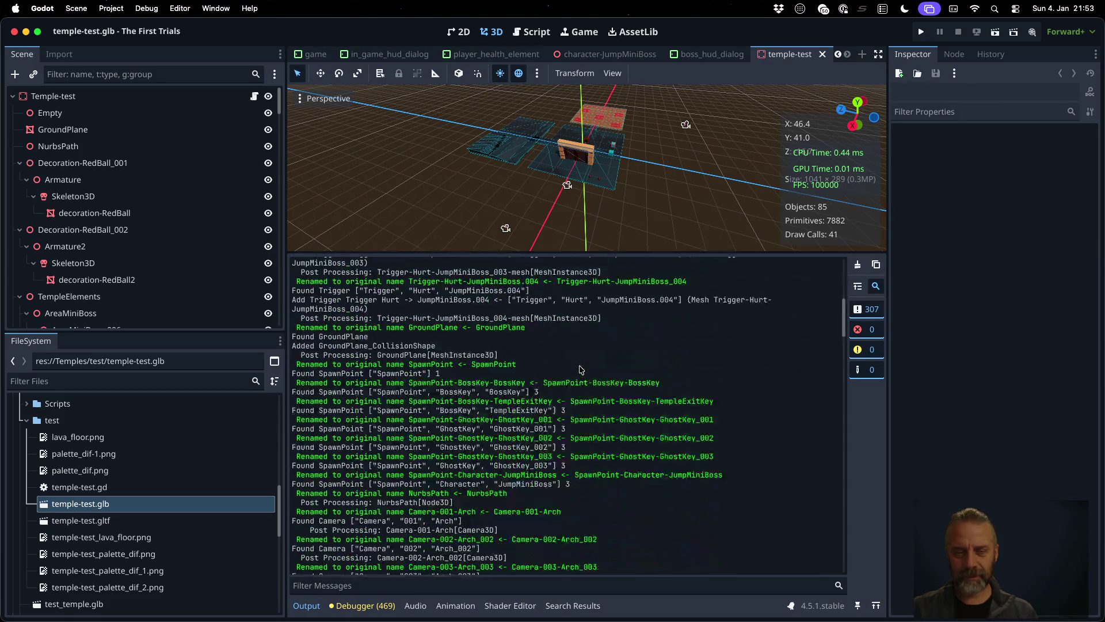
scroll(582, 371, "down", 10)
scroll(581, 370, "up", 20)
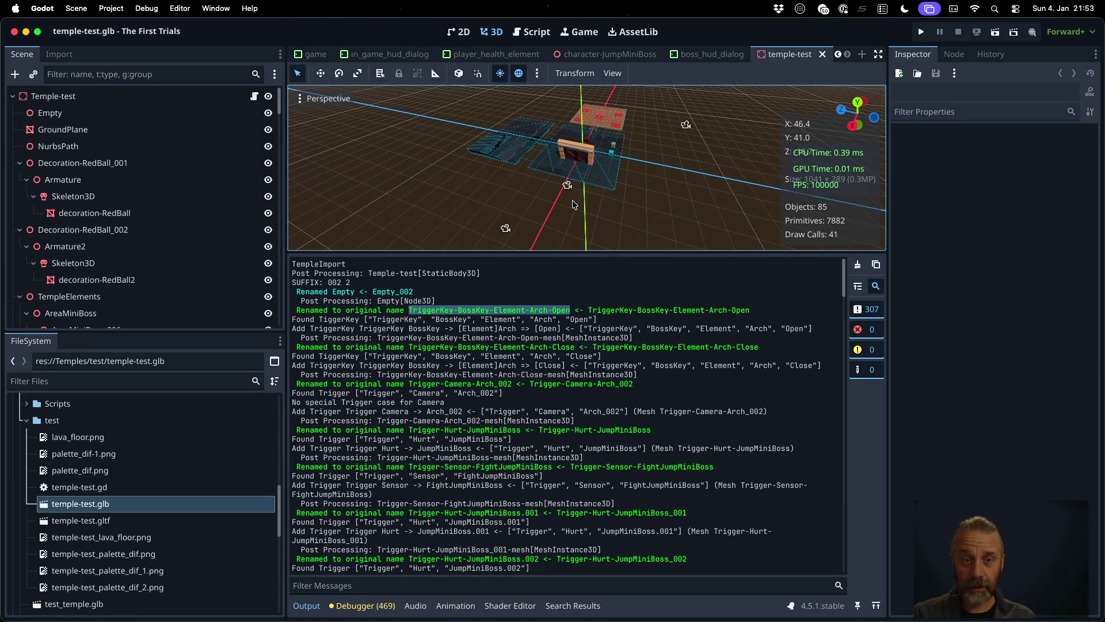
key("shift+alt+o")
- Open temple_import.gd and add 'if node.name != o_name:' below the o_name null check
type("_imp")
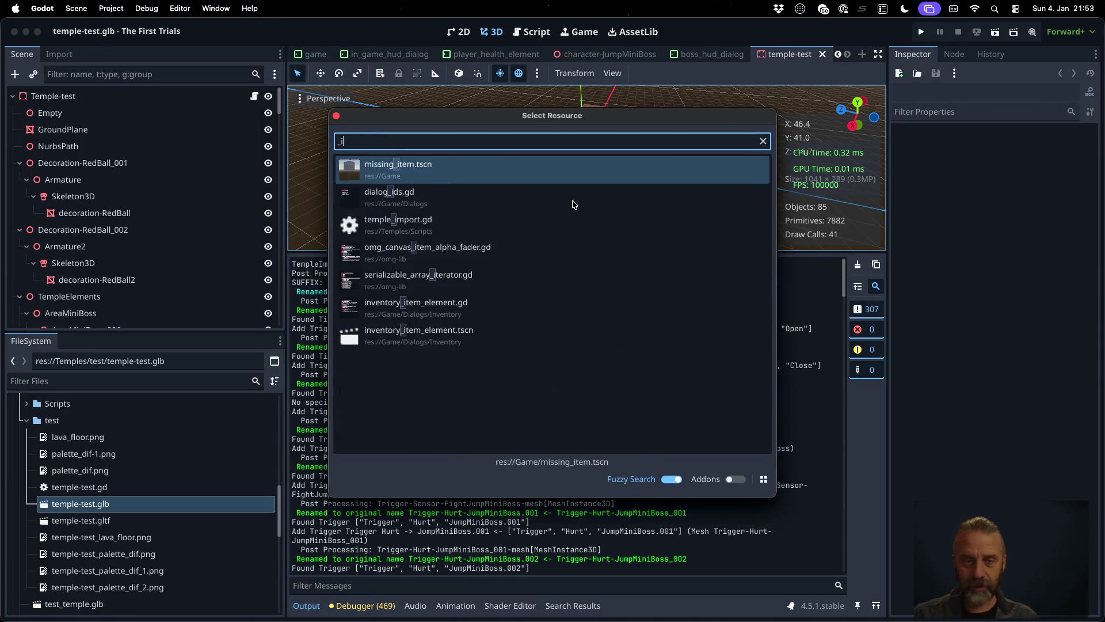
key("Return")
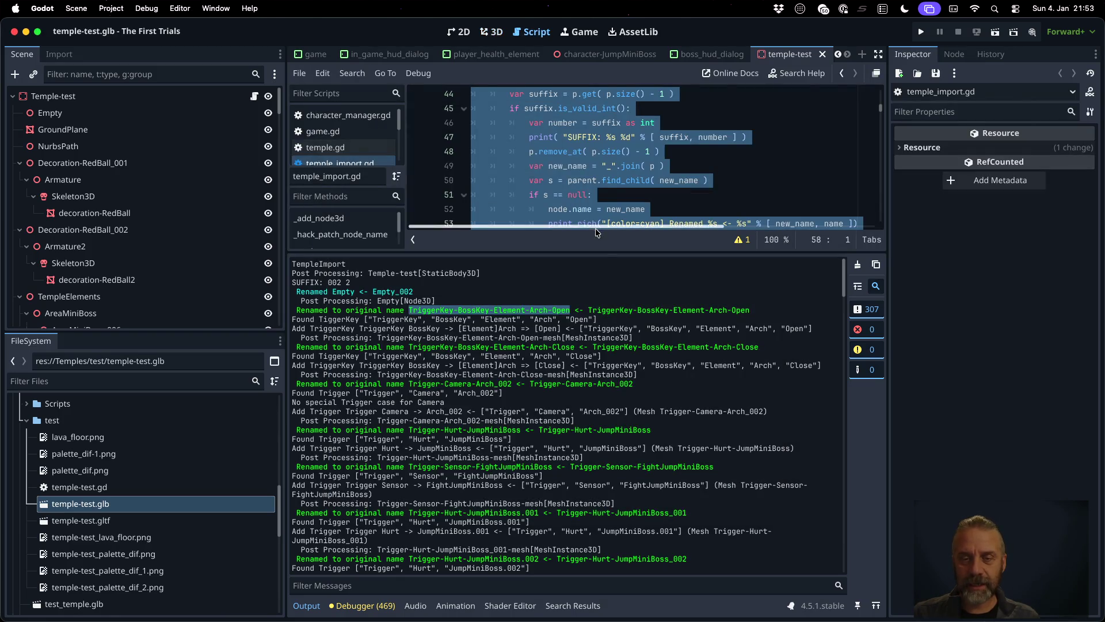
left_click_drag(600, 253, 628, 330)
left_click(628, 330)
scroll(610, 190, "up", 5)
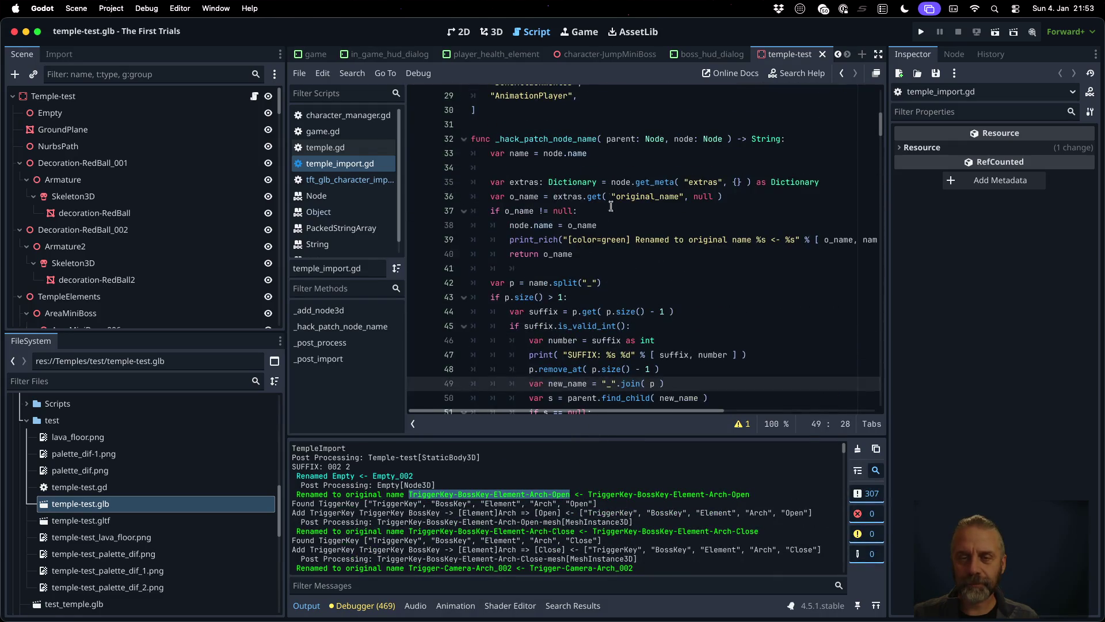
left_click(614, 210)
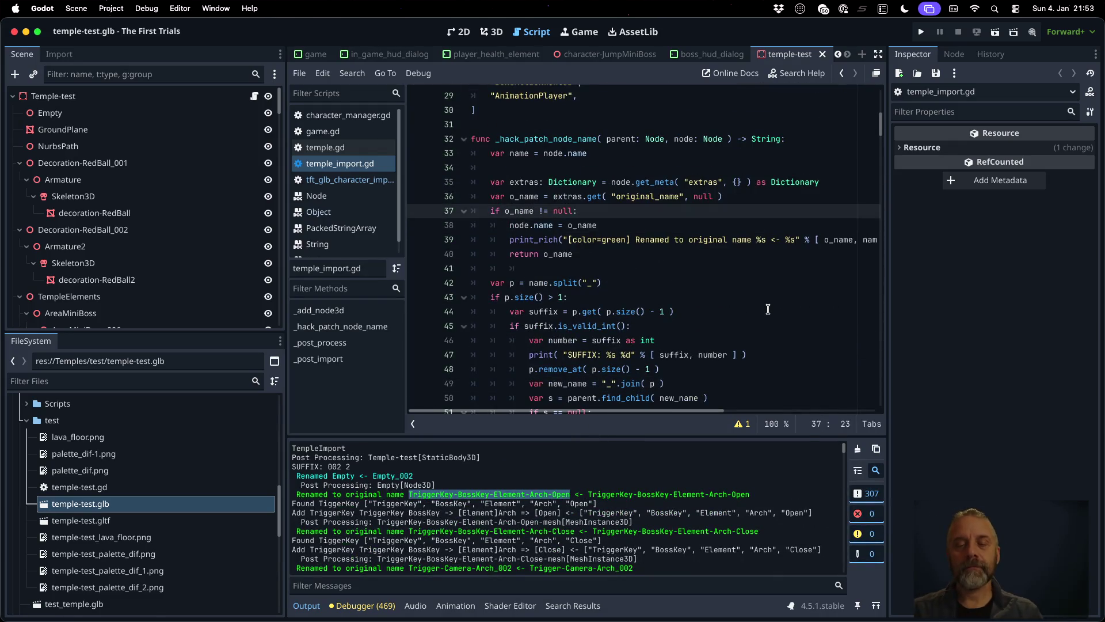
key("Return")
type("if nod")
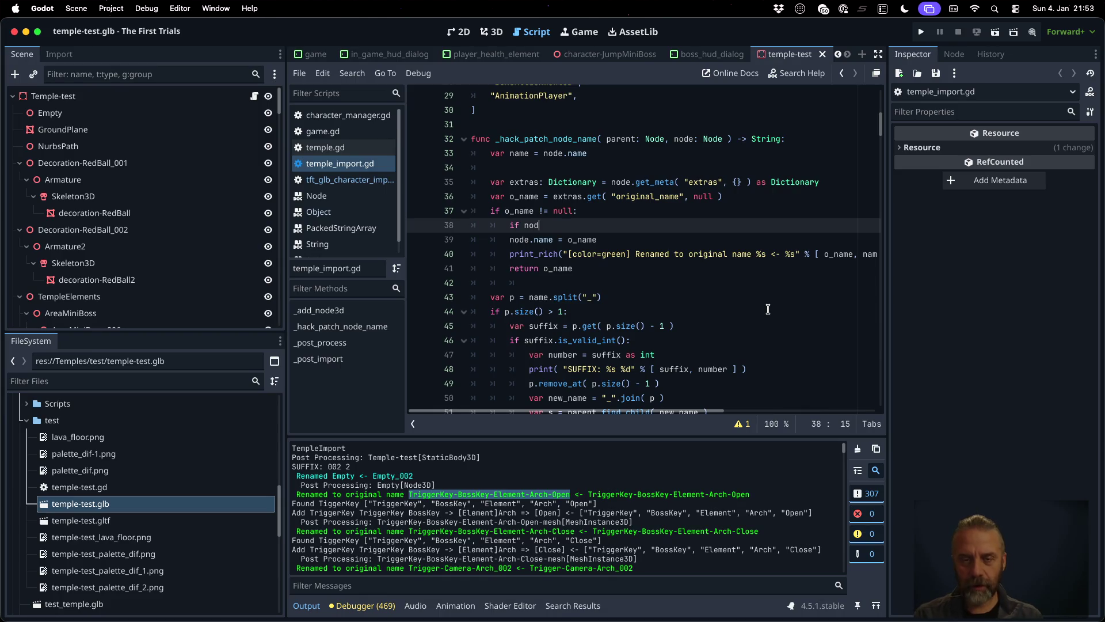
type("e.name !=")
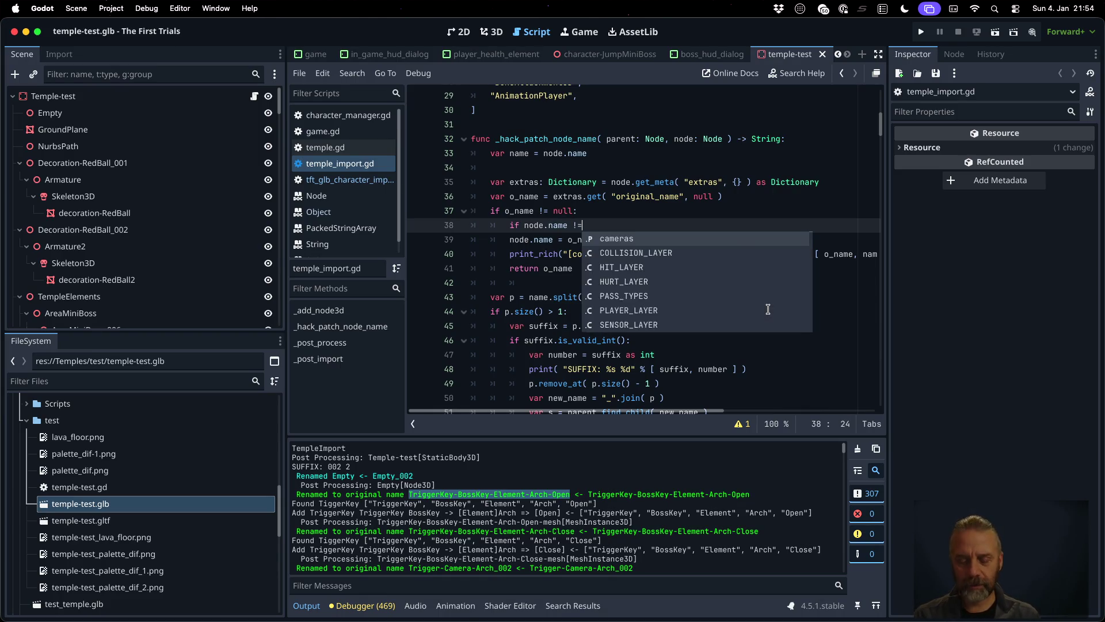
type(" o_name")
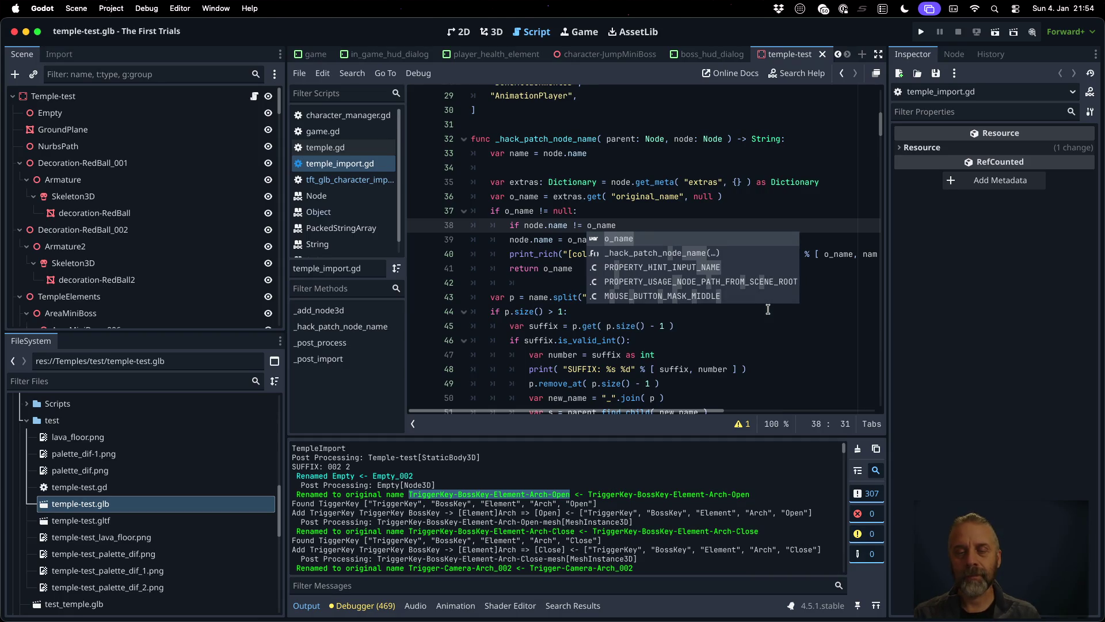
type(":")
- Indent the rename and print lines under the new if, save, and clear Output
key("Down")
key("Home")
key("shift+Down")
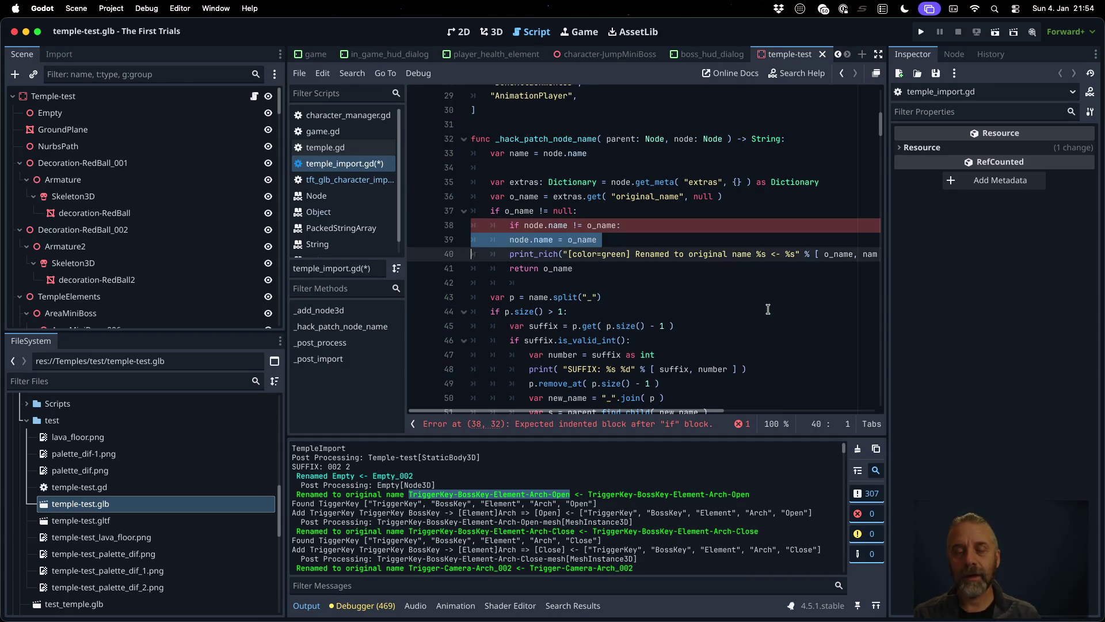
key("shift+Down")
key("shift+Down")
key("Up")
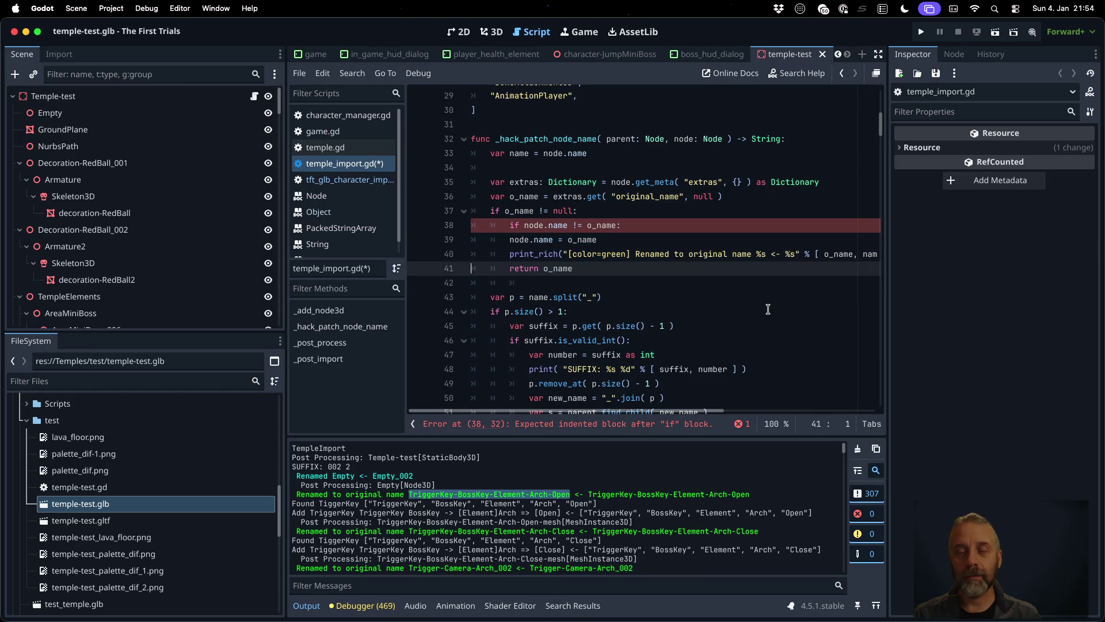
key("shift+Up")
key("shift+Up")
key("Tab")
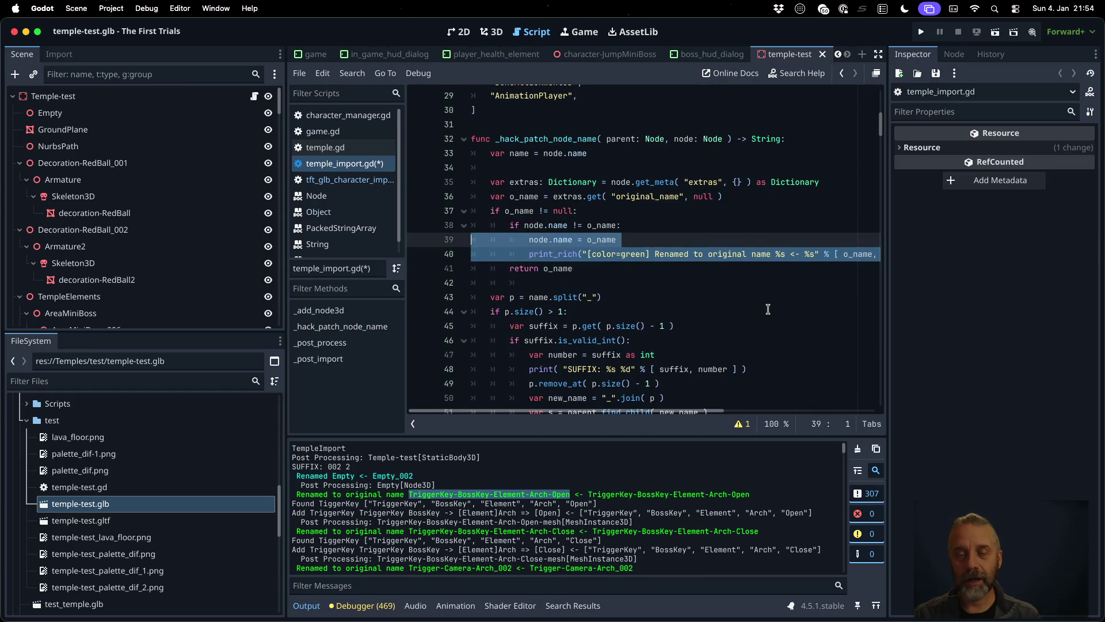
key("Down")
key("Down")
key("ctrl+s")
key("Return")
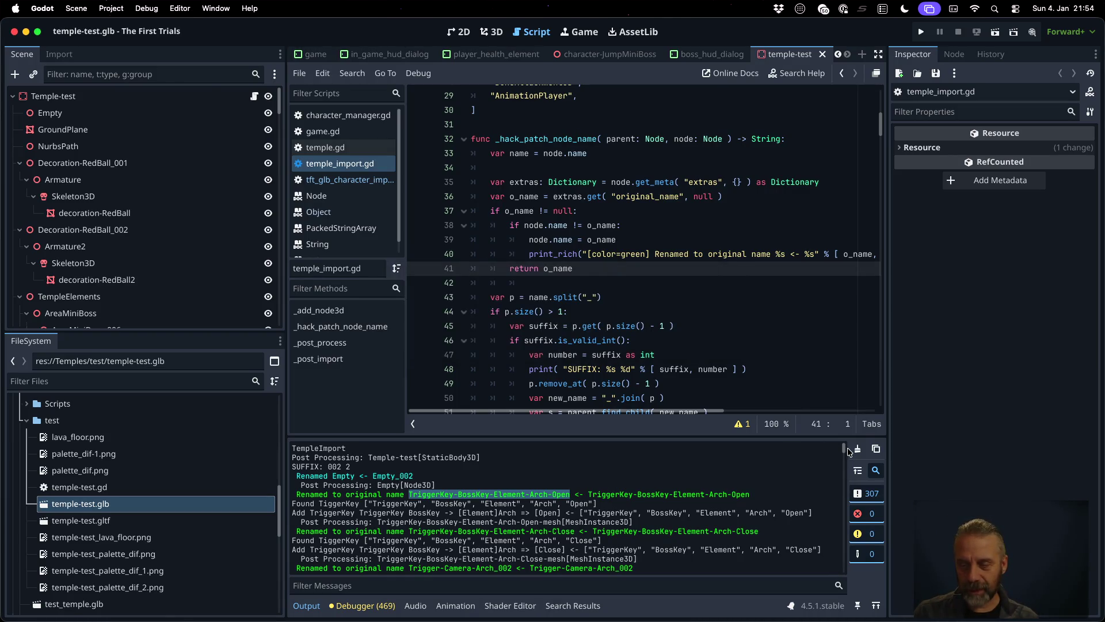
left_click(858, 448)
- Reimport temple-test.glb and review the log renaming only Trigger-Hurt-JumpMiniBoss.001 and .002
right_click(181, 506)
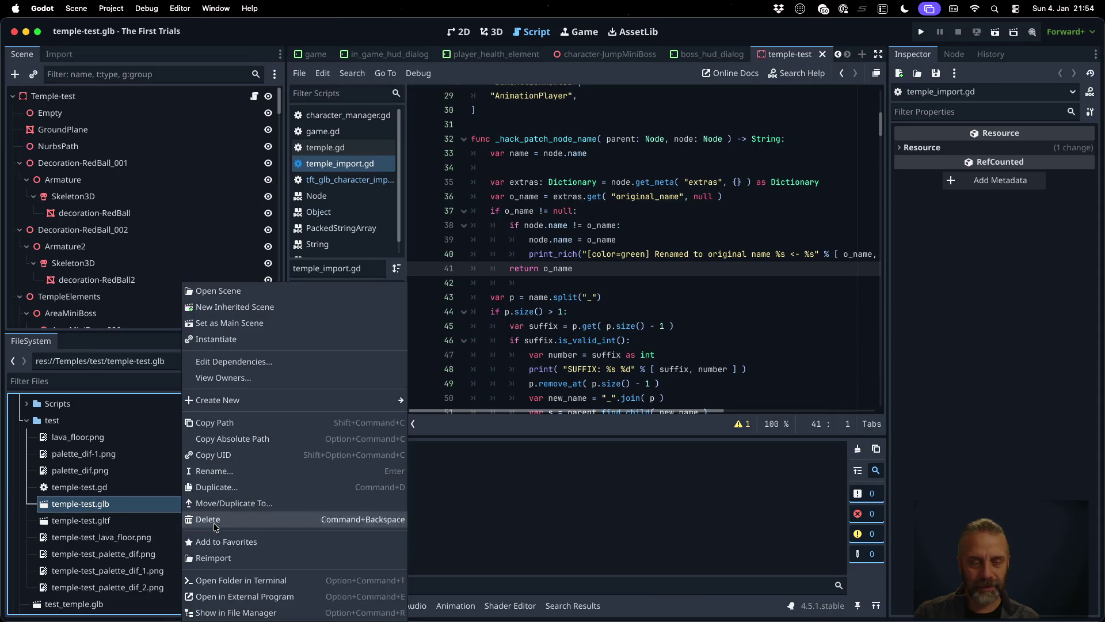
left_click(209, 519)
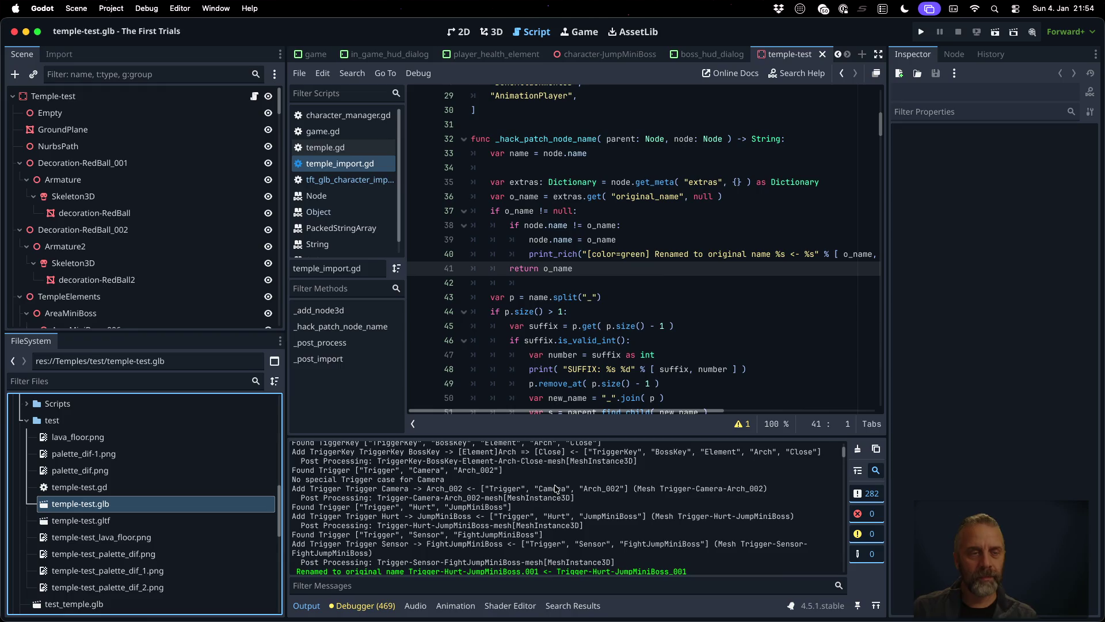
scroll(538, 470, "up", 2)
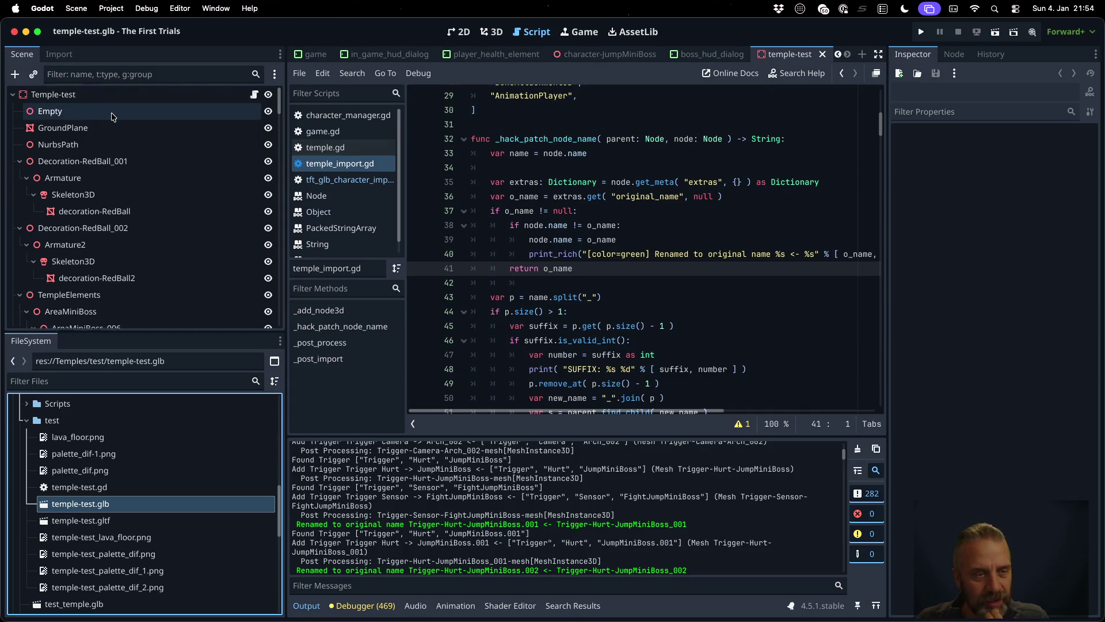
scroll(113, 118, "down", 15)
scroll(113, 117, "down", 10)
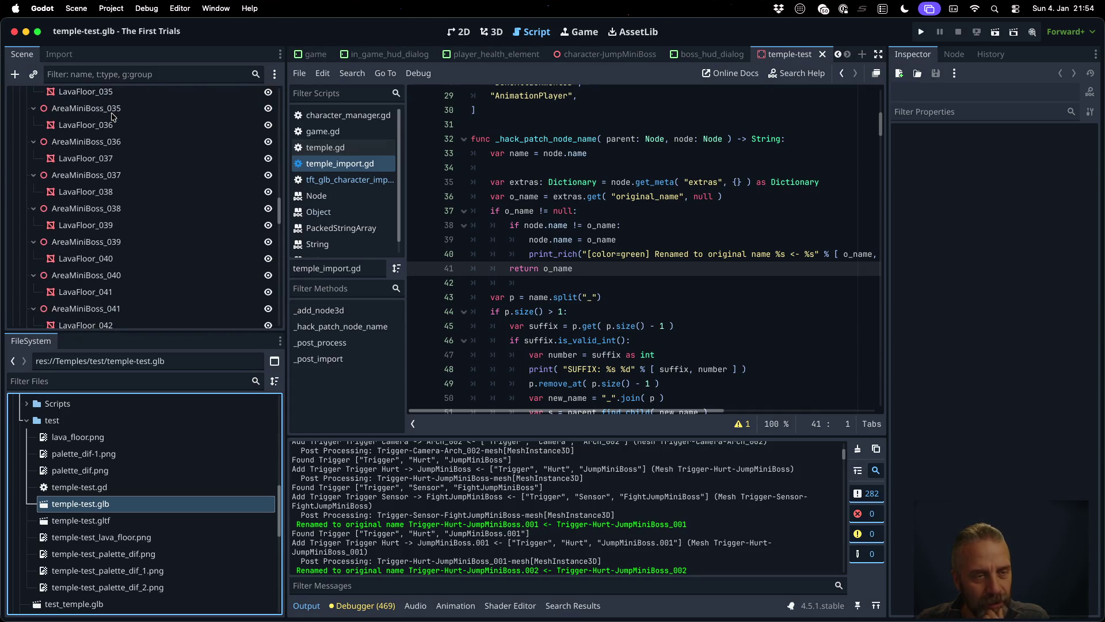
scroll(113, 118, "down", 10)
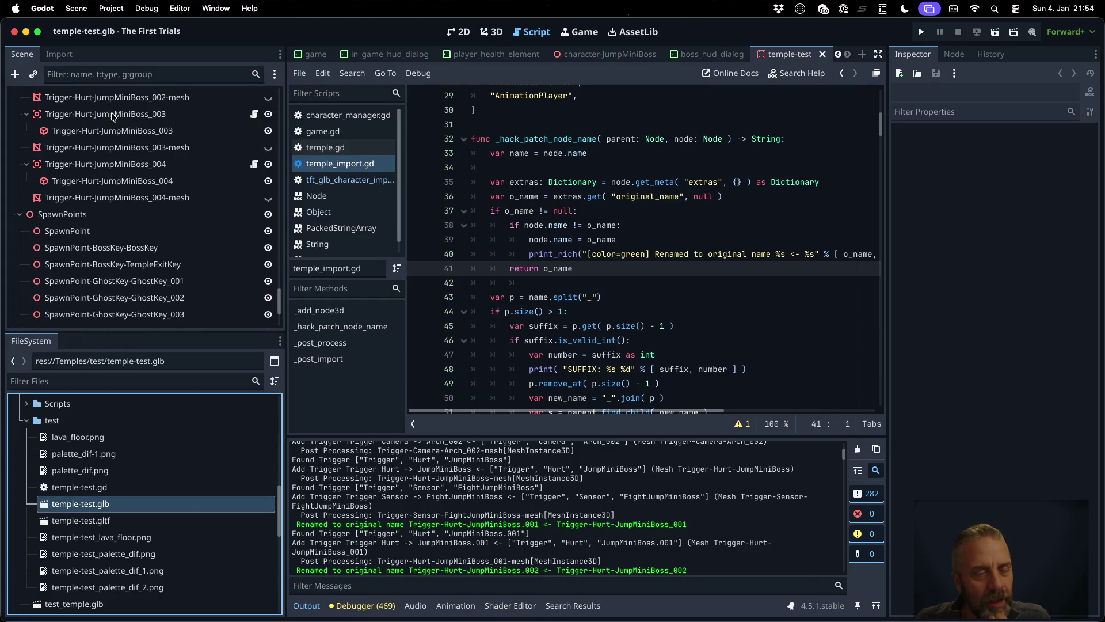
scroll(112, 117, "down", 5)
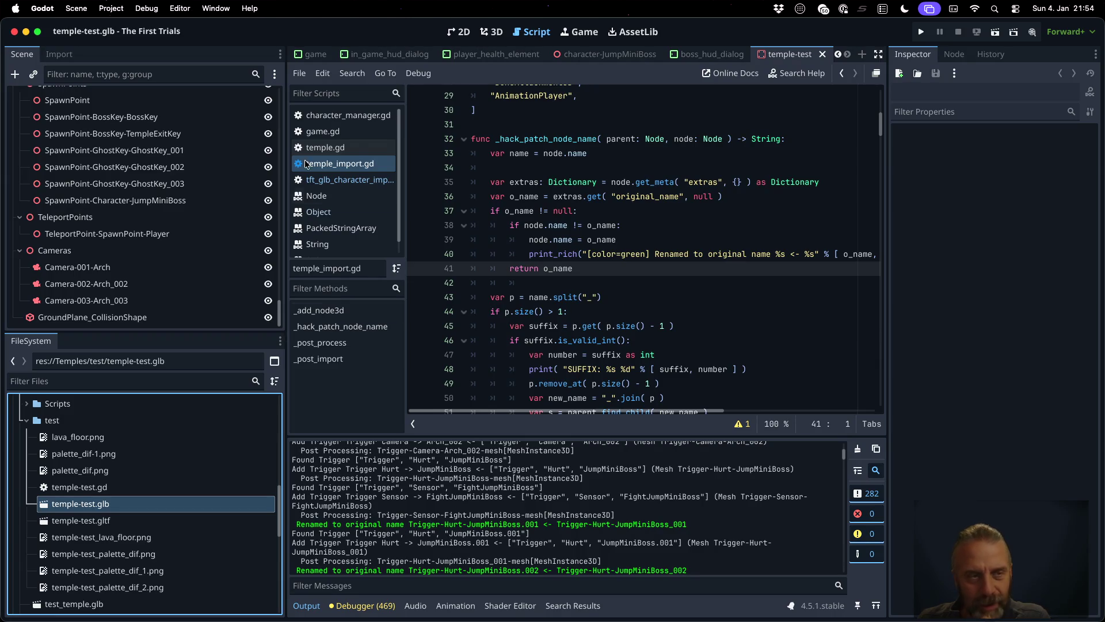
left_click(157, 73)
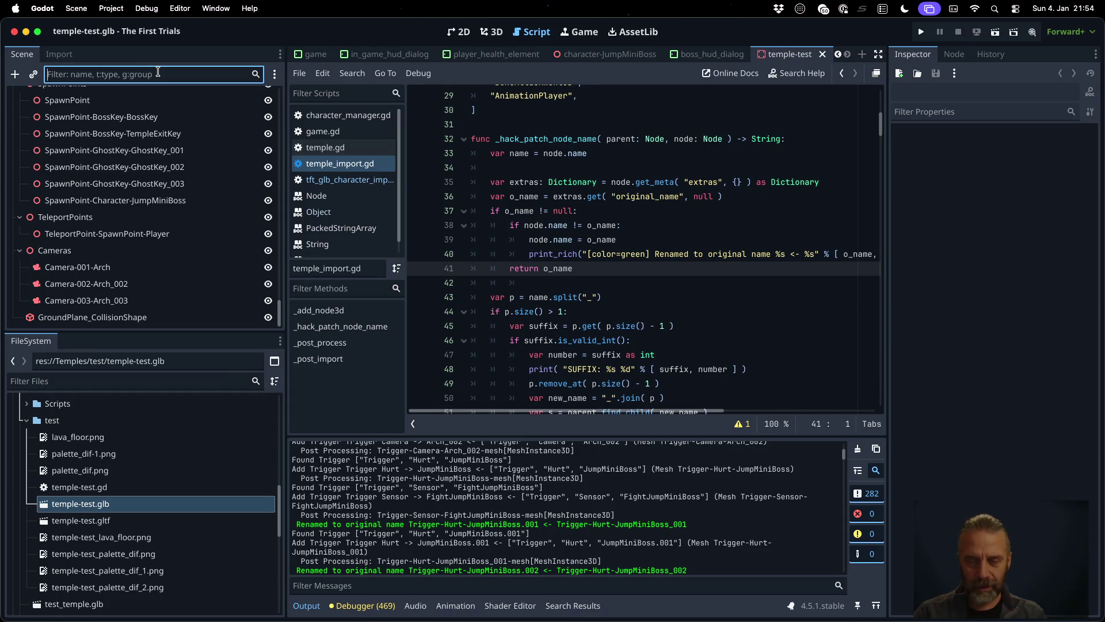
- Filter the scene tree to Trigger-Hurt-JumpMiniBoss and select the _001 trigger node
type("Tri")
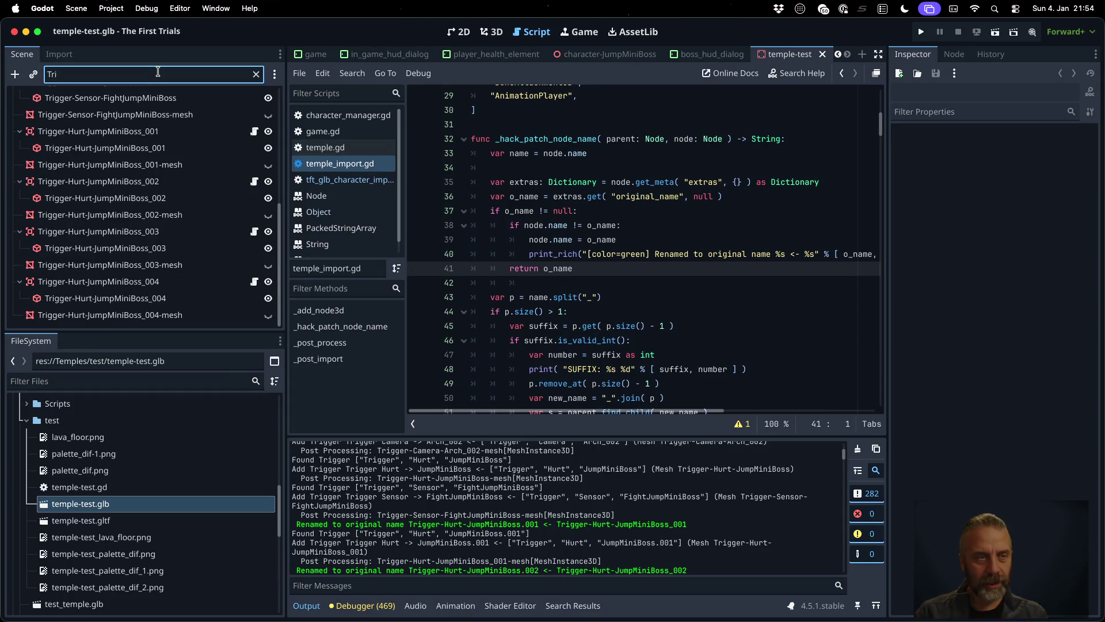
type("gger")
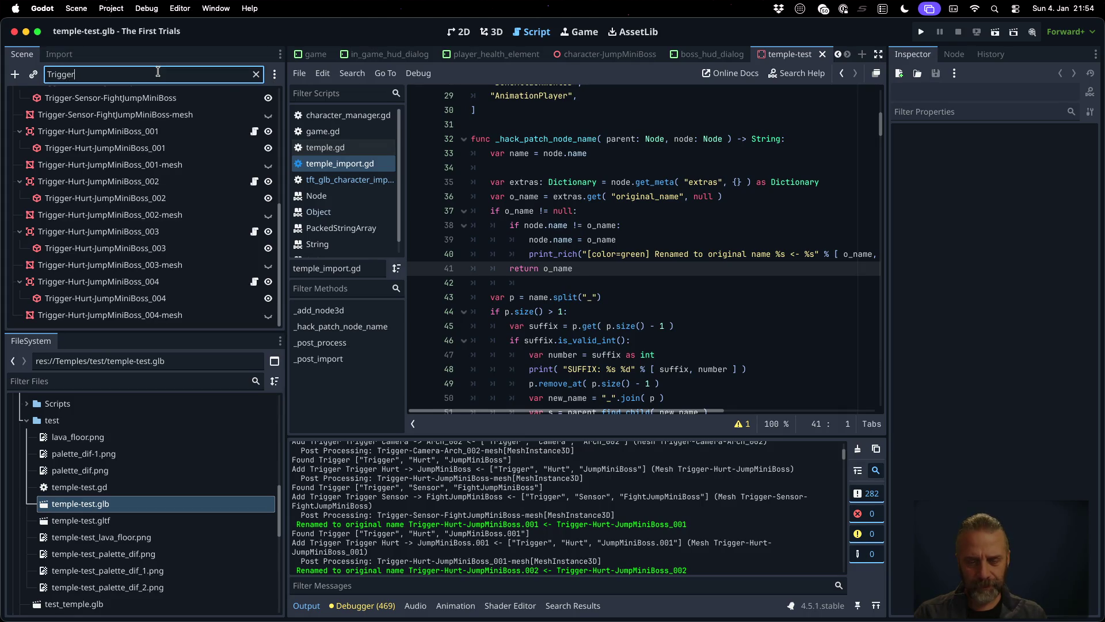
type("0Hurt")
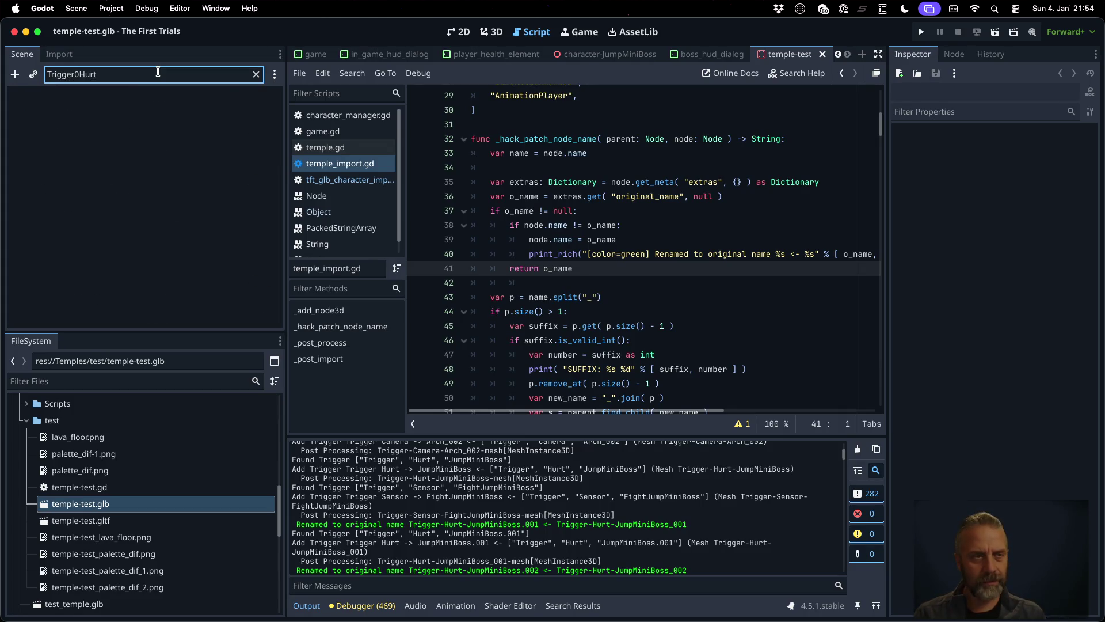
key("BackSpace")
key("BackSpace")
key("BackSpace")
key("BackSpace")
key("BackSpace")
type("-Hurt-JumpMin")
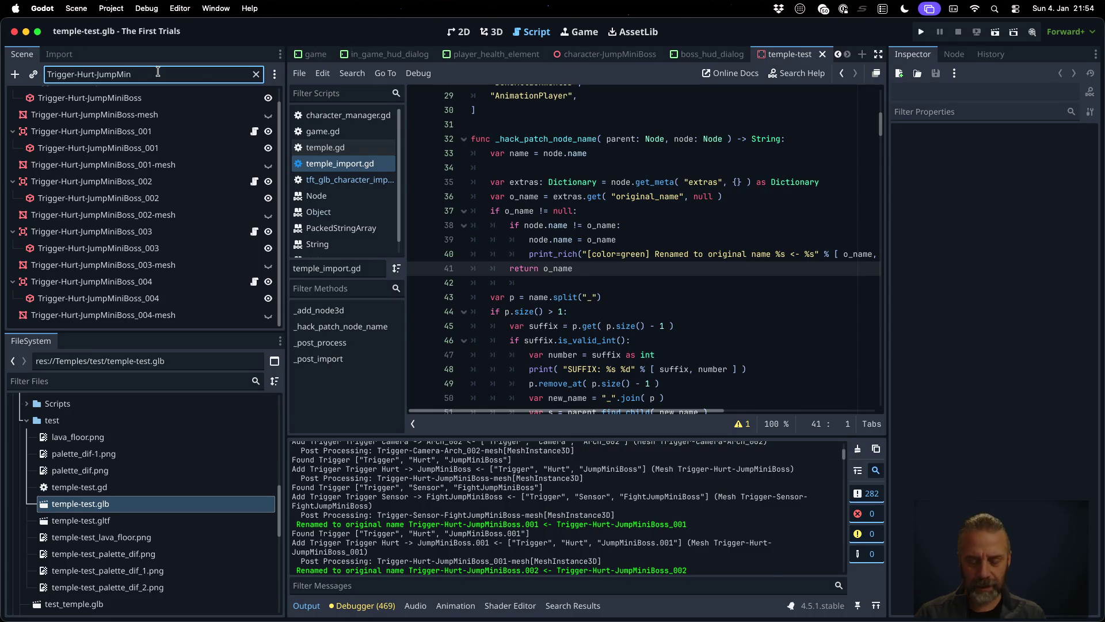
type("boss")
key("BackSpace")
type("Boss")
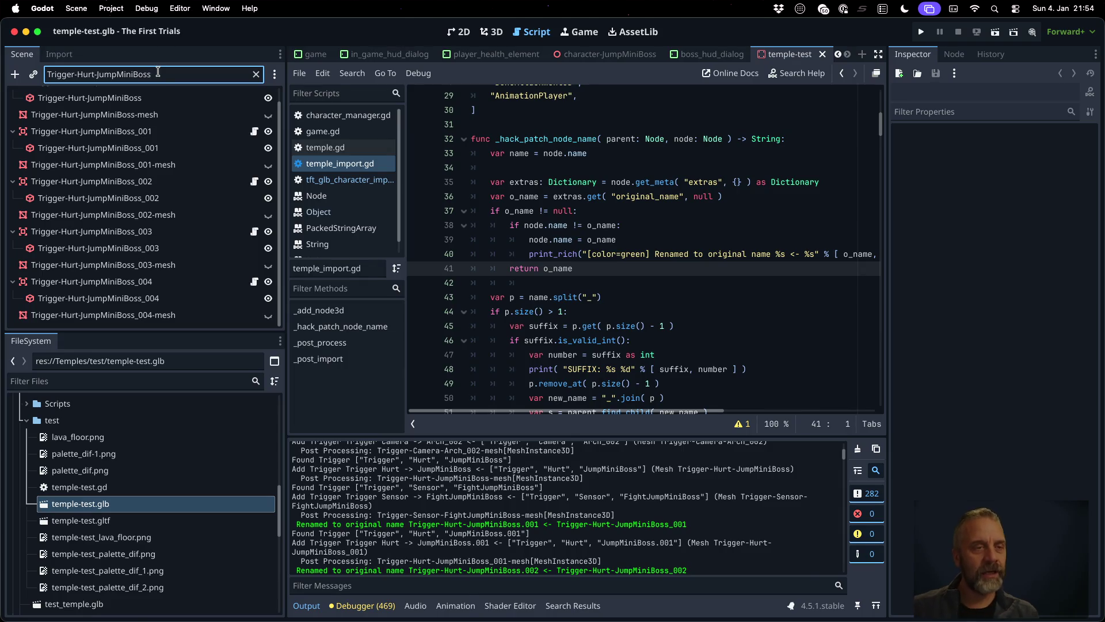
left_click(128, 132)
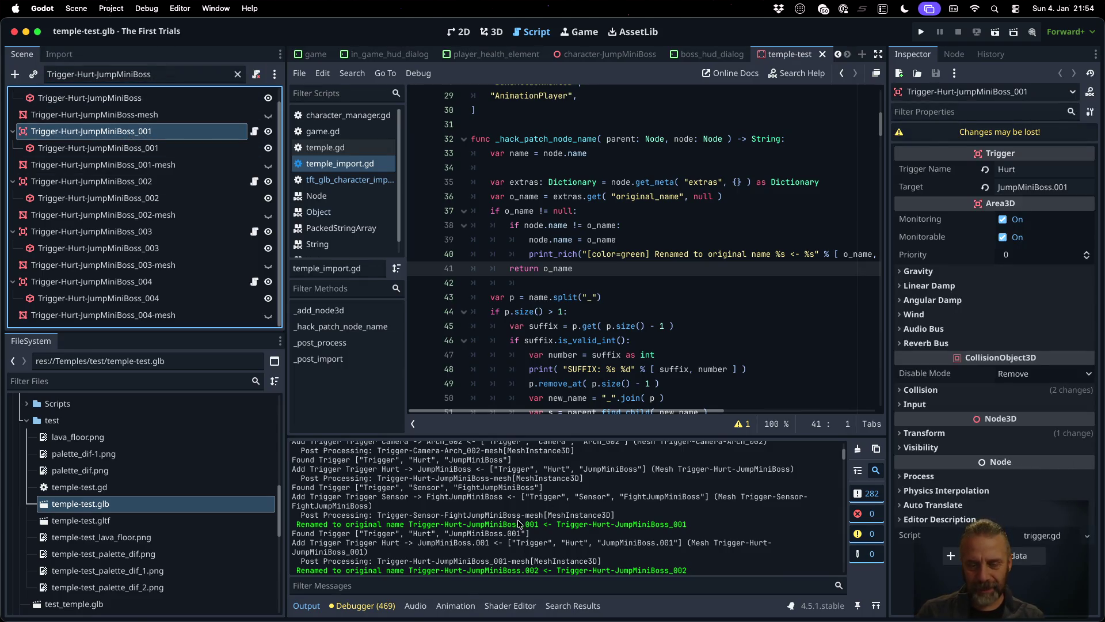
left_click_drag(522, 524, 540, 525)
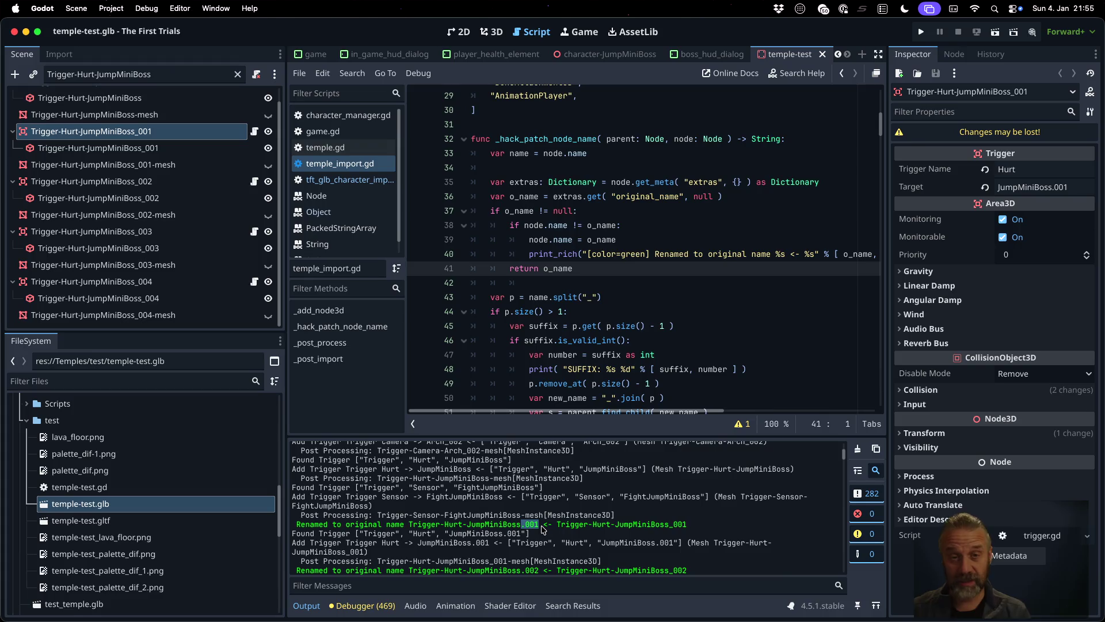
- Copy the original-name check block from temple_import.gd and open tft_glb_character_import.gd
left_click(634, 210)
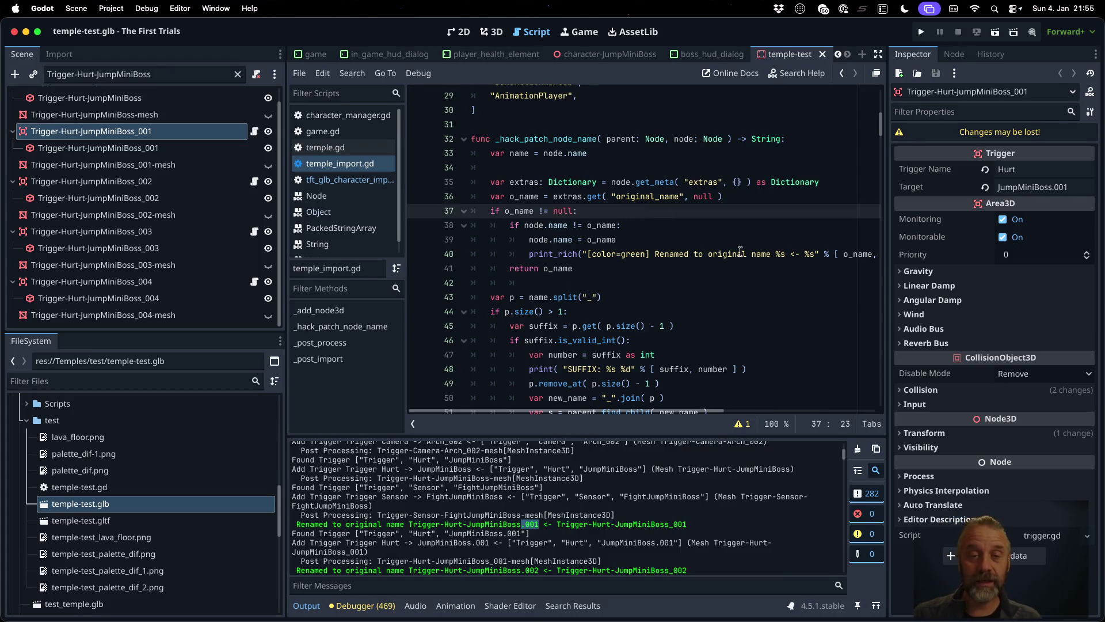
key("Home")
key("shift+Down")
key("shift+Down")
key("shift+Down")
key("shift+Down")
key("ctrl+c")
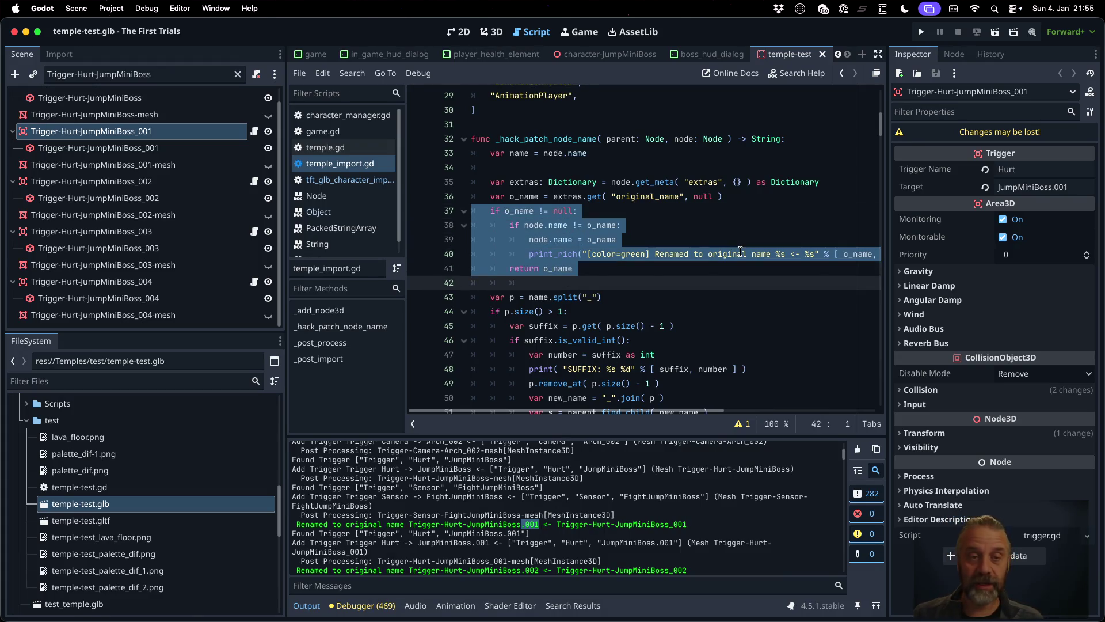
left_click(387, 180)
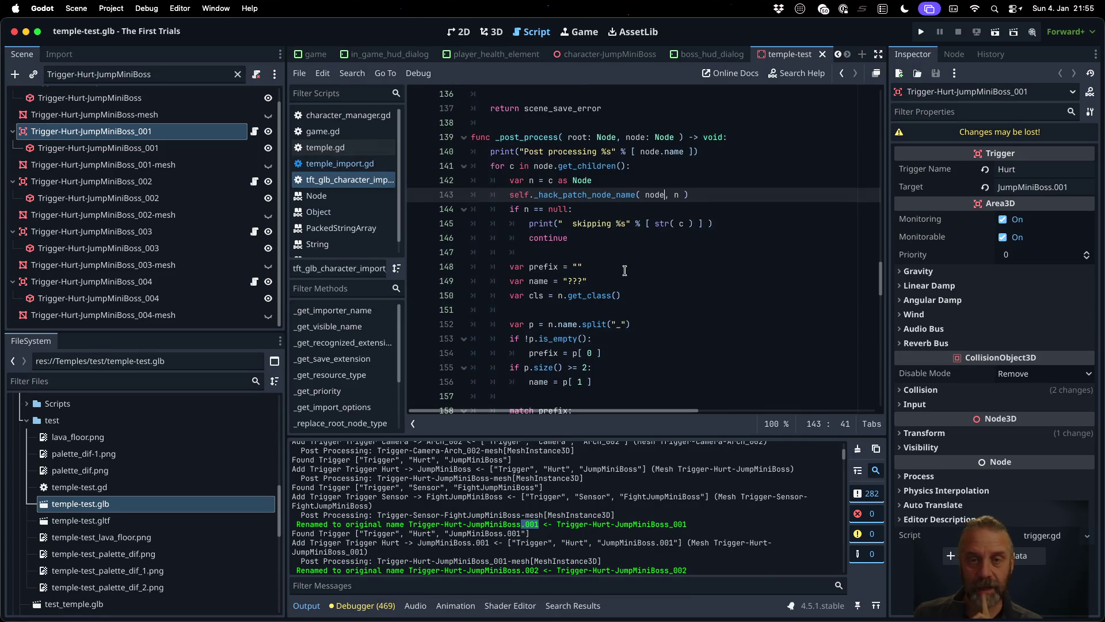
left_click(370, 166)
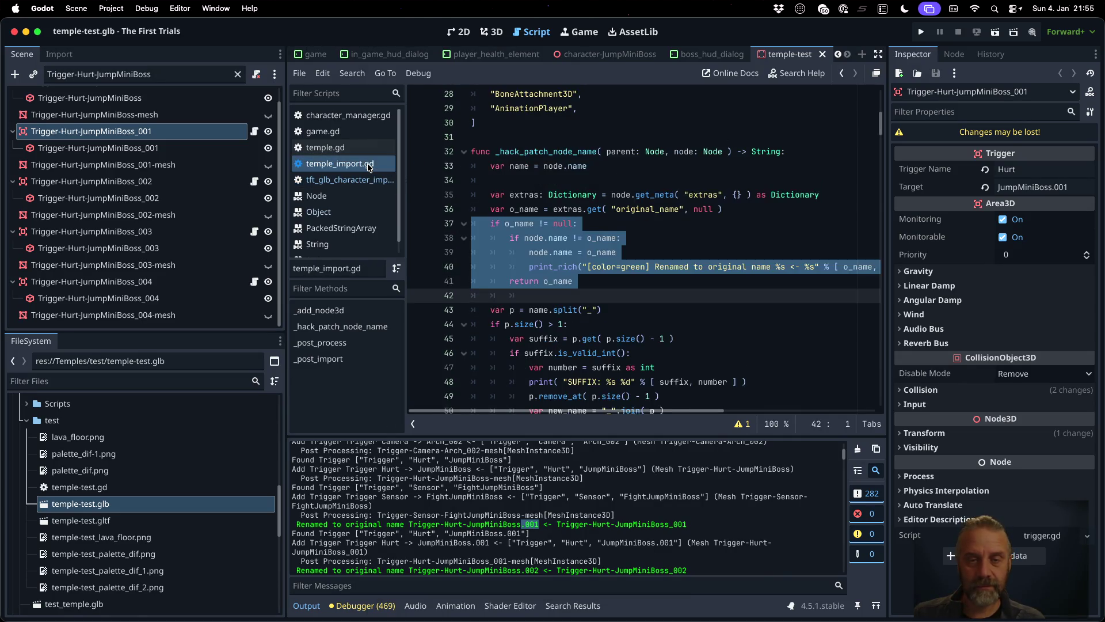
left_click(371, 180)
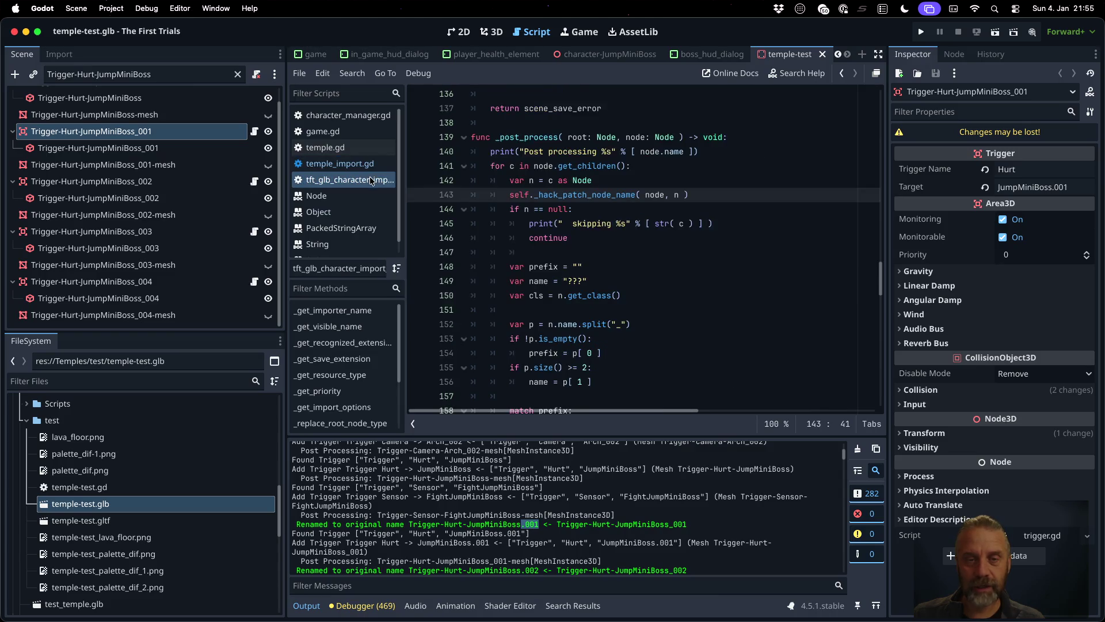
scroll(591, 228, "up", 3)
scroll(591, 228, "down", 8)
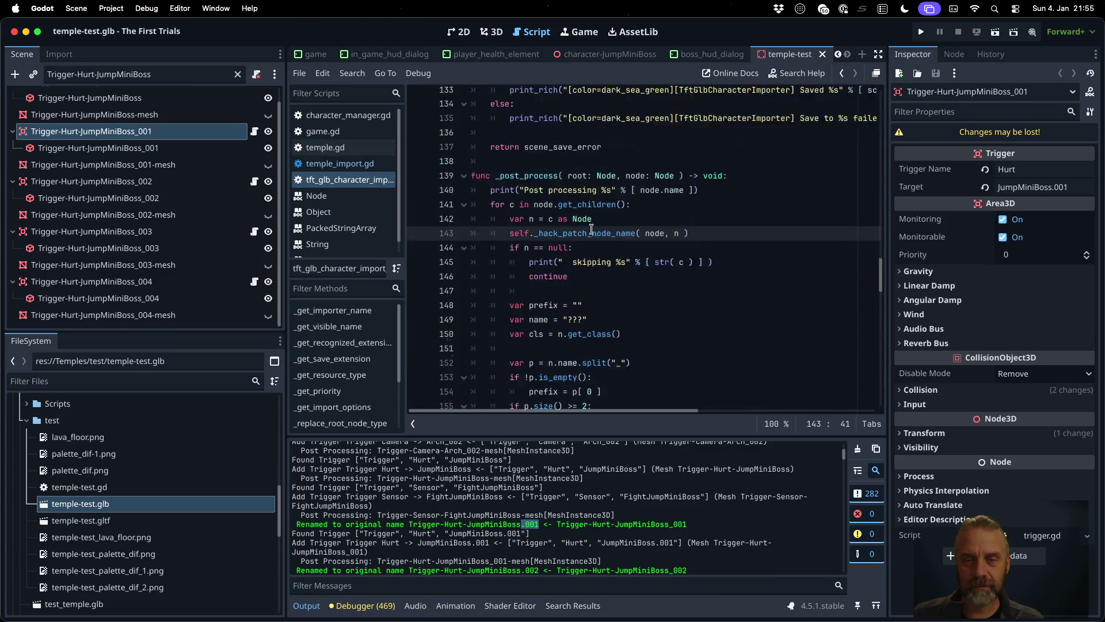
scroll(361, 349, "down", 3)
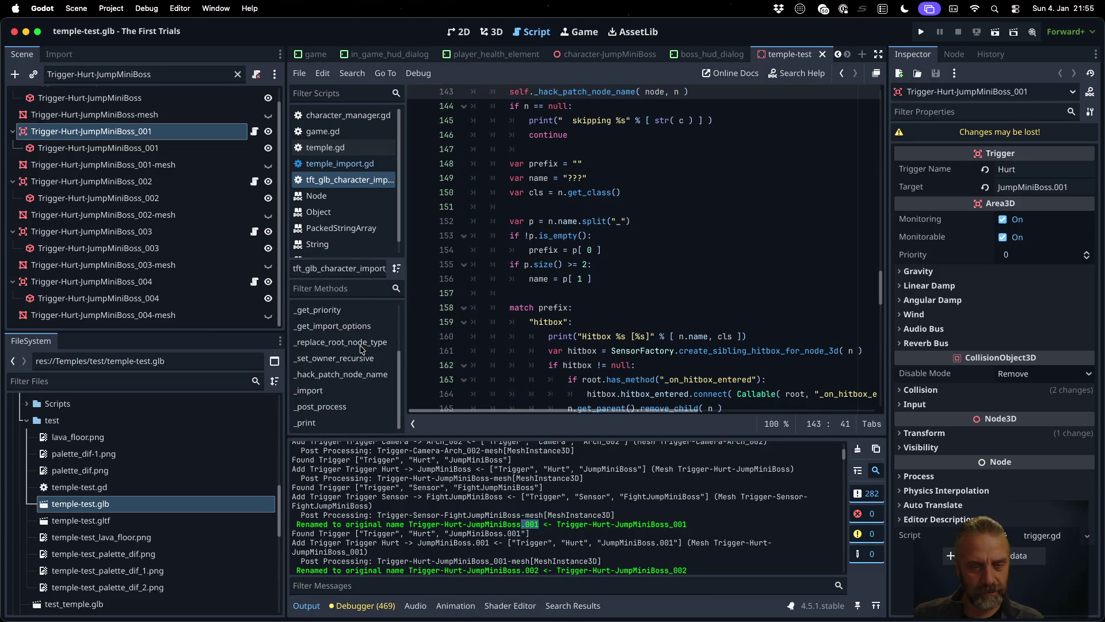
- Paste the node.name != o_name check into the character importer's _hack_patch_node_name, remove old lines, and save
left_click(342, 374)
left_click(619, 267)
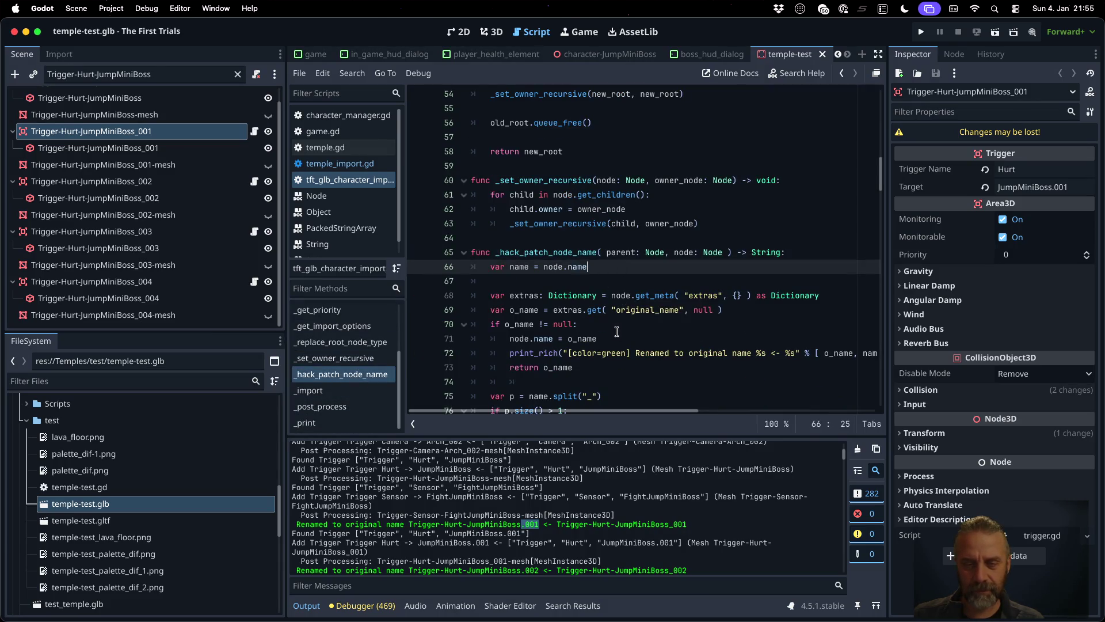
left_click(617, 329)
left_click(577, 339)
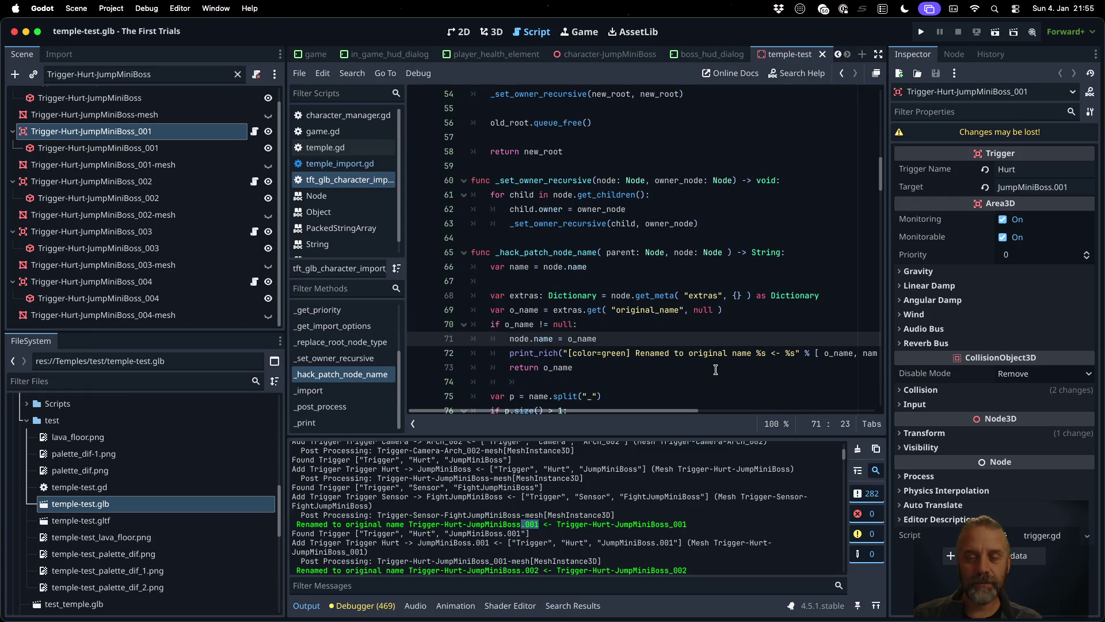
key("ctrl+v")
key("shift+Down")
key("shift+Down")
key("shift+Down")
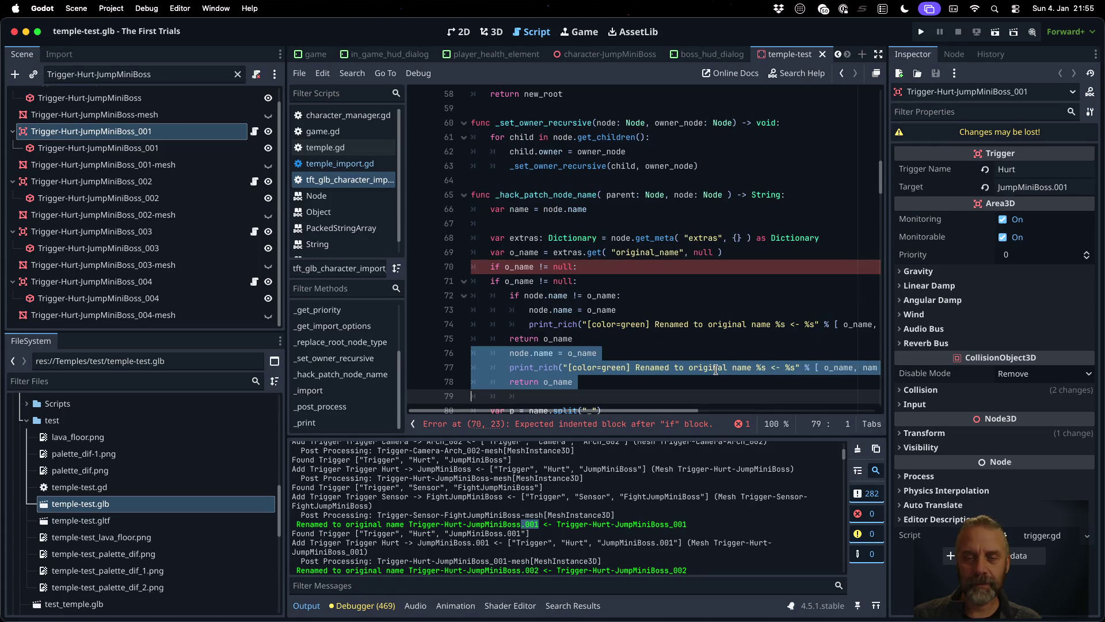
key("BackSpace")
key("Up")
key("Up")
key("Up")
key("shift+Down")
key("BackSpace")
key("Down")
key("ctrl+s")
key("Return")
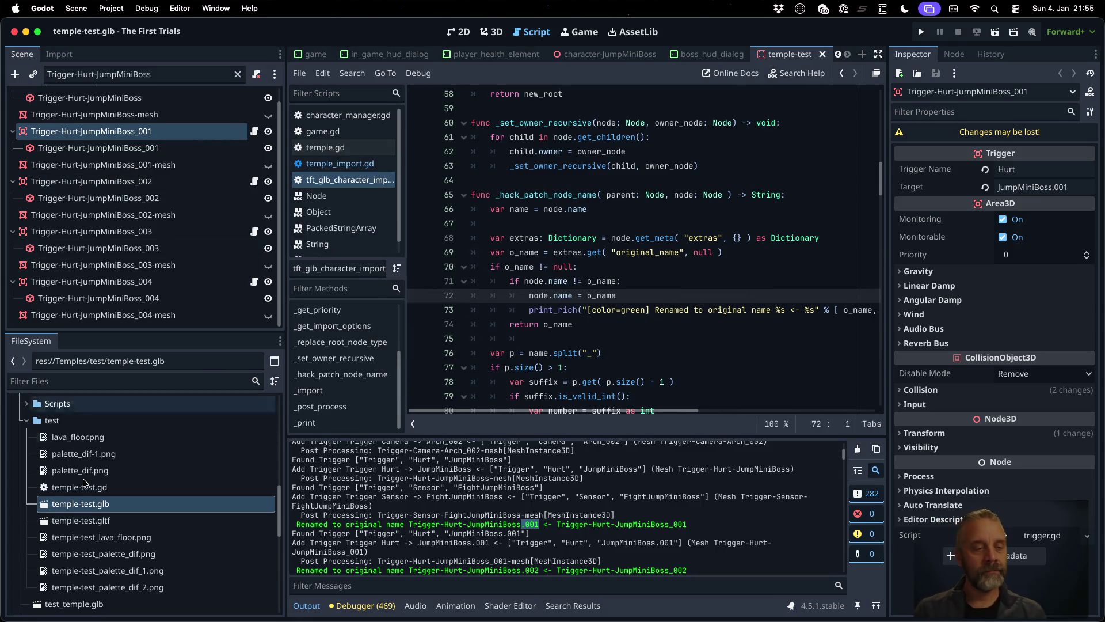
scroll(73, 523, "up", 10)
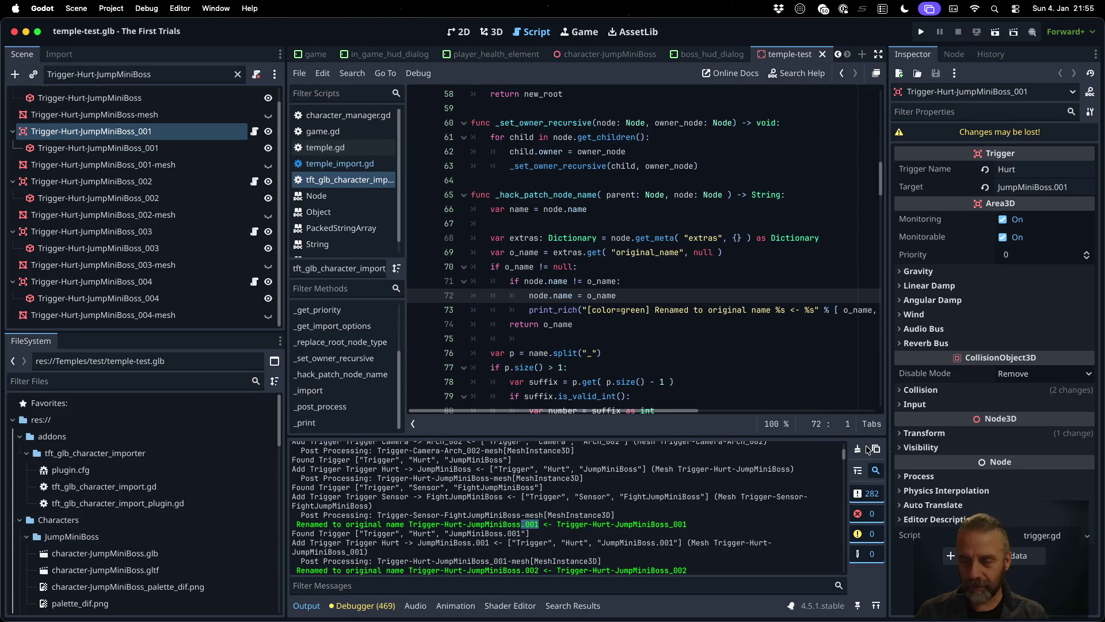
- Clear the Output log and reimport character-JumpMiniBoss.glb from the FileSystem dock
left_click(866, 449)
scroll(154, 541, "down", 1)
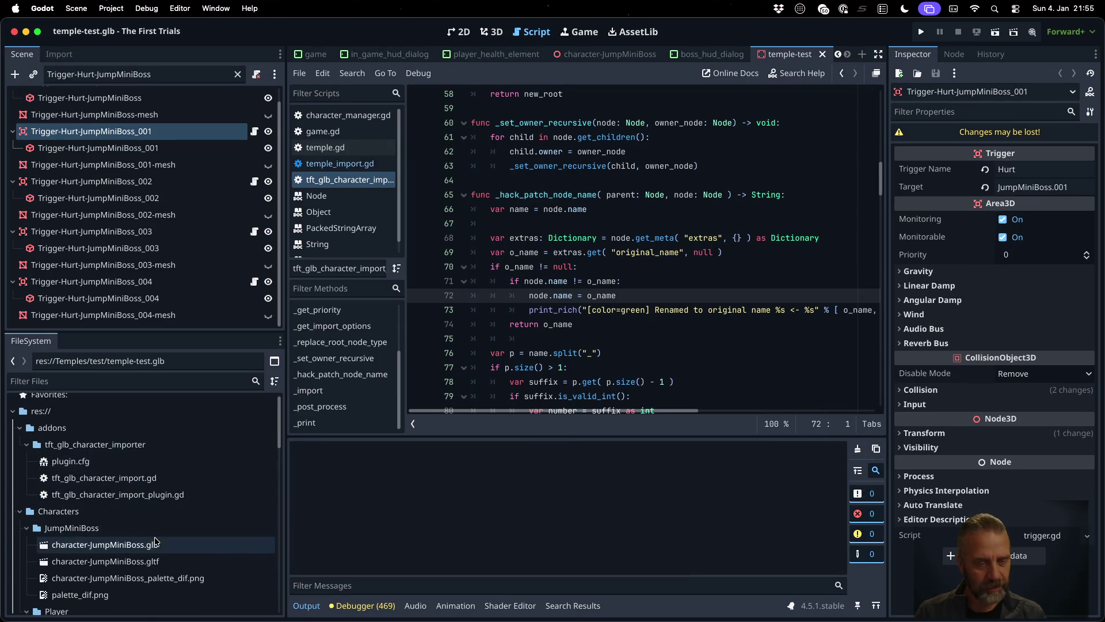
right_click(156, 541)
left_click(216, 555)
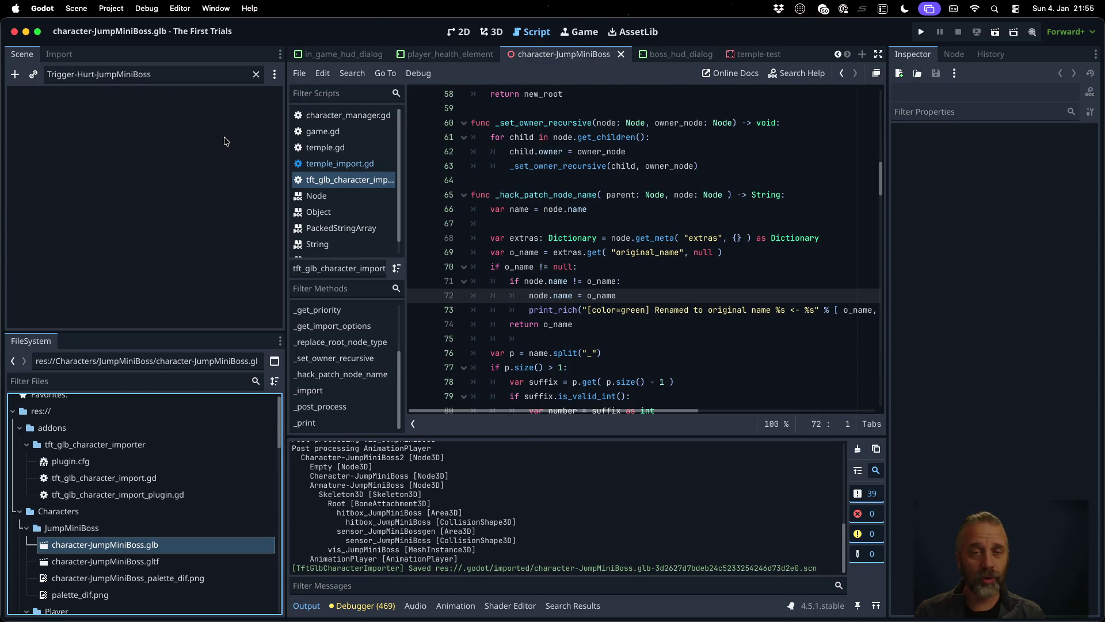
- Try opening the character-JumpMiniBoss.glb scene and dismiss the scene-opening error
left_click(155, 175)
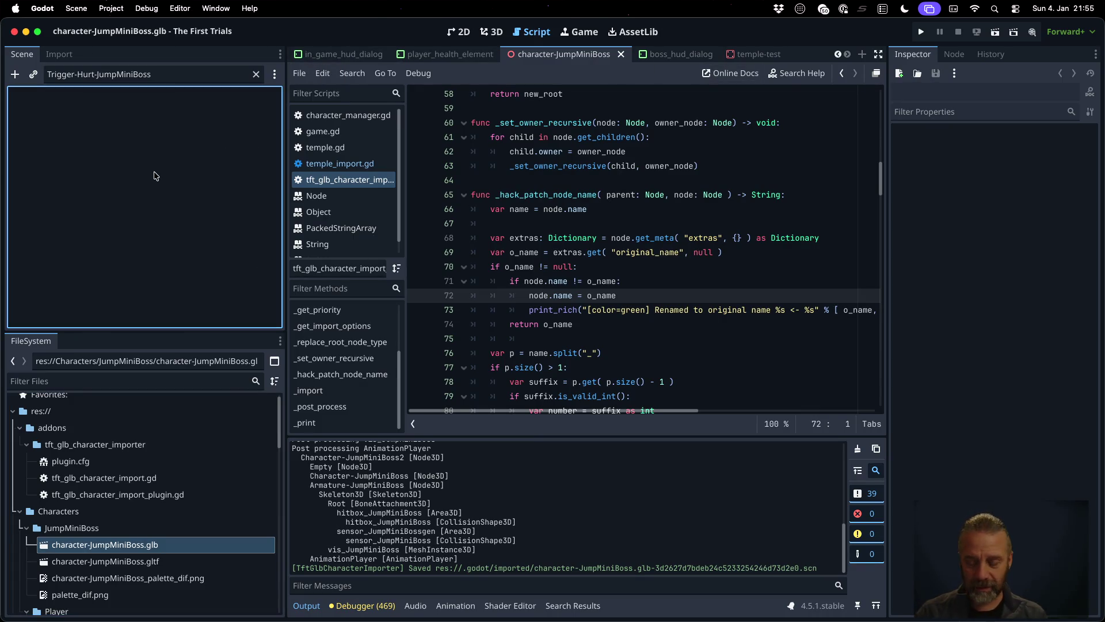
double_click(171, 548)
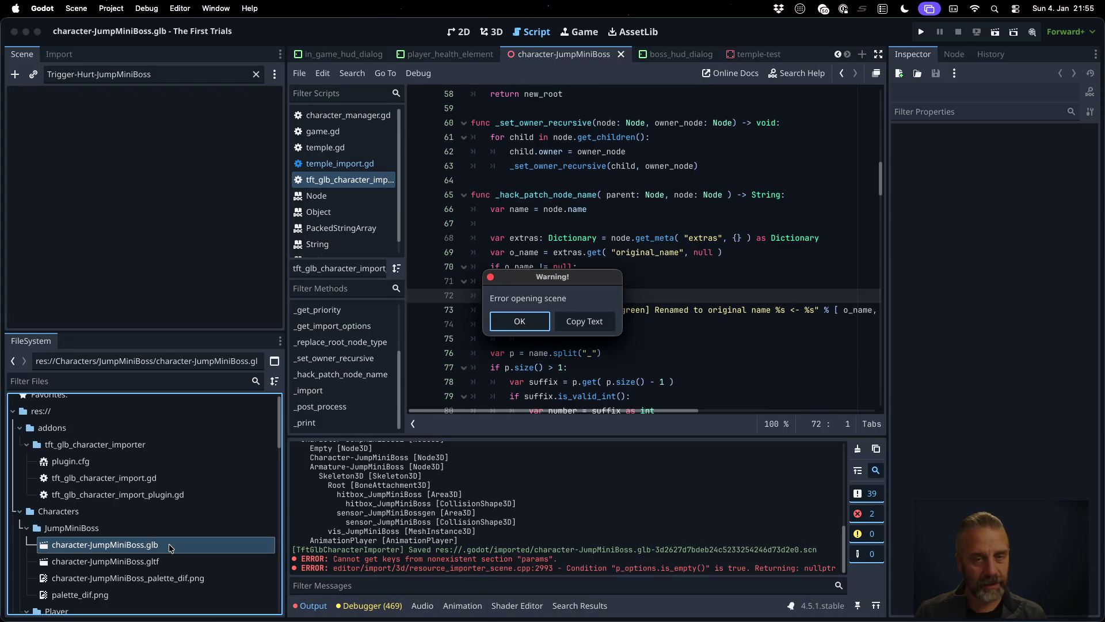
left_click(509, 324)
left_click(119, 218)
- Quick-open game.tscn, then return to the character-JumpMiniBoss tab
key("shift+alt+o")
type("ga")
key("Down")
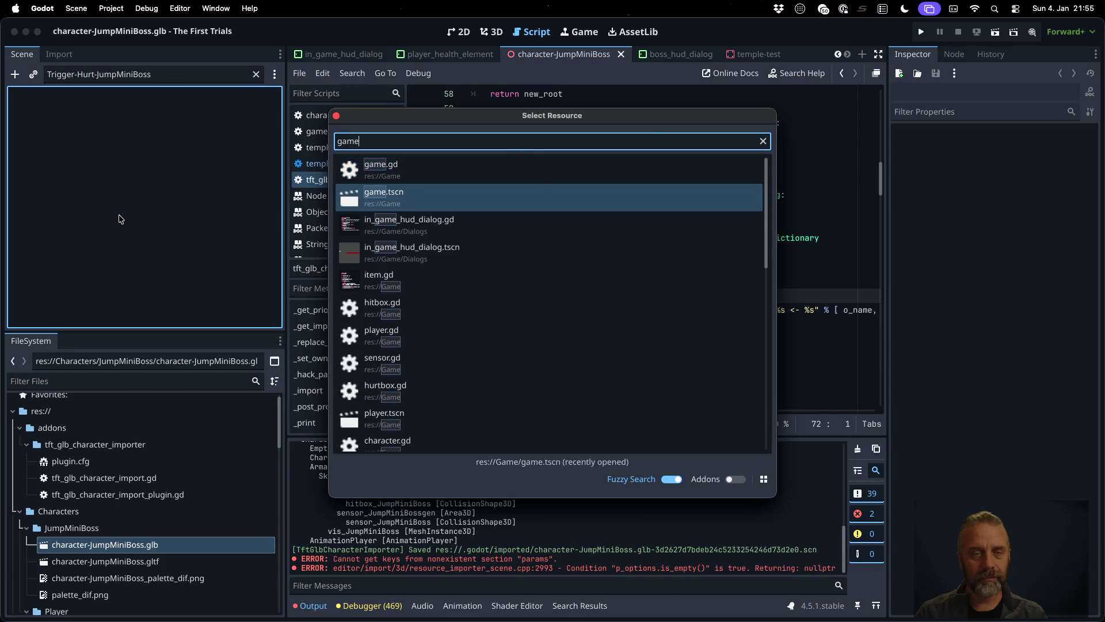
key("Return")
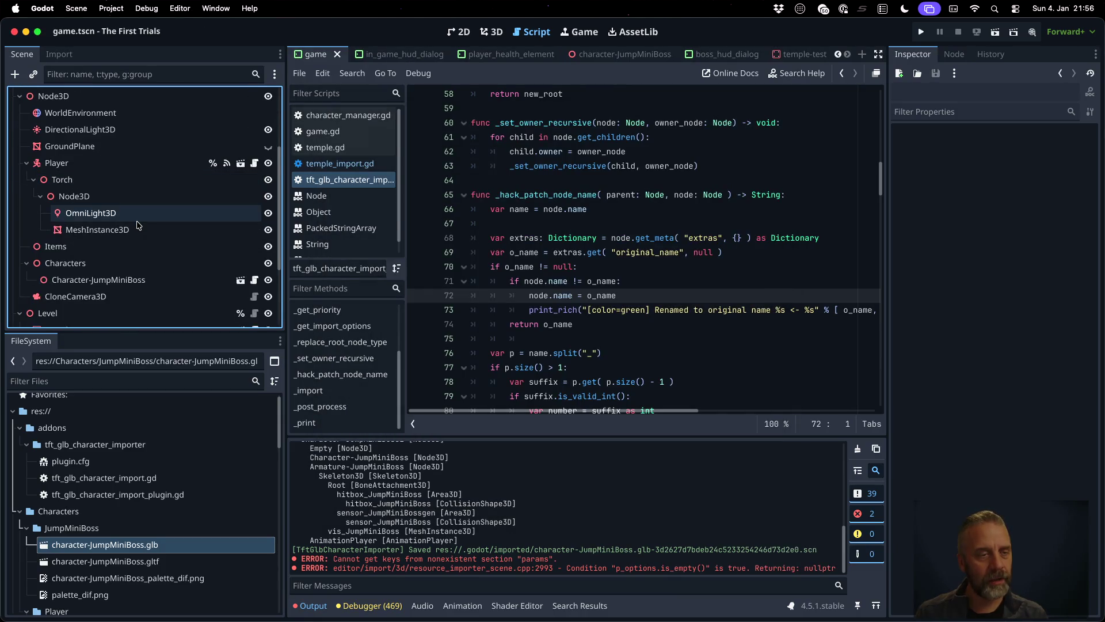
key("ctrl+Tab")
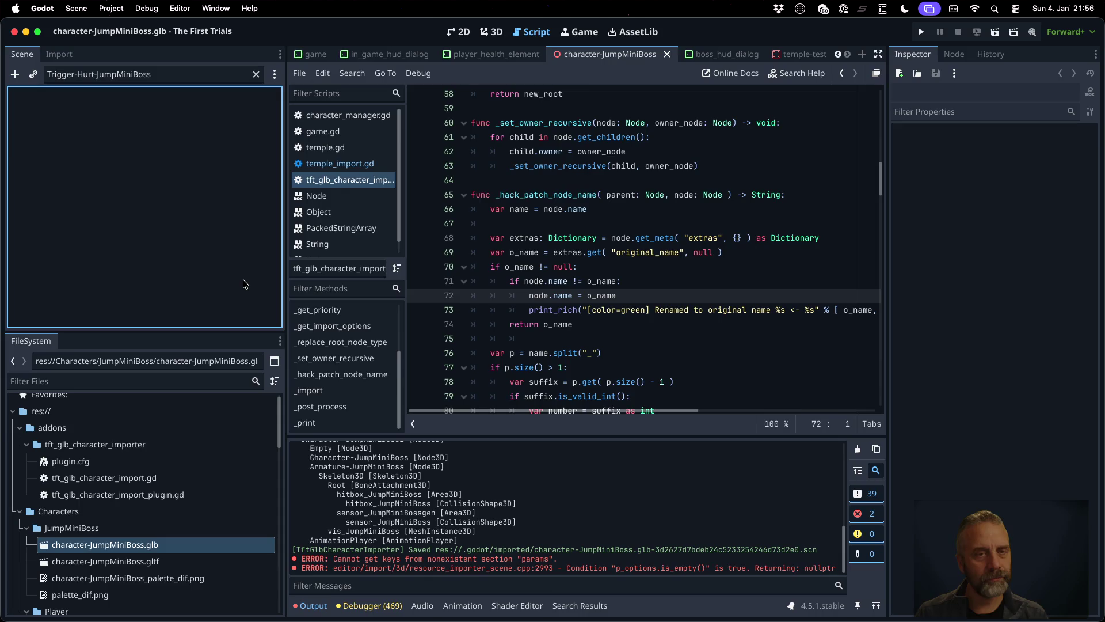
left_click(641, 166)
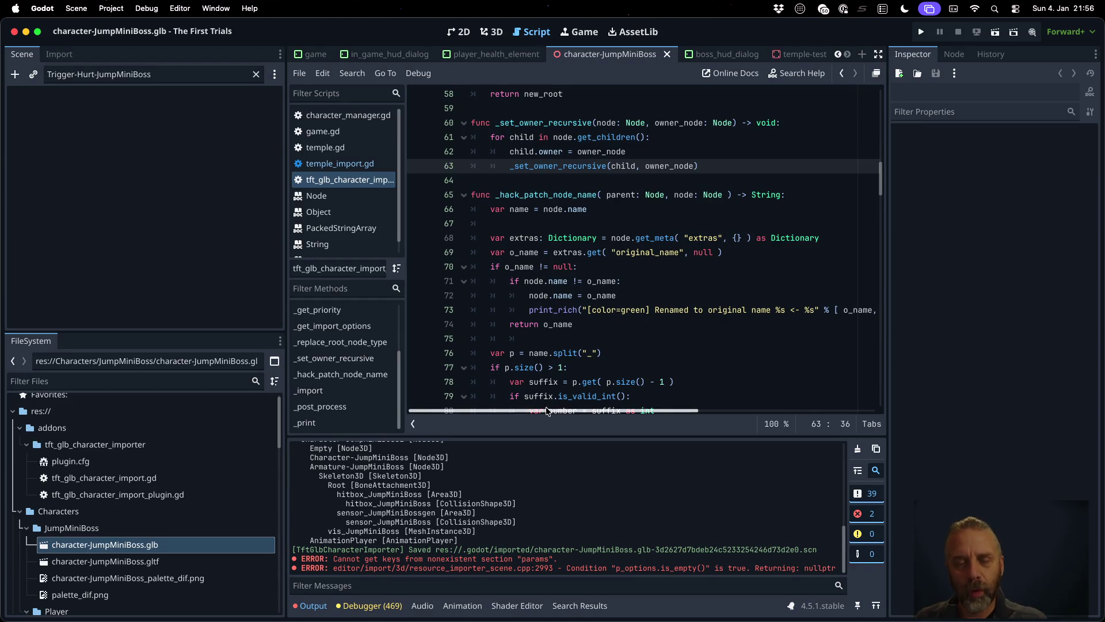
- Enlarge the Output panel and reimport character-JumpMiniBoss.glb again
left_click_drag(562, 434, 559, 284)
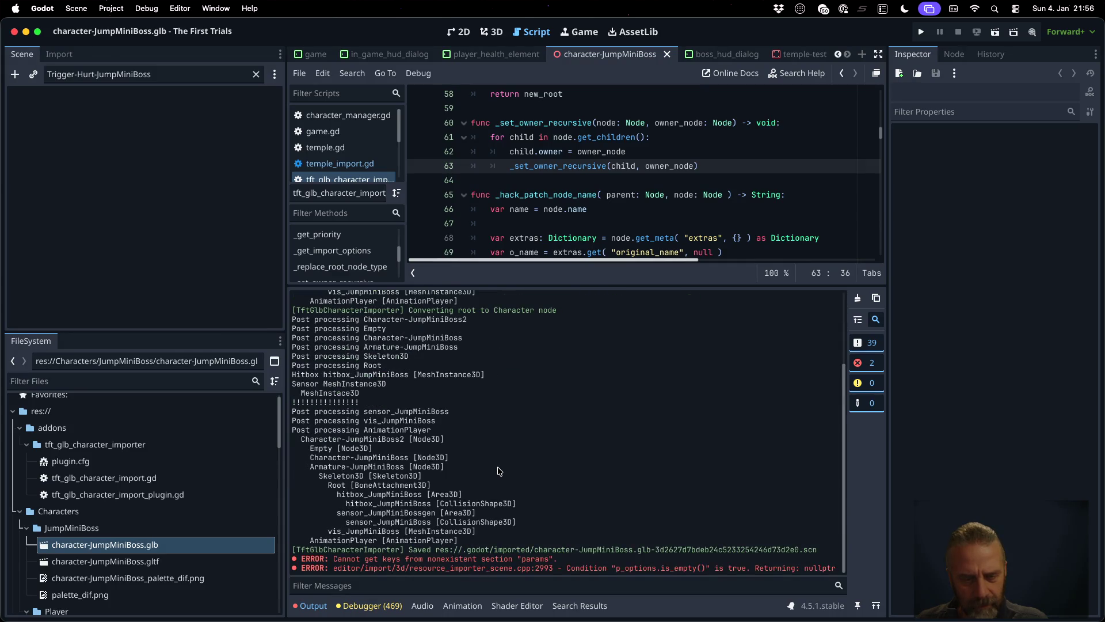
right_click(152, 546)
left_click(202, 559)
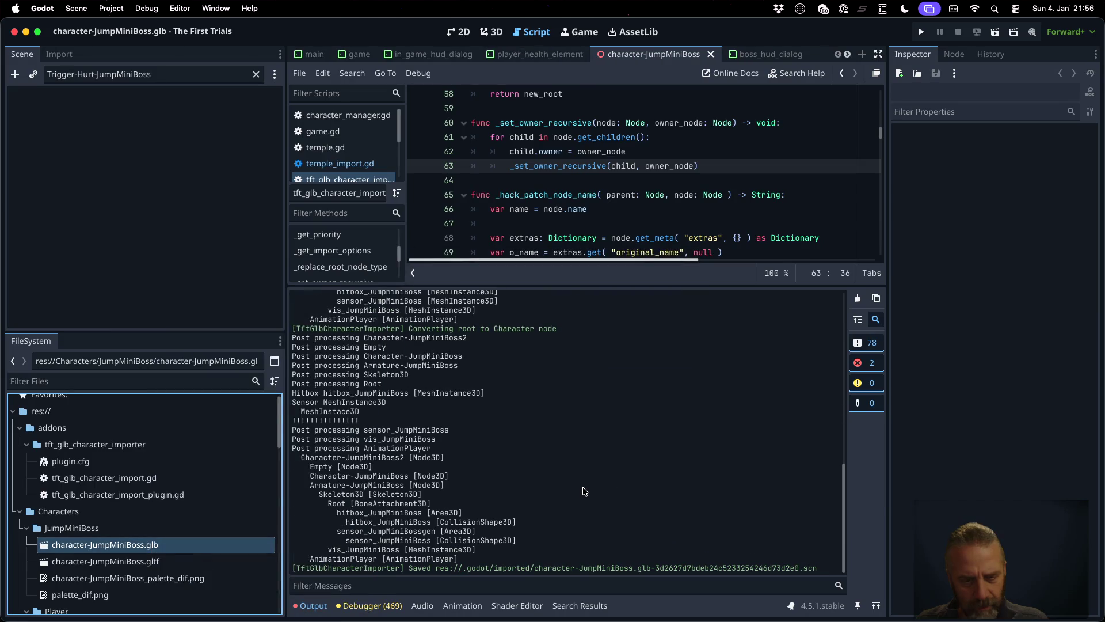
- Clear the output and open Character-JumpMiniBoss in its own tab from game.tscn's scene tree
left_click(858, 298)
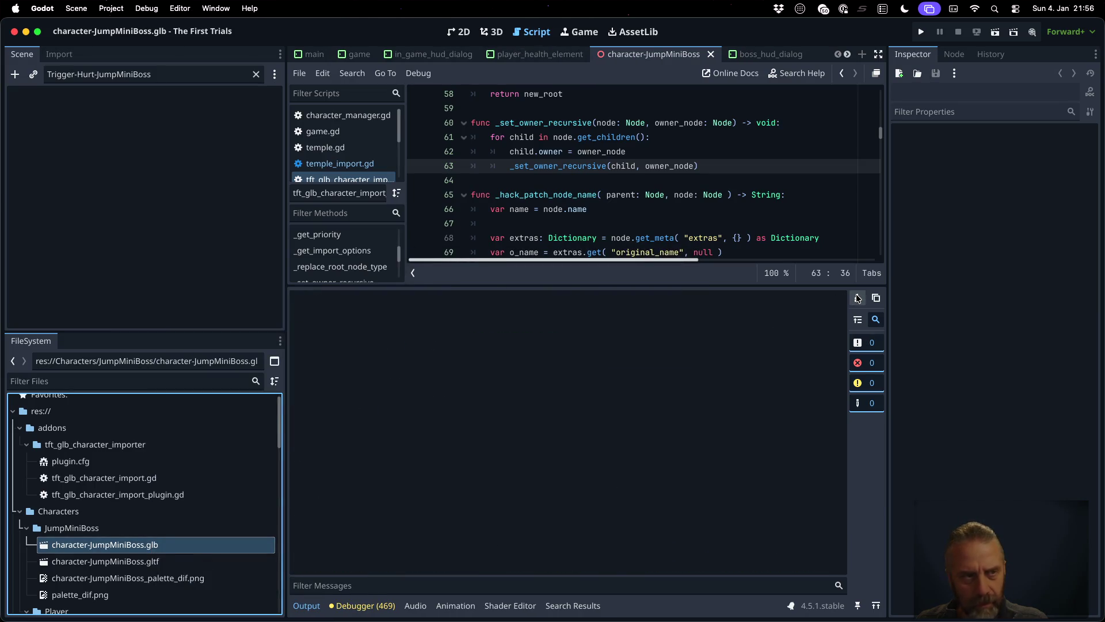
left_click(357, 58)
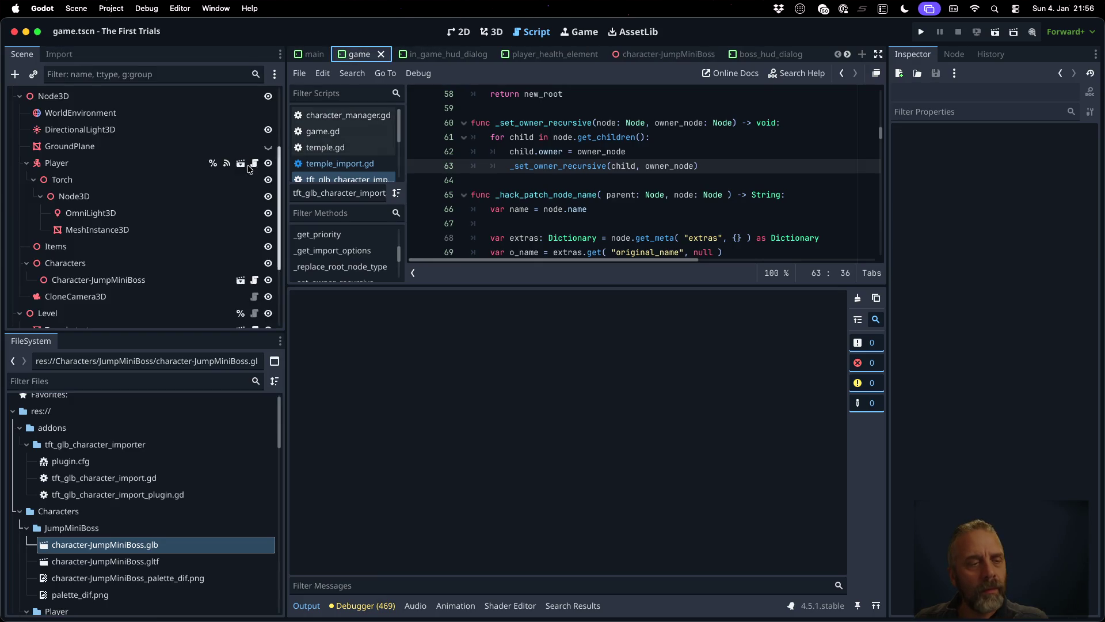
scroll(190, 184, "down", 5)
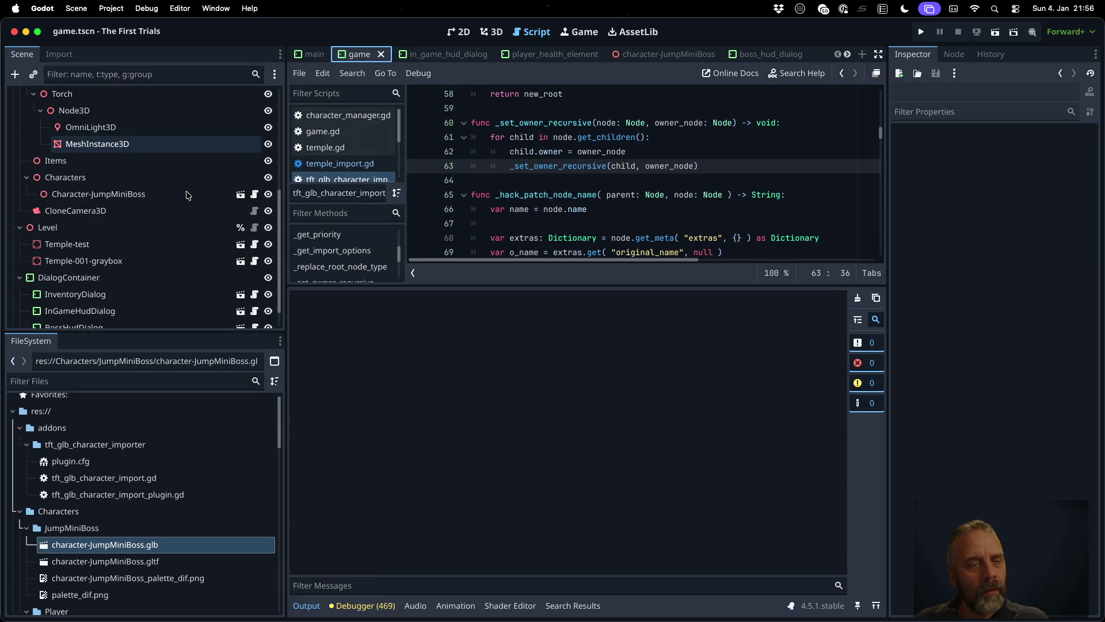
left_click(132, 199)
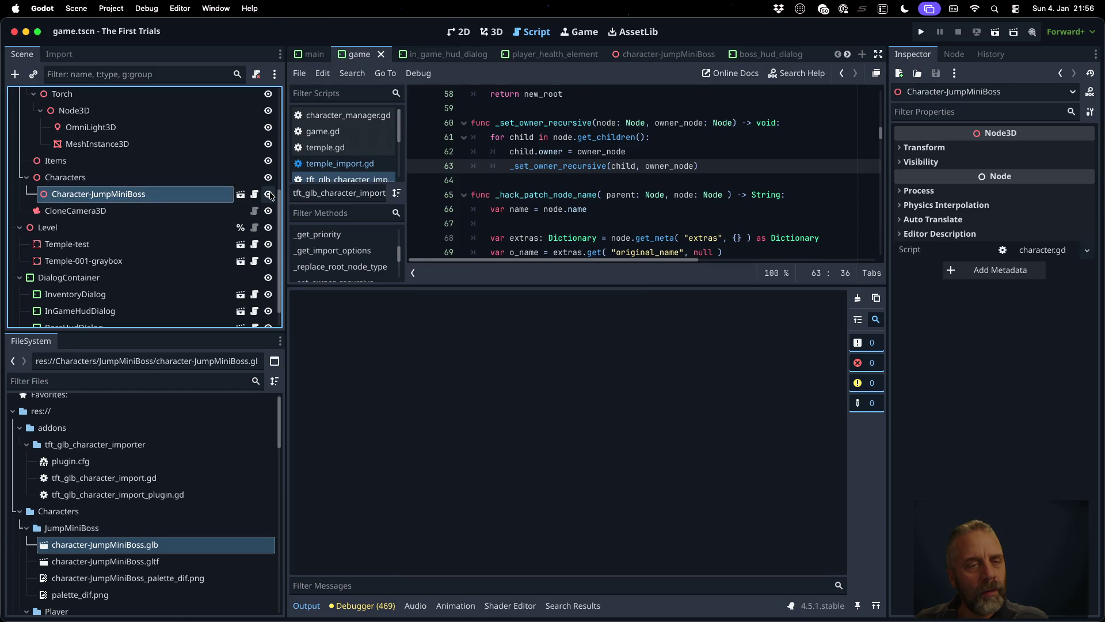
left_click(241, 195)
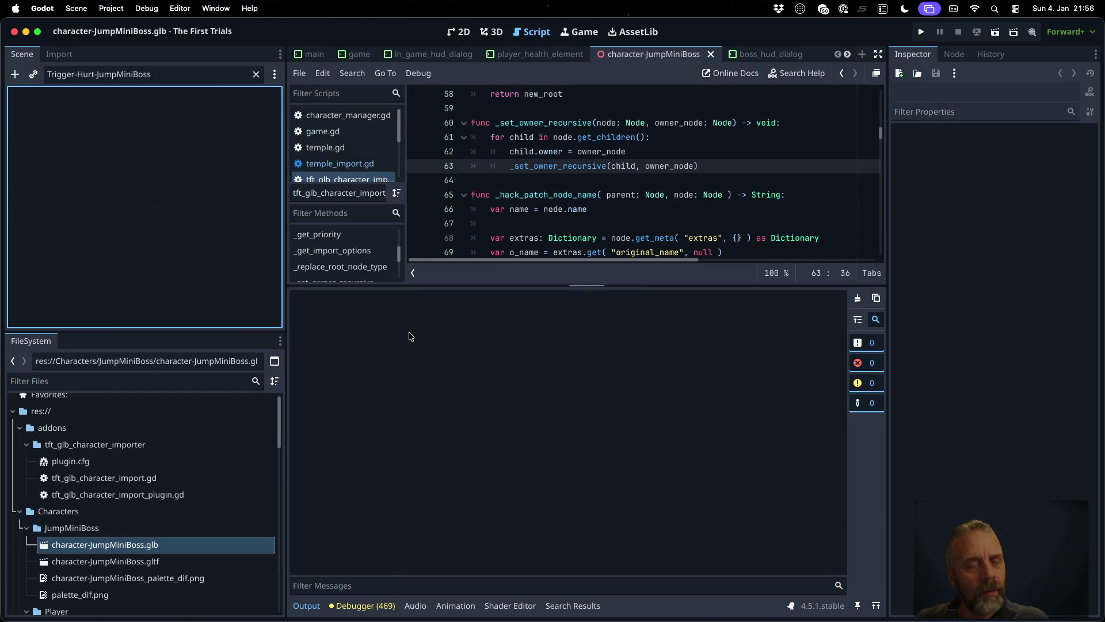
- In 3D view, try reimporting the model as a plain Scene, then cancel the confirmation
left_click(488, 29)
scroll(602, 155, "down", 6)
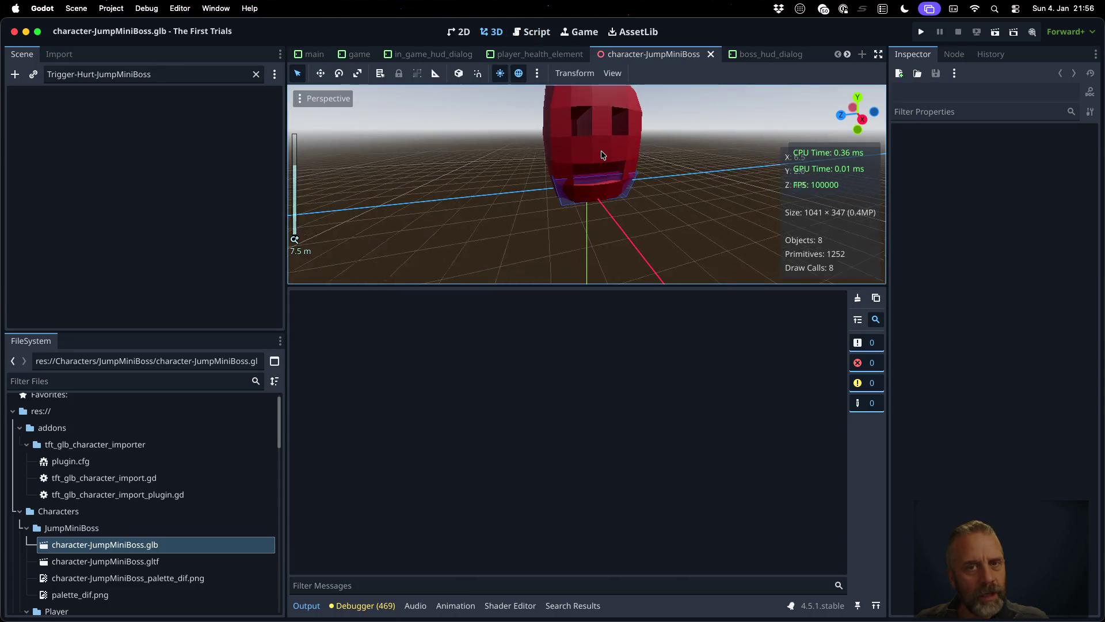
scroll(603, 155, "up", 1)
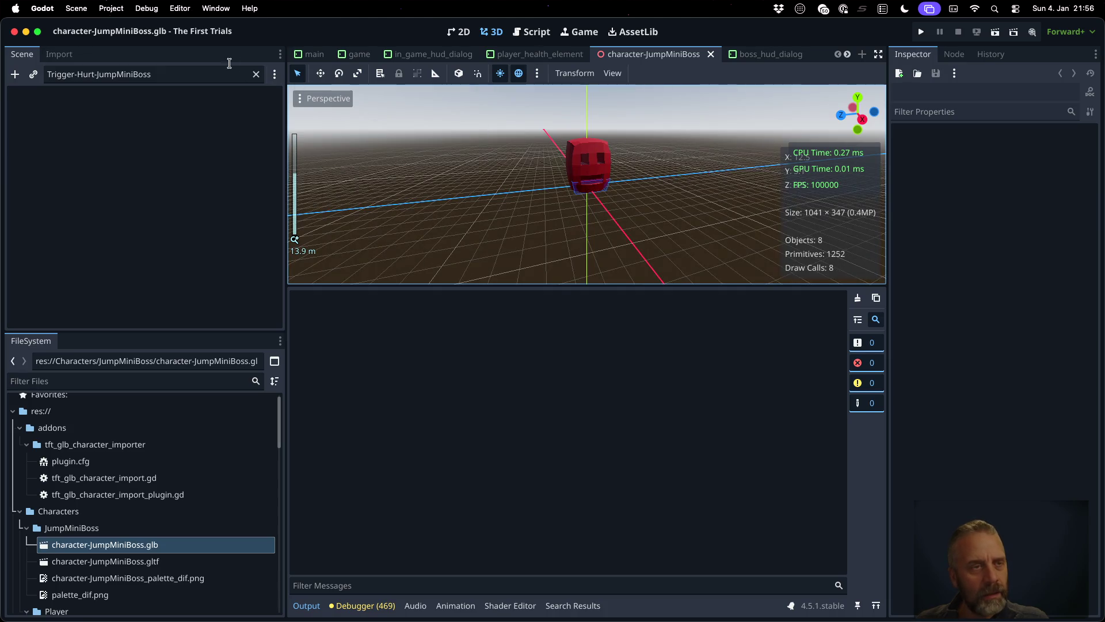
left_click(53, 58)
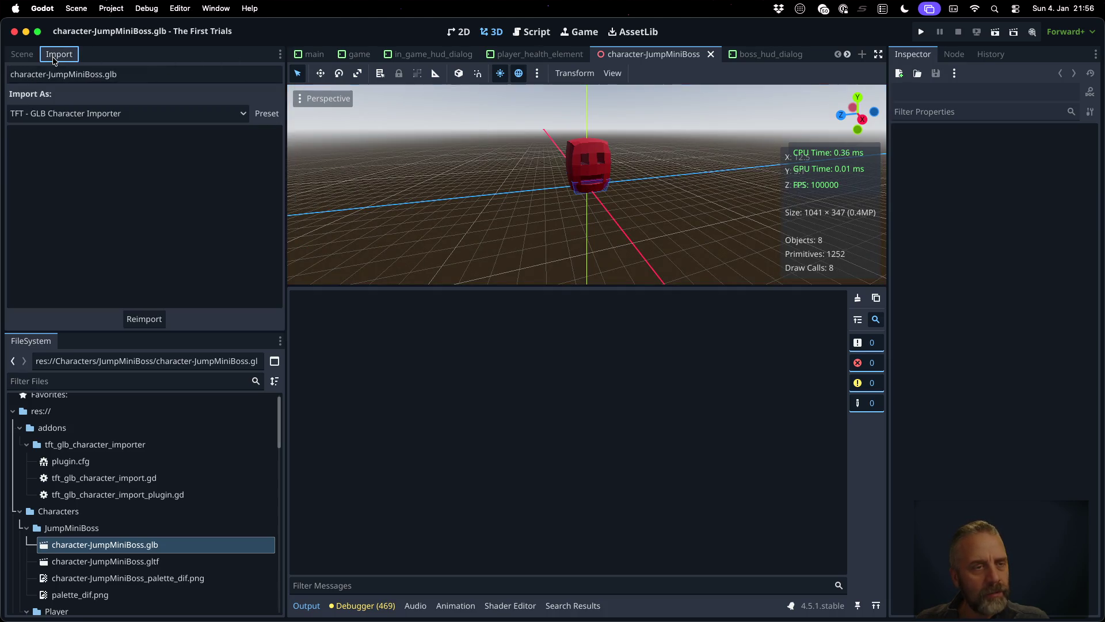
left_click(105, 118)
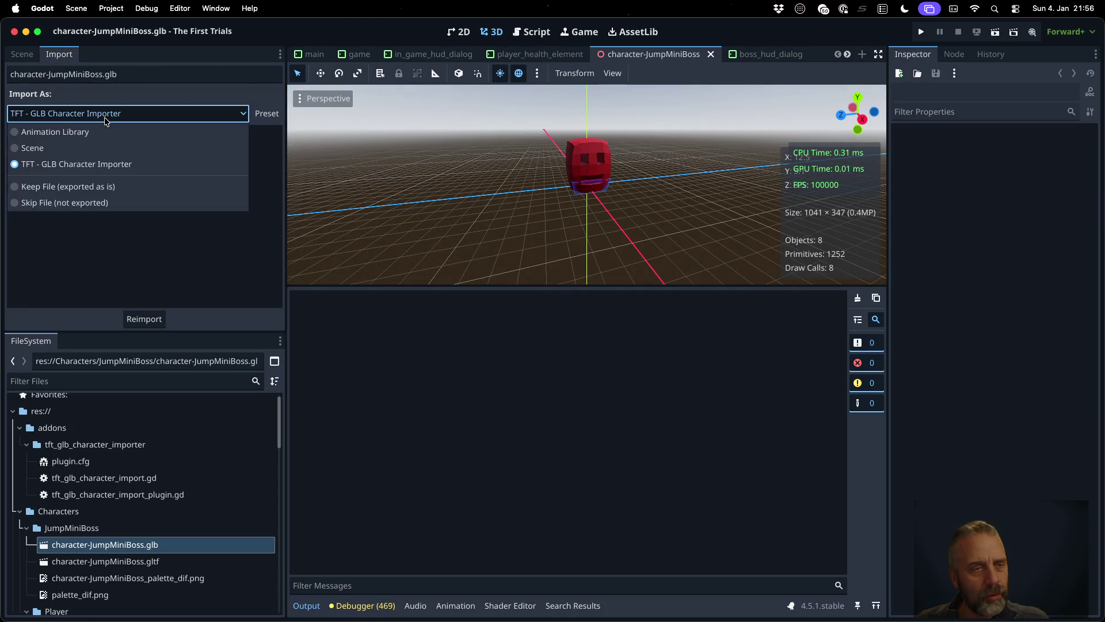
left_click(101, 148)
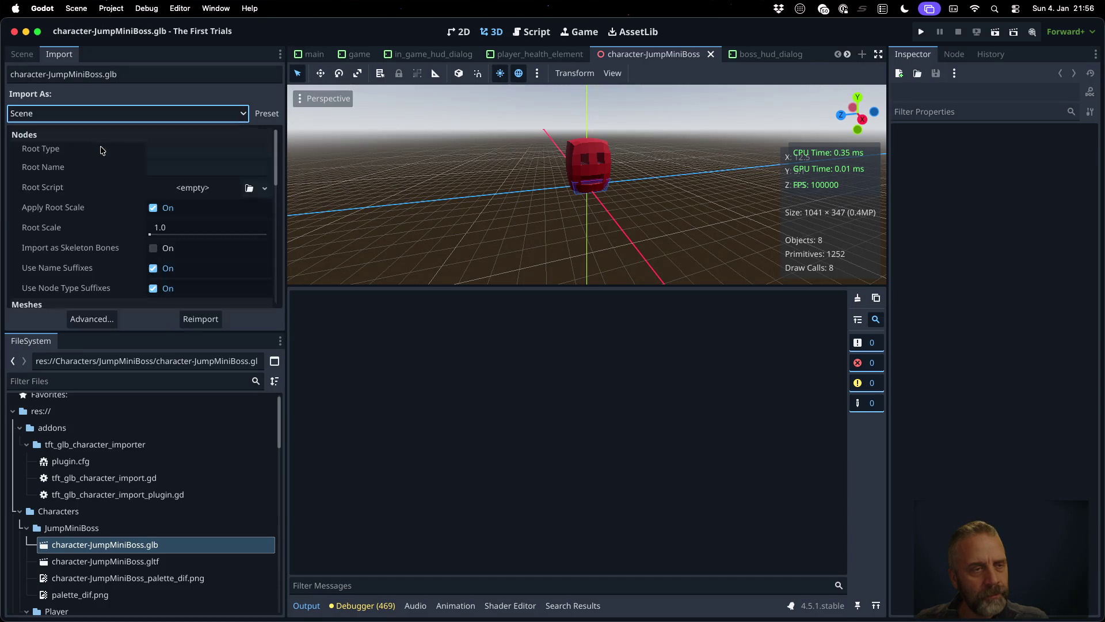
left_click(201, 320)
key("Return")
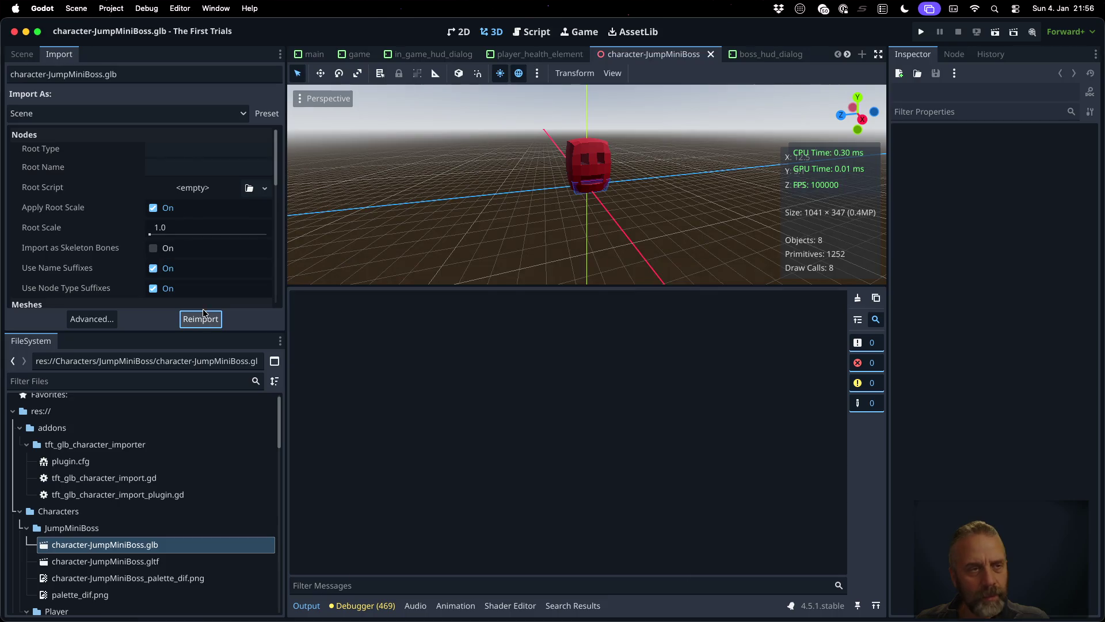
- Reimport with the TFT - GLB Character Importer and confirm replacing the loaded scene
left_click(88, 112)
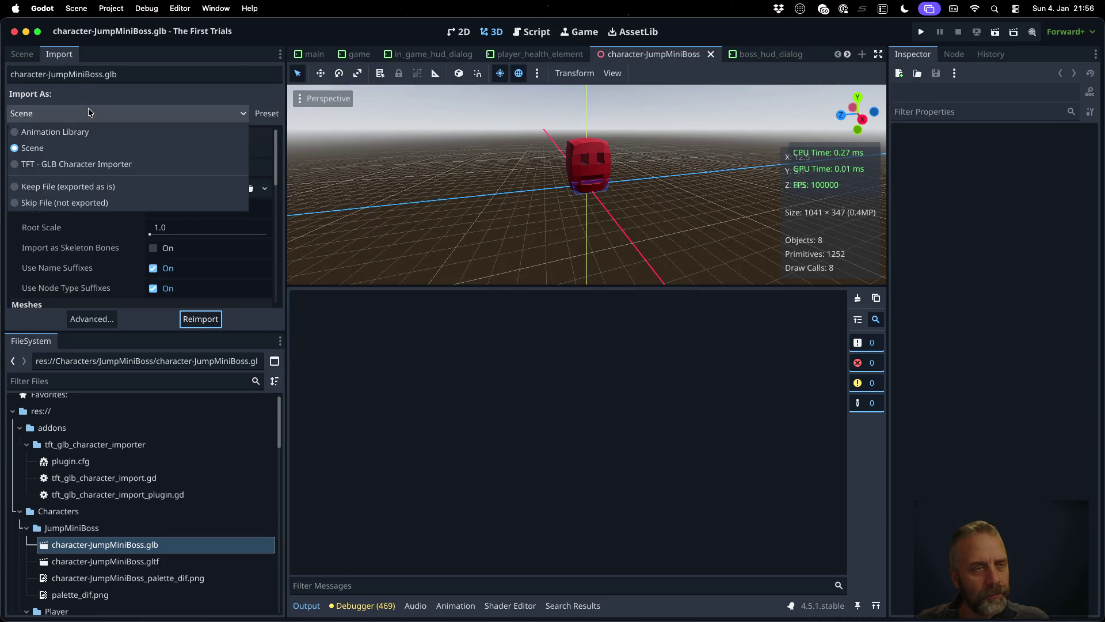
left_click(116, 163)
left_click(154, 316)
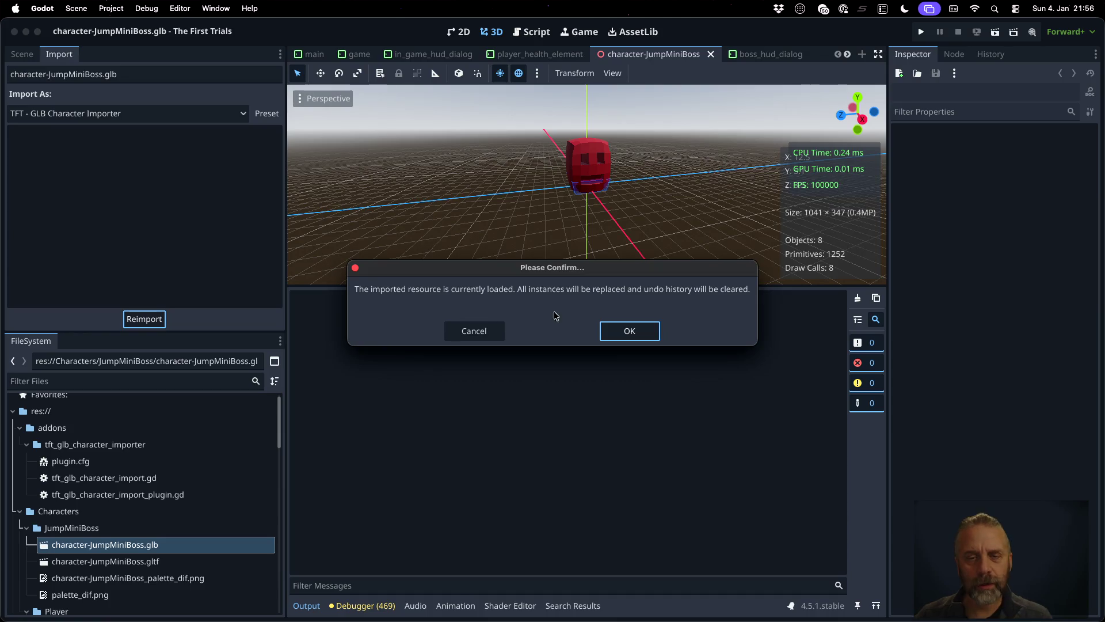
left_click(613, 331)
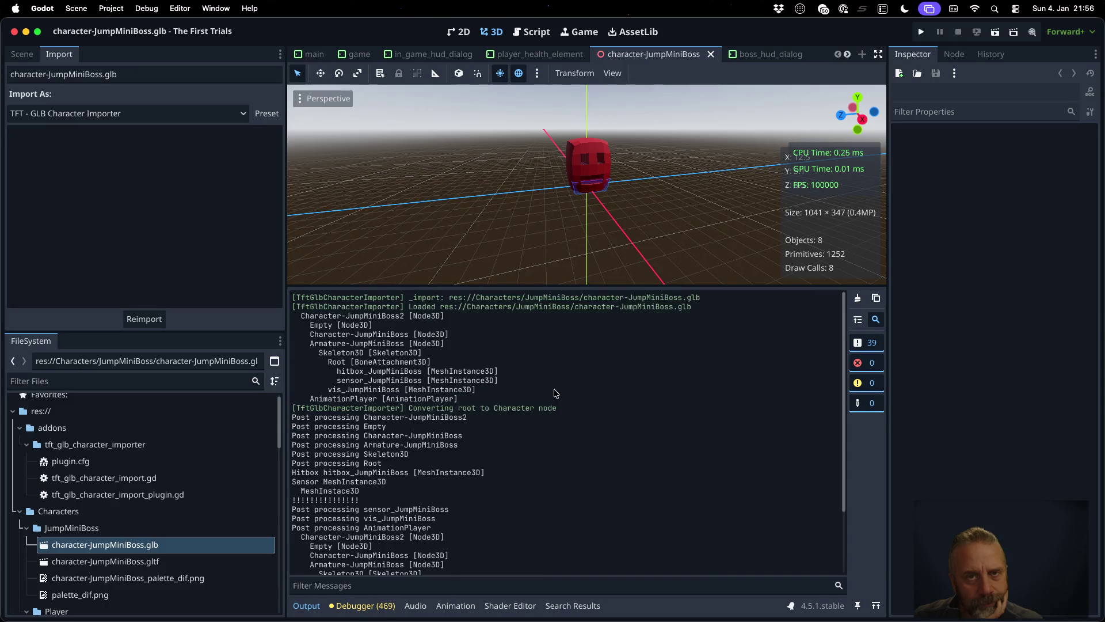
- Close the character tab and open Character-JumpMiniBoss from game.tscn without inheriting
left_click(711, 54)
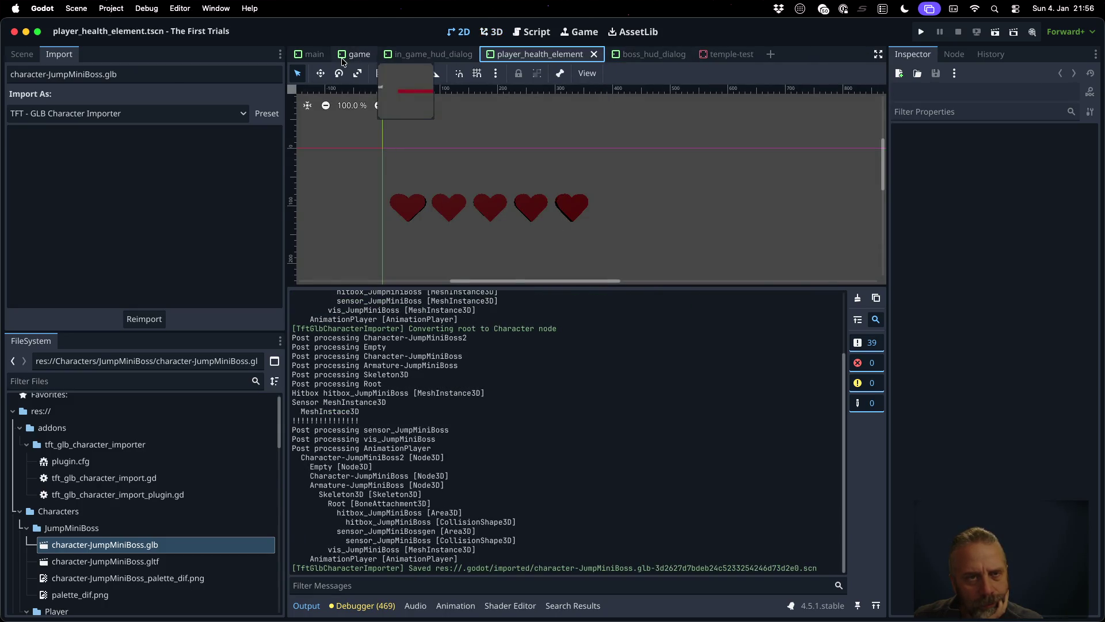
left_click(357, 54)
left_click(20, 54)
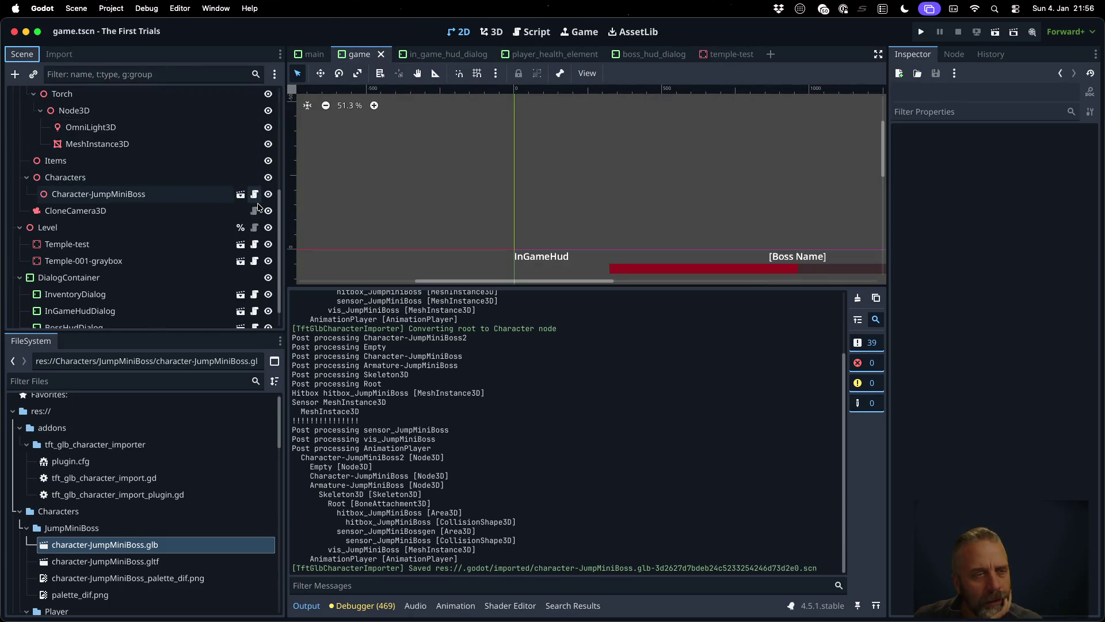
left_click(240, 195)
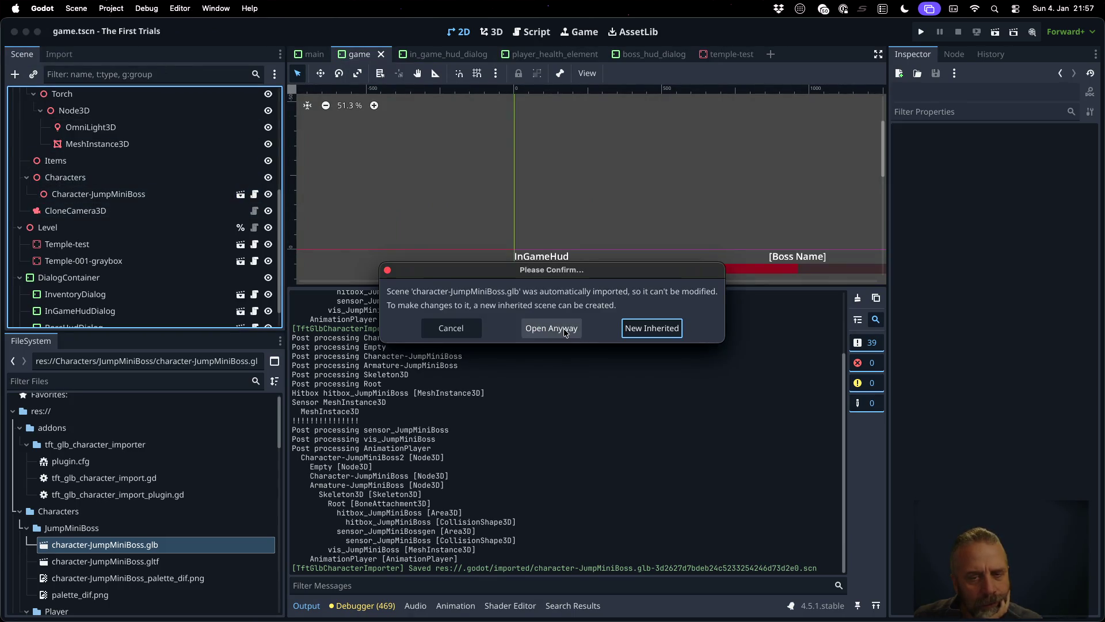
left_click(564, 328)
- Preview the AnimationPlayer's Aim, Attack and Idle animations, then run the project
left_click(94, 281)
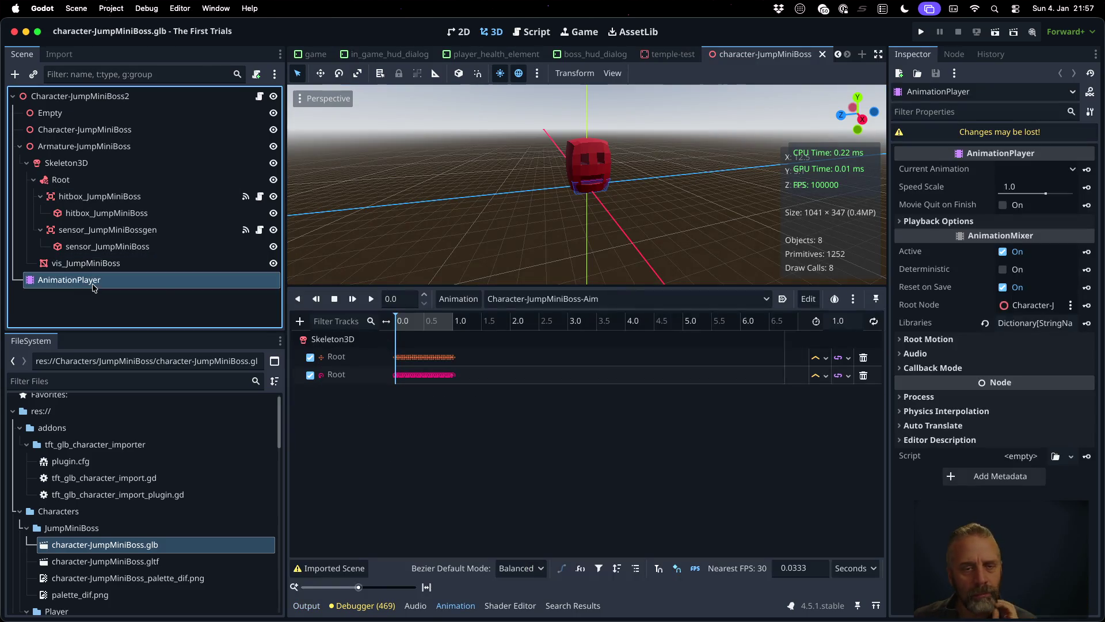
left_click(371, 299)
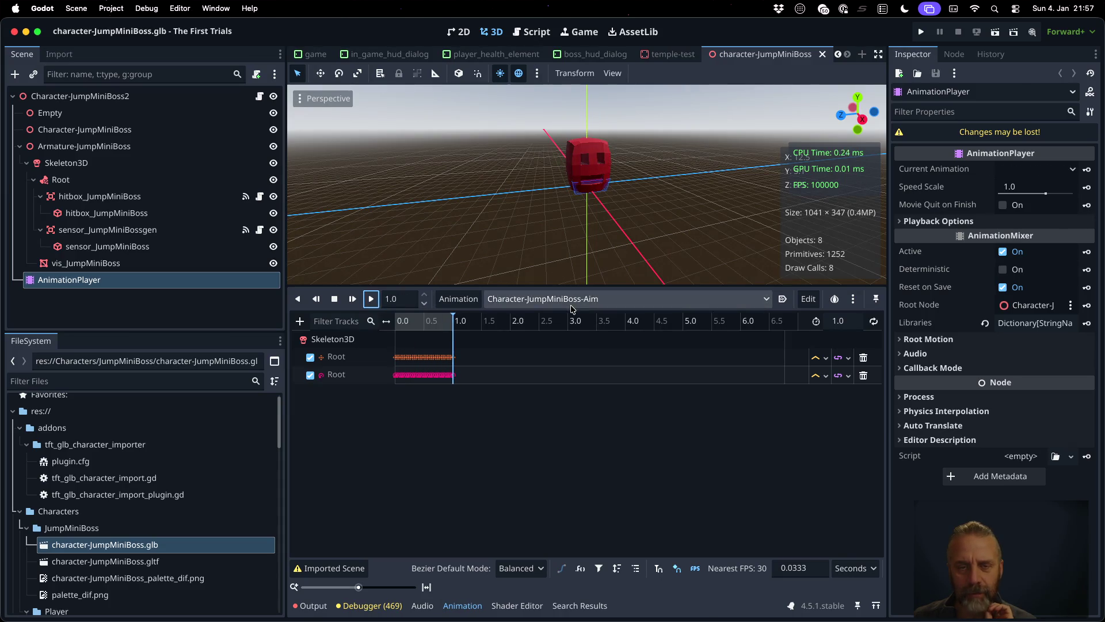
left_click(571, 300)
left_click(582, 332)
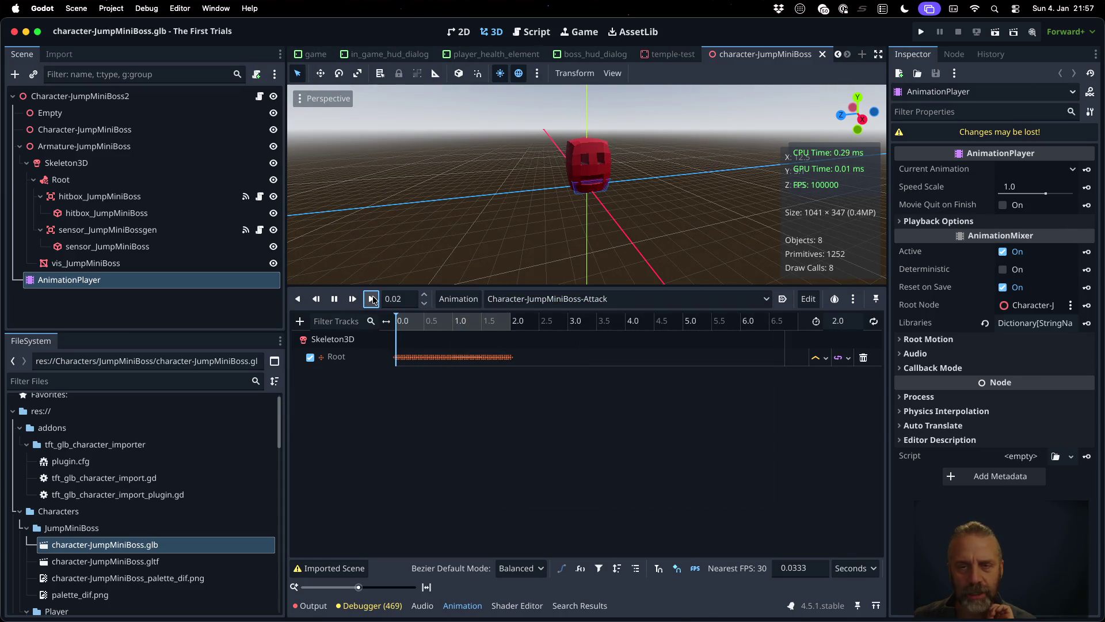
left_click(600, 298)
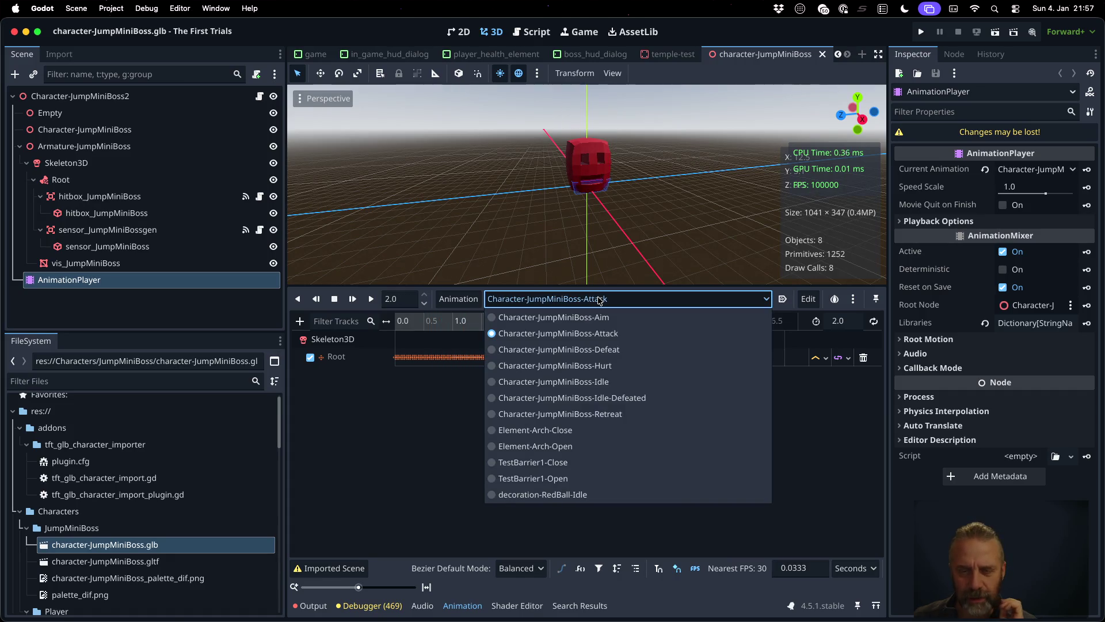
left_click(576, 381)
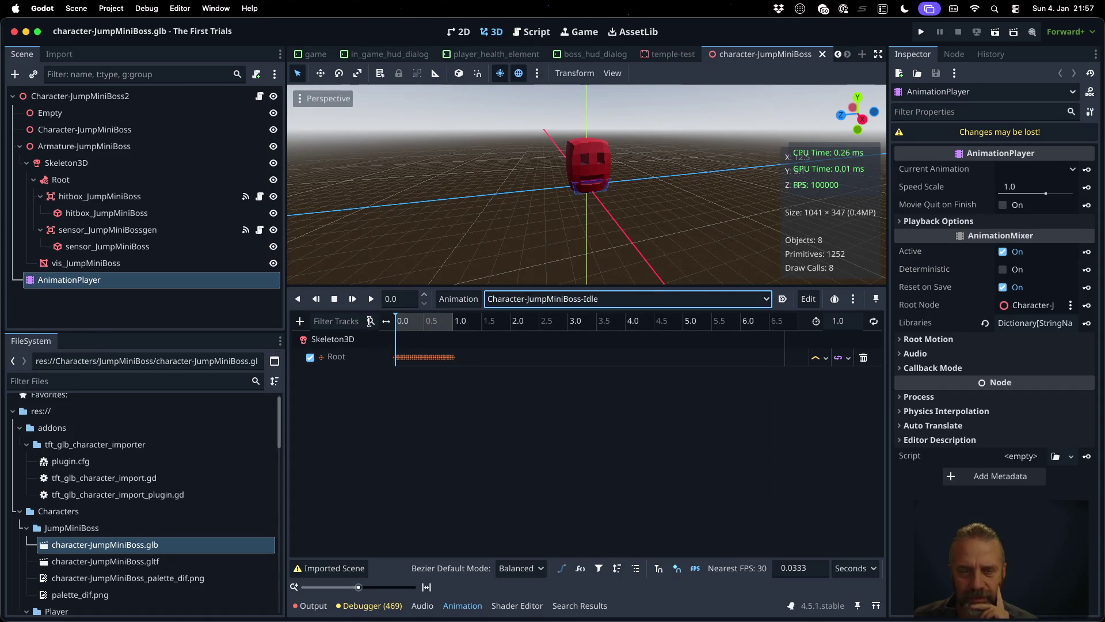
left_click(371, 300)
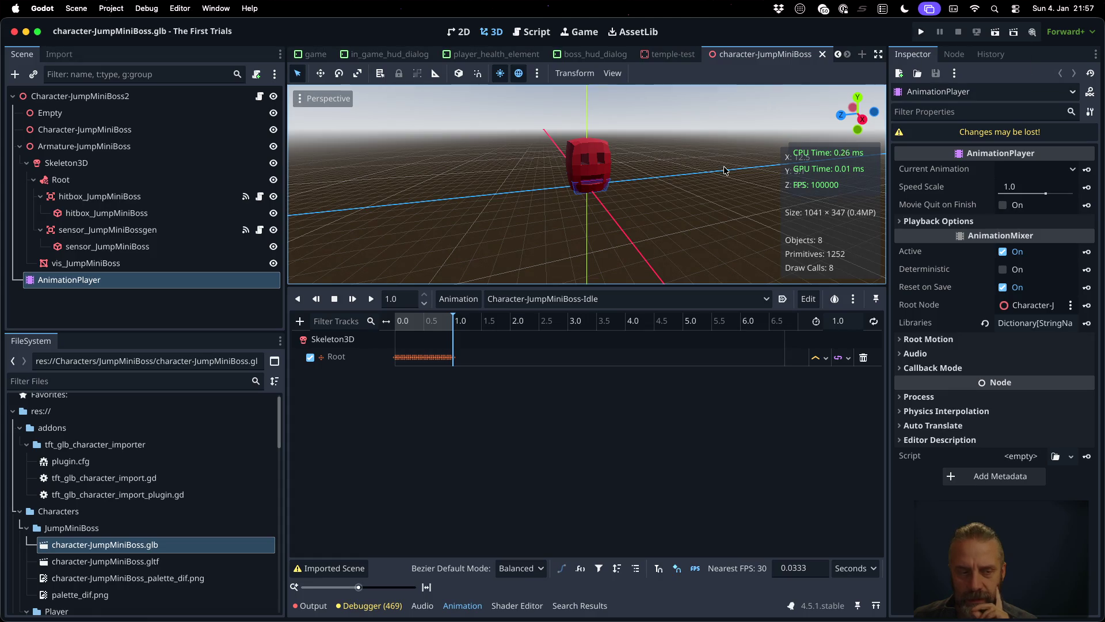
left_click(923, 32)
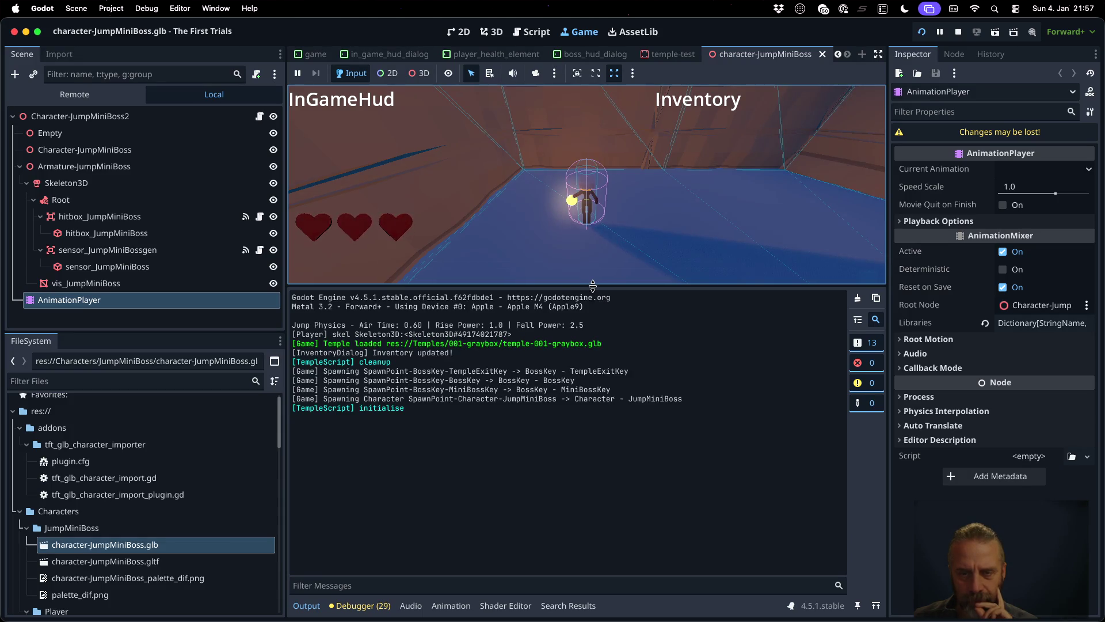
- Enlarge the game view, clear and read through the Output log, then stop the running game
left_click_drag(592, 286, 593, 469)
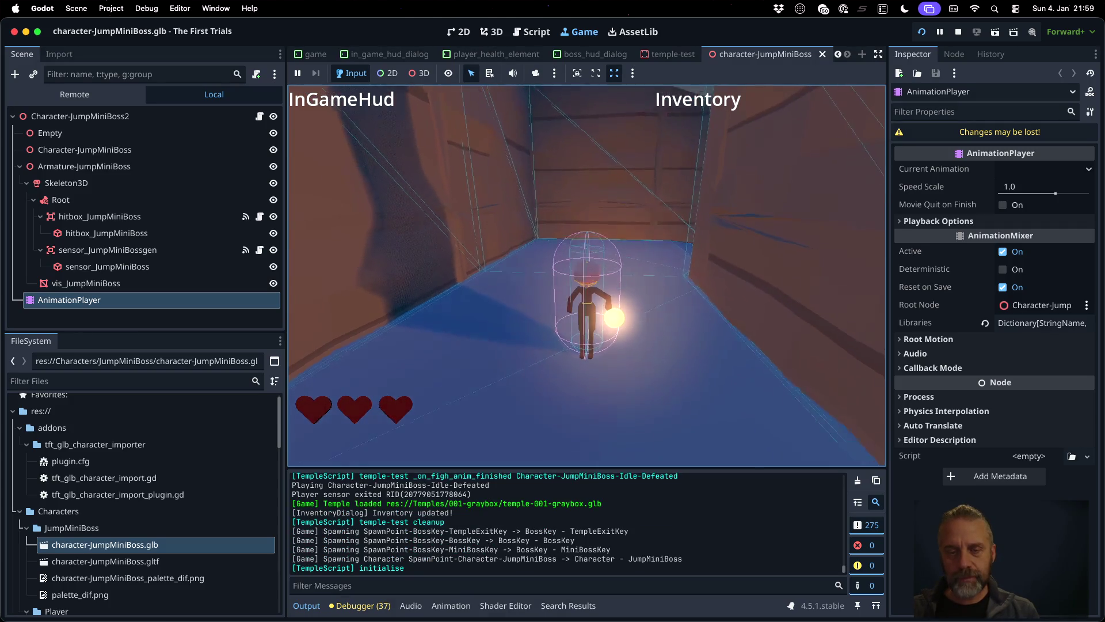
left_click(859, 481)
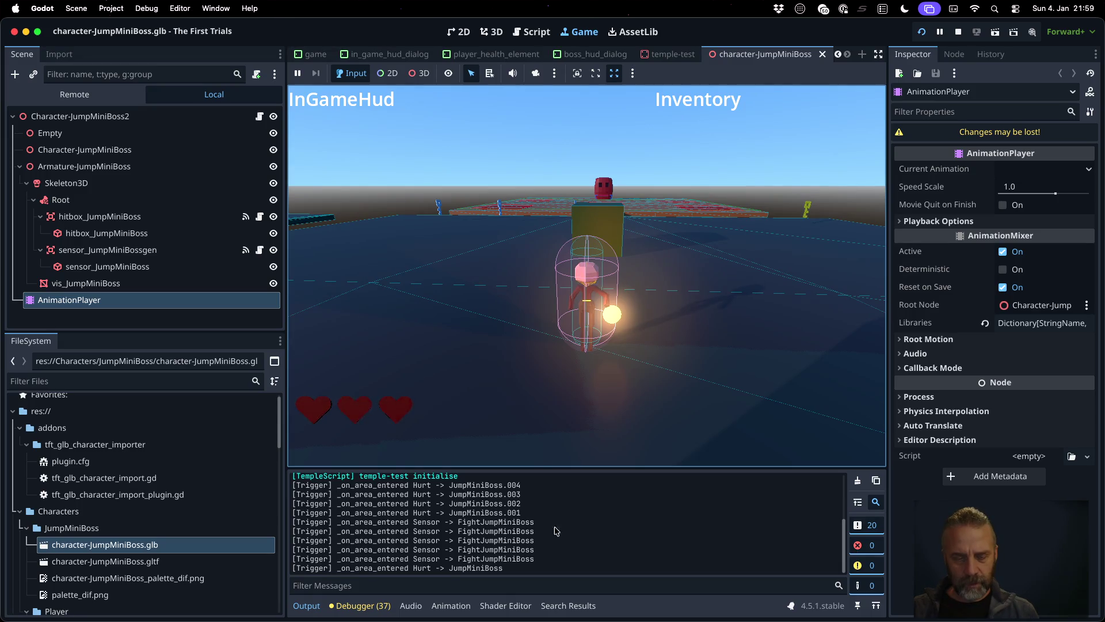
scroll(569, 544, "up", 5)
scroll(568, 544, "down", 2)
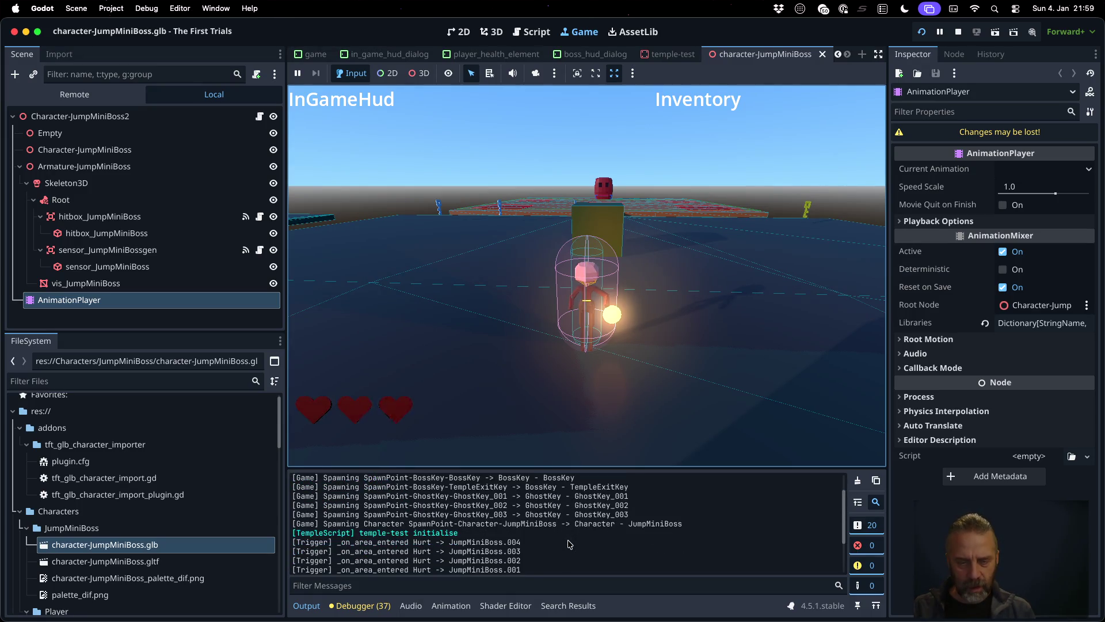
scroll(569, 544, "down", 2)
scroll(564, 544, "up", 3)
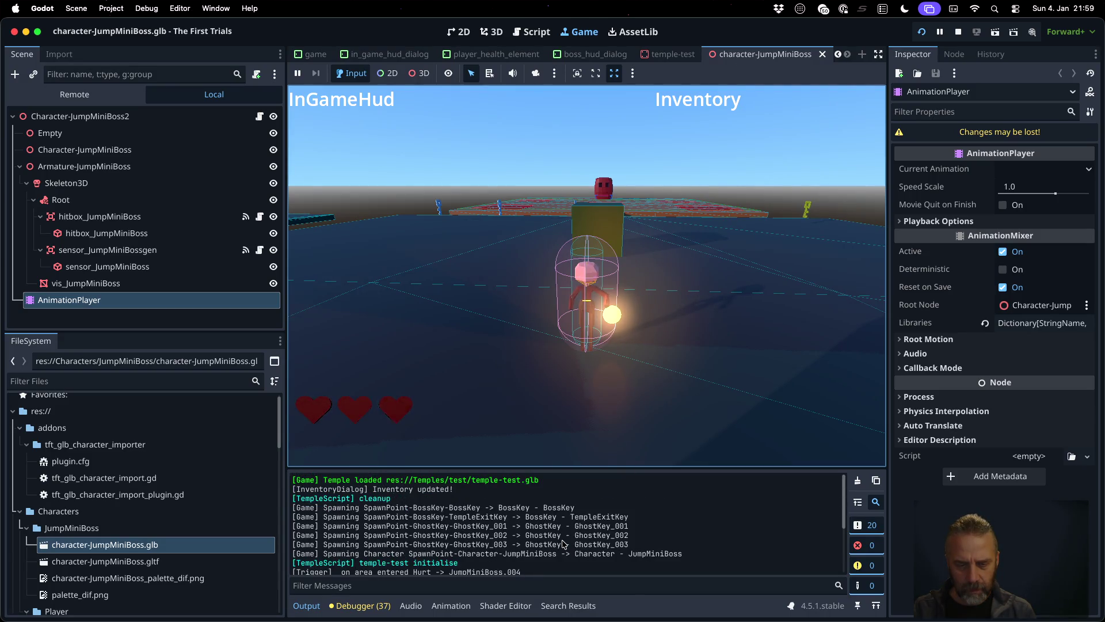
scroll(563, 545, "down", 1)
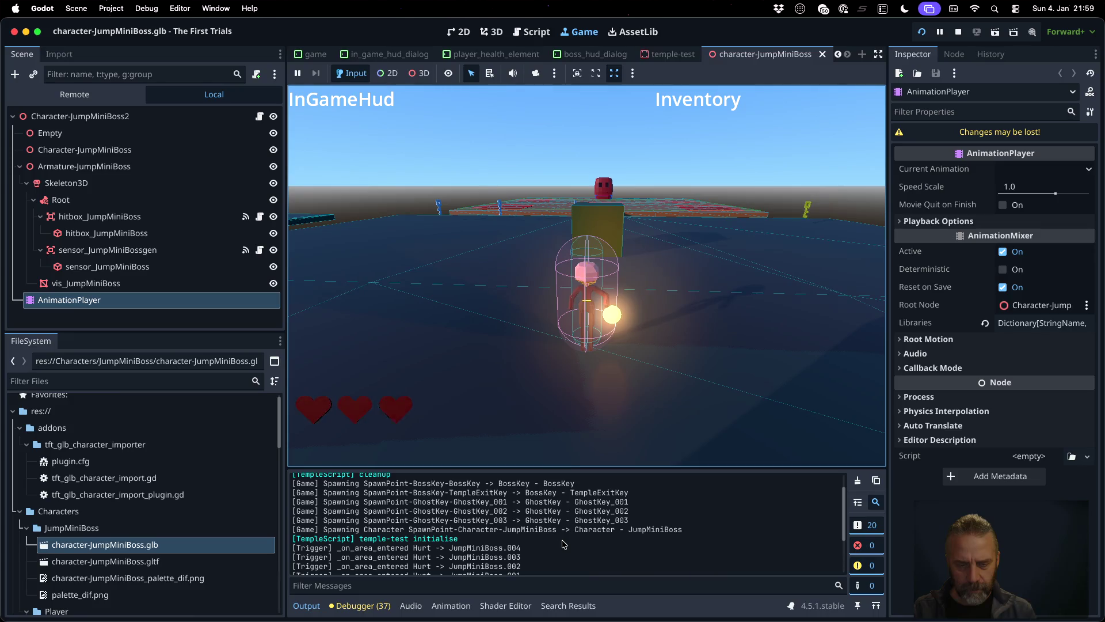
scroll(564, 544, "down", 1)
scroll(564, 544, "down", 1)
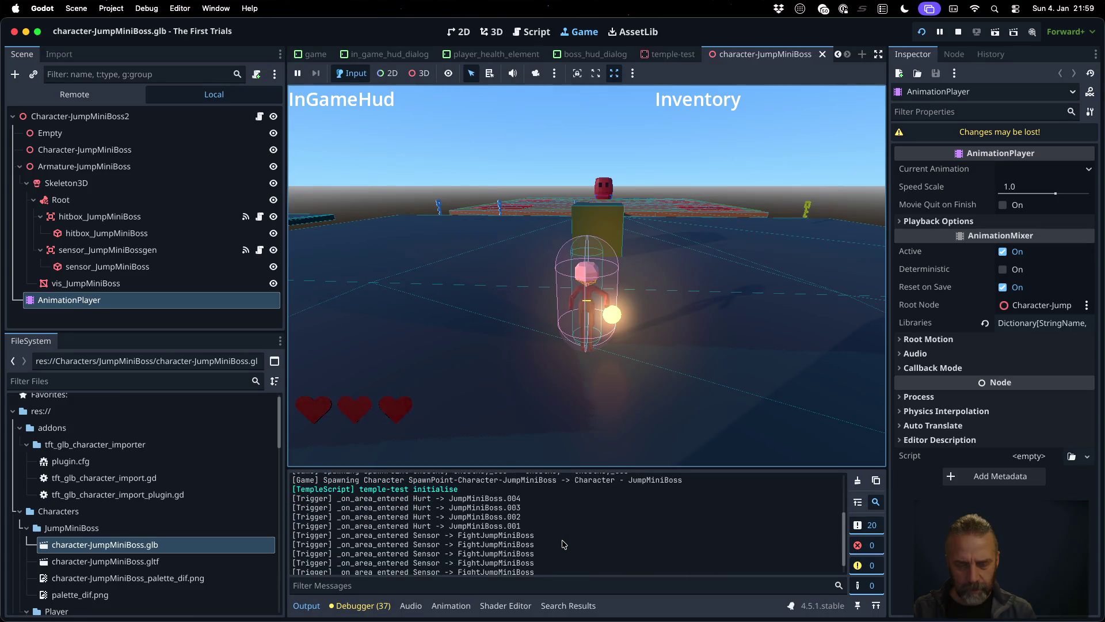
scroll(564, 544, "down", 2)
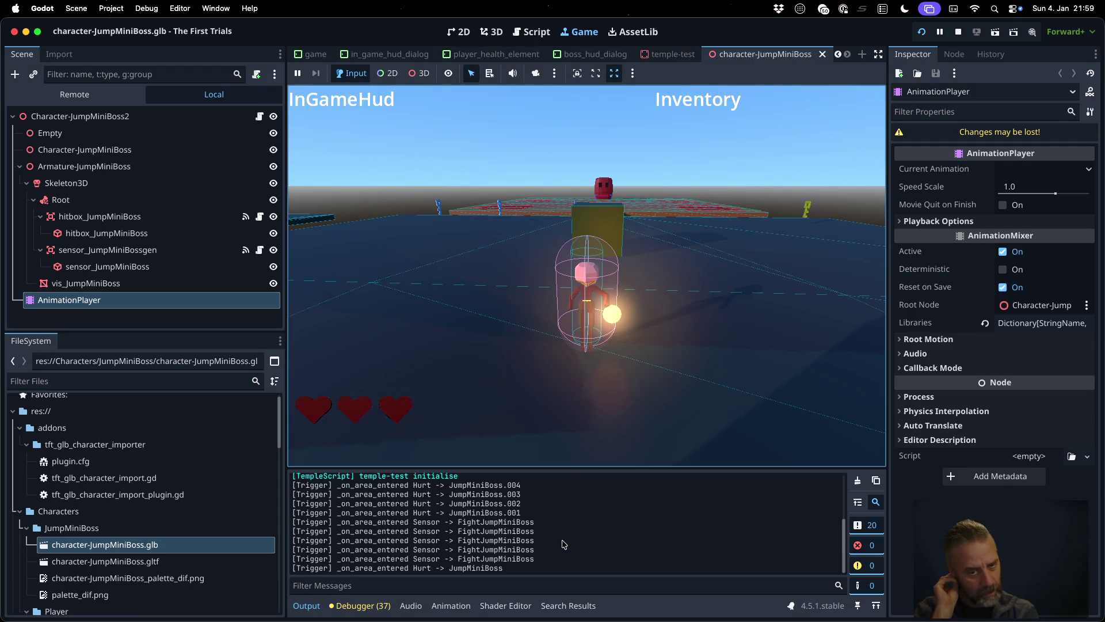
scroll(563, 544, "up", 3)
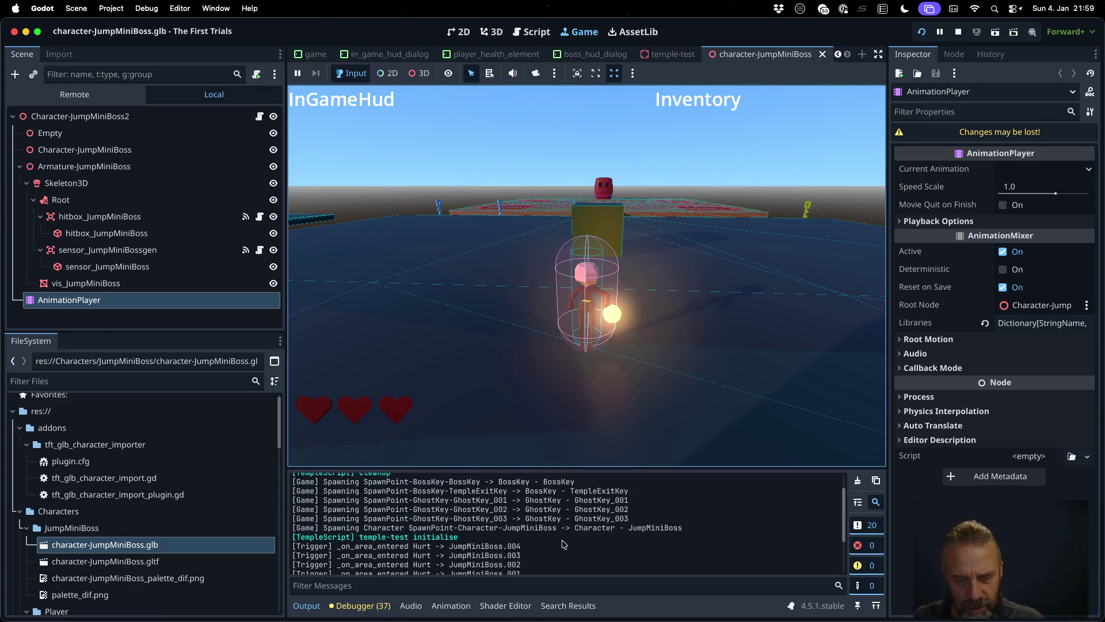
scroll(563, 544, "up", 1)
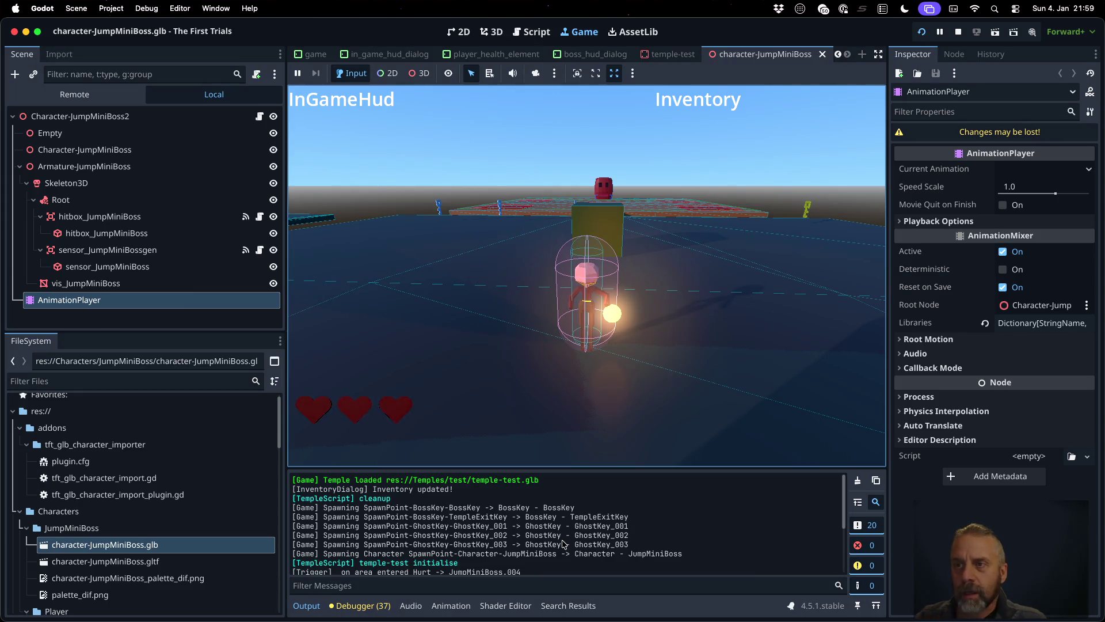
left_click(958, 31)
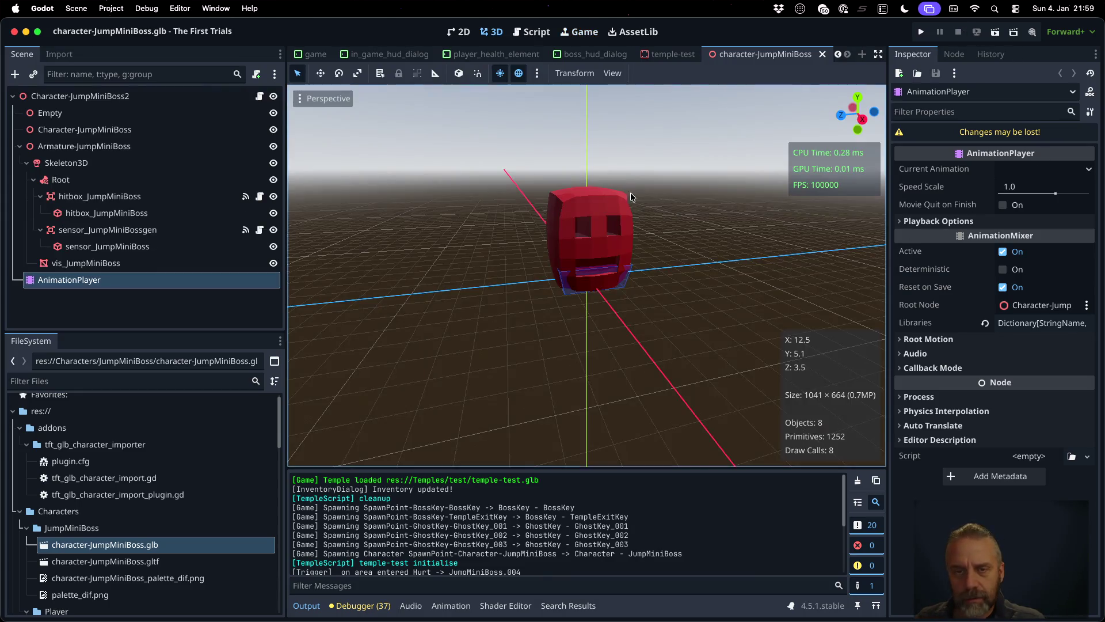
- Quick-open character_manager.gd in the Script editor and jump to spawn_character
left_click(531, 32)
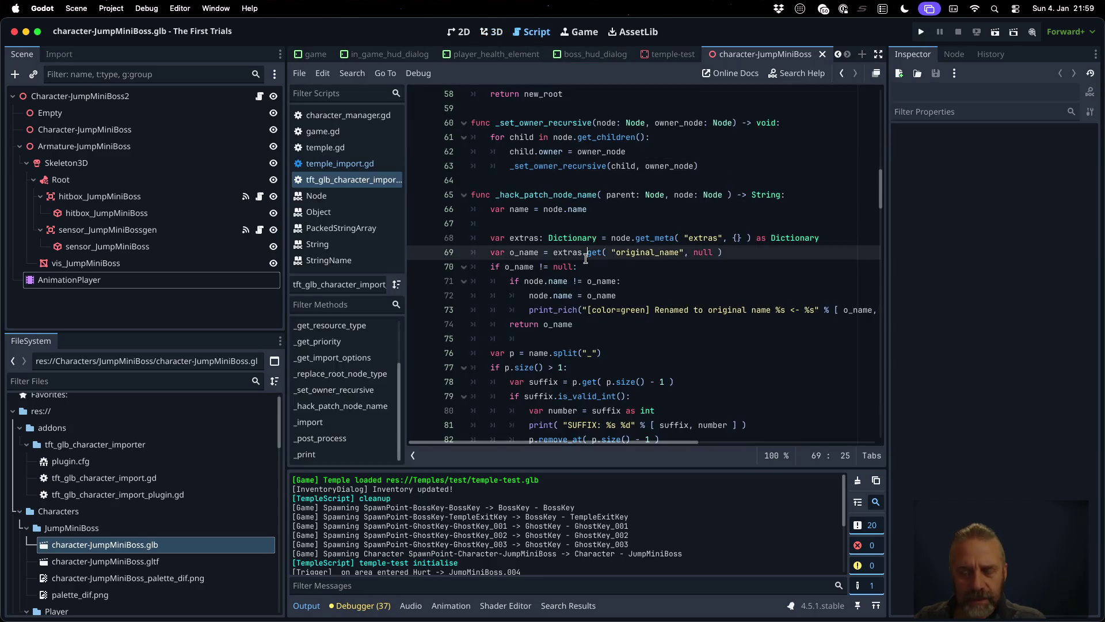
key("shift+alt+o")
type("charac")
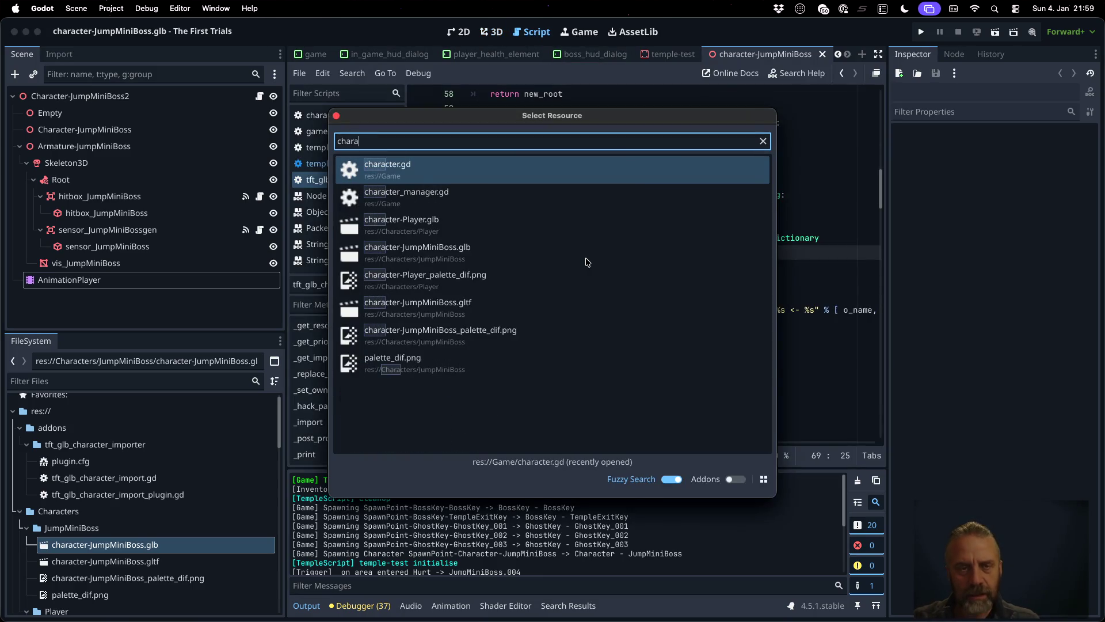
key("Down")
key("Return")
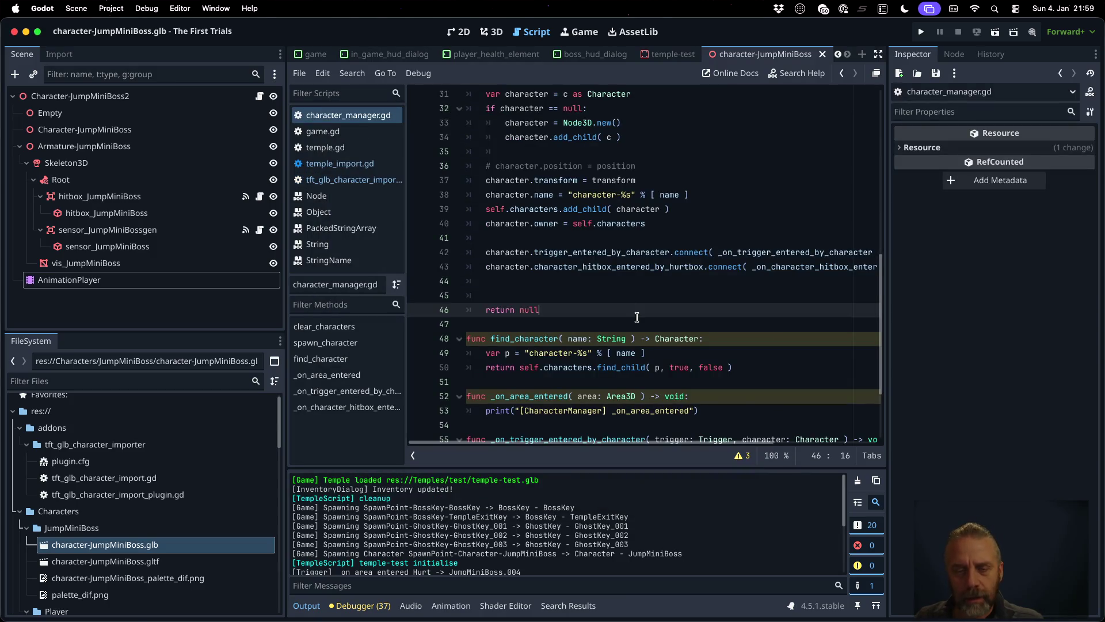
scroll(637, 318, "up", 5)
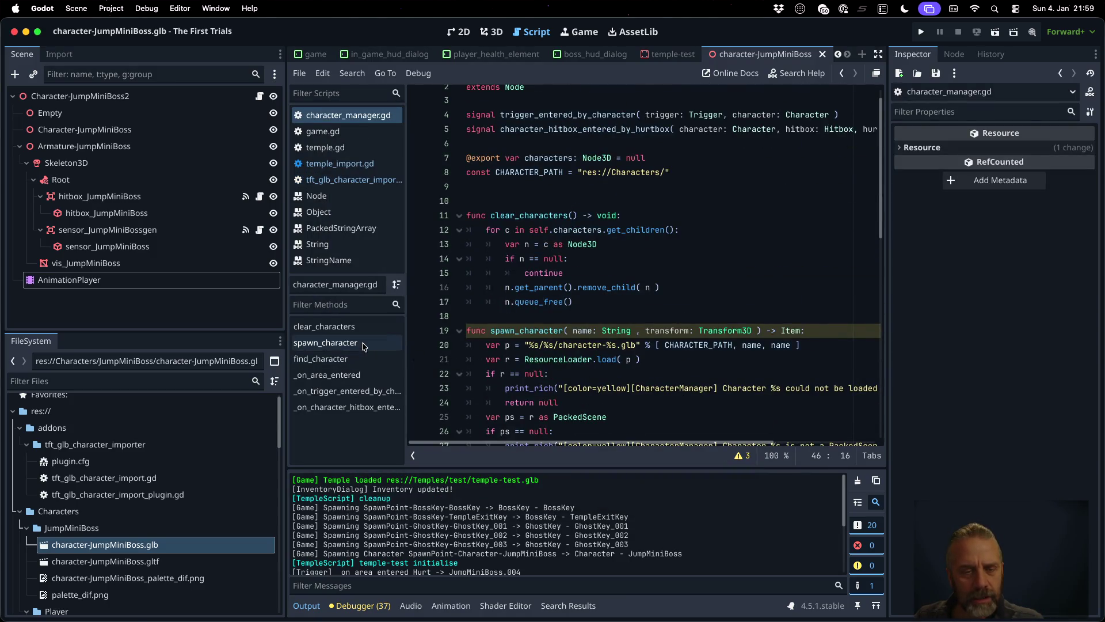
left_click(325, 343)
- Read through spawn_character, open the Character class's character.gd, and select Idle on line 19
scroll(647, 319, "down", 4)
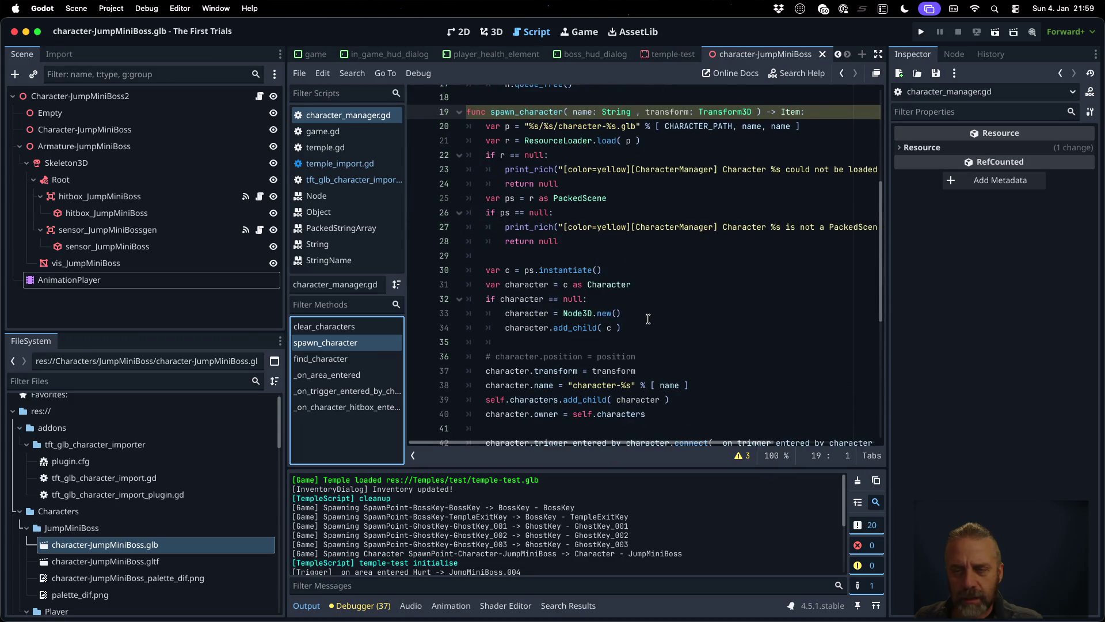
scroll(648, 319, "down", 2)
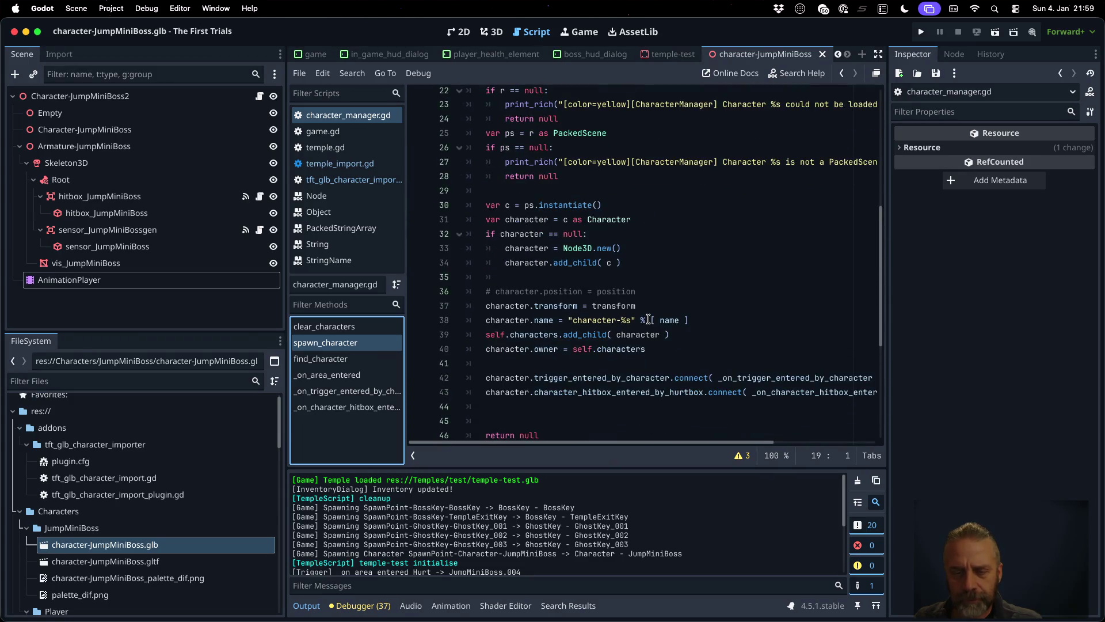
scroll(649, 319, "down", 1)
scroll(648, 319, "down", 1)
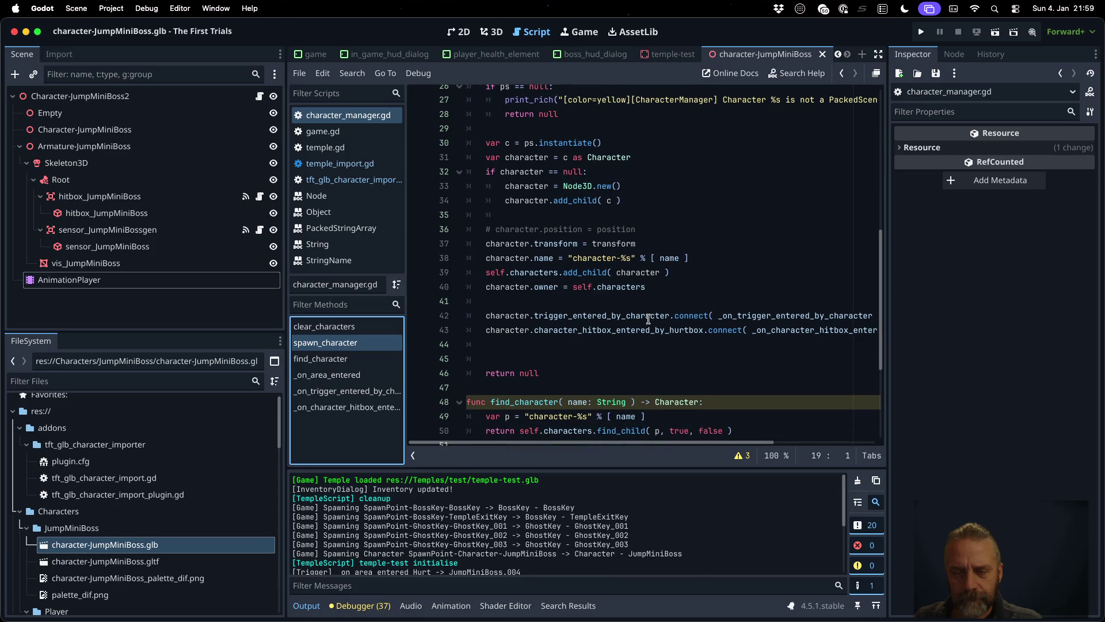
scroll(648, 319, "up", 5)
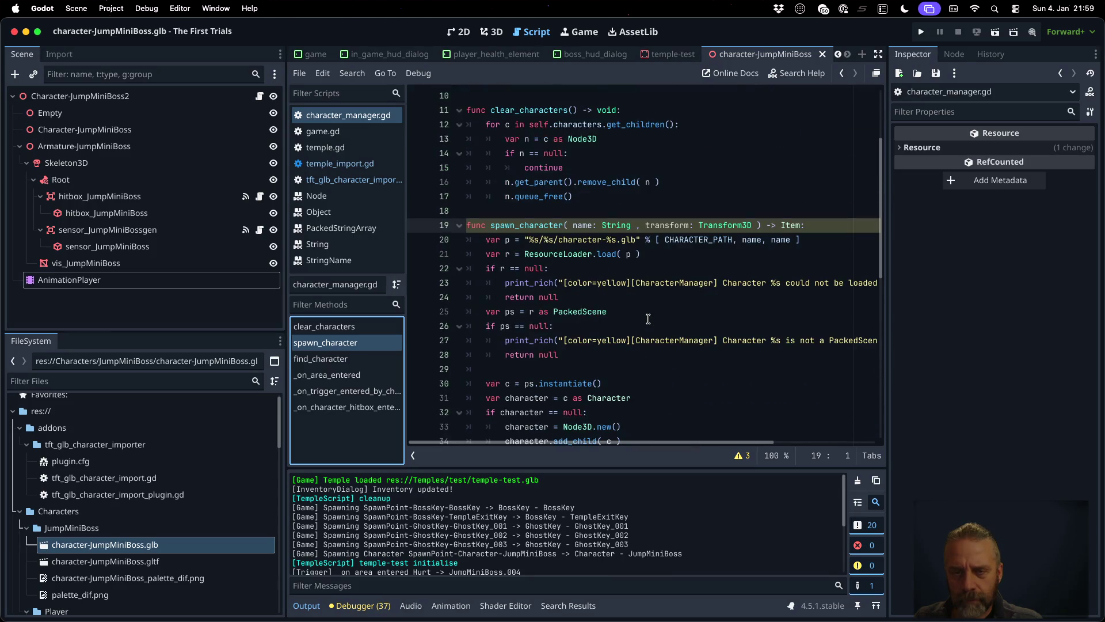
scroll(648, 319, "down", 3)
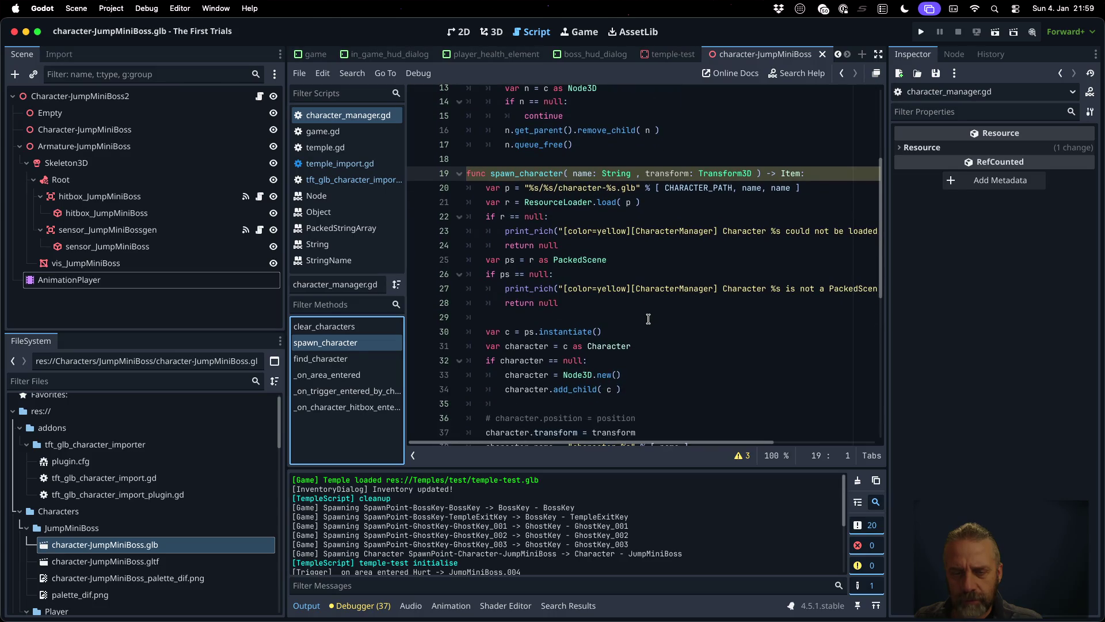
left_click(644, 319, "super")
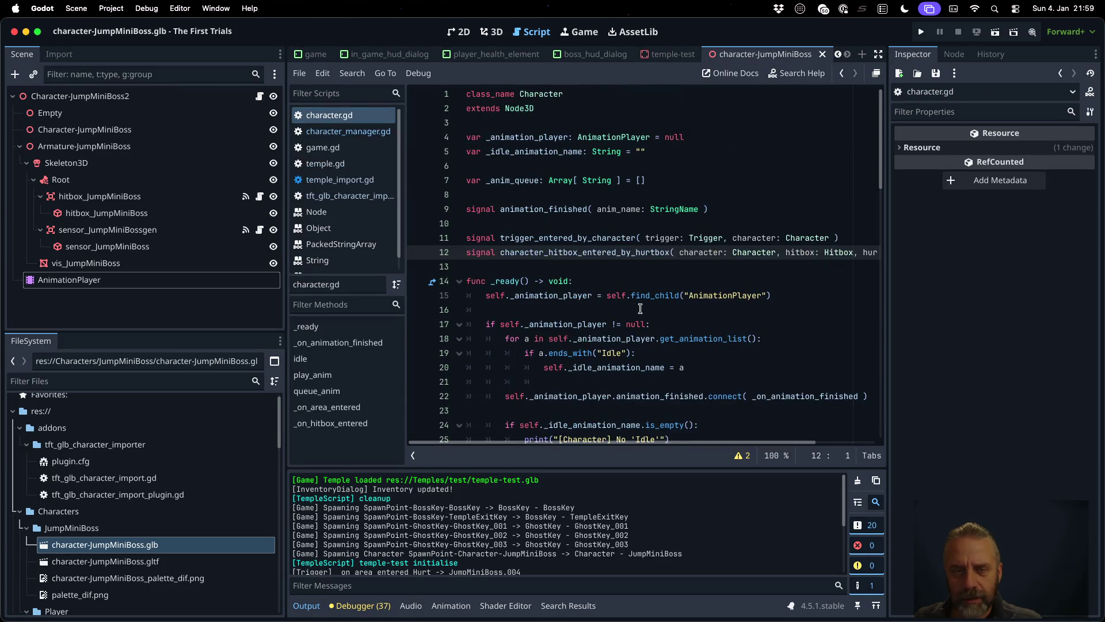
scroll(633, 270, "down", 3)
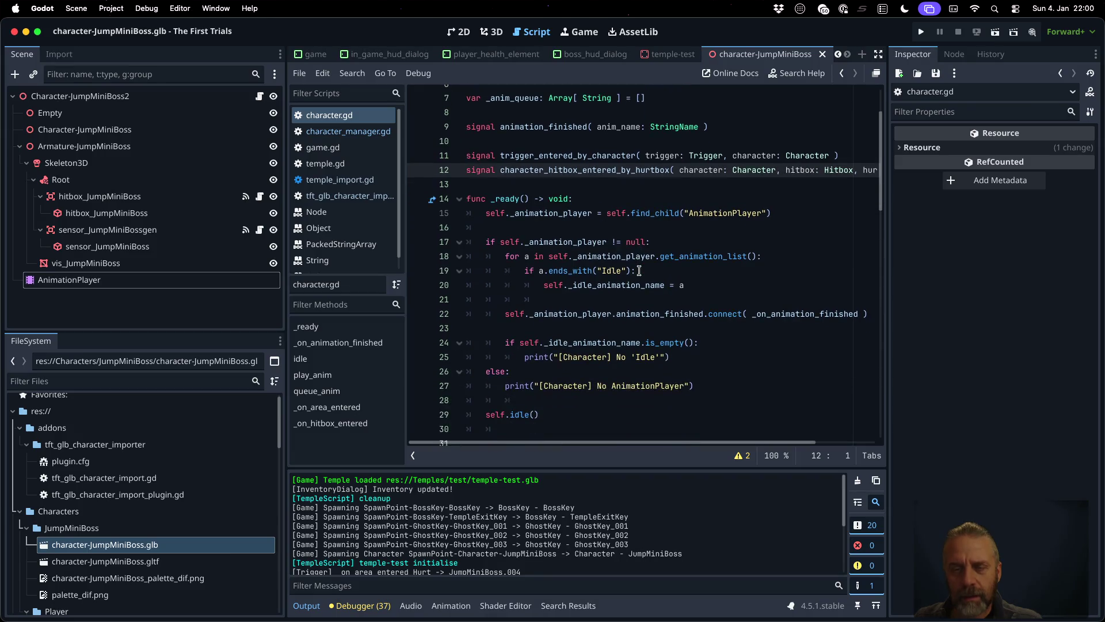
double_click(624, 271)
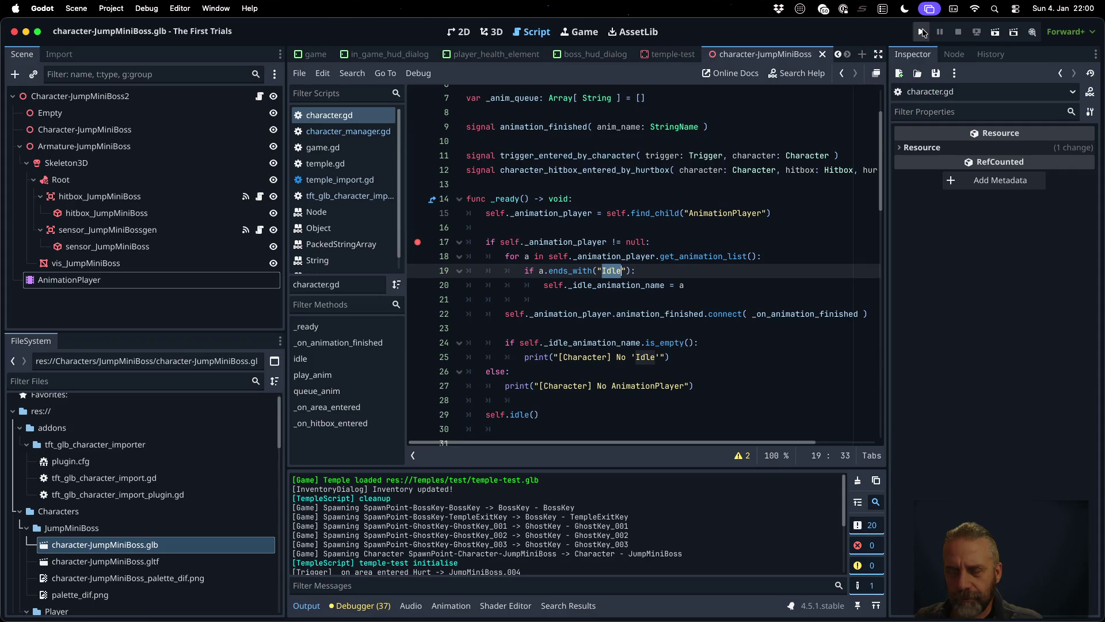
- Rerun the game, inspect self at the breakpoint, and continue past further breakpoint hits
left_click(922, 31)
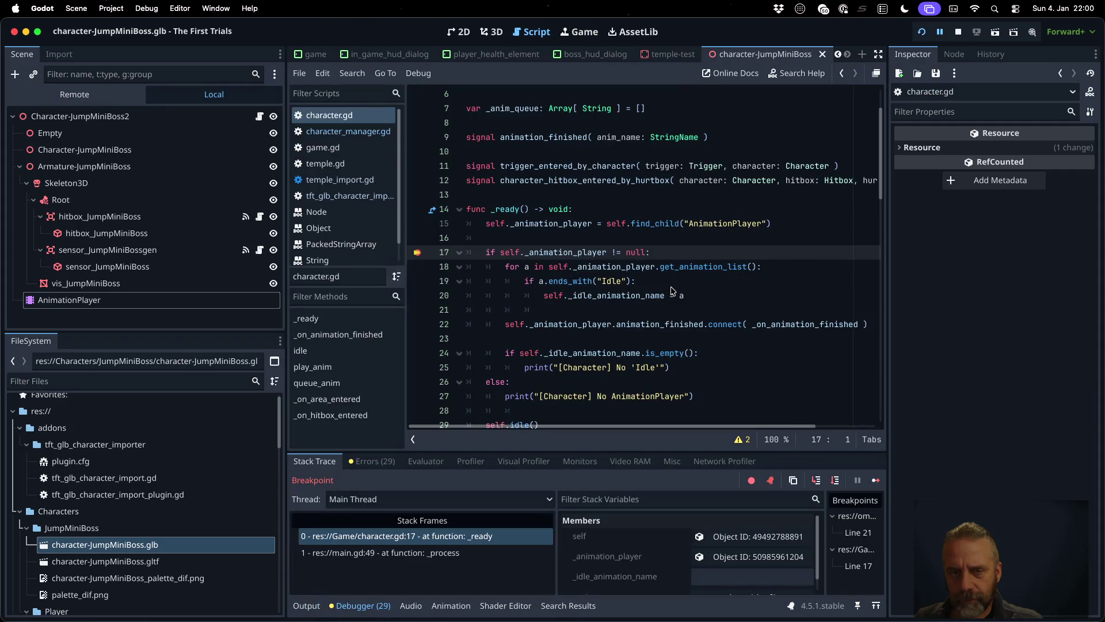
left_click(727, 541)
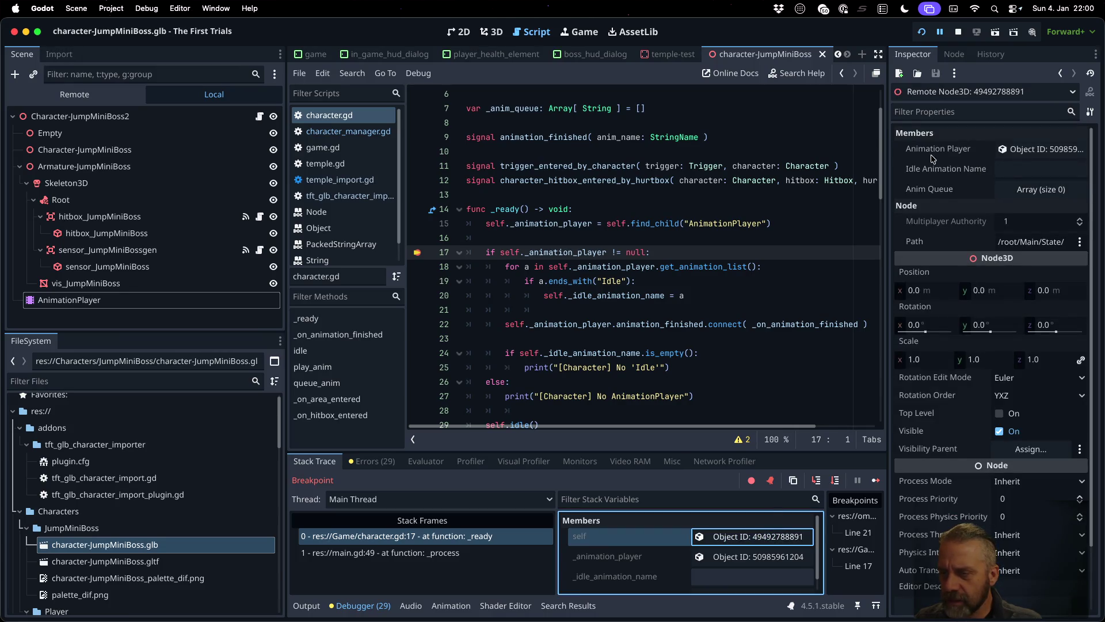
mouse_move(886, 235)
left_mouse_down()
mouse_move(630, 221)
mouse_move(970, 195)
left_mouse_up()
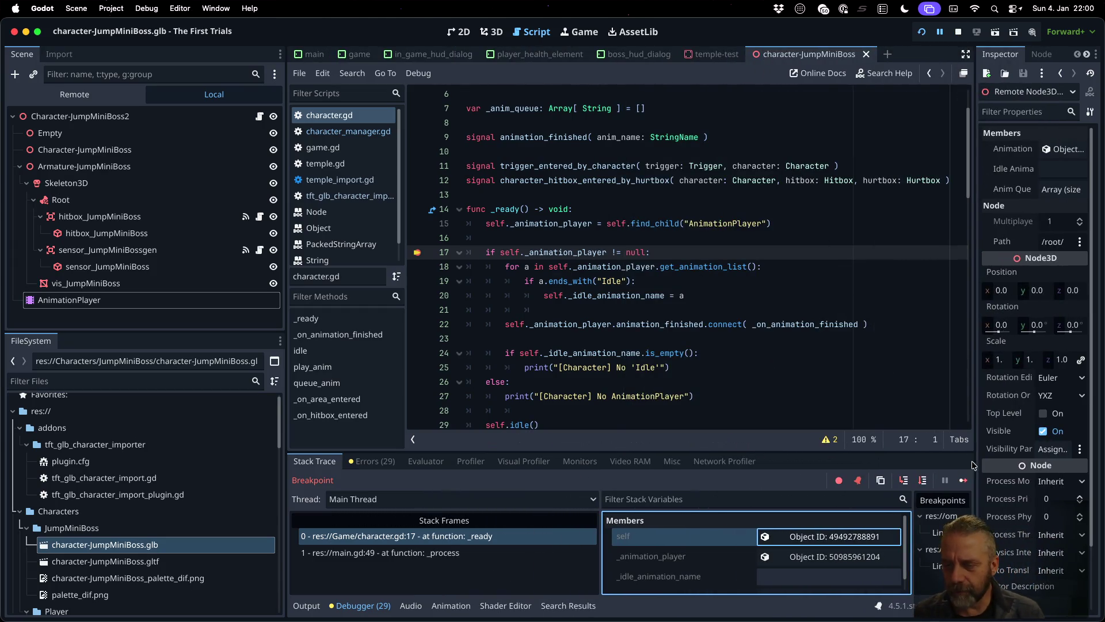
left_click(965, 483)
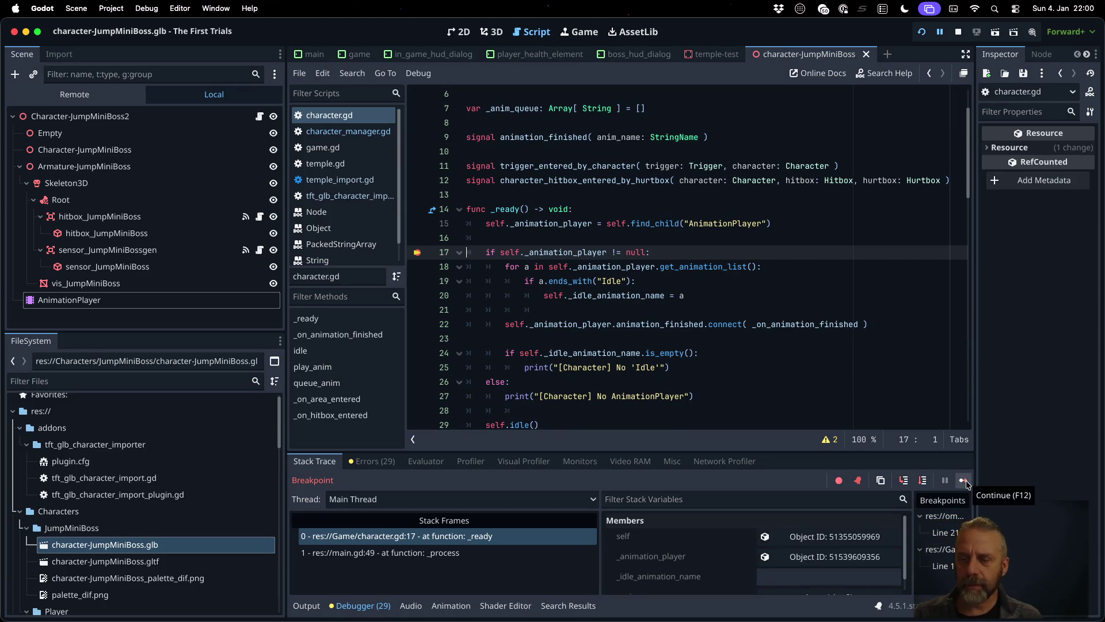
left_click(966, 483)
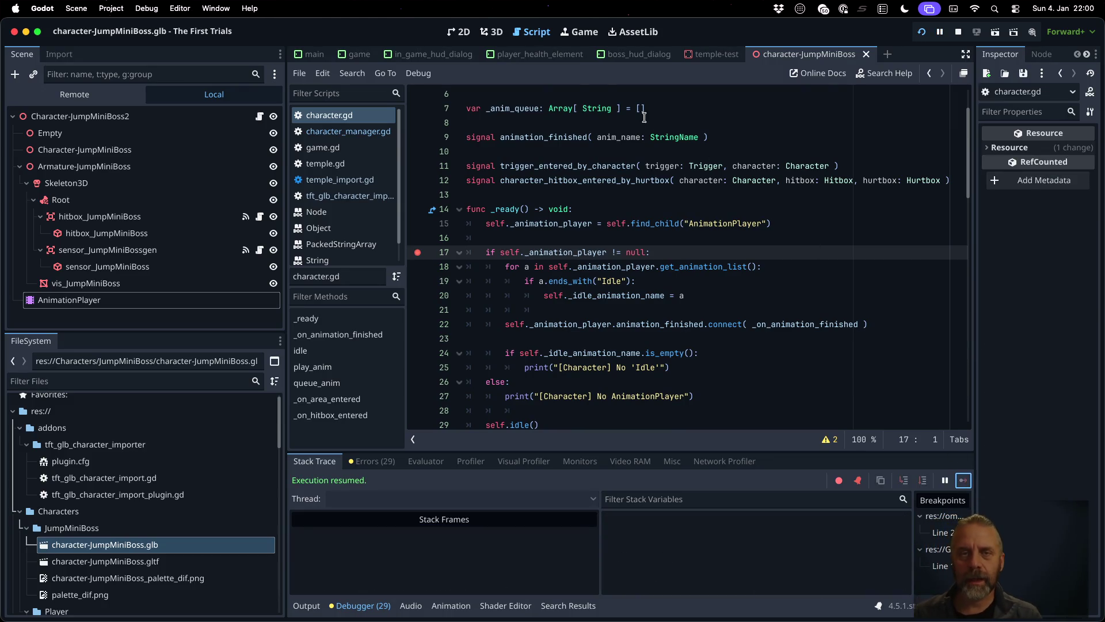
left_click(579, 32)
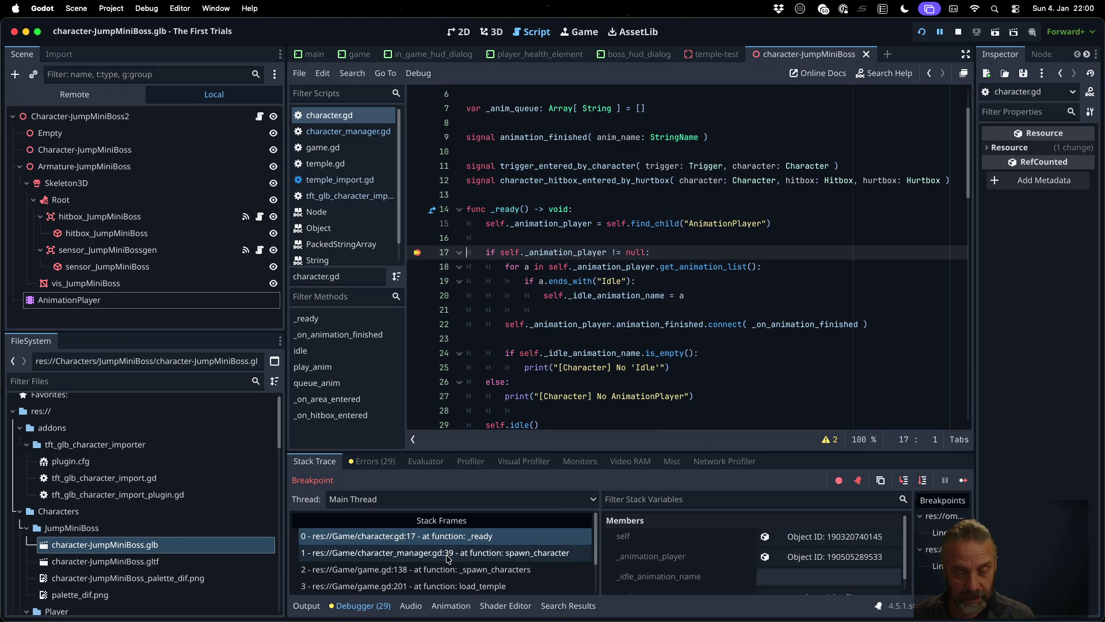
- Check the game.gd line 138 caller and Output, then show the _ready frame's character properties
left_click(463, 569)
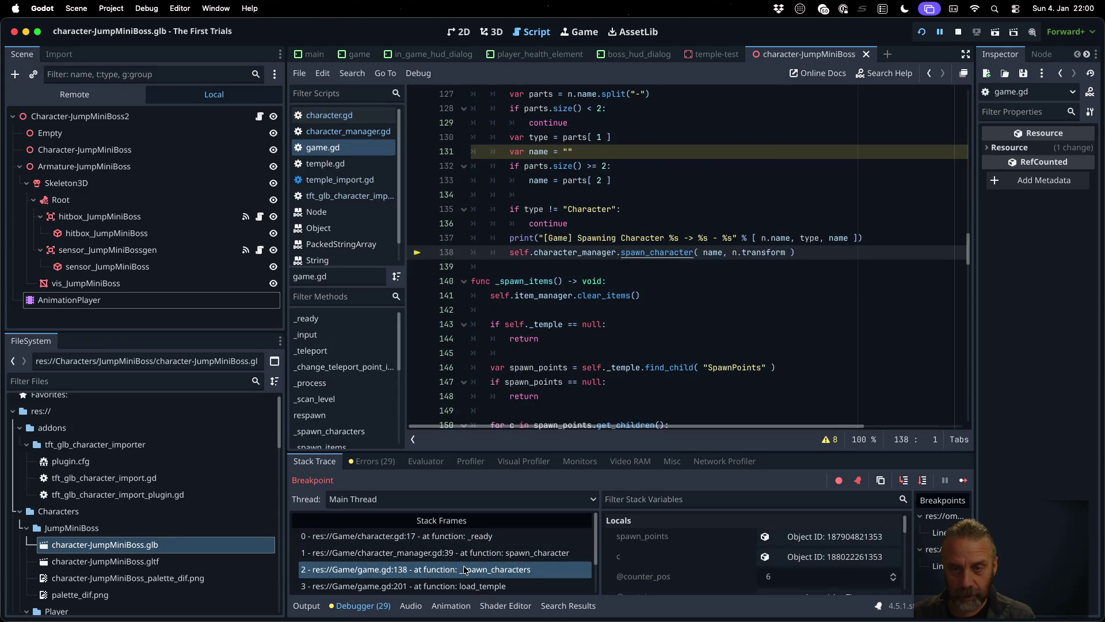
left_click(306, 605)
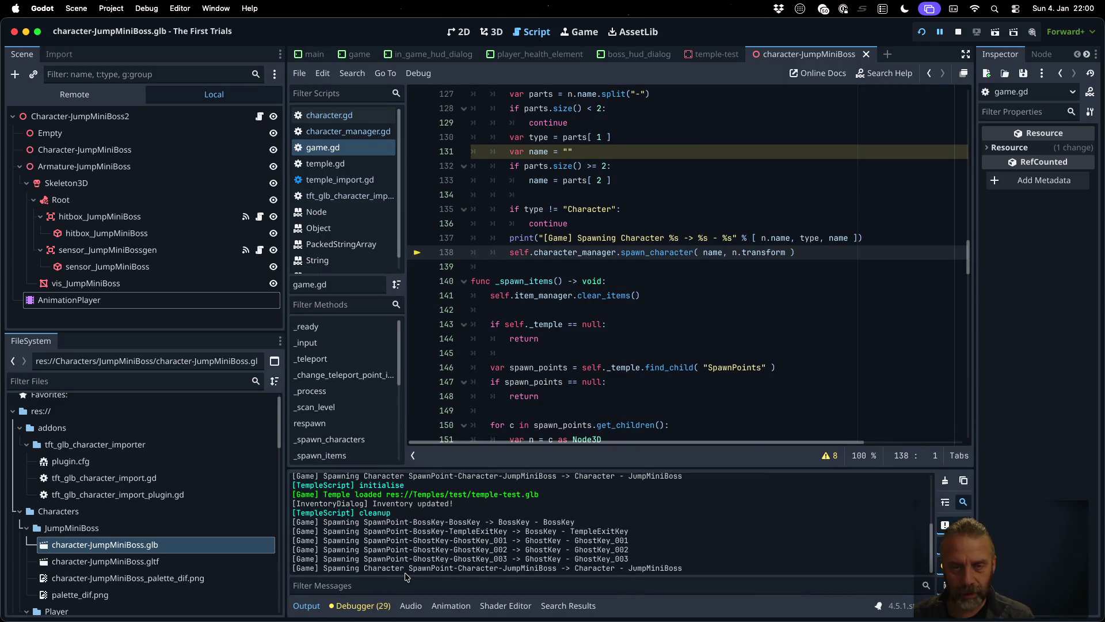
left_click(359, 605)
left_click(374, 536)
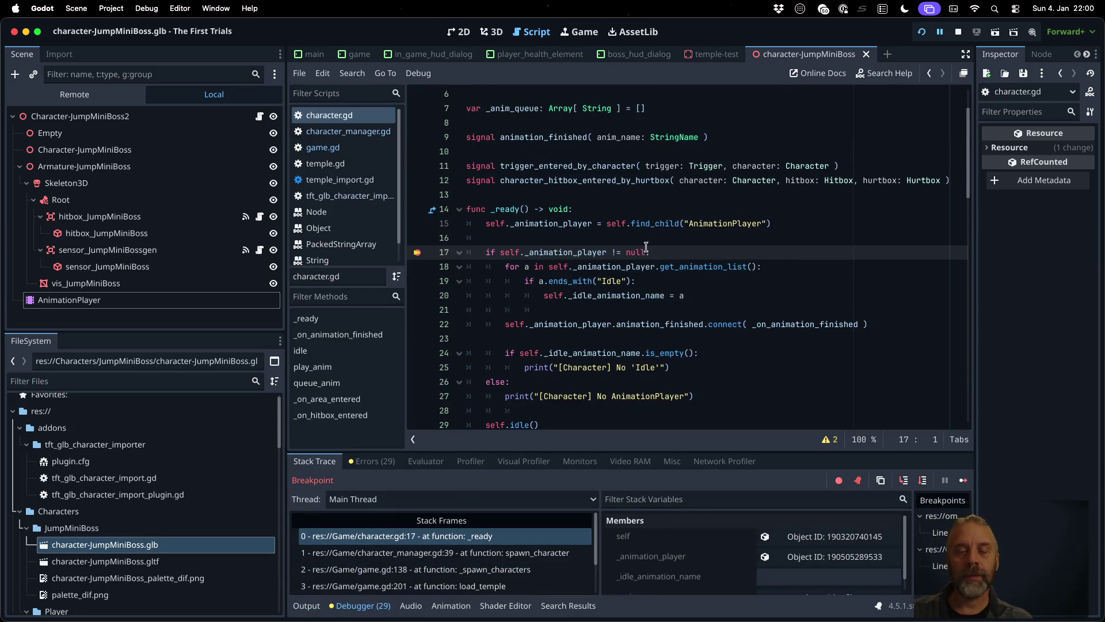
left_click(817, 539)
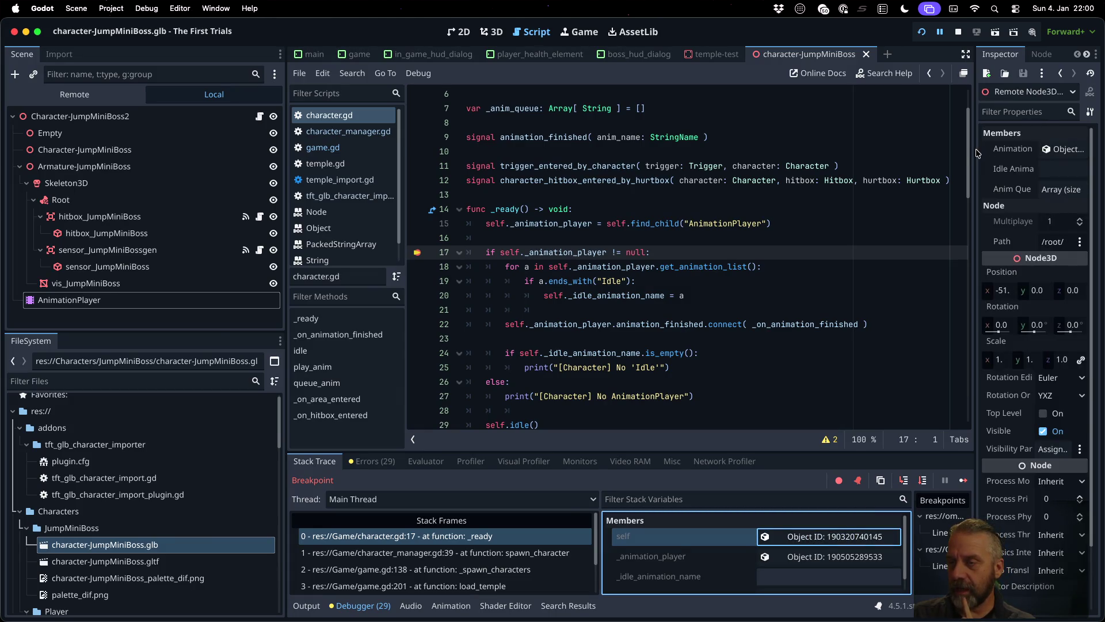
left_click_drag(977, 153, 781, 160)
- Inspect the remote AnimationPlayer, expand Libraries, and open its AnimationLibrary resource, resizing panels
left_click(1051, 151)
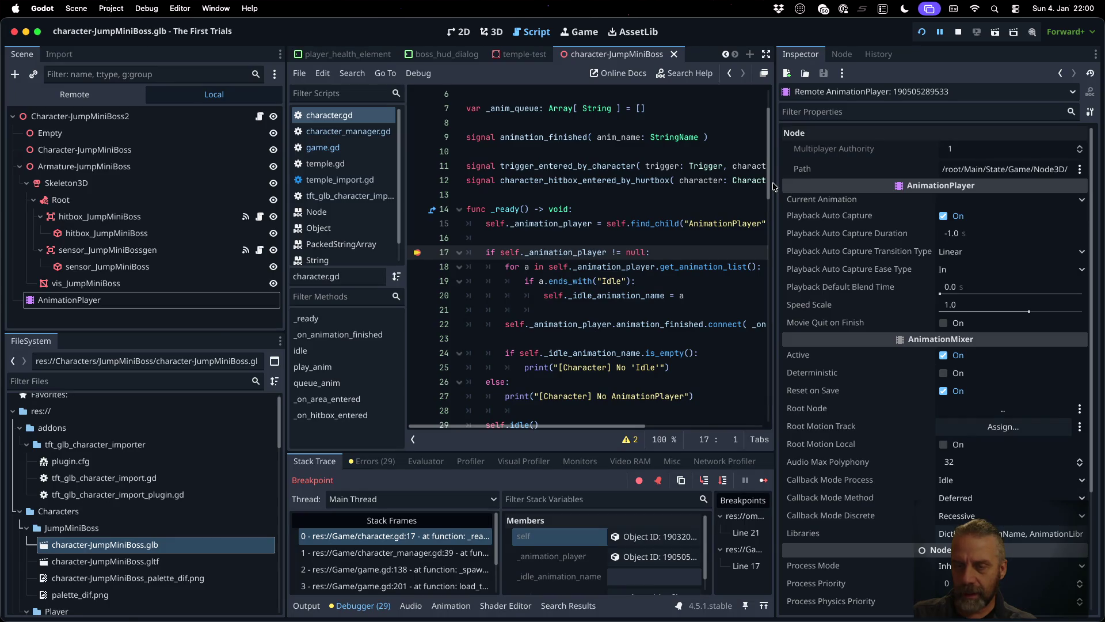
left_click_drag(775, 182, 510, 182)
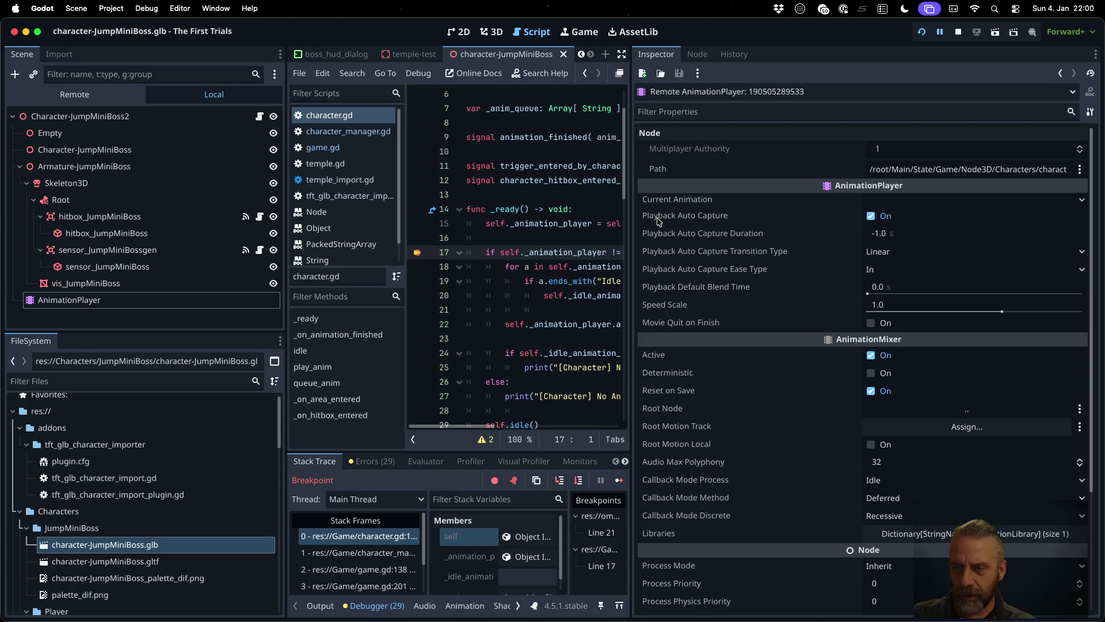
left_click_drag(631, 210, 745, 211)
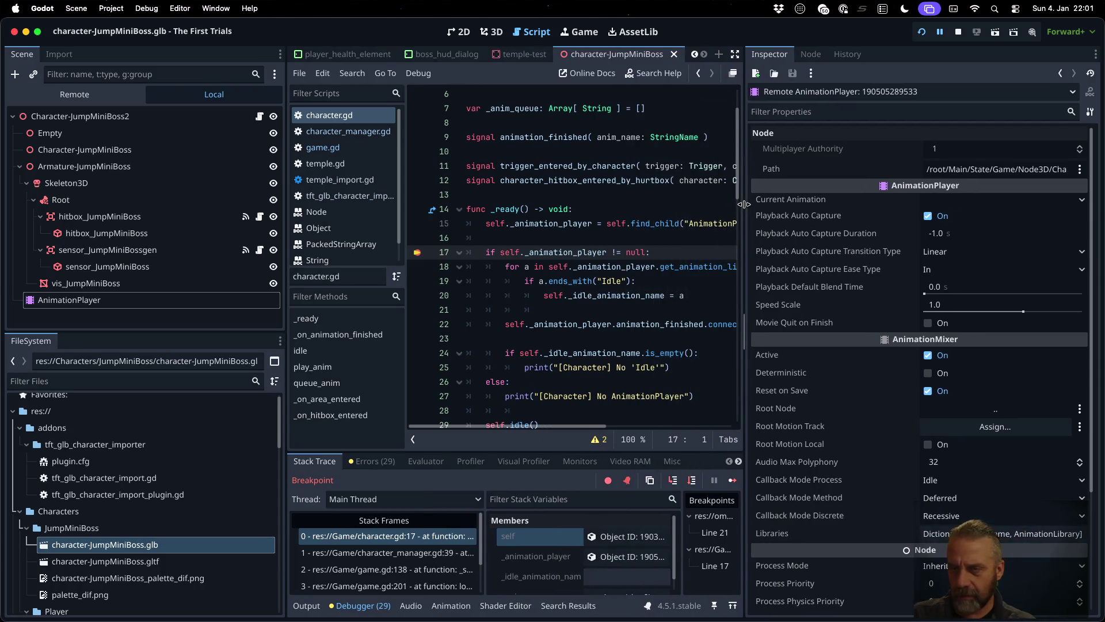
scroll(865, 257, "down", 5)
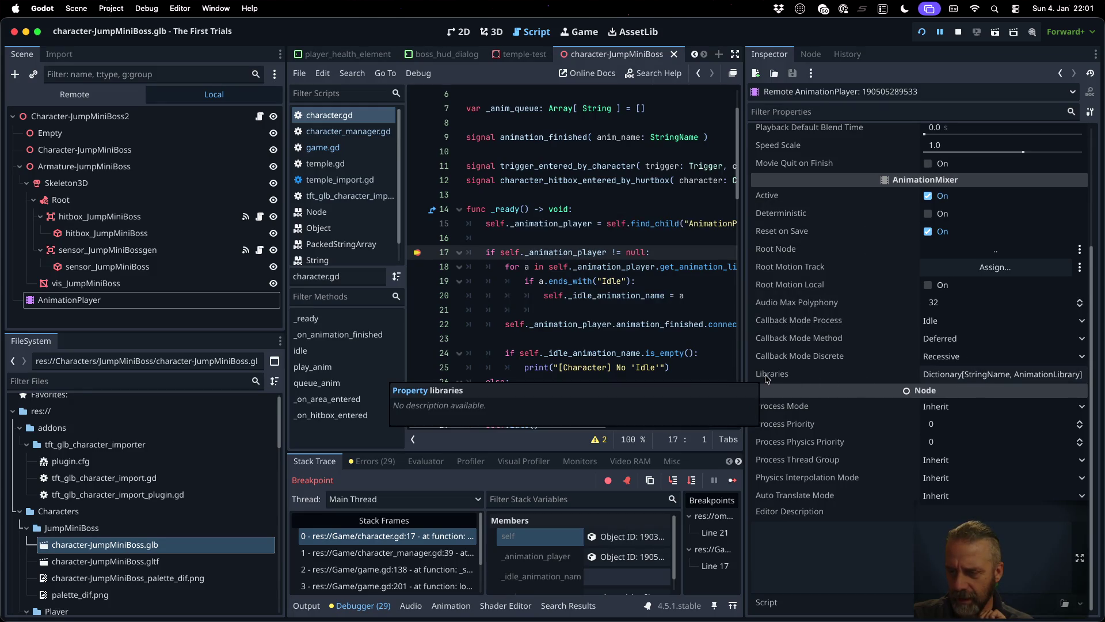
left_click(1007, 375)
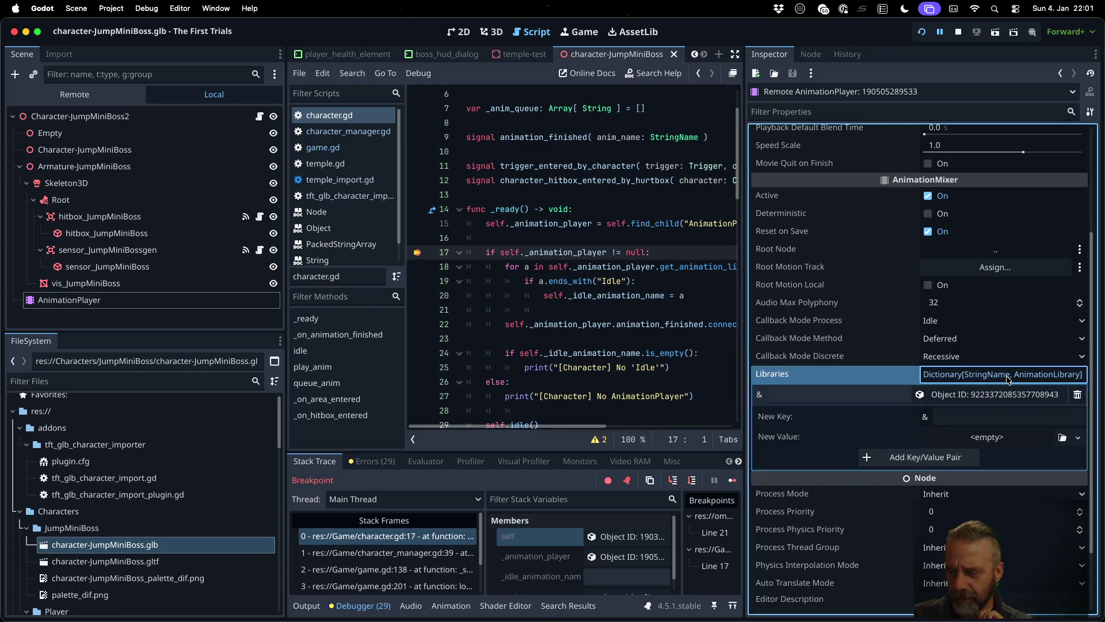
left_click(999, 396)
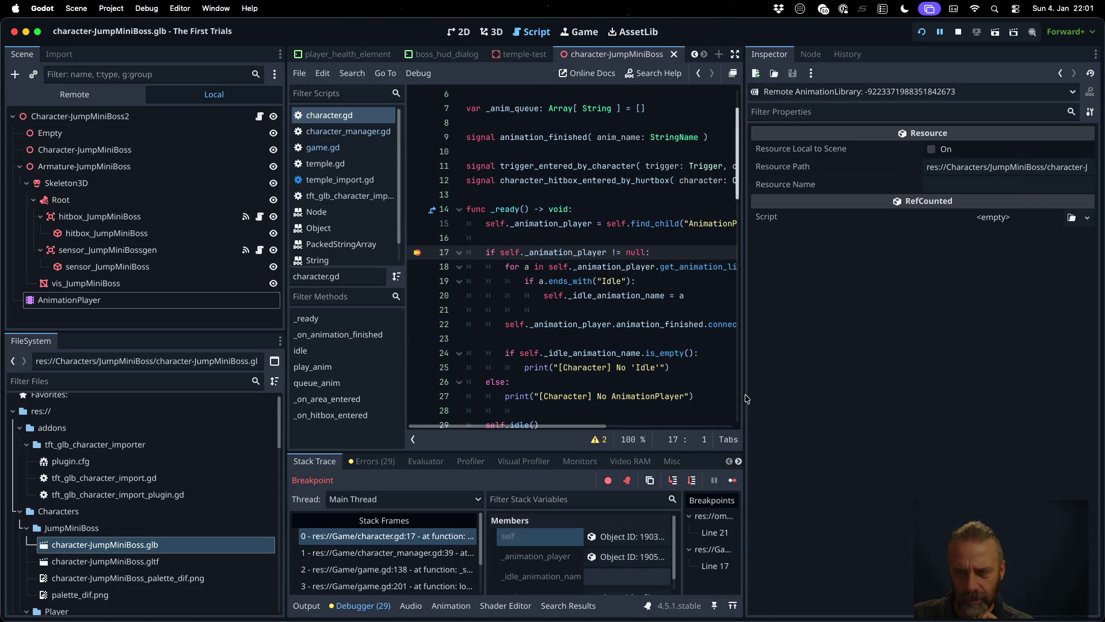
left_click_drag(744, 394, 904, 393)
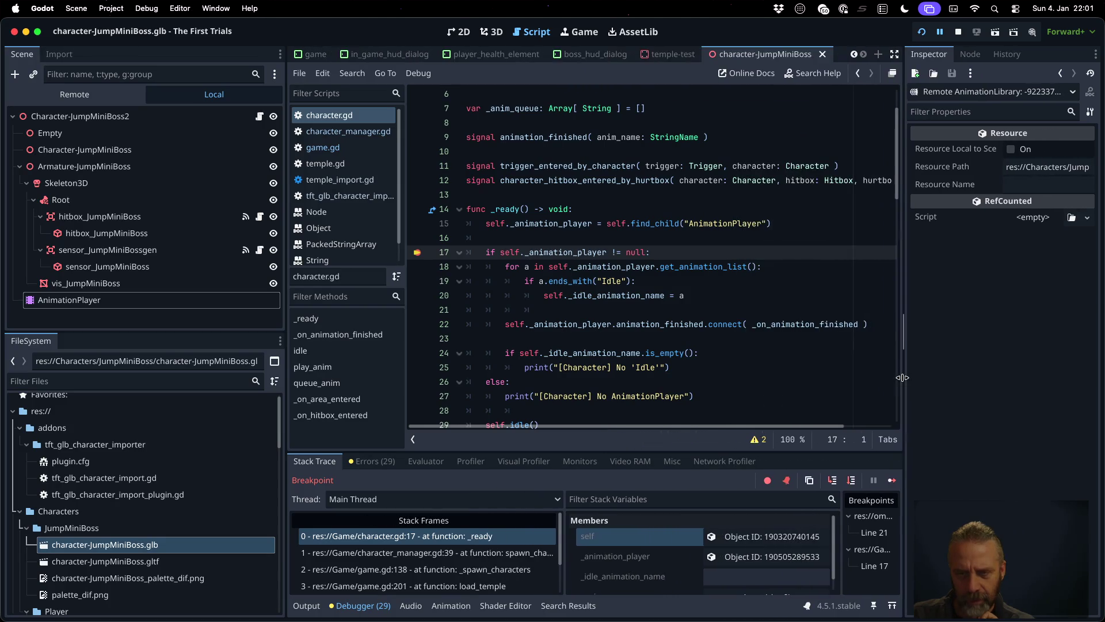
- Step over from line 17 through two animation-loop iterations, then select the AnimationPlayer node
left_click(852, 480)
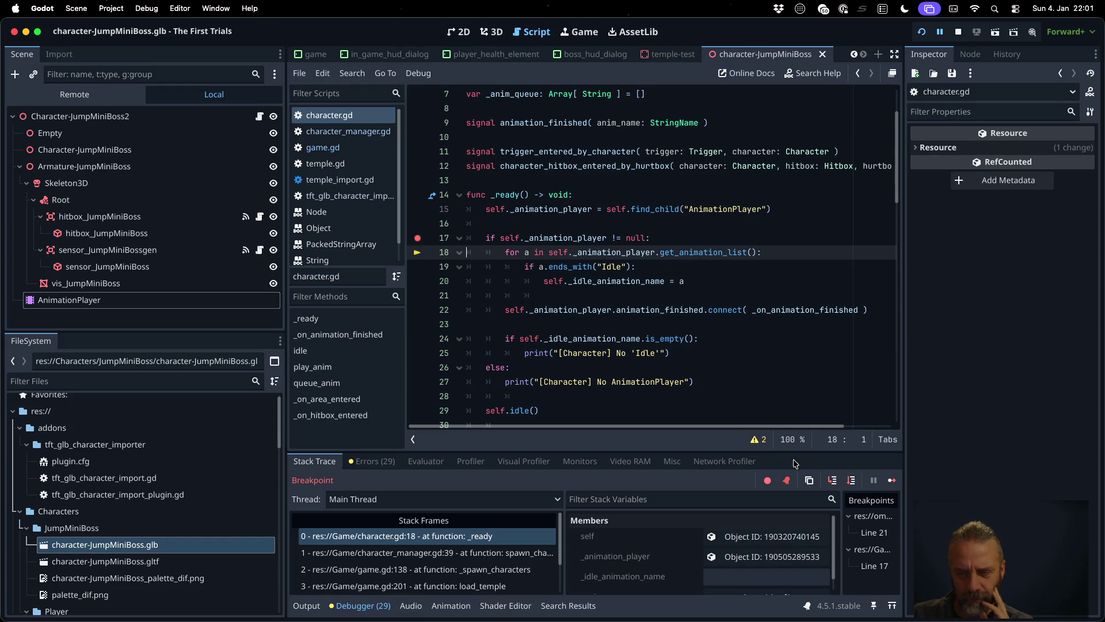
left_click(852, 480)
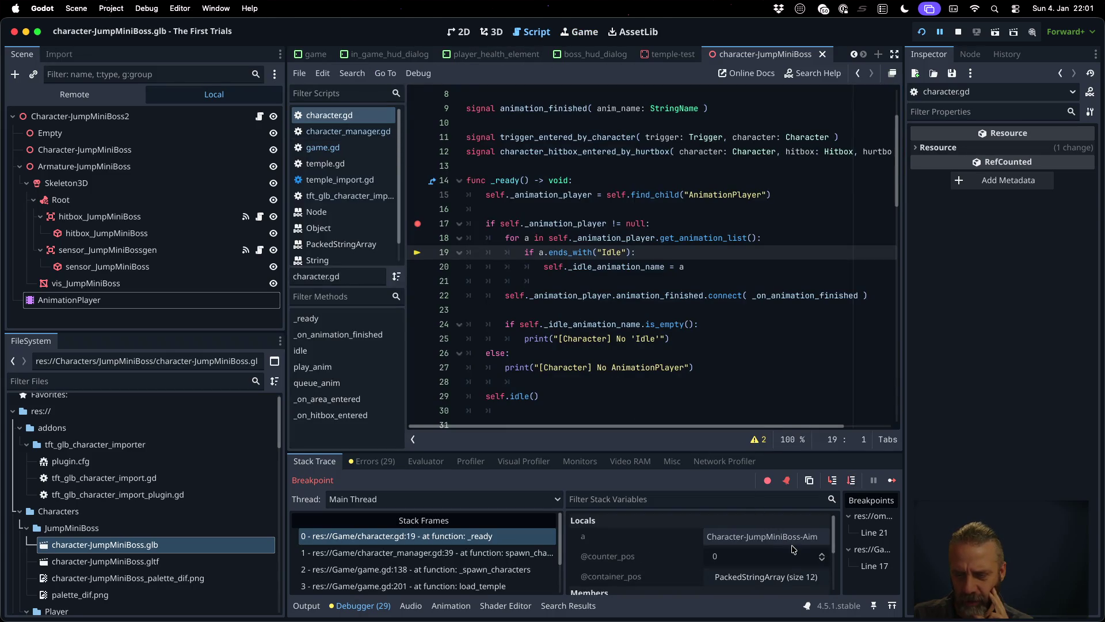
left_click(851, 480)
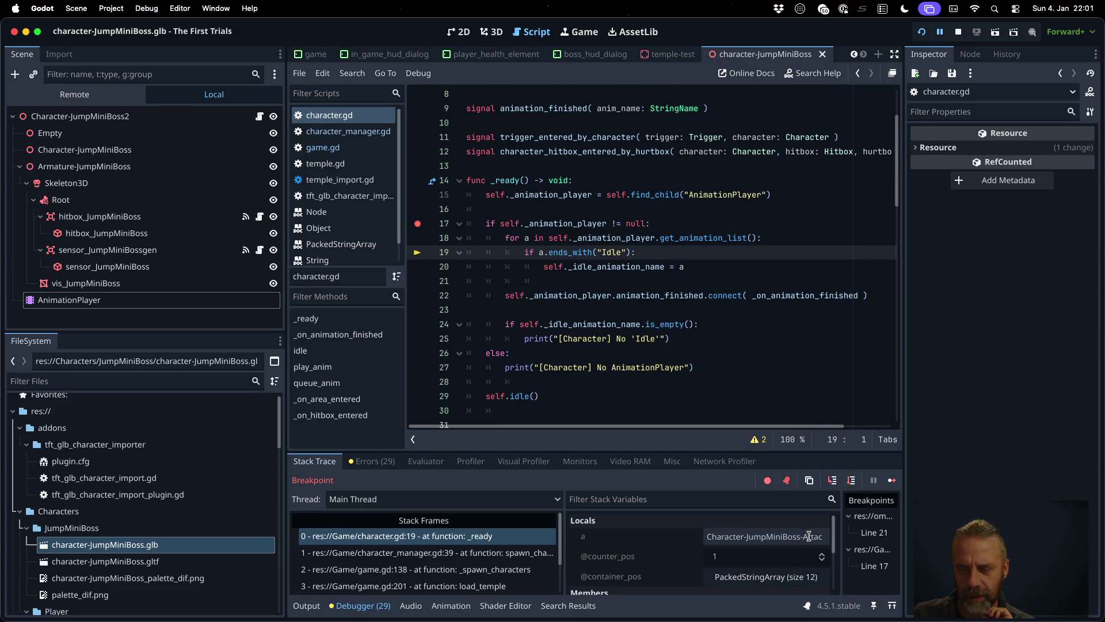
left_click(852, 480)
left_click(554, 323)
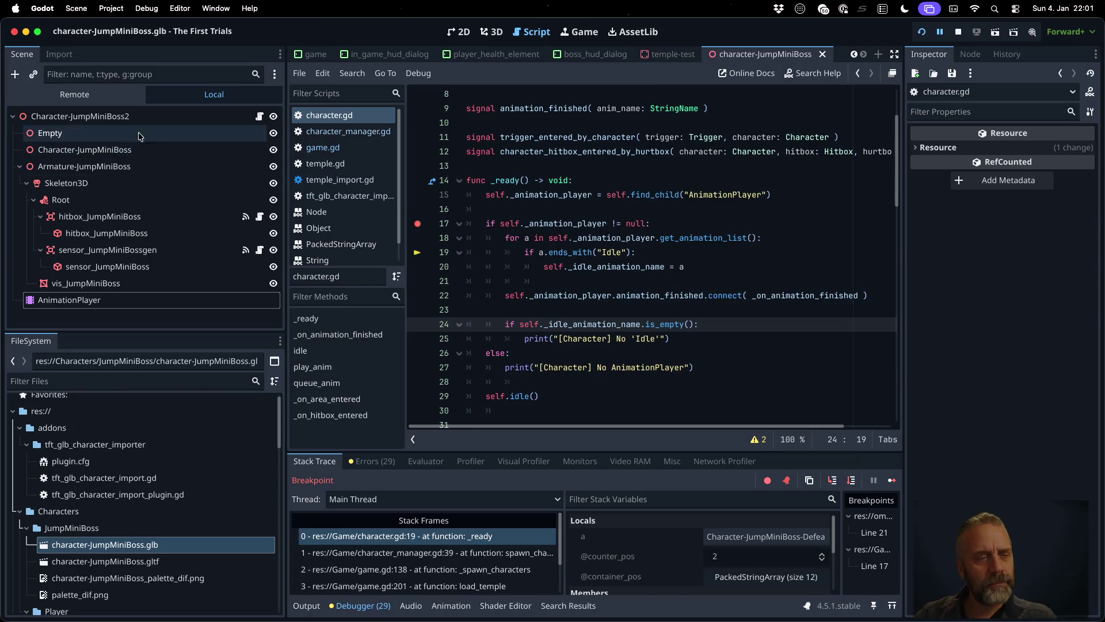
left_click(63, 300)
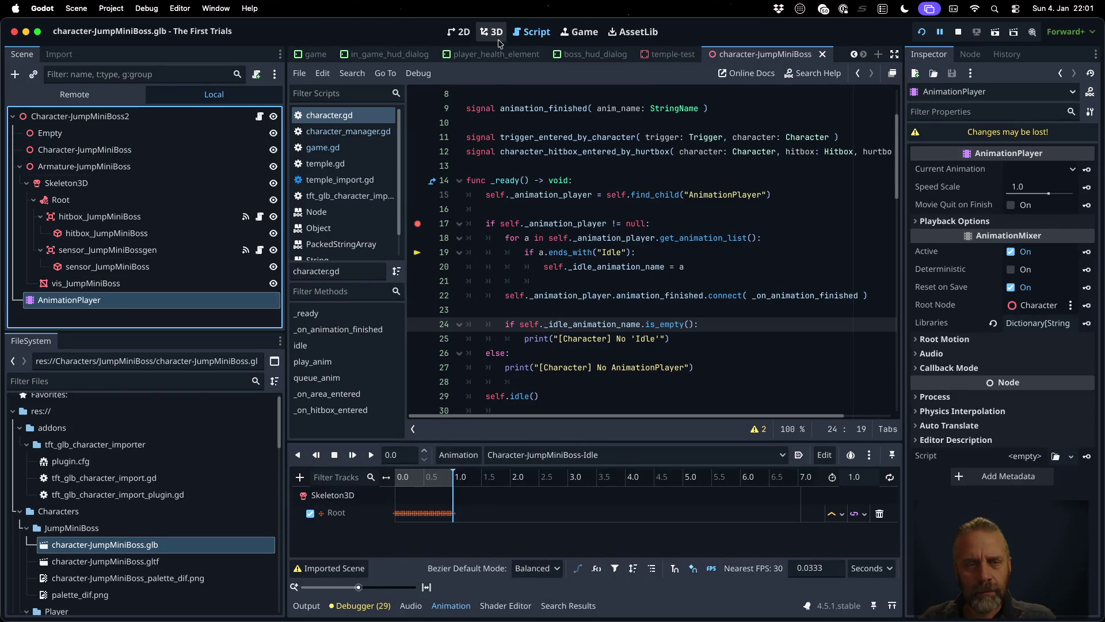
- Check the AnimationPlayer's animation list, then review the Output log and debugger variables
left_click(534, 455)
left_click(593, 231)
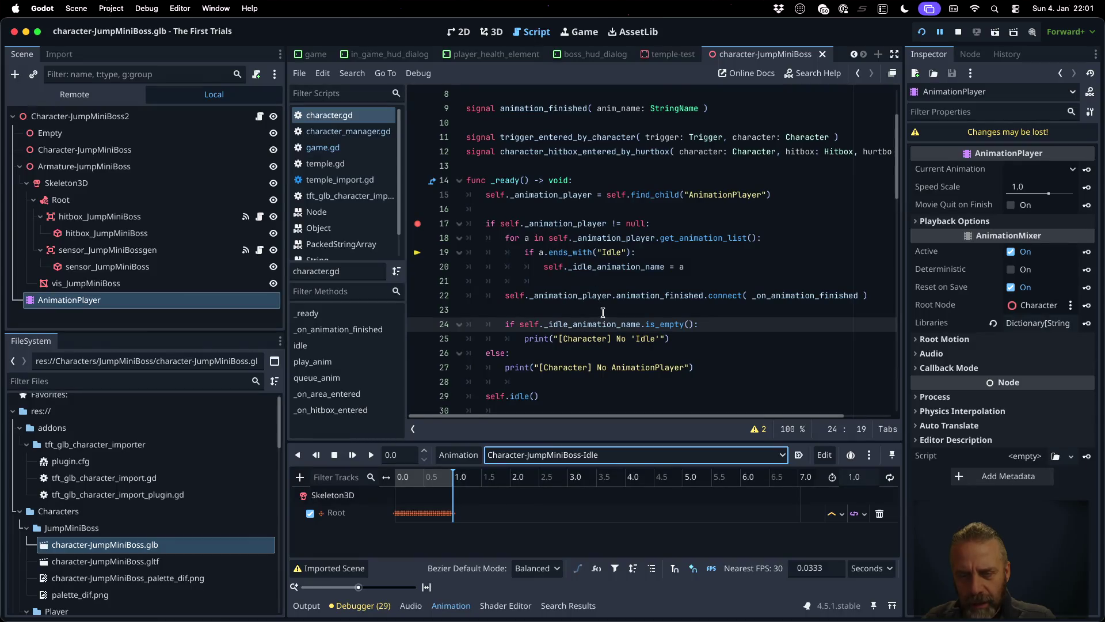
mouse_move(592, 324)
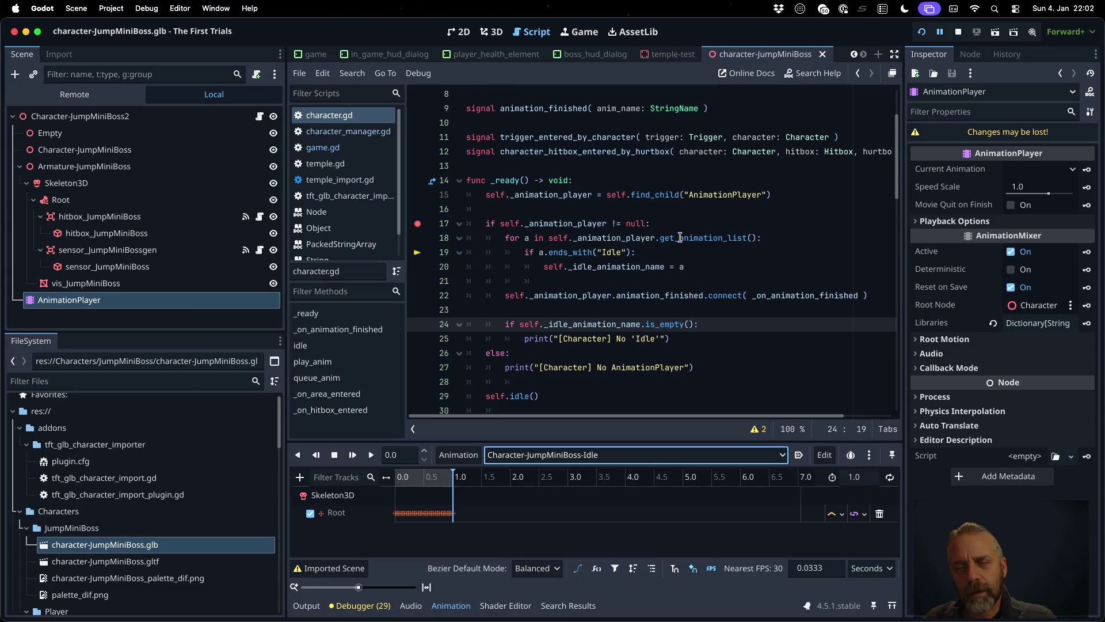
mouse_move(680, 237)
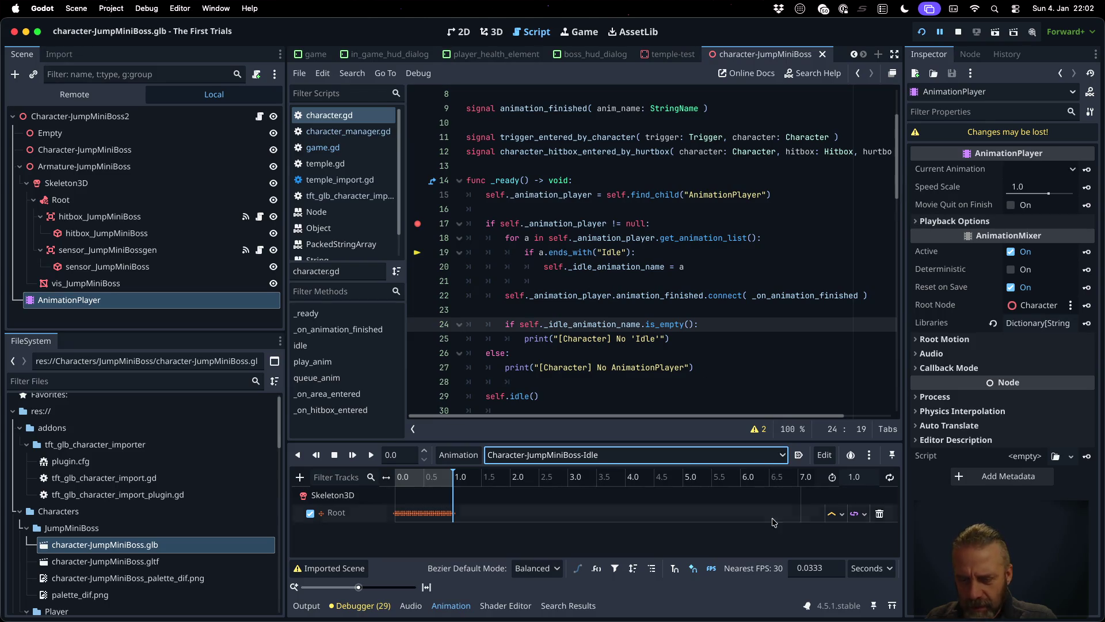
left_click(307, 606)
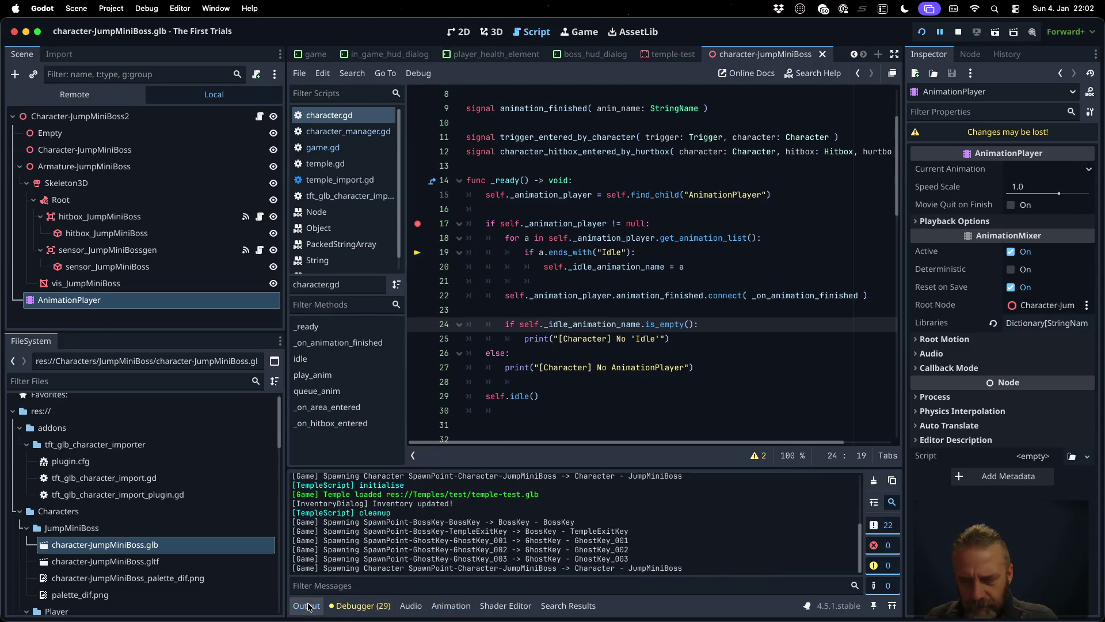
left_click(385, 605)
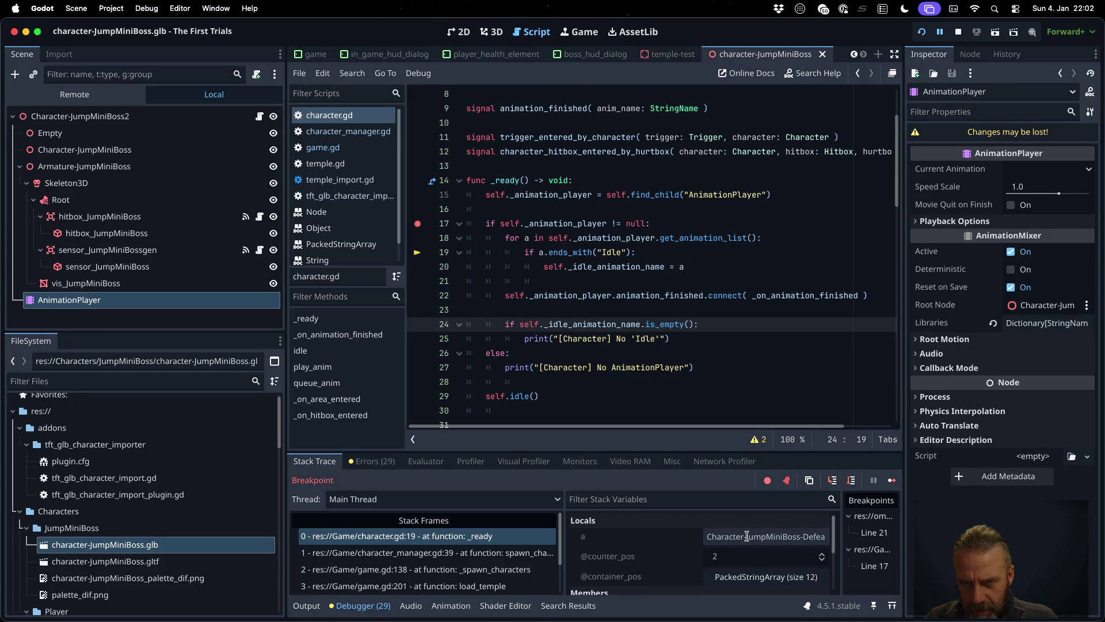
scroll(782, 538, "down", 1)
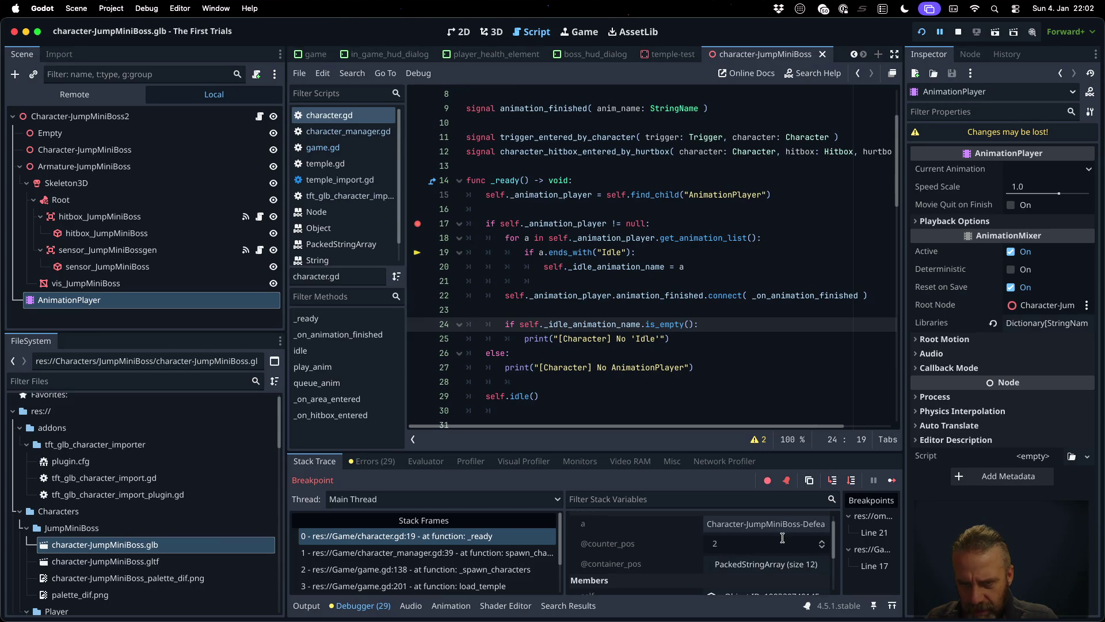
scroll(782, 538, "down", 1)
scroll(782, 538, "down", 1)
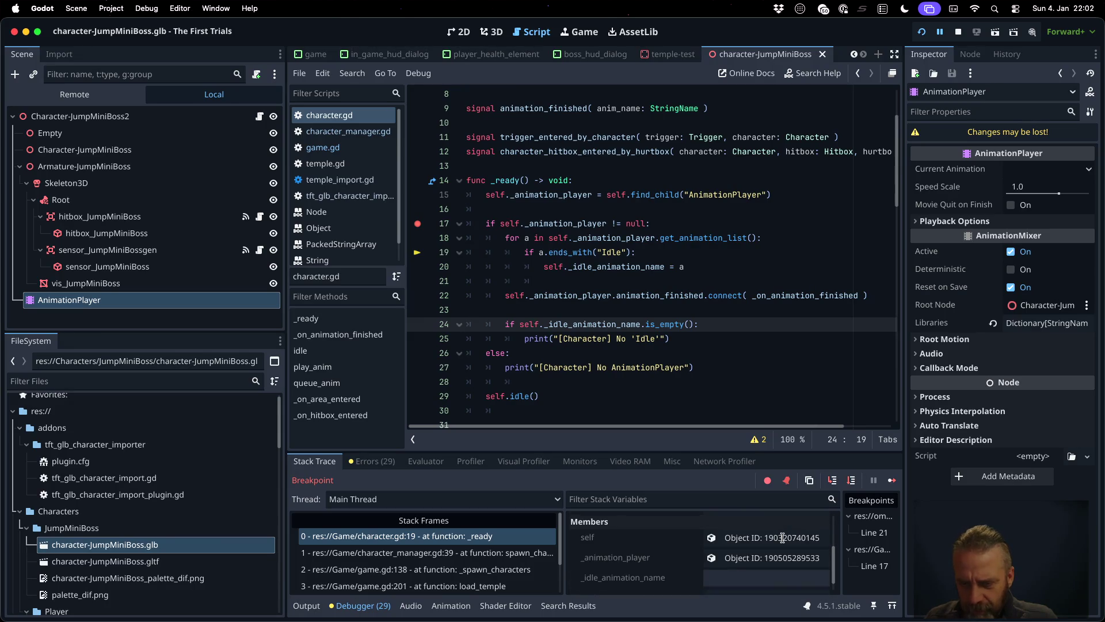
- Inspect the running player's library resource path inside character-JumpMiniBoss.glb, then stop debugging
left_click(774, 553)
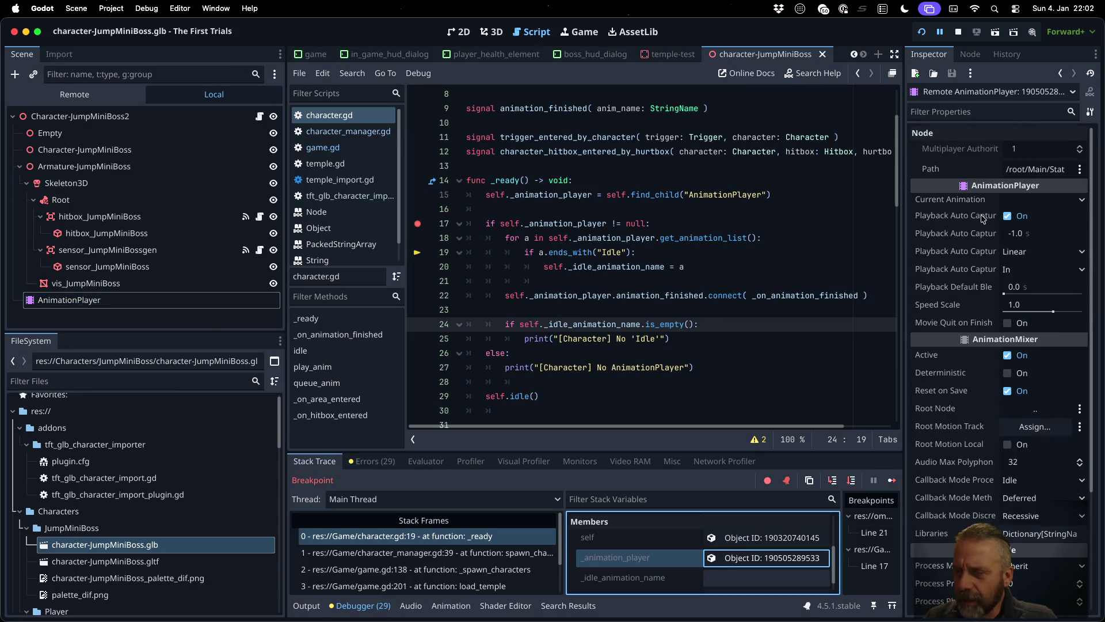
mouse_move(902, 194)
left_mouse_down()
mouse_move(979, 194)
mouse_move(786, 189)
left_mouse_up()
scroll(906, 270, "down", 5)
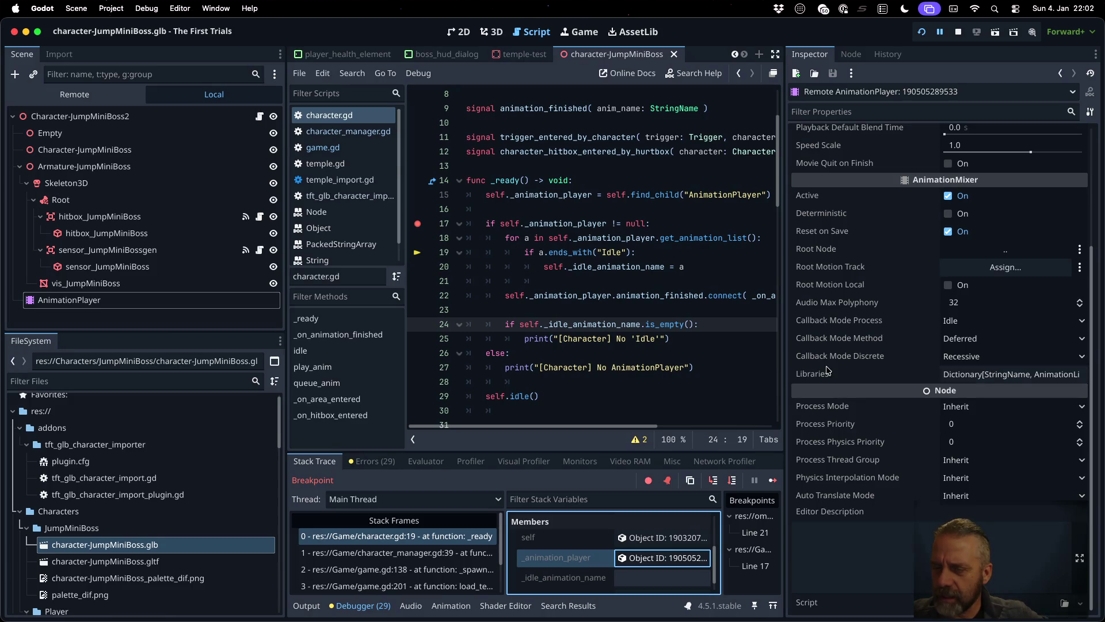
mouse_move(813, 380)
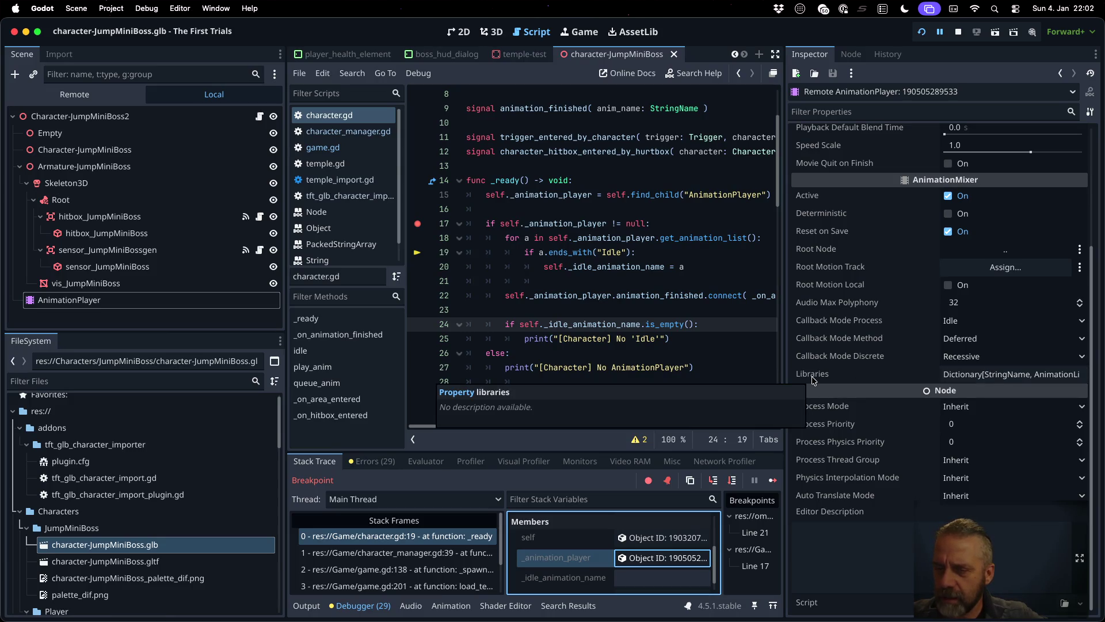
left_click(962, 375)
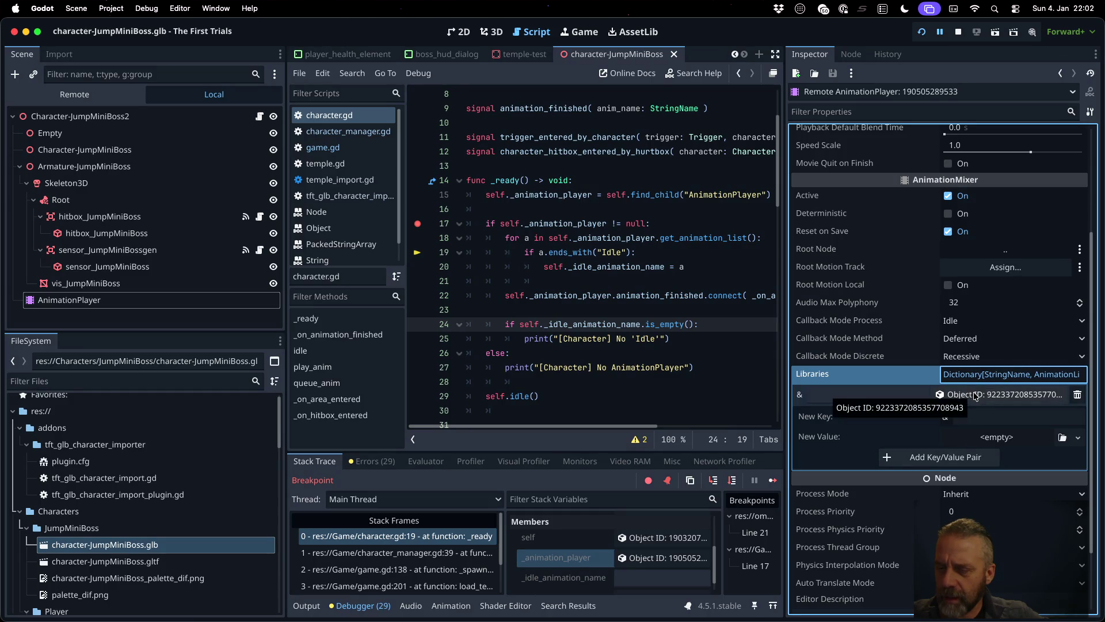
left_click(975, 396)
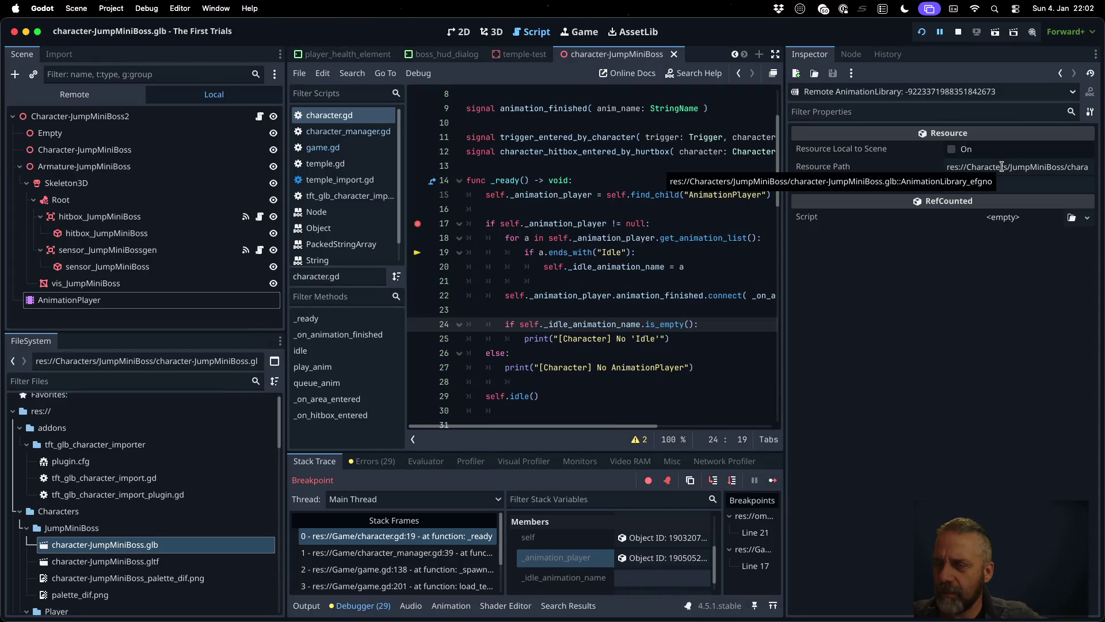
left_click(1002, 166)
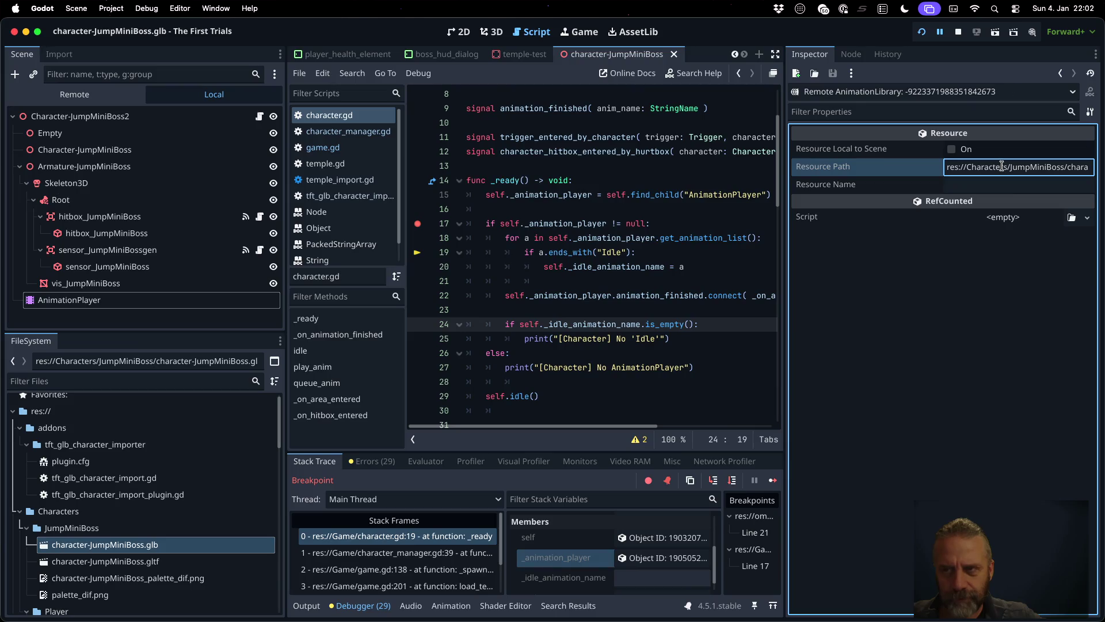
left_click(959, 31)
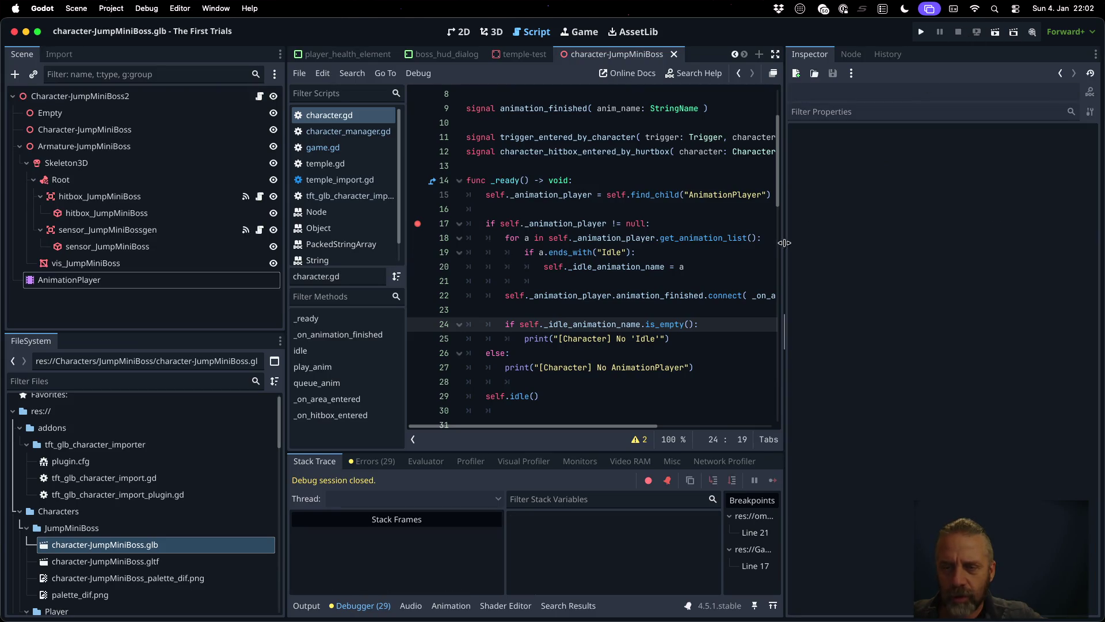
- Add a print of "[Character] _ready %s -> %s" with self.name and each animation to the loop, save, and drop the line 17 breakpoint
left_click_drag(784, 245, 923, 229)
scroll(772, 229, "up", 2)
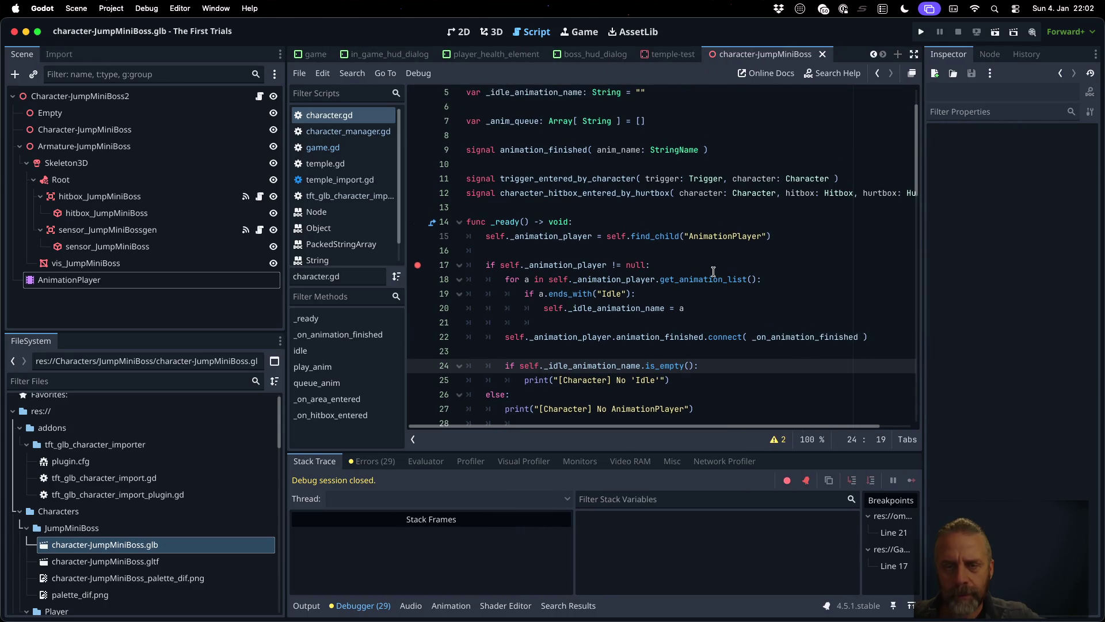
left_click(714, 271)
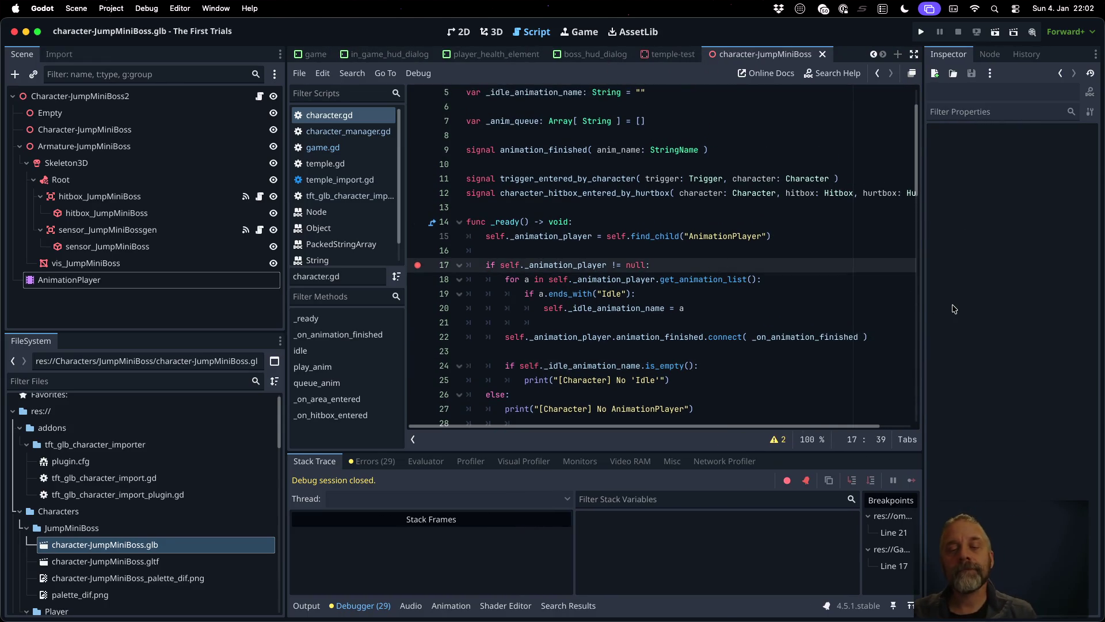
key("Down")
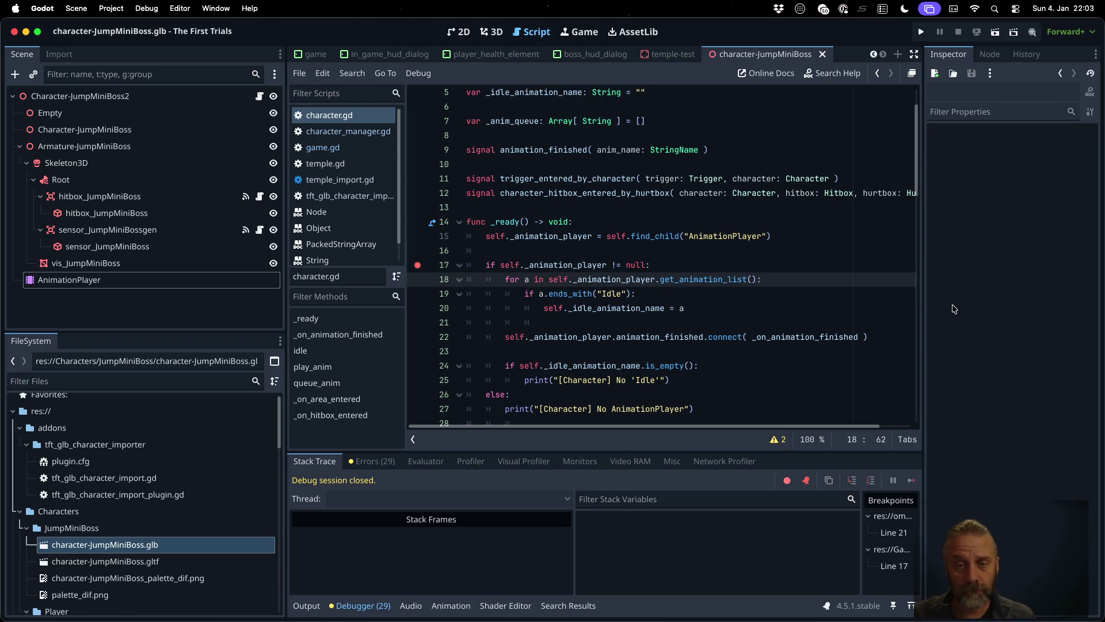
key("Return")
type("print(\"[C")
type("haracte")
type("r] _")
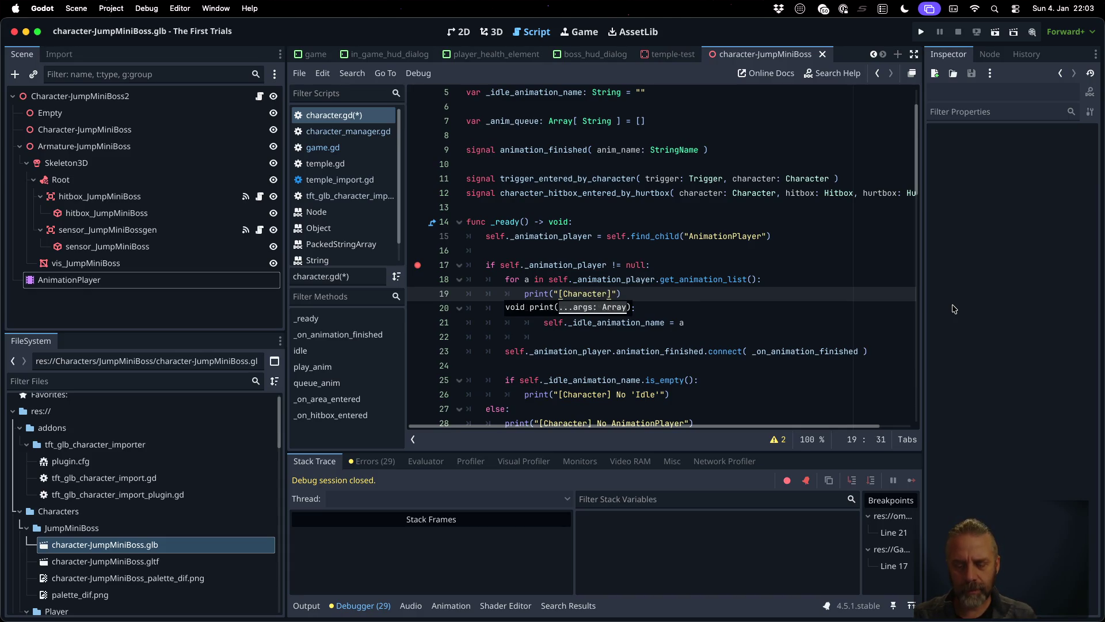
type("ready ")
type("%s ")
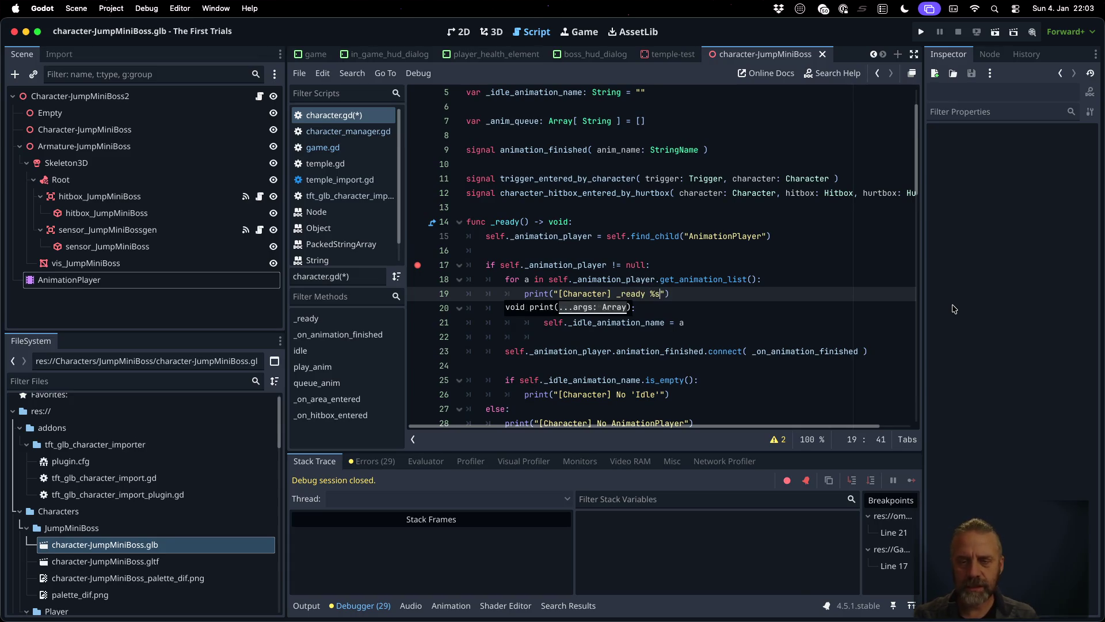
type("-> %s\" % [ s")
type("elf.name, a")
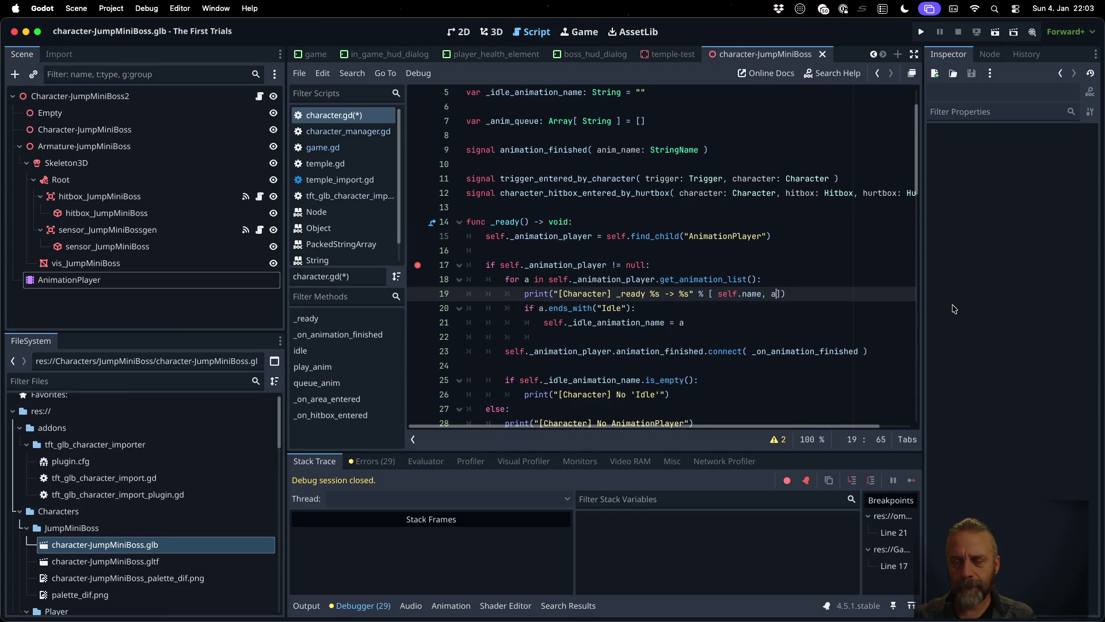
key("super+s")
key("Return")
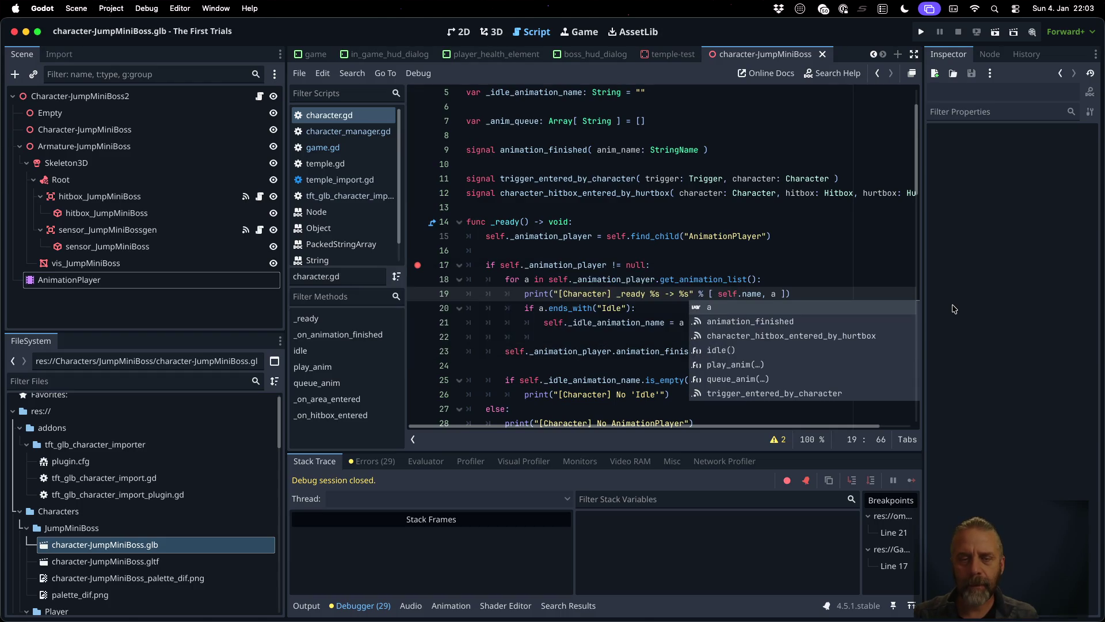
left_click(418, 265)
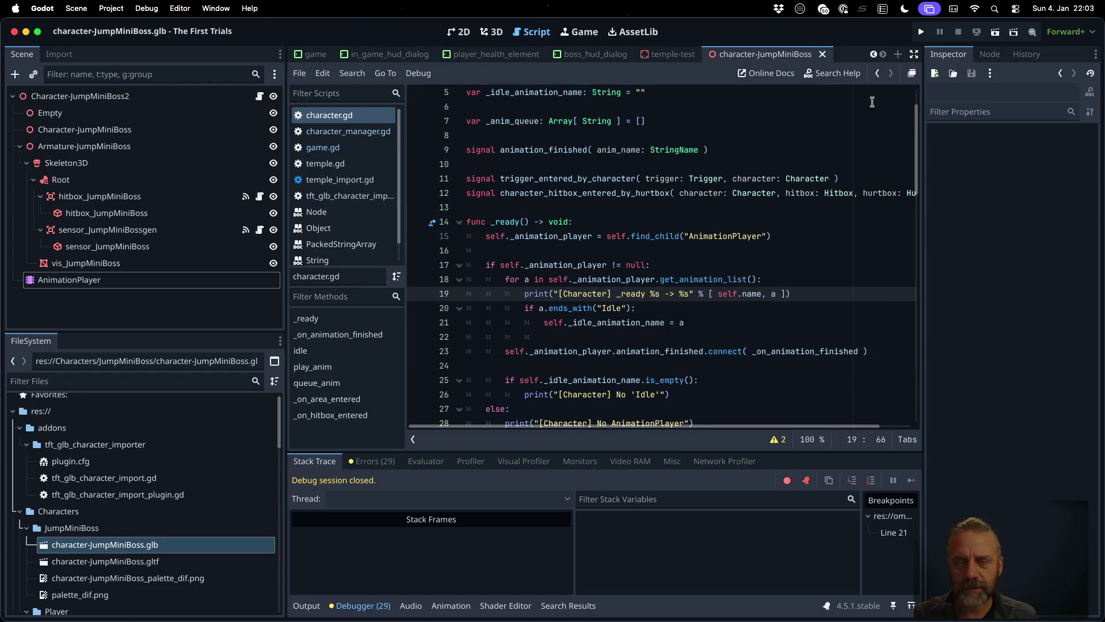
- Rerun the project, clear the Output log, and select the Character-JumpMiniBoss-Idle entry
left_click(923, 32)
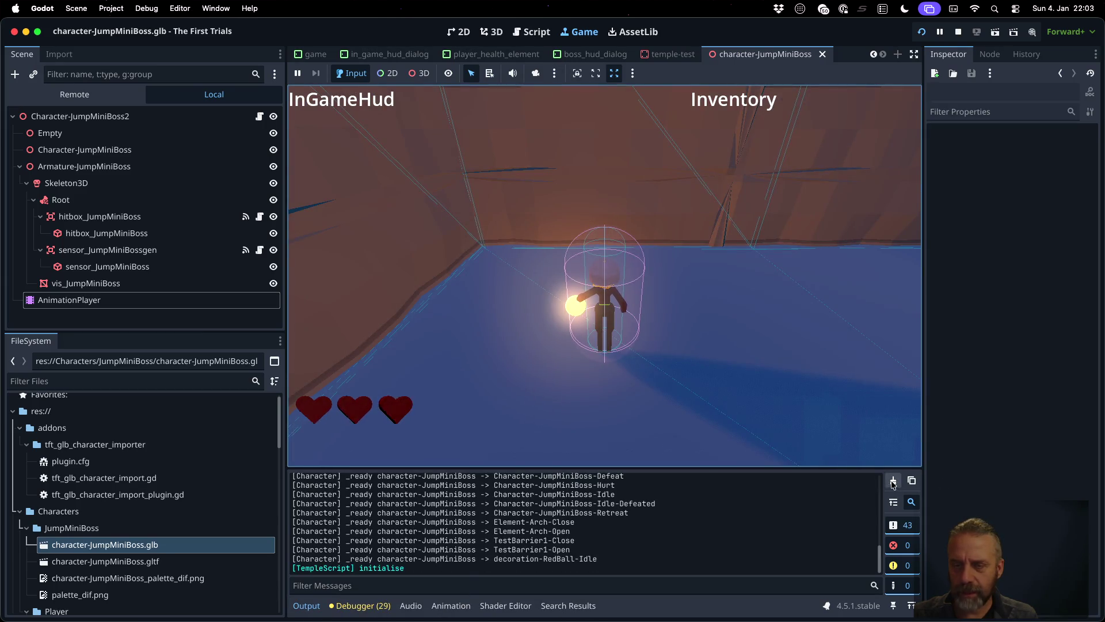
left_click(893, 482)
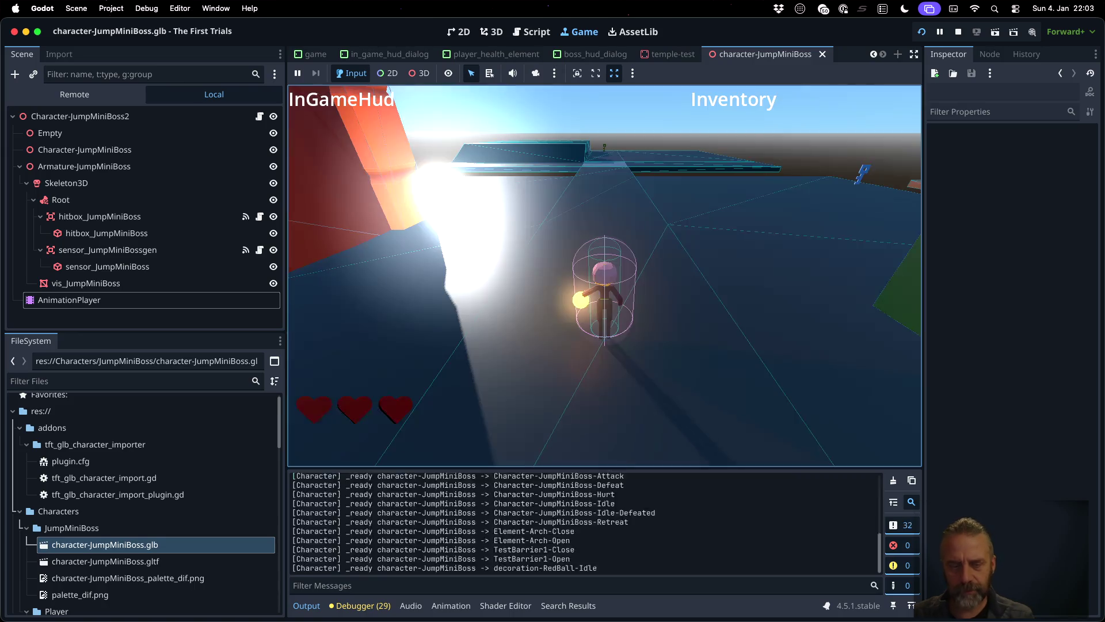
scroll(466, 495, "up", 3)
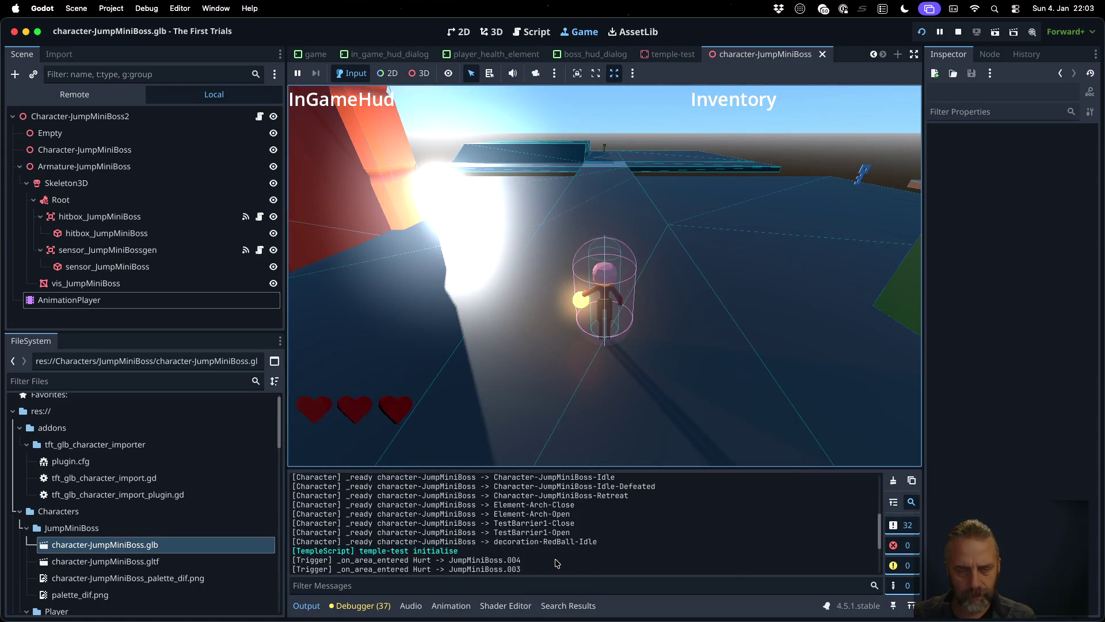
left_click_drag(494, 478, 624, 474)
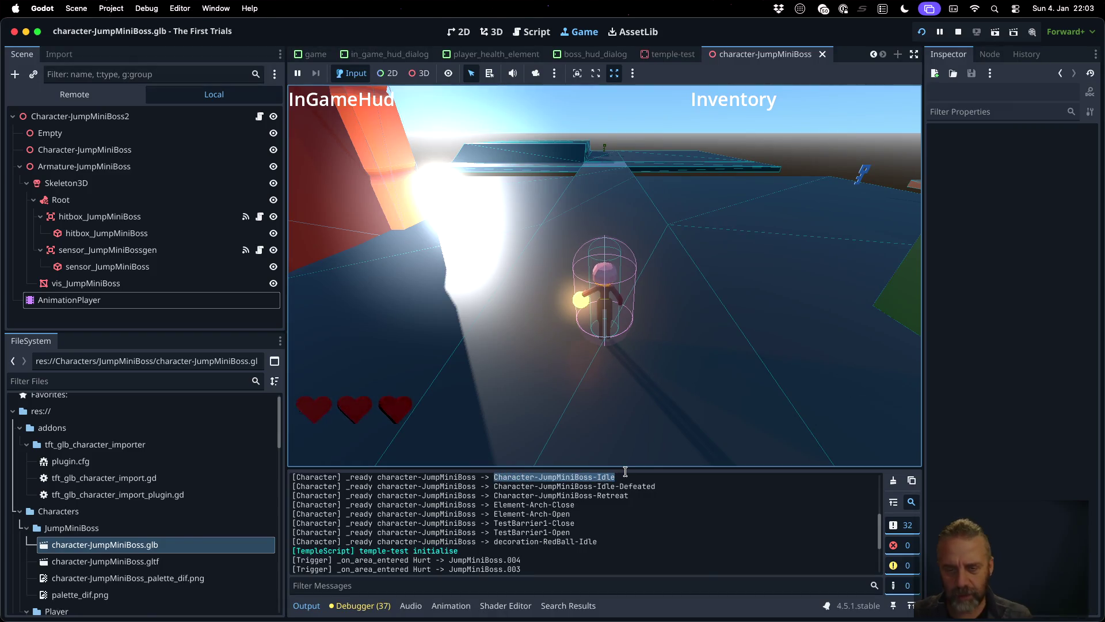
- Focus the running game, glance at the script editor, and return to the game view
left_click(692, 204)
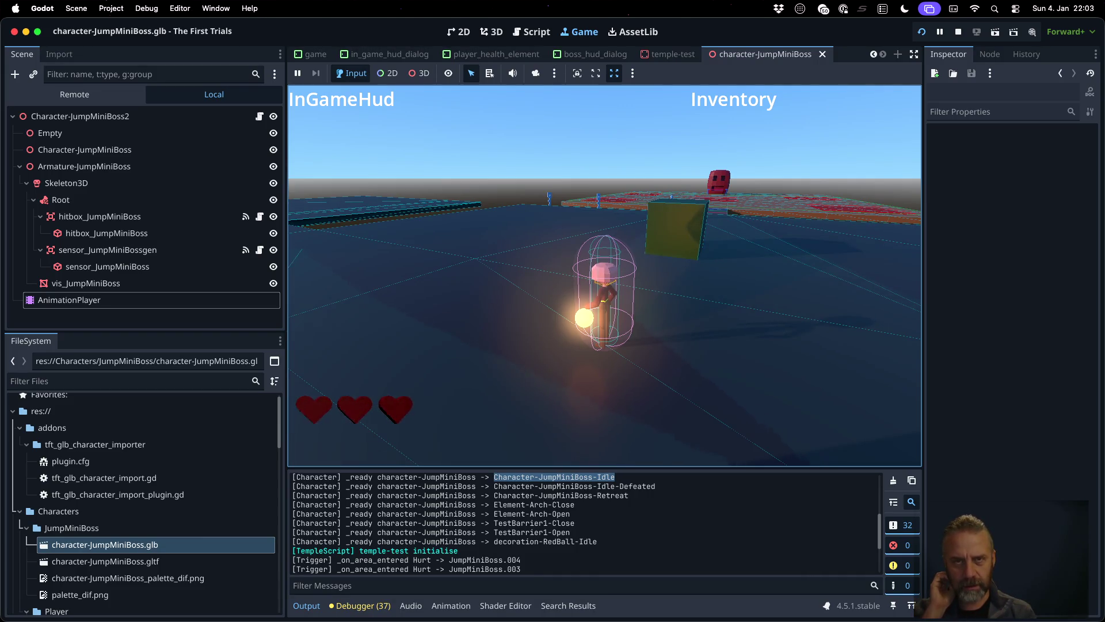
left_click(532, 32)
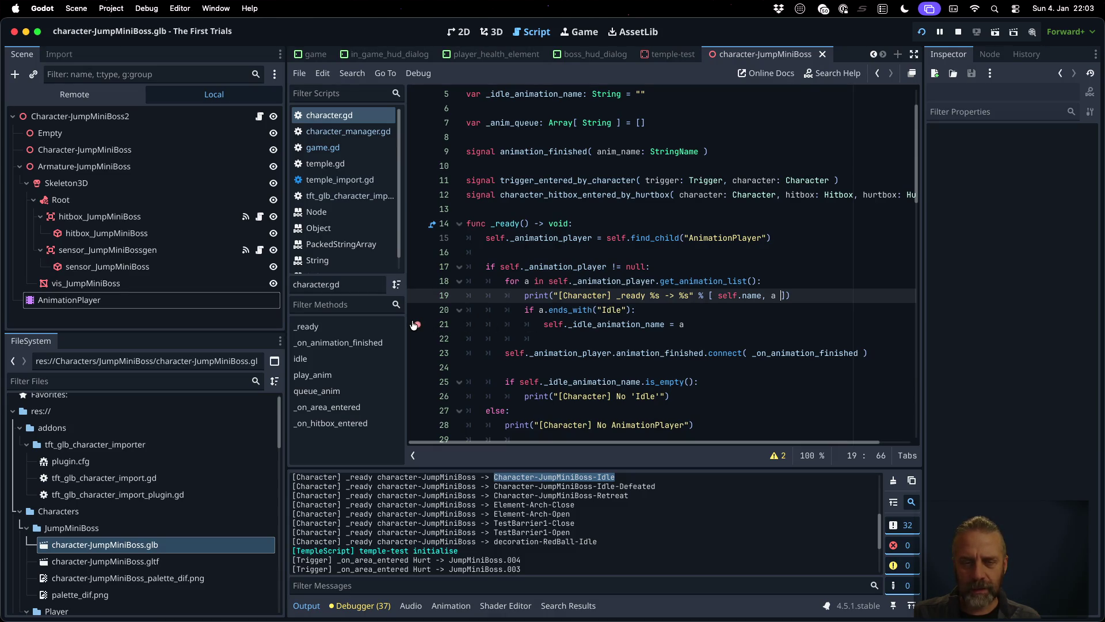
left_click(581, 32)
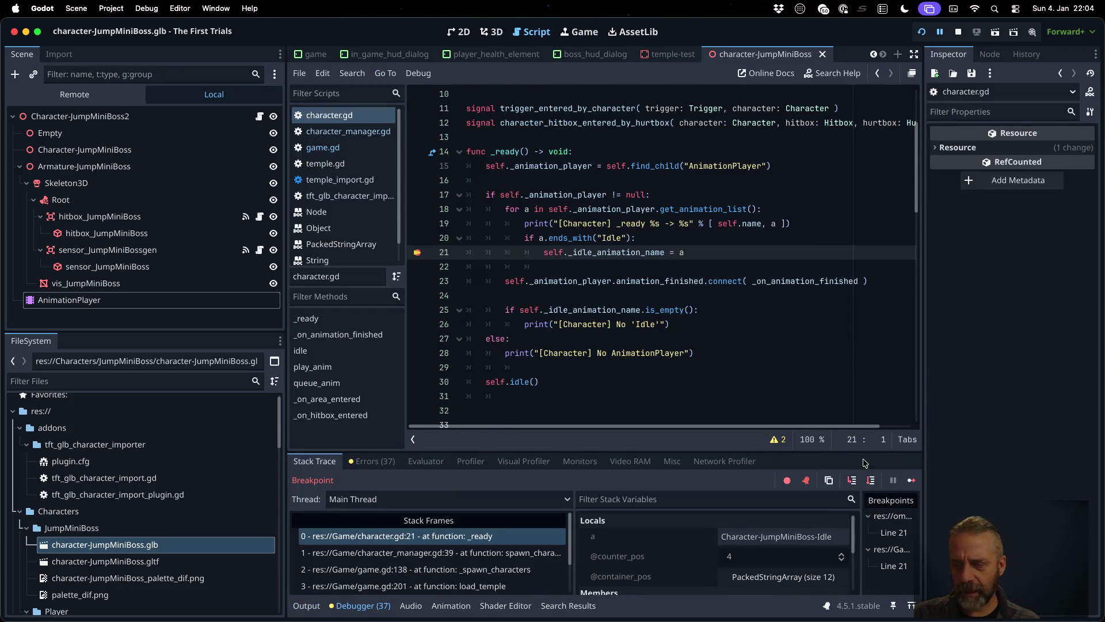
- Continue past two breakpoint hits, inspect variable a, and step to the next loop iteration
left_click(911, 480)
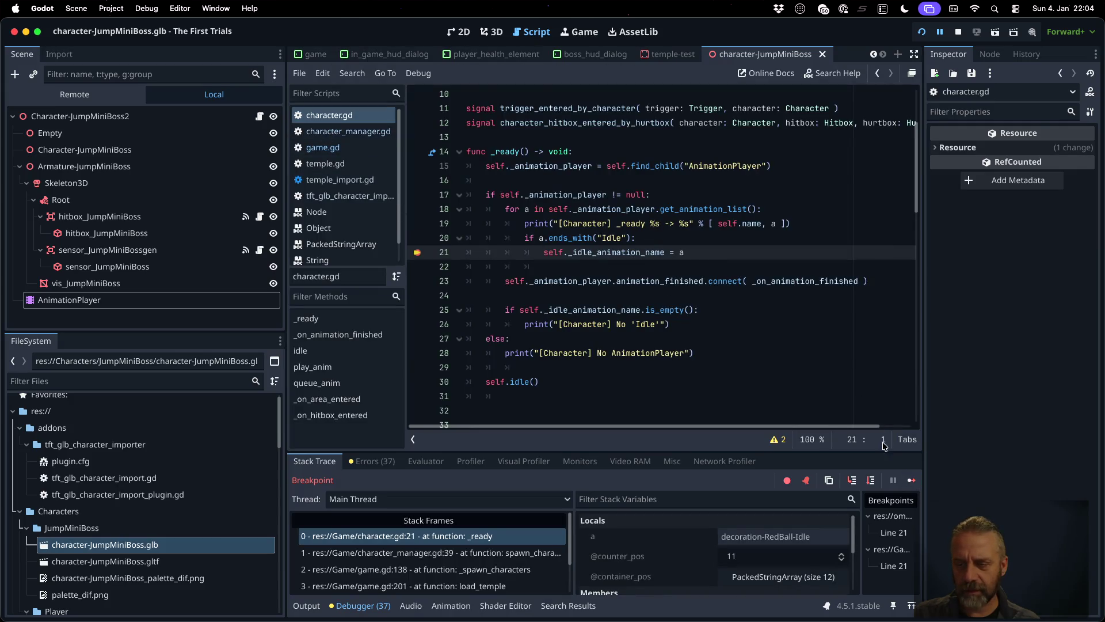
left_click(911, 480)
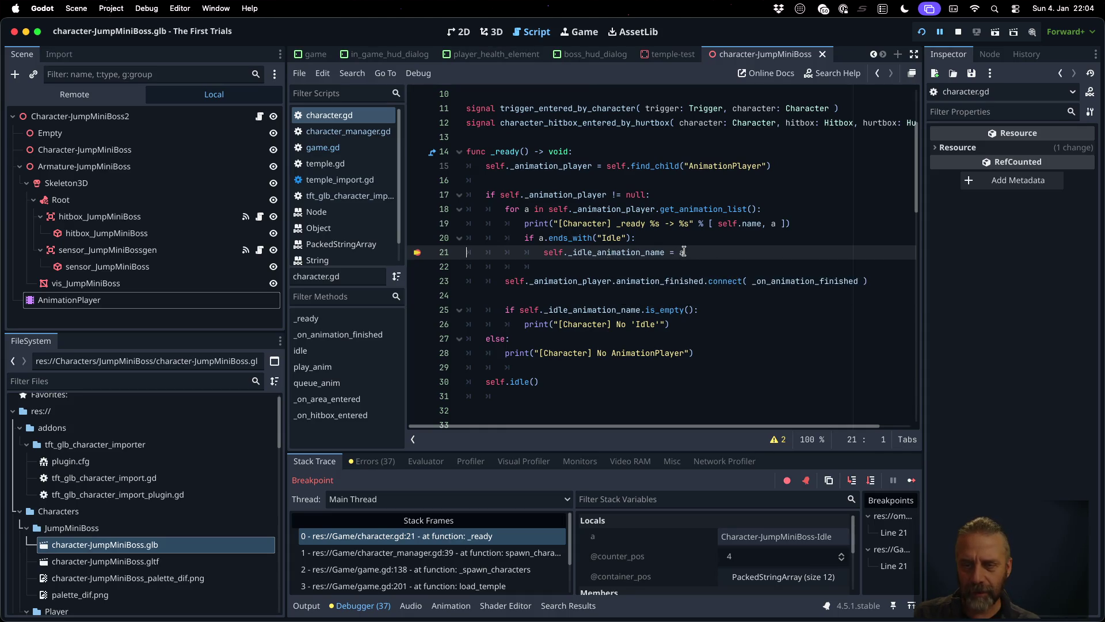
mouse_move(682, 252)
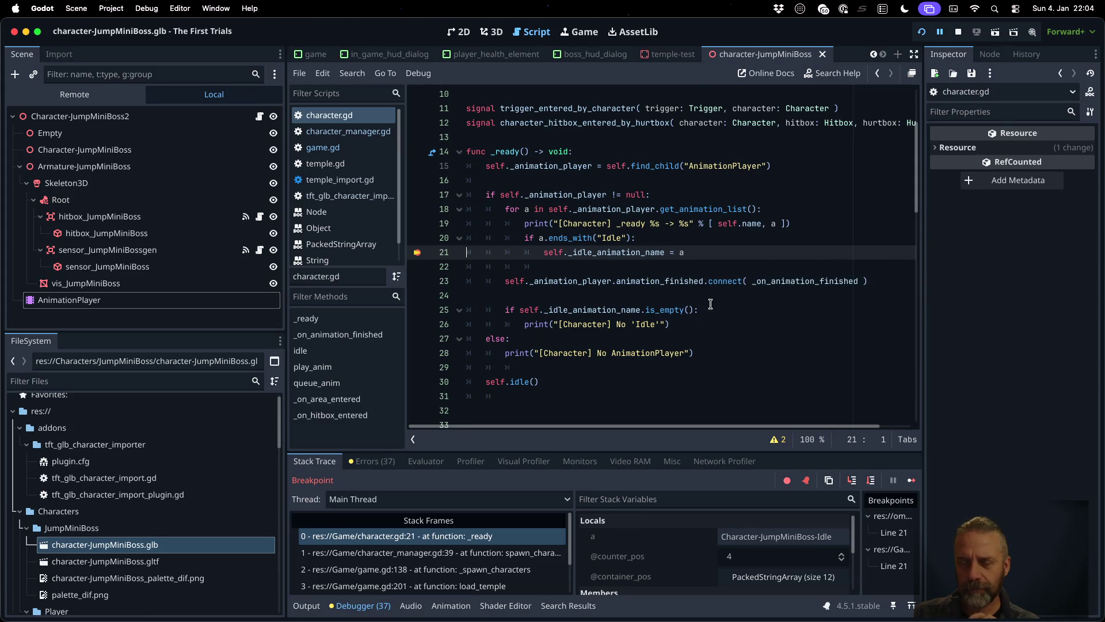
scroll(778, 350, "down", 3)
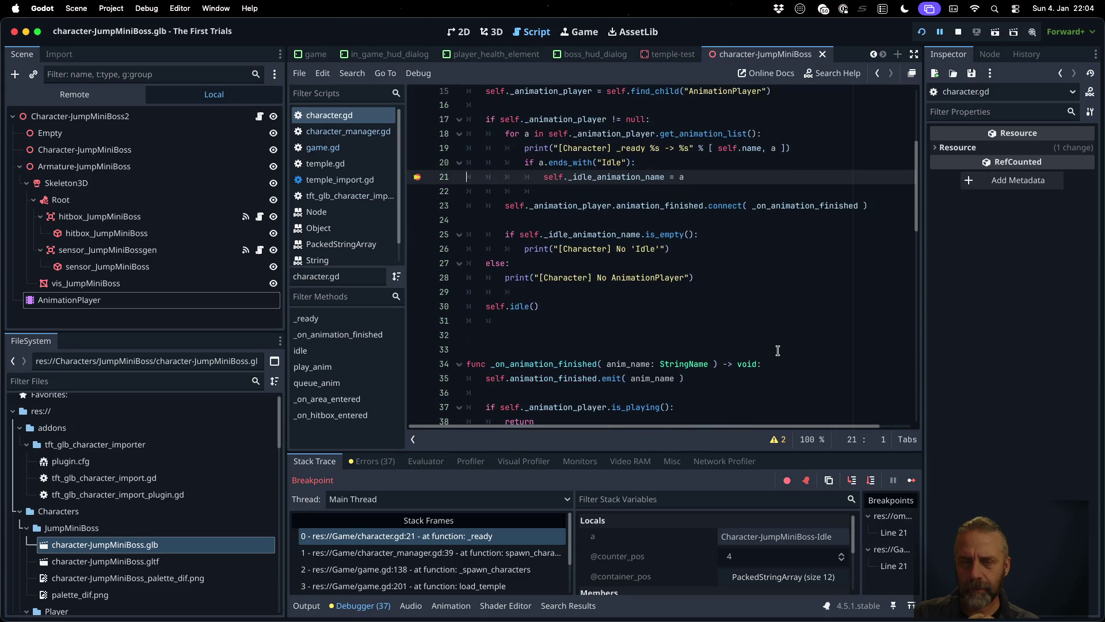
left_click(870, 480)
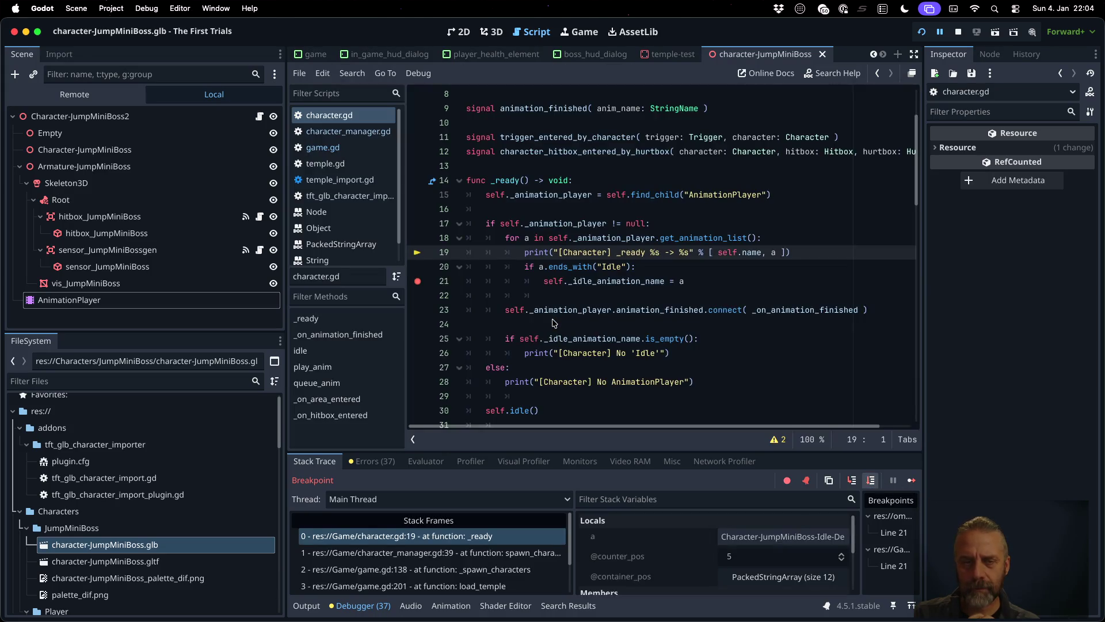
- Move the breakpoint from line 21 to line 23 and step to the ends_with check on line 20
left_click(418, 309)
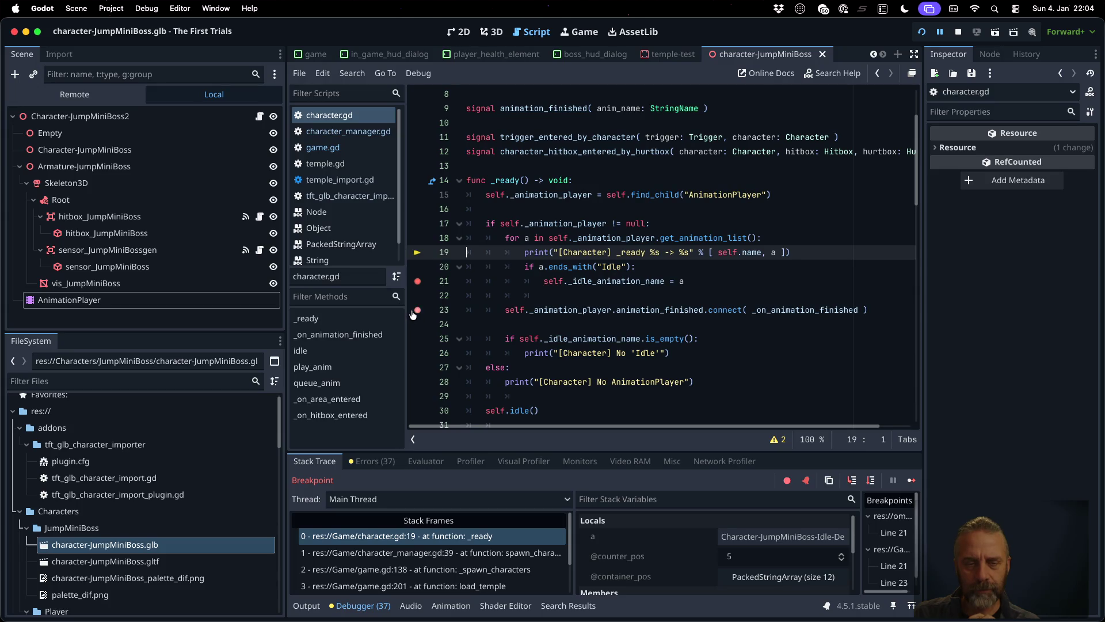
left_click(418, 281)
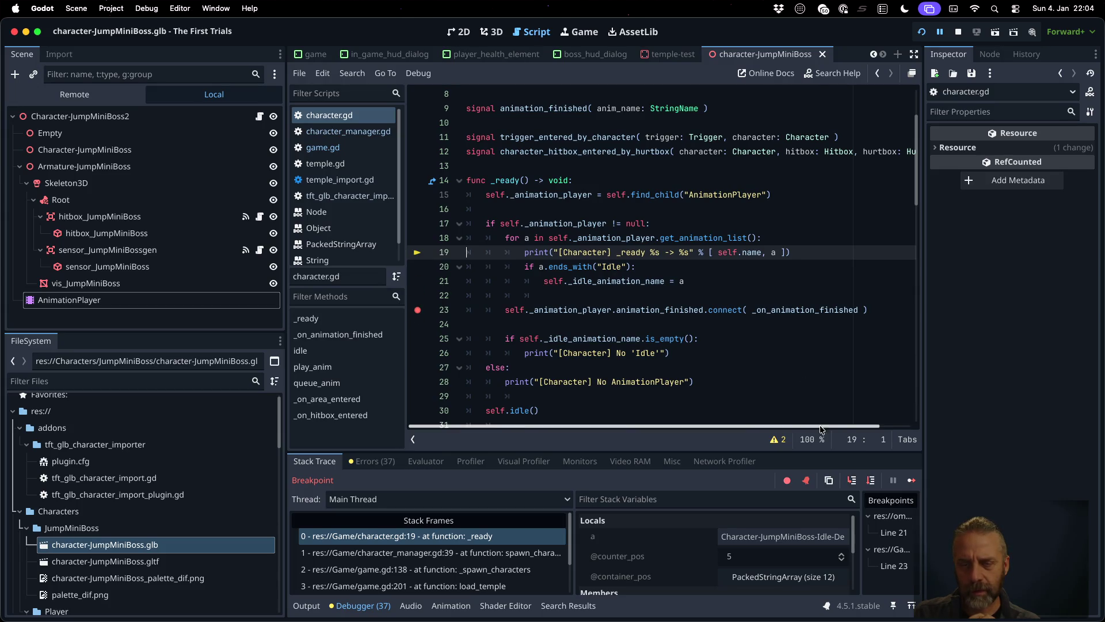
scroll(821, 293, "down", 1)
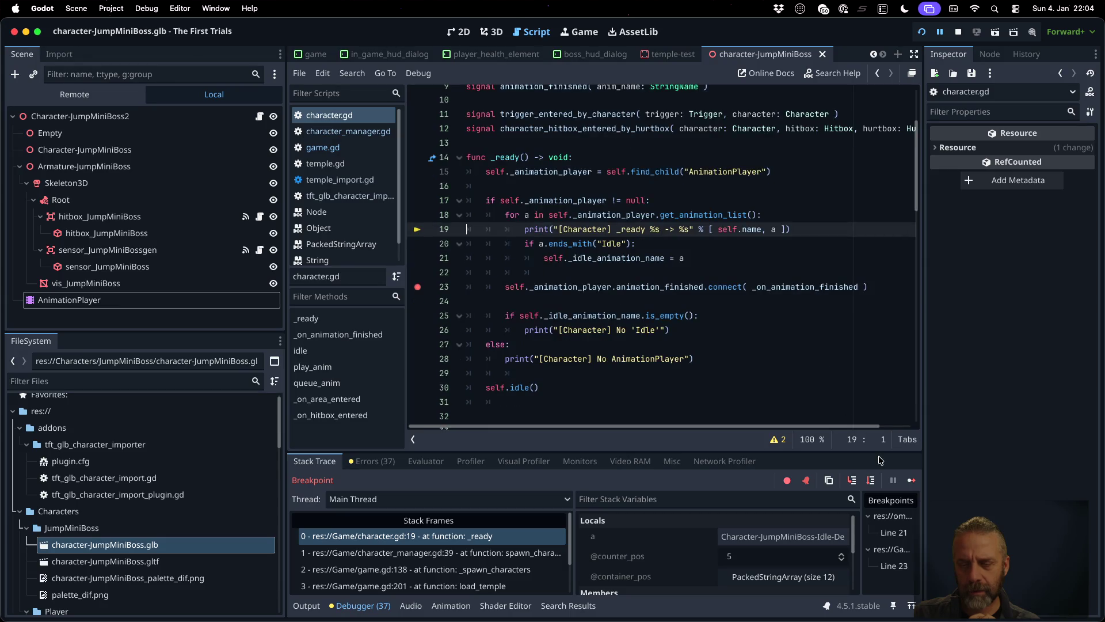
left_click(871, 482)
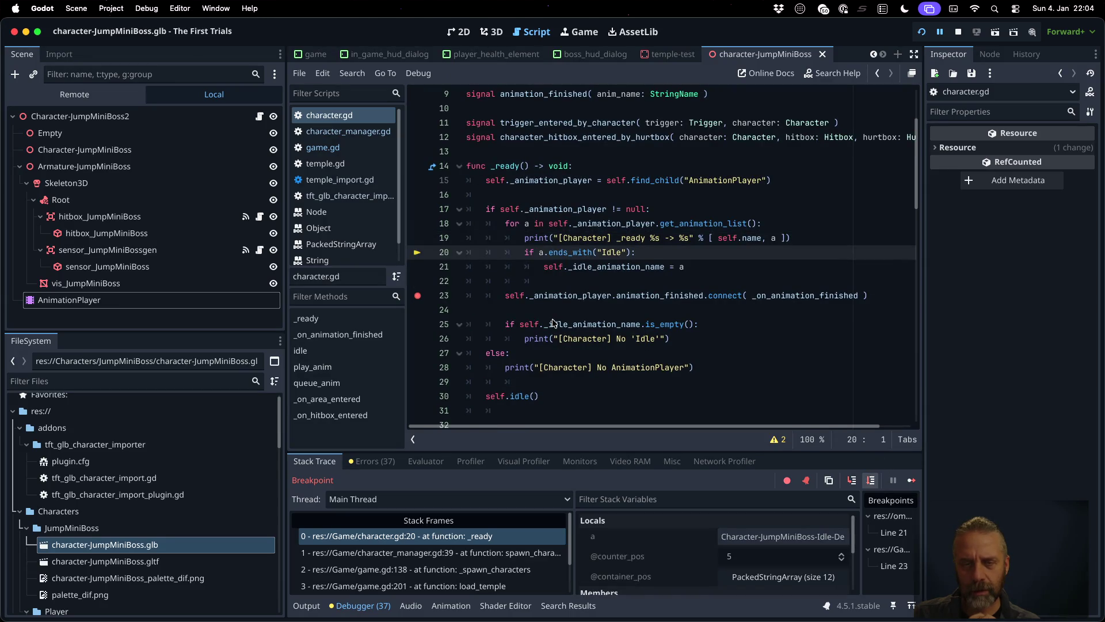
- Continue to the line 23 breakpoint, add a breakpoint on line 35, and step to line 25
left_click(911, 480)
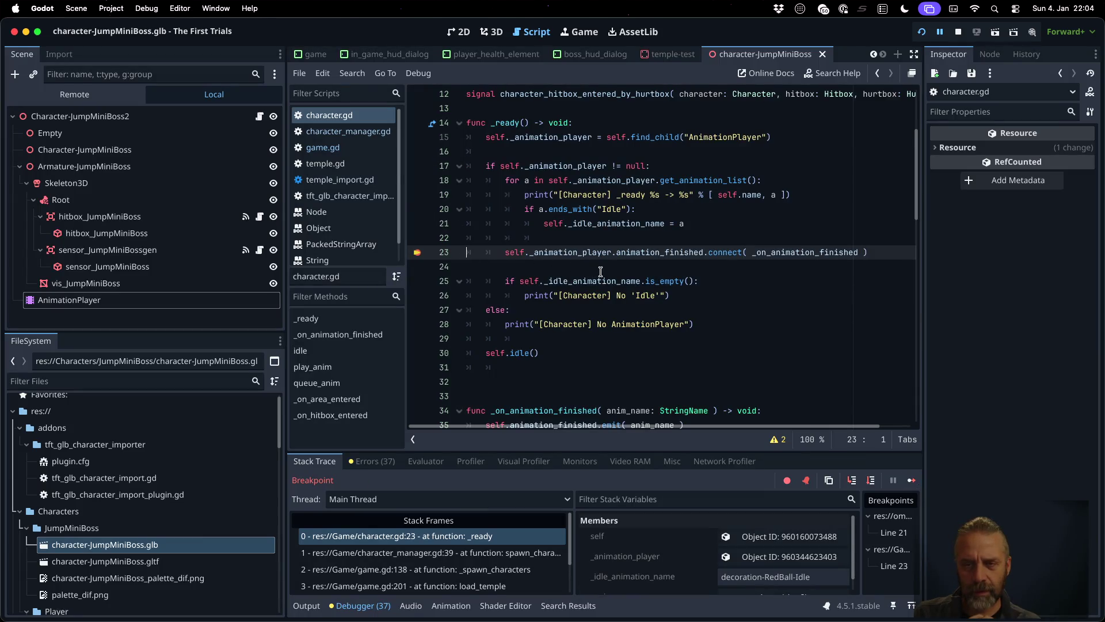
scroll(737, 281, "down", 3)
left_click(418, 331)
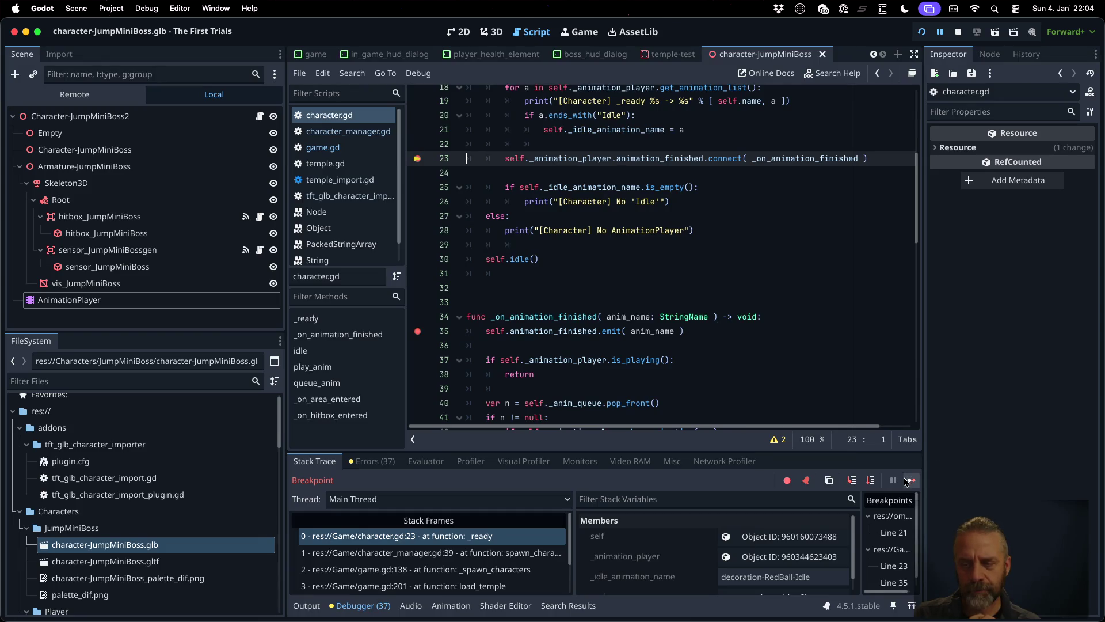
left_click(869, 481)
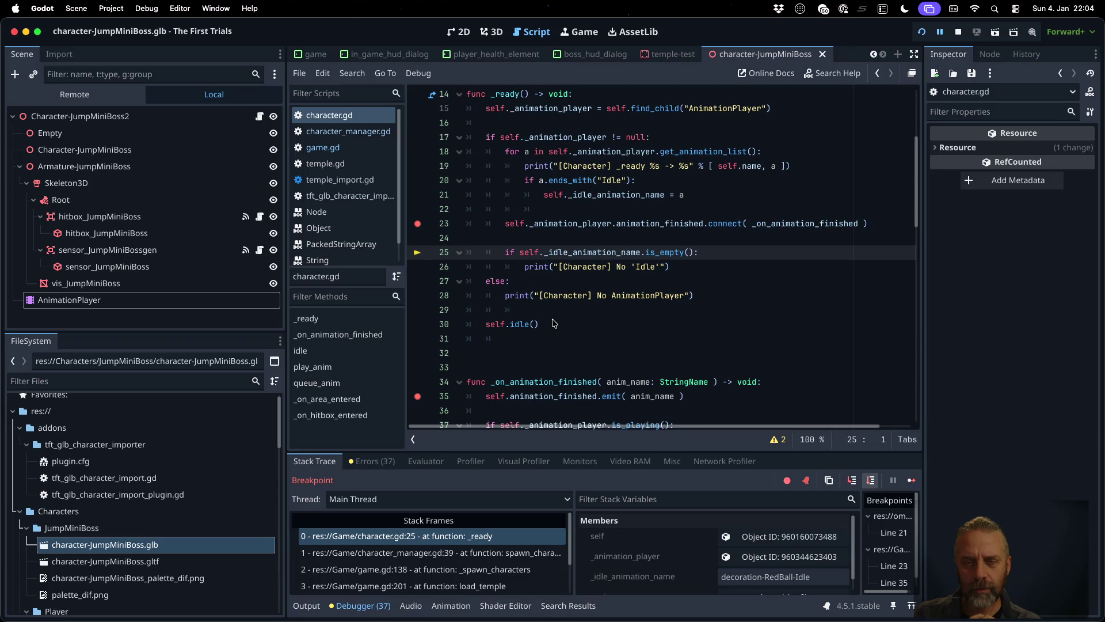
- Step into idle() from line 30, check _idle_animation_name is decoration-RedBall-Idle, and open the character_manager.gd caller frame
left_click(553, 324)
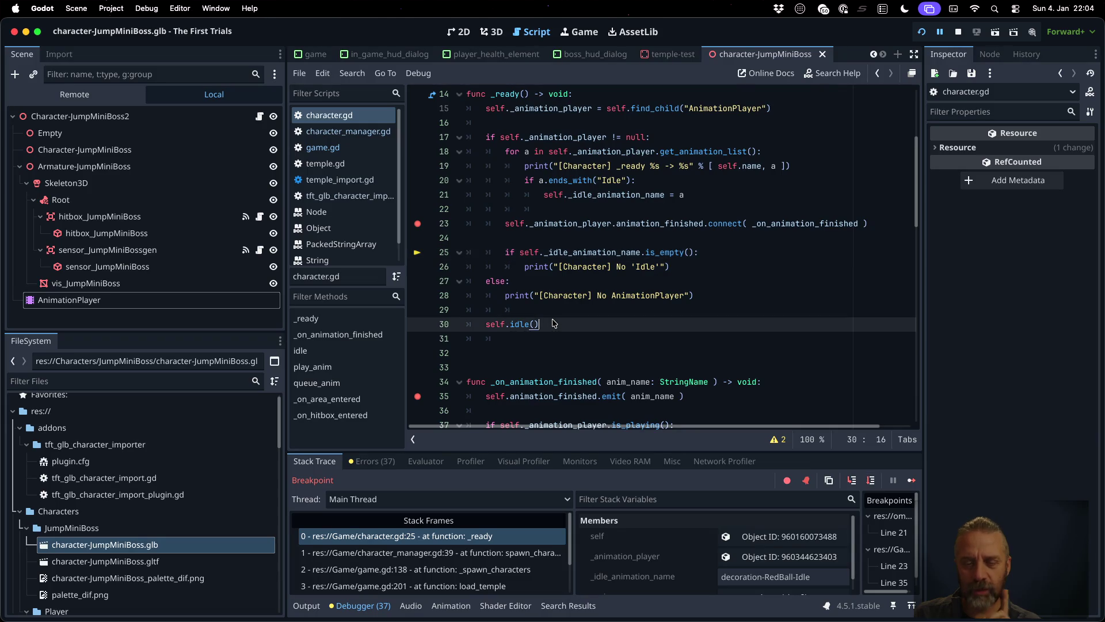
left_click(852, 481)
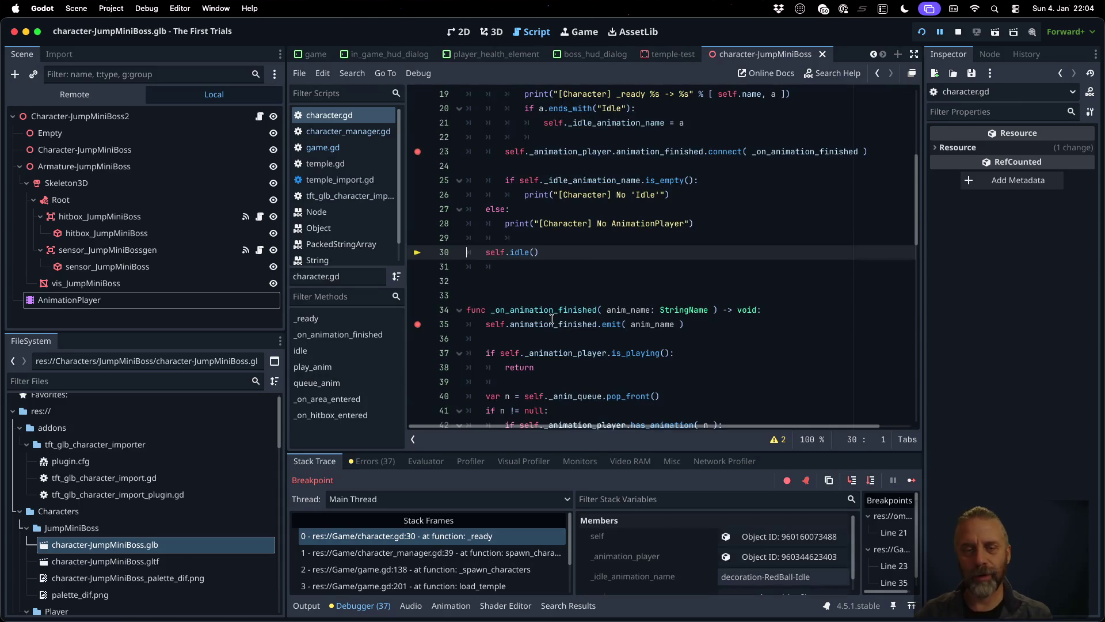
left_click(520, 252, "super")
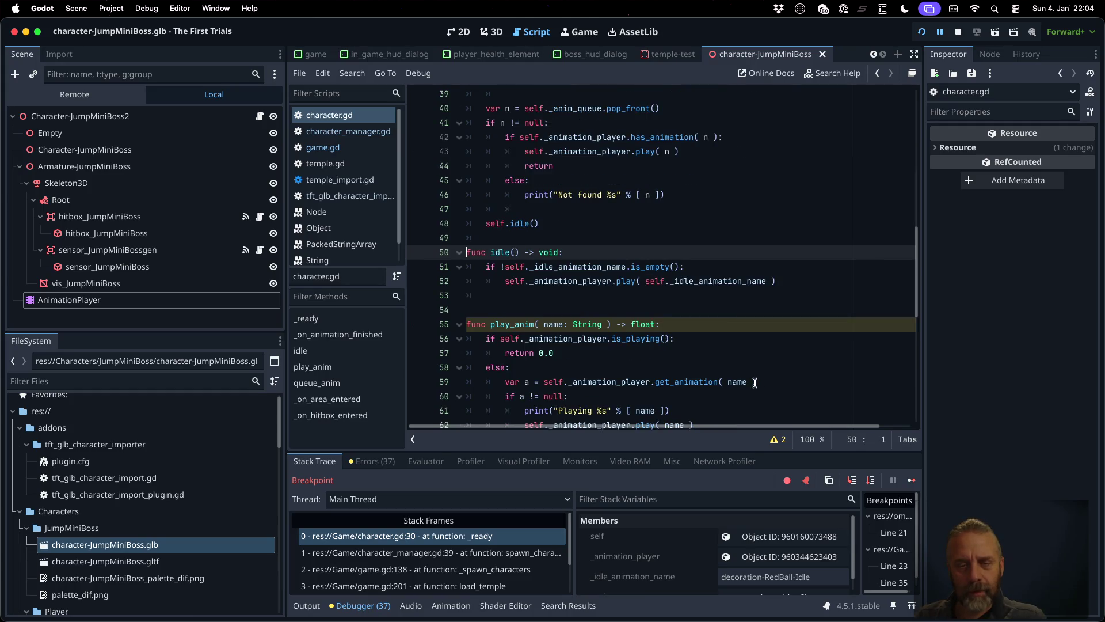
left_click(852, 480)
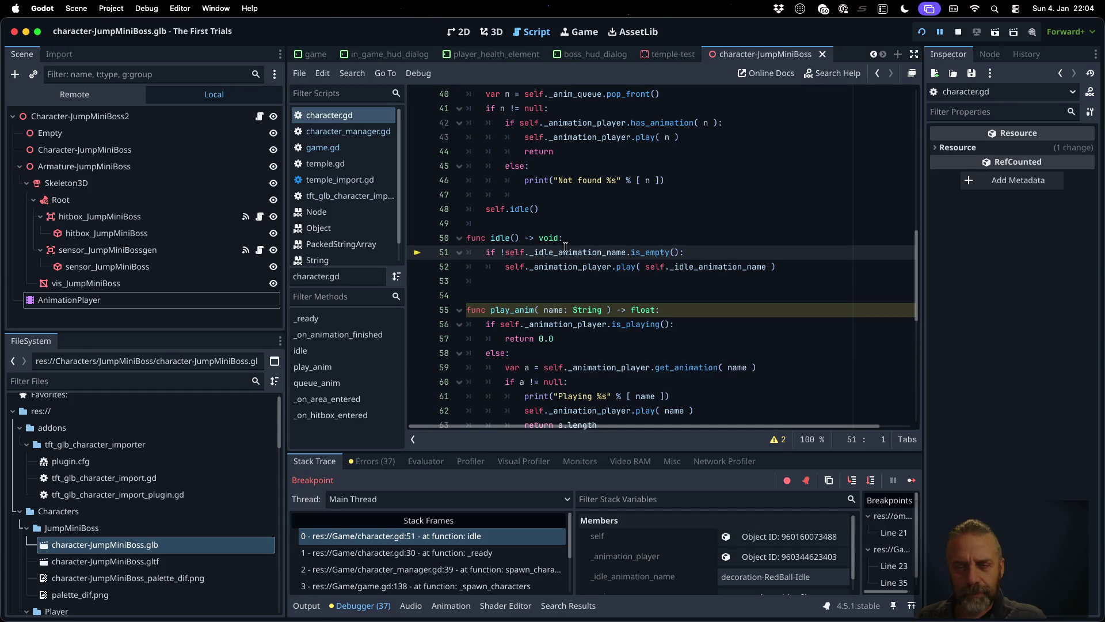
mouse_move(560, 252)
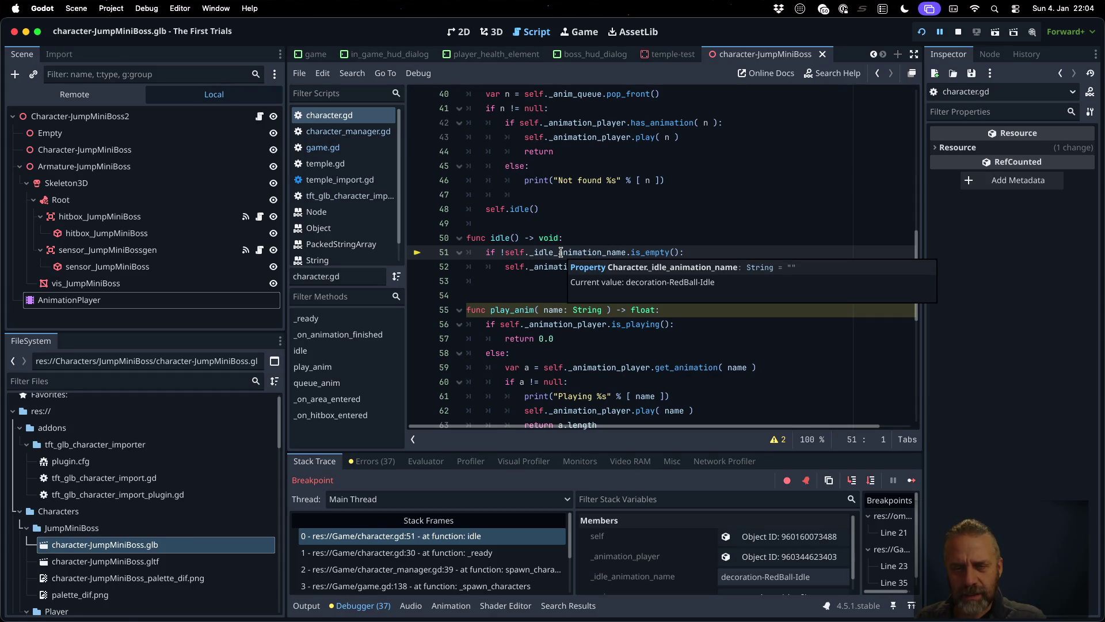
left_click(531, 570)
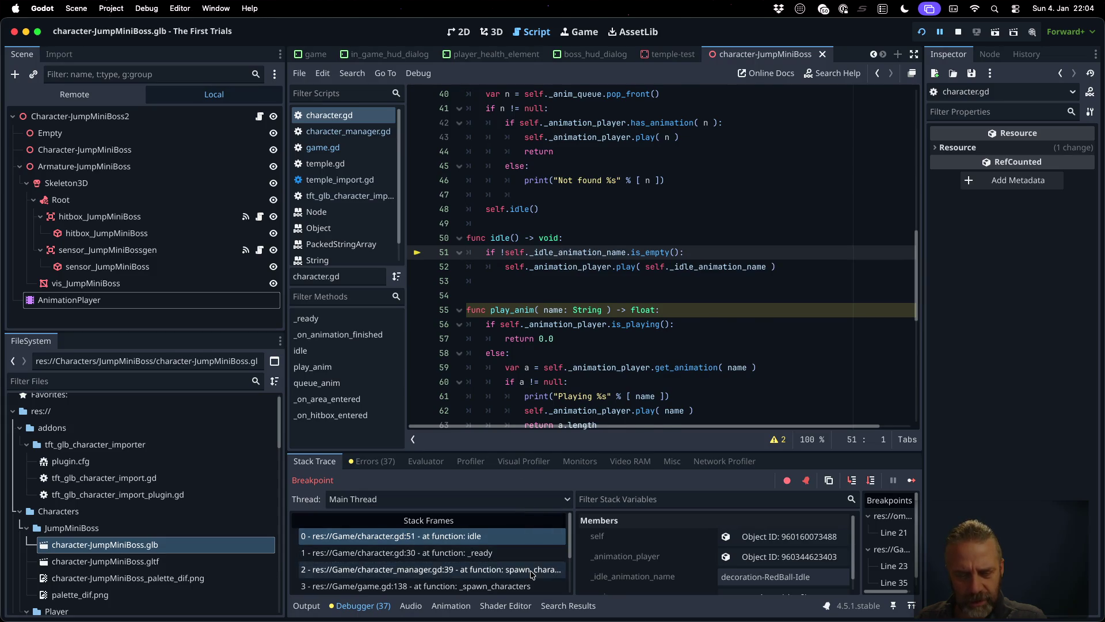
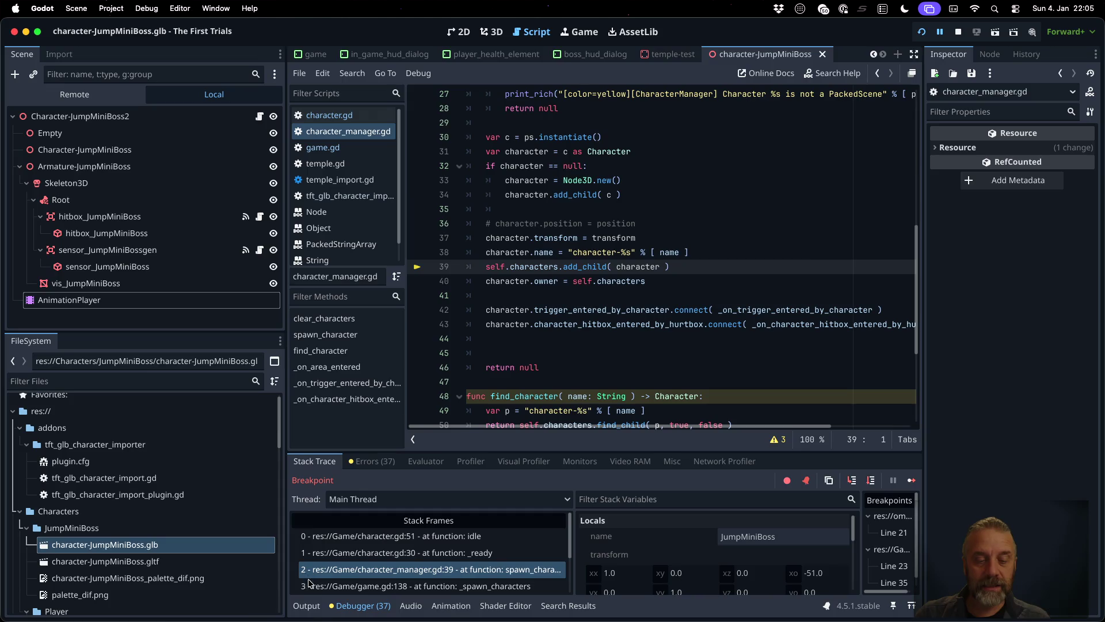
- Show the Output log in place of the stack trace and scroll through its lines
left_click(307, 605)
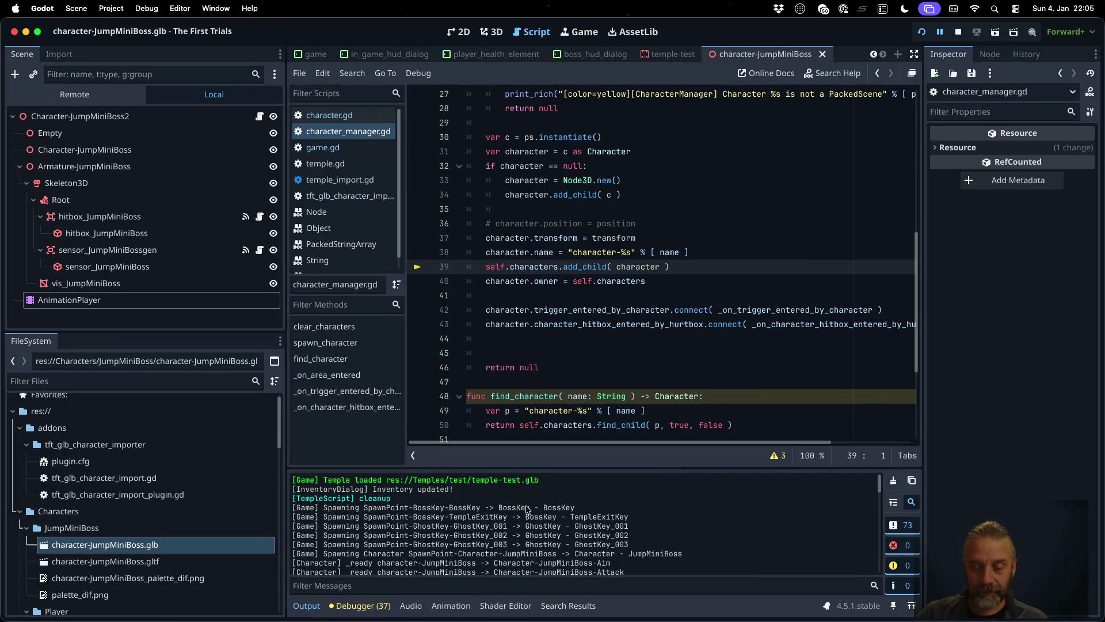
scroll(527, 509, "down", 1)
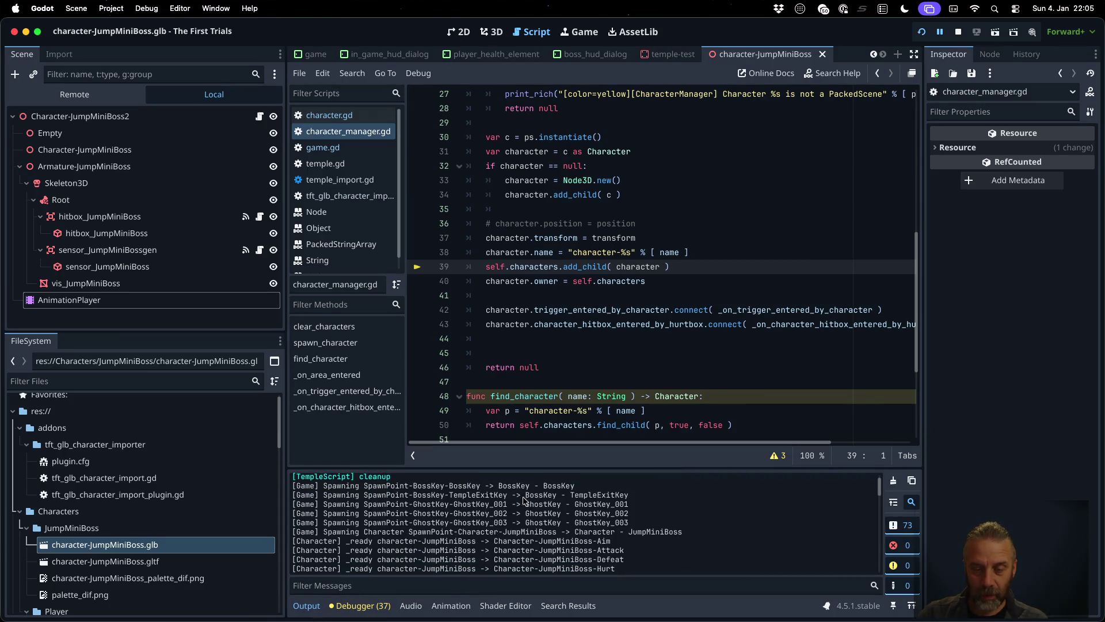
scroll(502, 506, "up", 2)
scroll(503, 506, "down", 5)
scroll(502, 506, "up", 3)
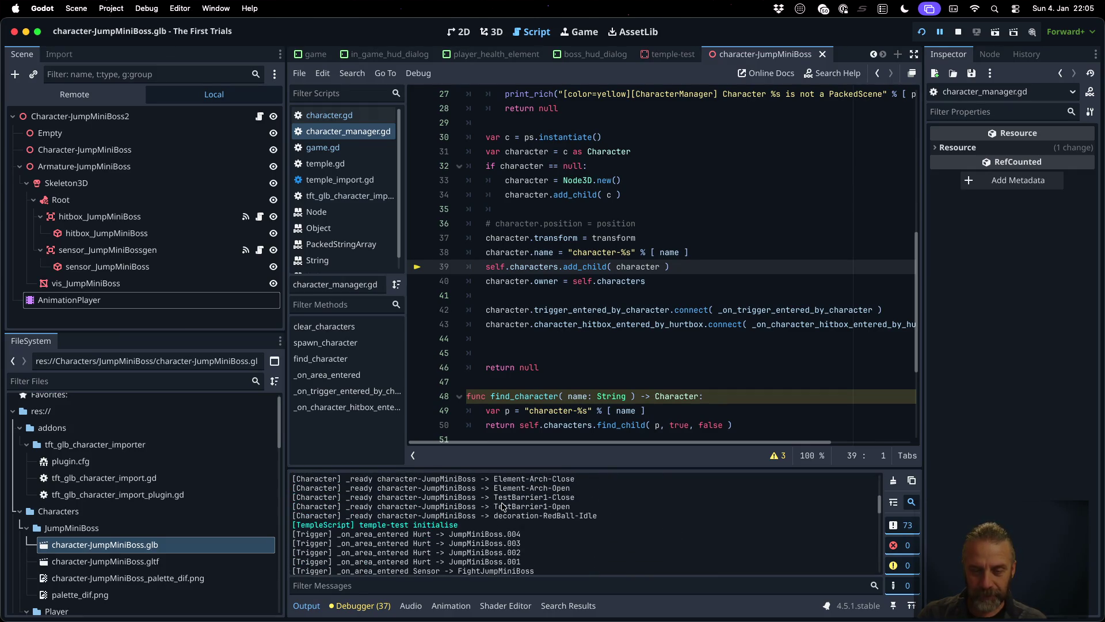
- Highlight the Character-JumpMiniBoss-Idle and decoration-RedBall-Idle log lines, plus the word 'character'
left_click_drag(495, 486, 616, 485)
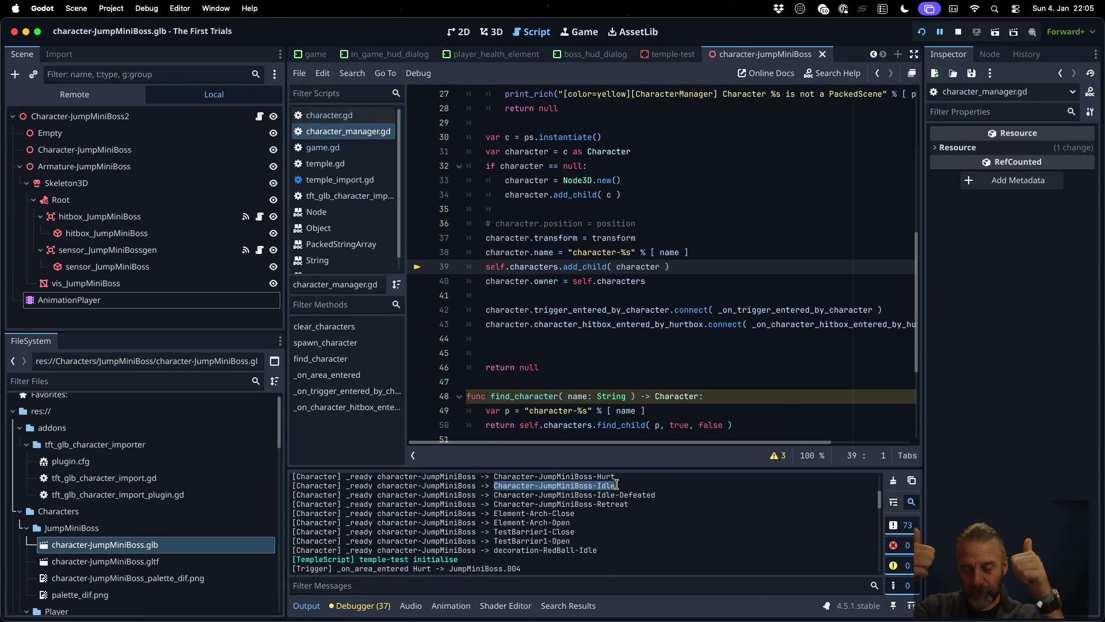
left_click_drag(494, 550, 609, 550)
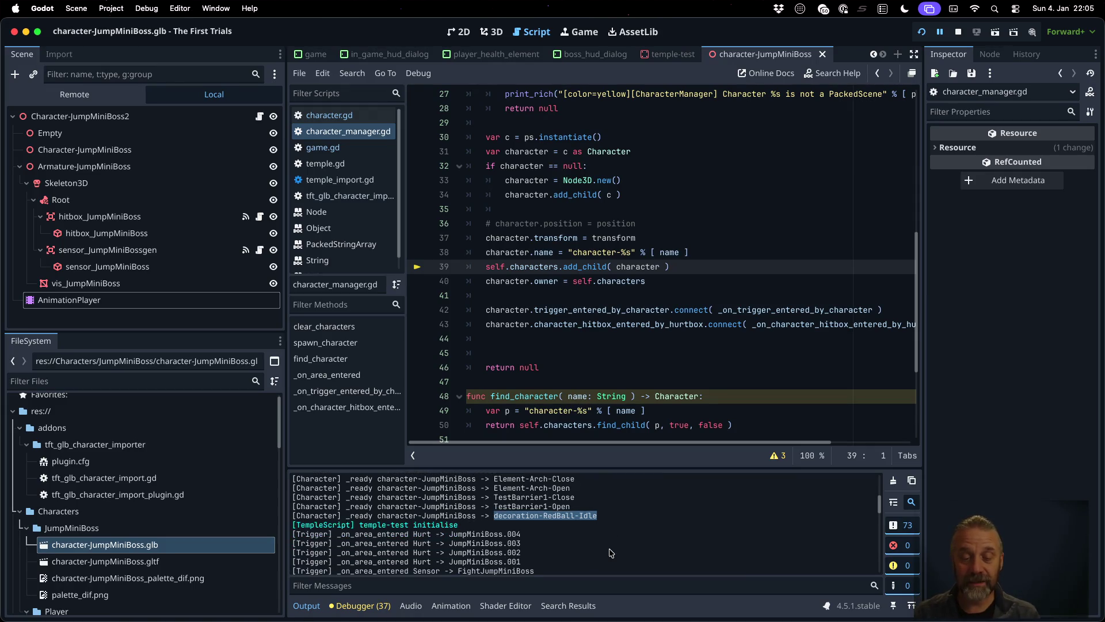
scroll(611, 553, "up", 2)
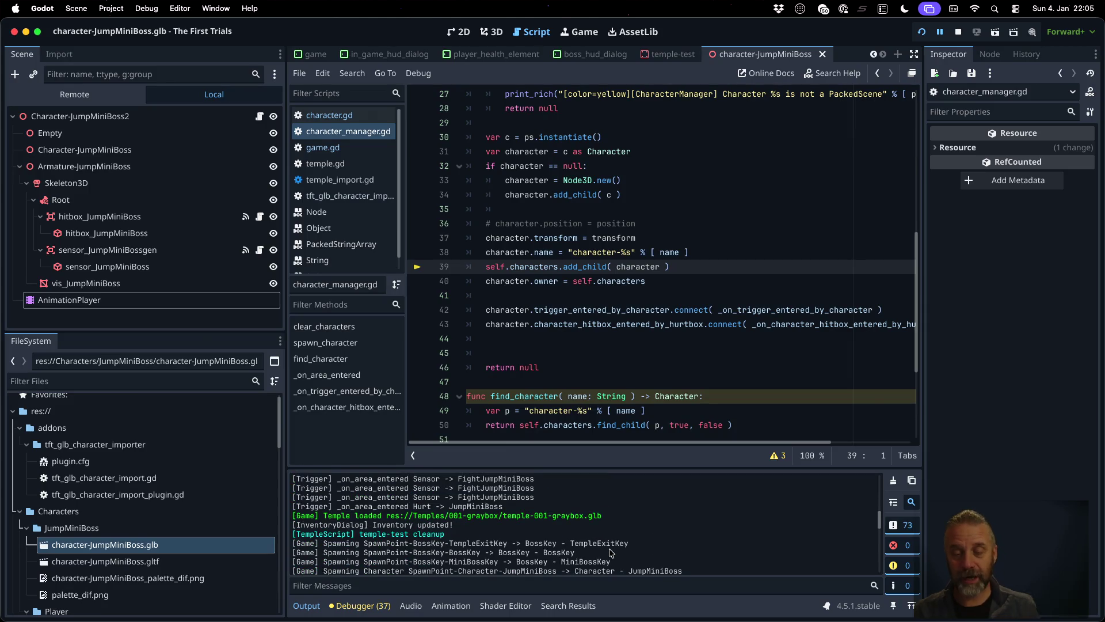
scroll(612, 553, "down", 2)
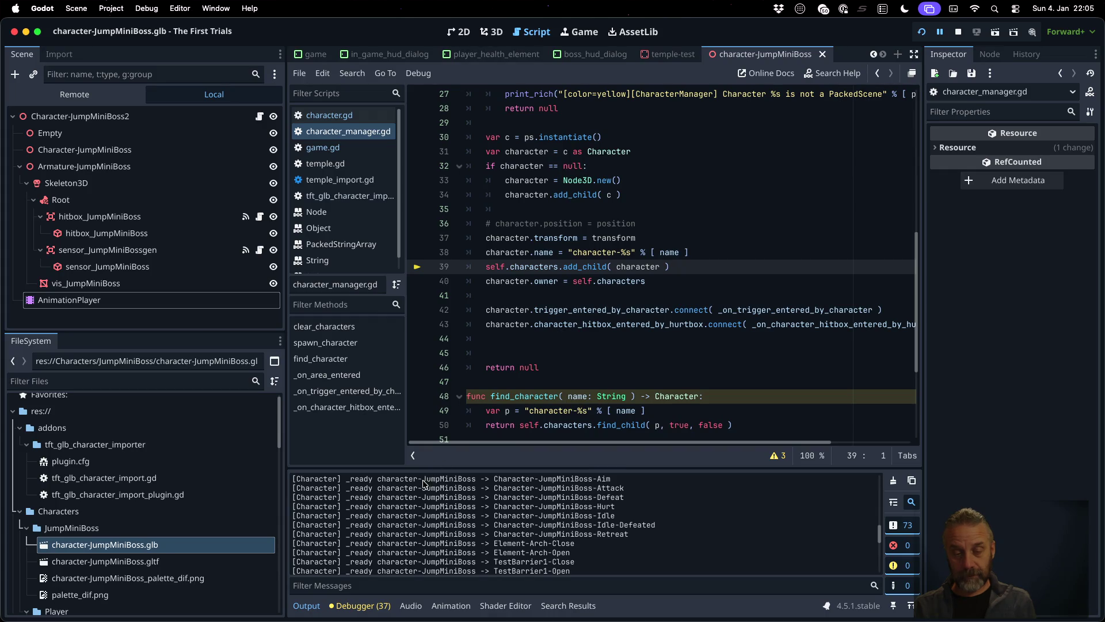
mouse_move(378, 481)
left_mouse_down()
mouse_move(428, 481)
mouse_move(417, 481)
left_mouse_up()
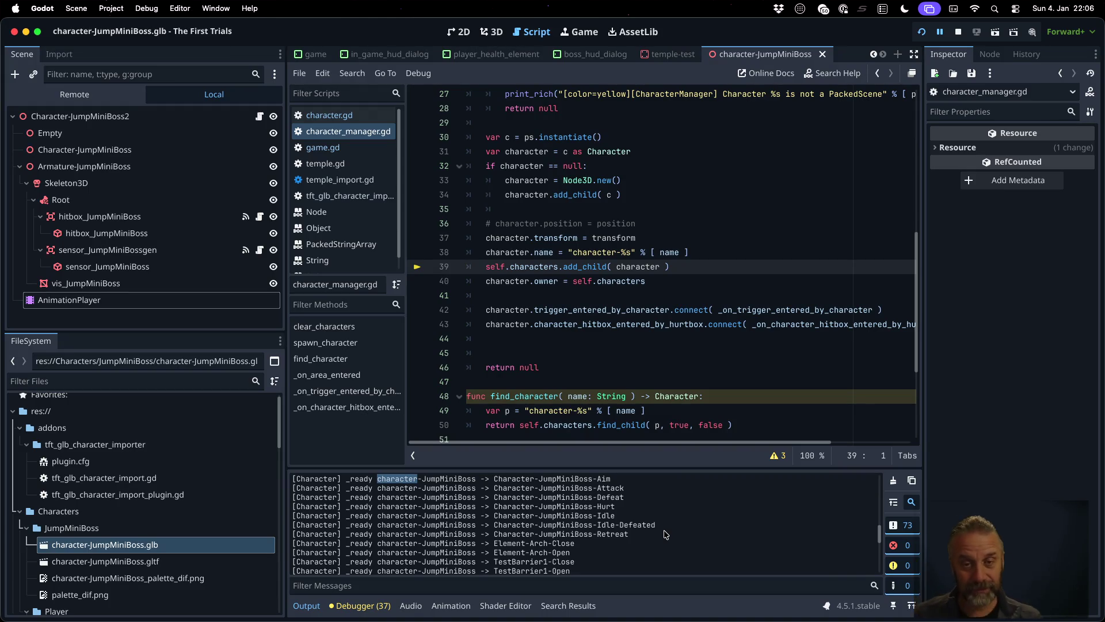
scroll(660, 147, "up", 3)
- Read through spawn_character in character_manager.gd, then stop the running game
scroll(660, 147, "up", 5)
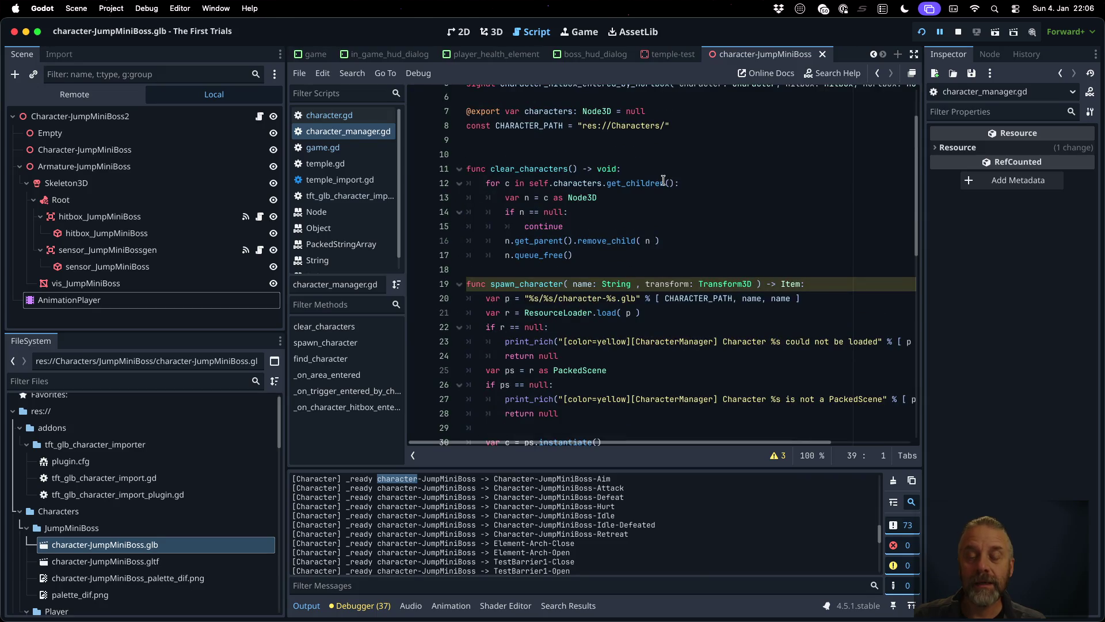
scroll(663, 180, "down", 3)
mouse_move(585, 235)
scroll(586, 235, "down", 2)
scroll(585, 235, "down", 3)
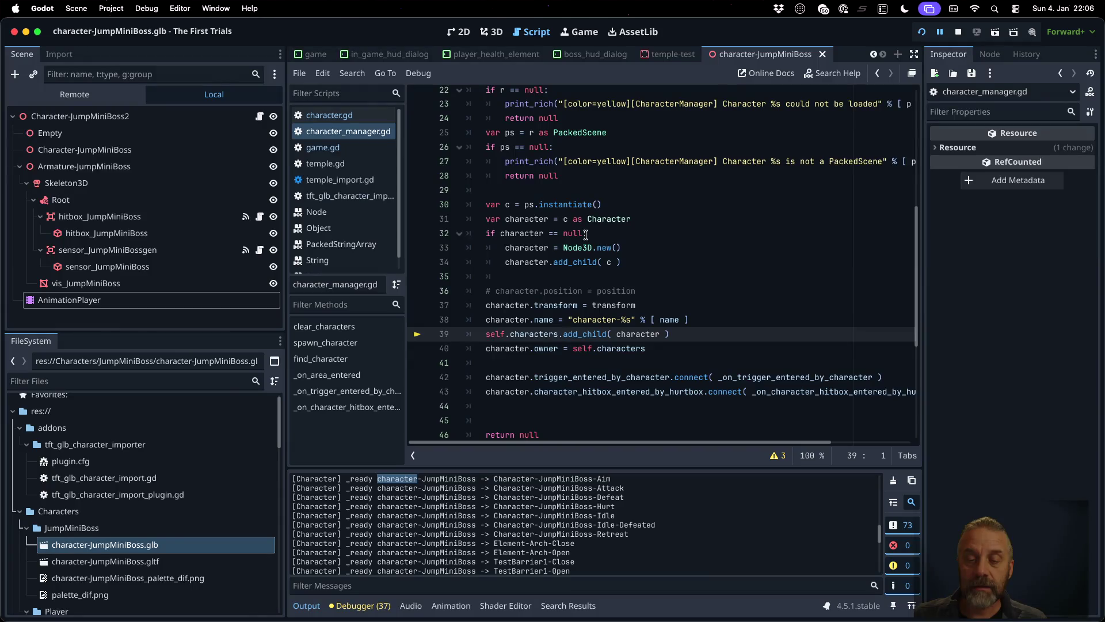
scroll(586, 235, "up", 1)
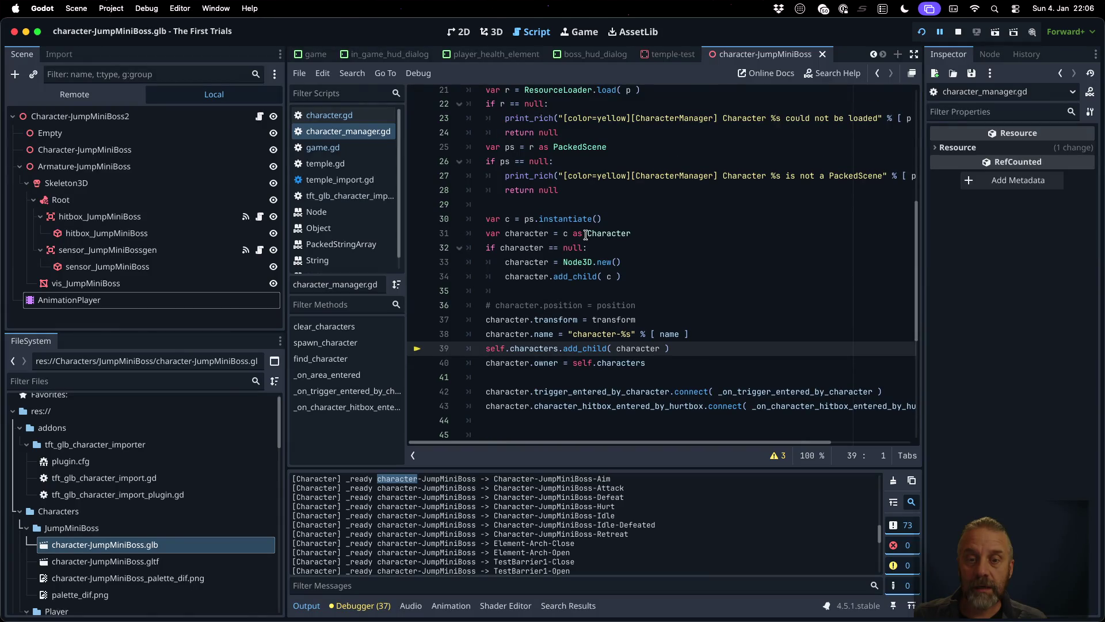
scroll(585, 235, "up", 2)
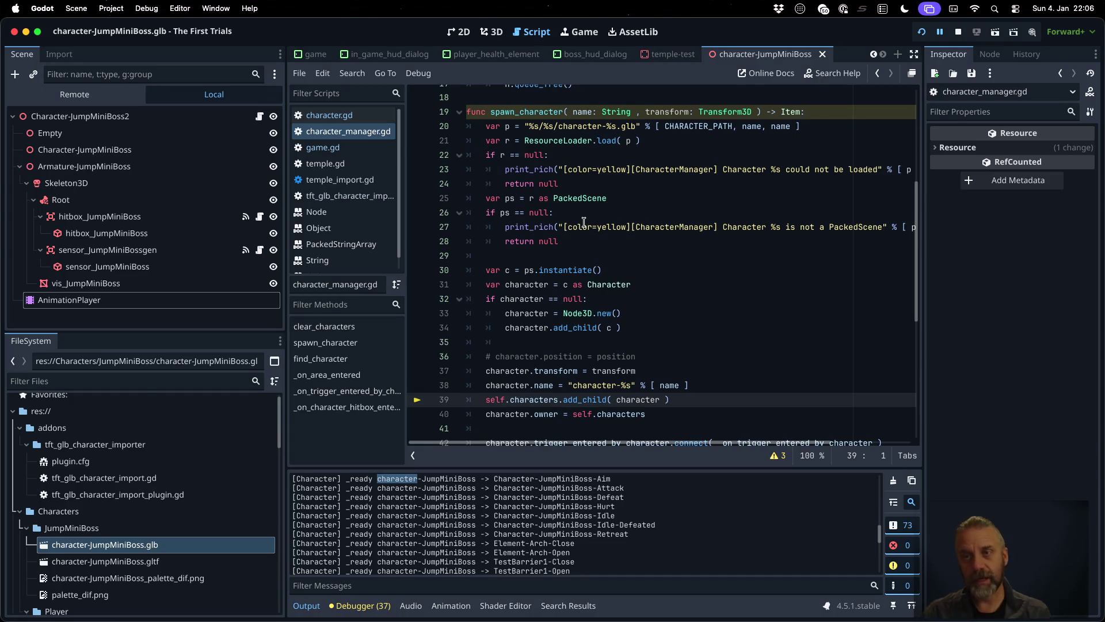
left_click(958, 32)
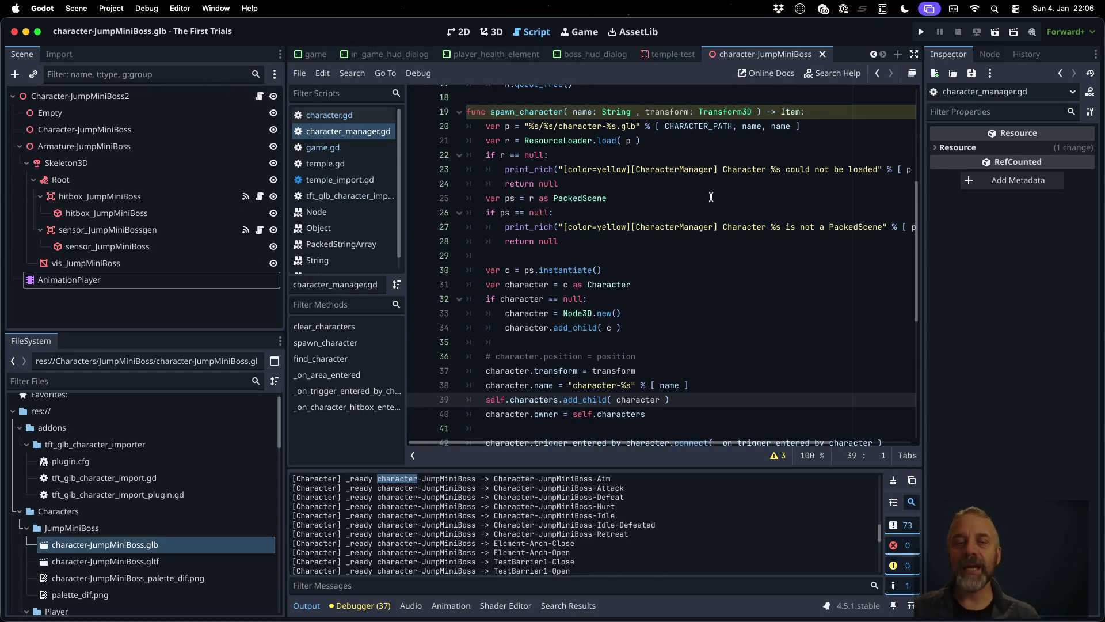
- In character.gd, declare 'var animation_prefix: String = ""' after the variables and save
left_click(375, 118)
scroll(619, 217, "up", 6)
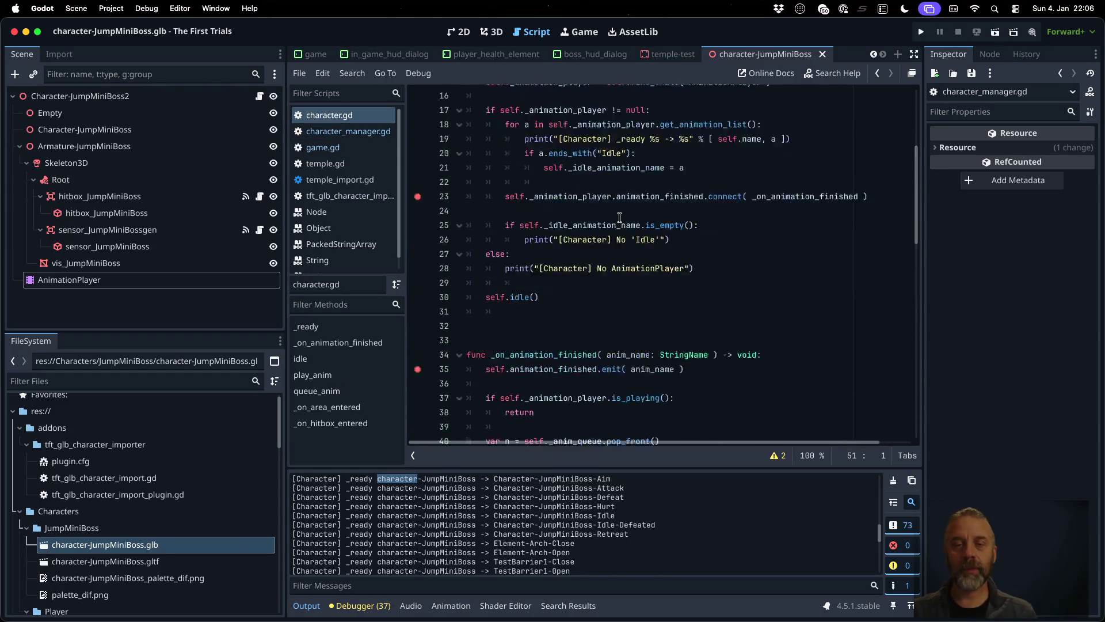
scroll(619, 218, "up", 5)
left_click(553, 180)
key("Down")
key("Return")
type("v")
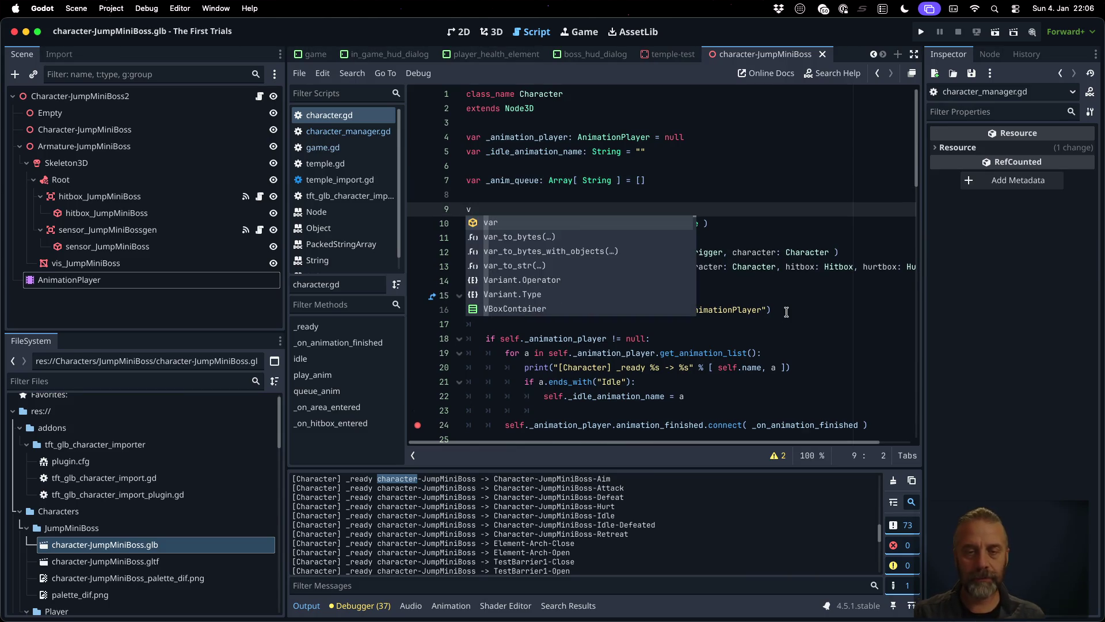
type("ar ani")
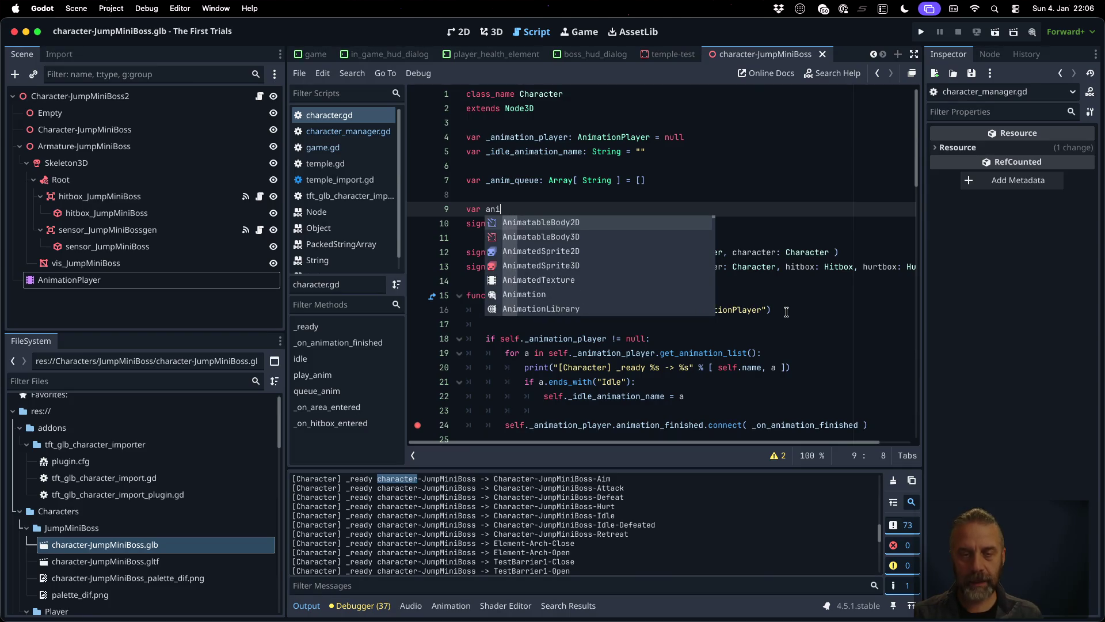
type("matio")
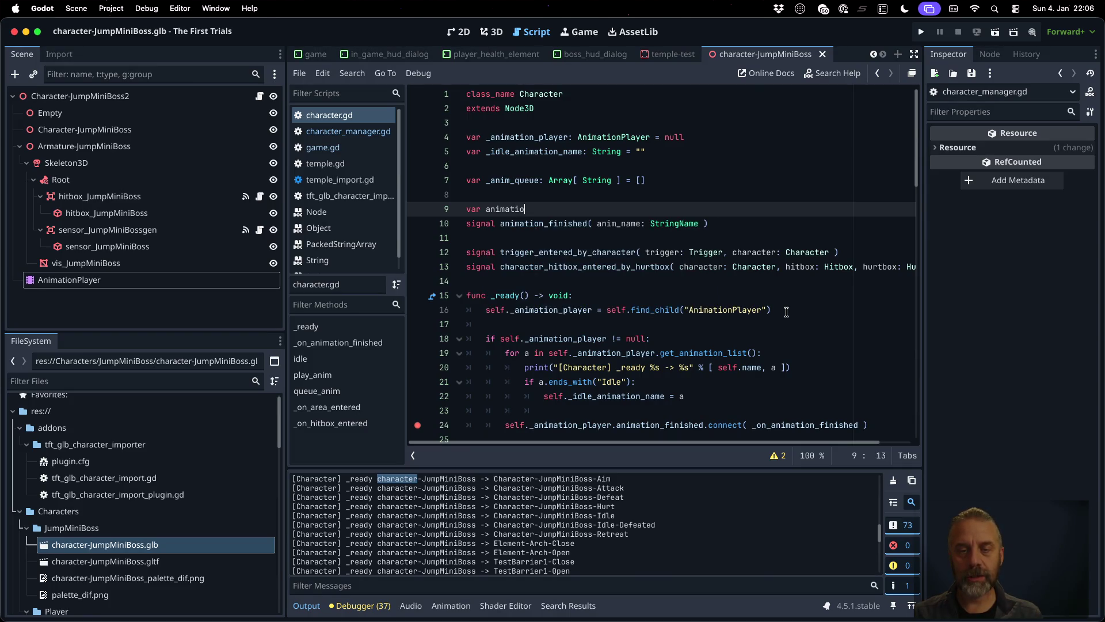
type("n_prefix")
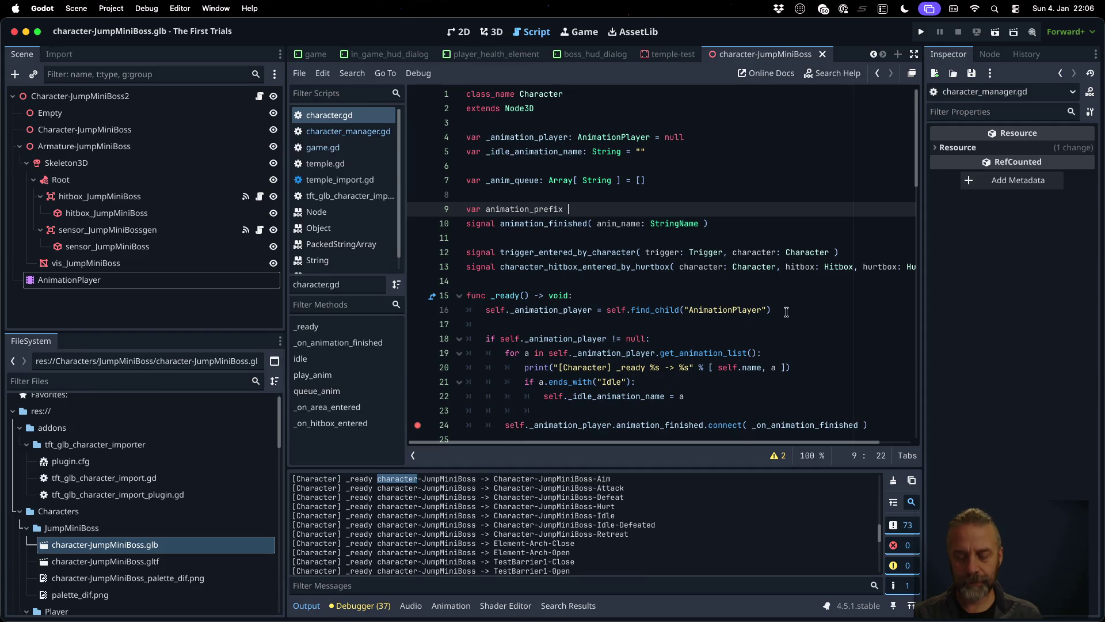
type(": String =")
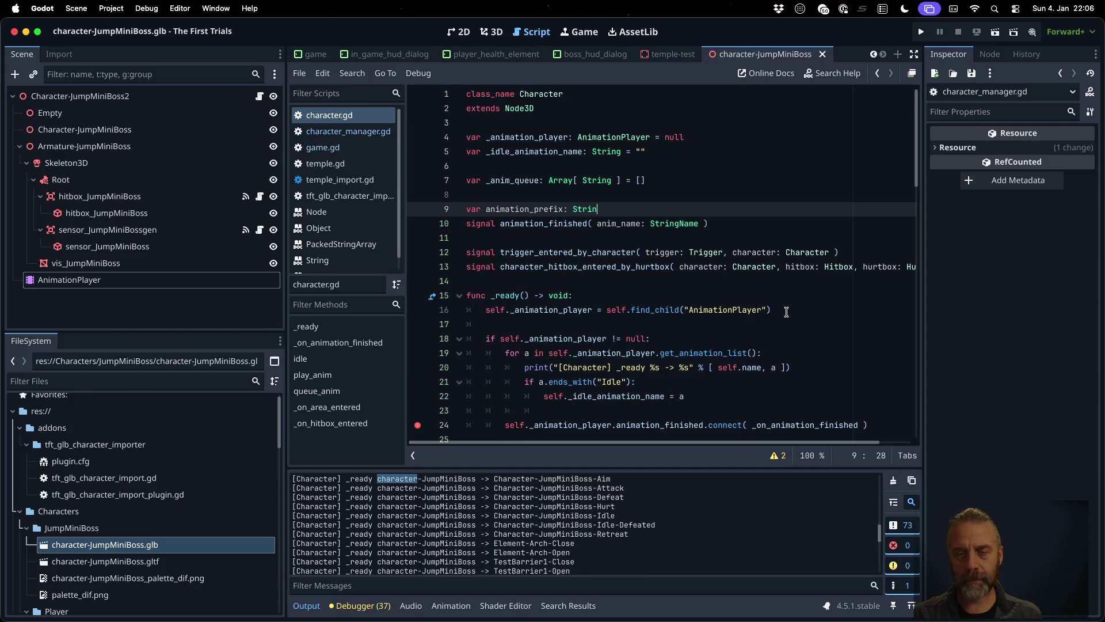
key("Return")
key("ctrl+s")
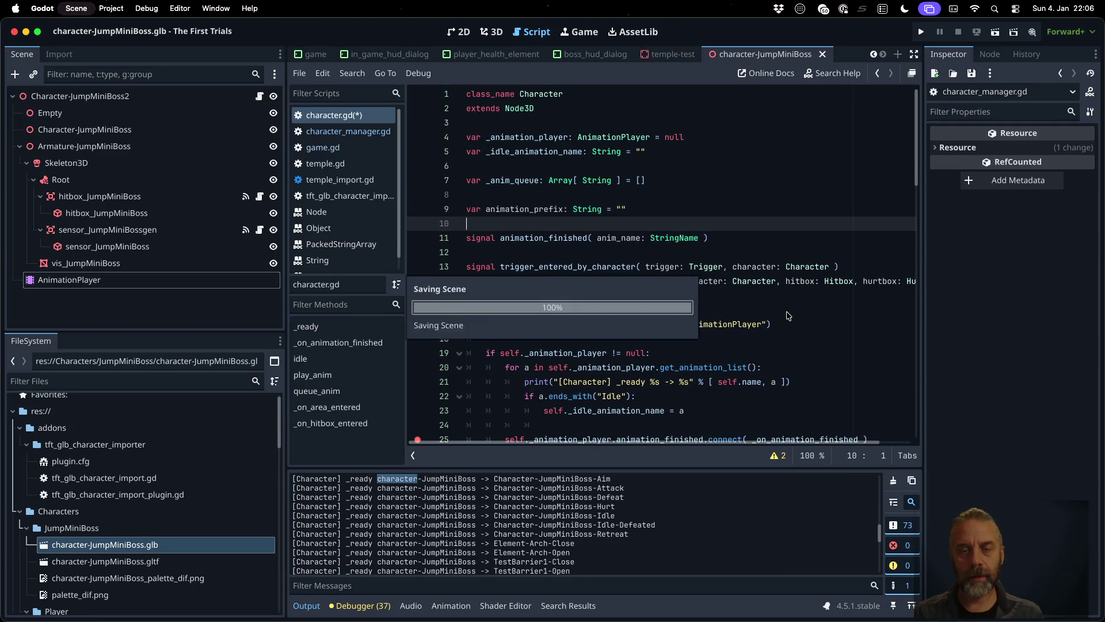
- Append '&& a.begins_with( self.animation_prefix )' to the Idle animation check
key("Down")
key("Down")
key("Down")
key("Up")
key("Up")
key("Up")
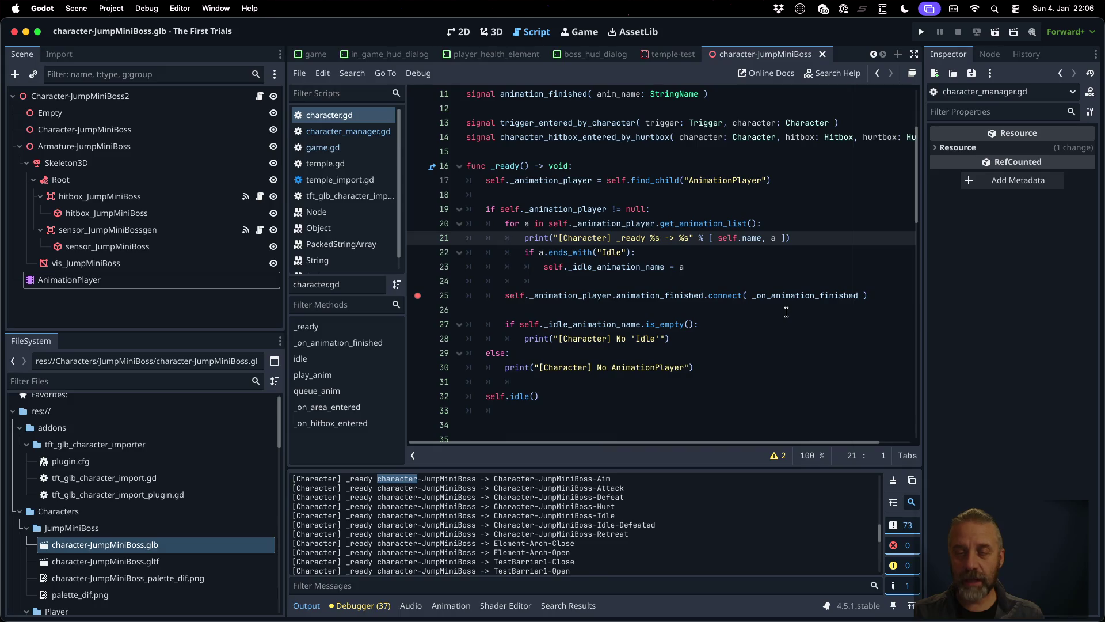
key("Down")
key("End")
type("^")
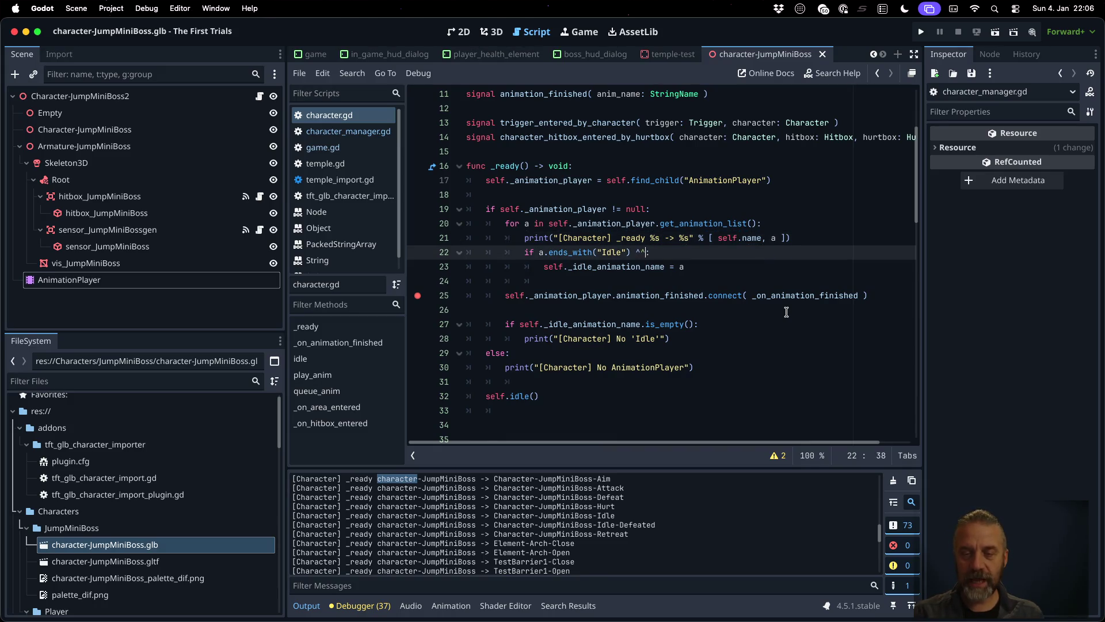
key("BackSpace")
type("&& a.s")
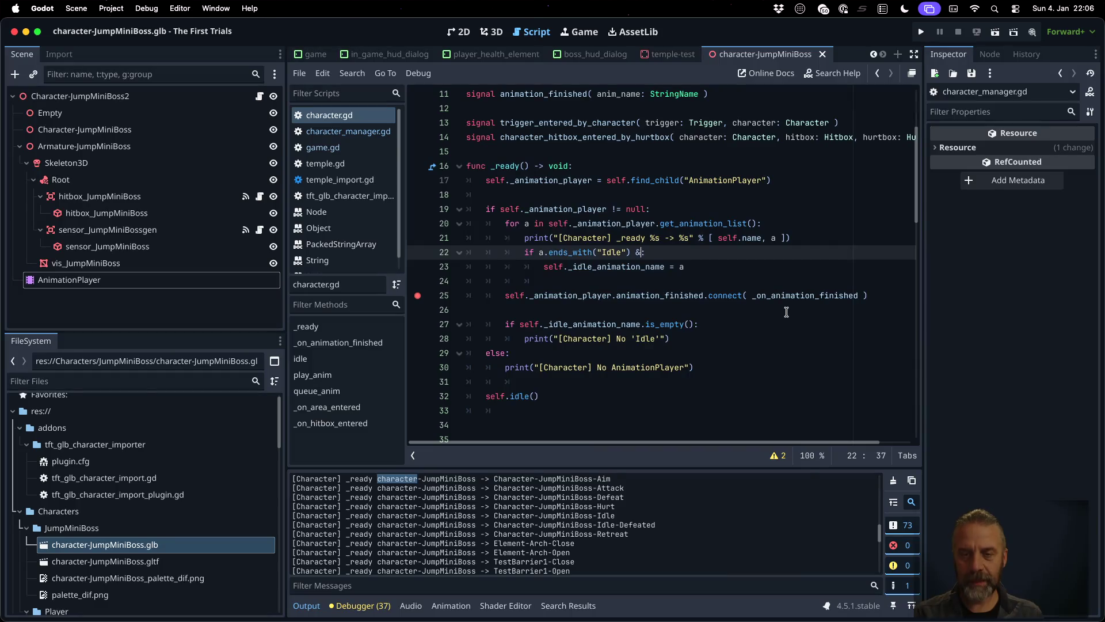
type("tarts")
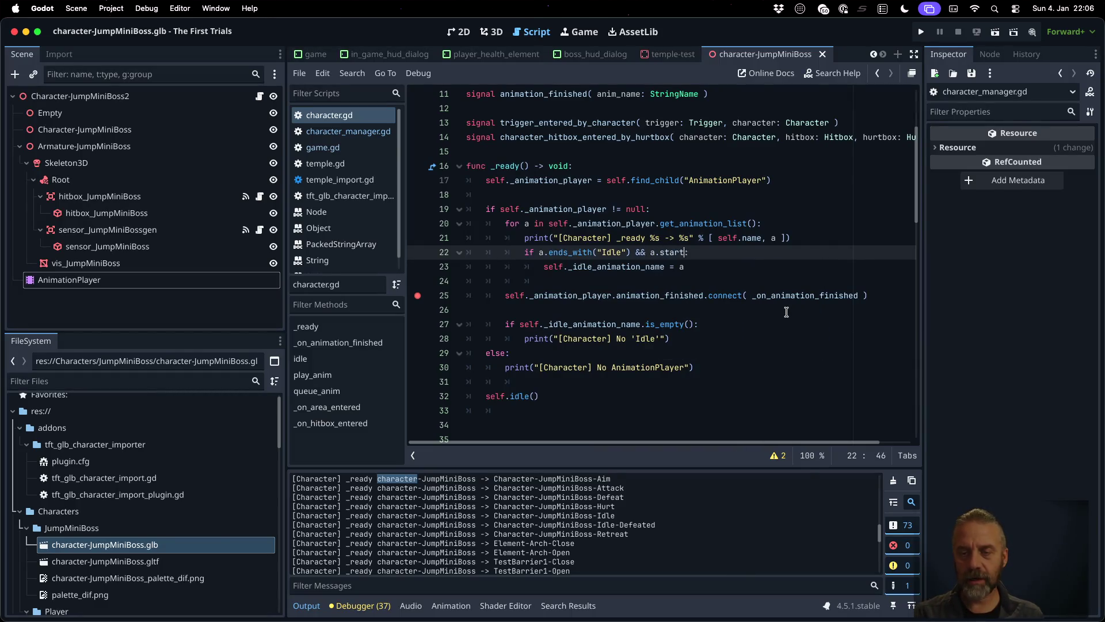
key("BackSpace")
key("BackSpace")
key("BackSpace")
type("beg")
key("Return")
type("self.an")
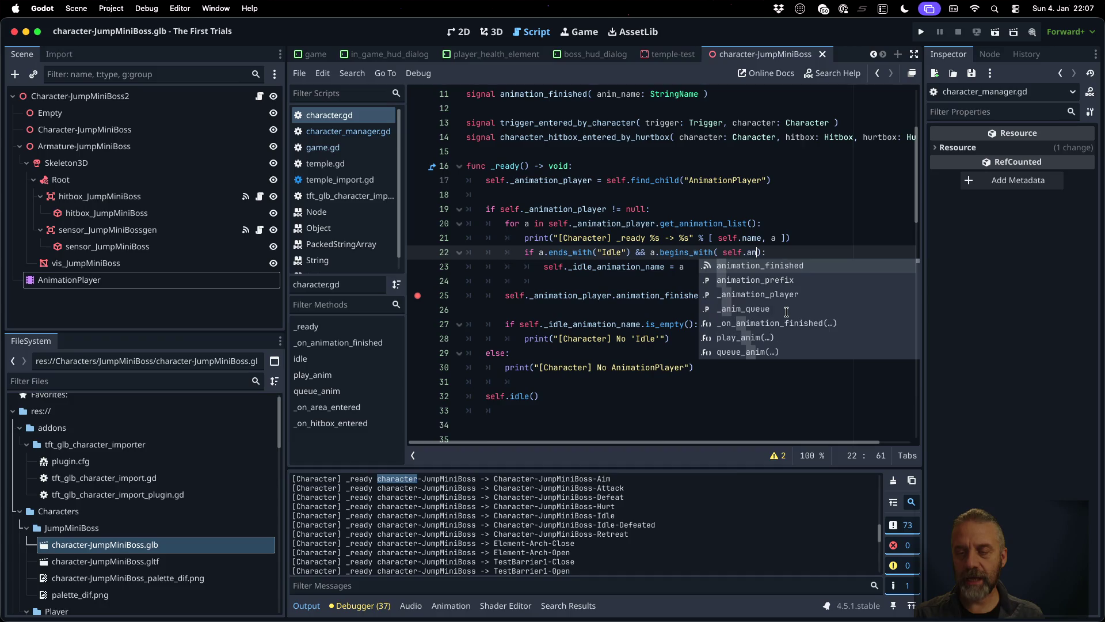
key("Down")
key("Return")
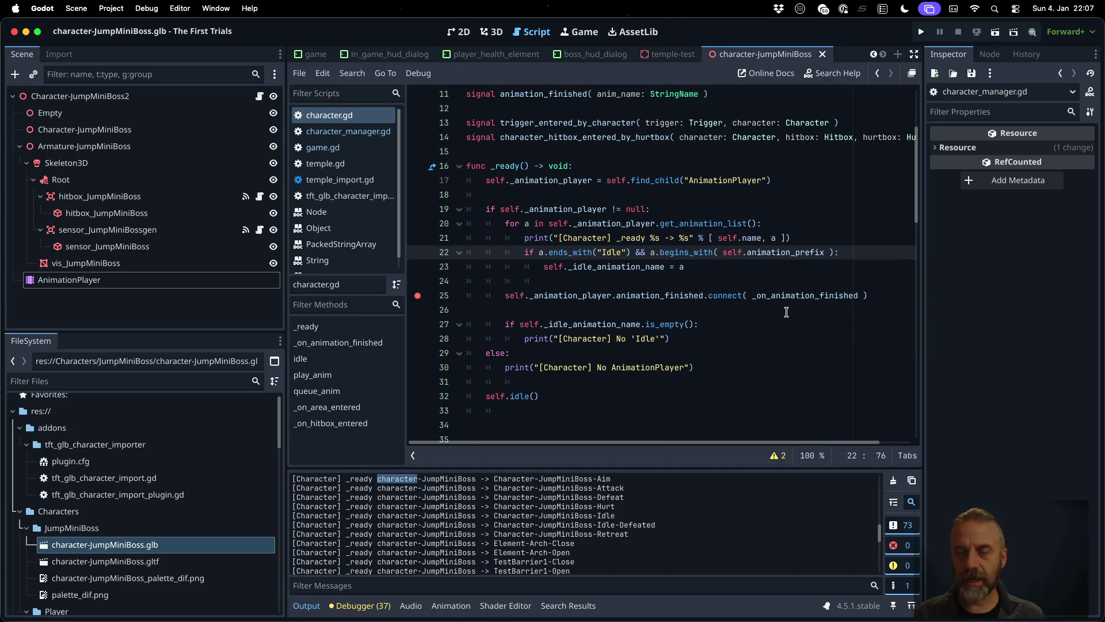
- Save the character.gd script and the scene
key("Down")
key("super+s")
key("Return")
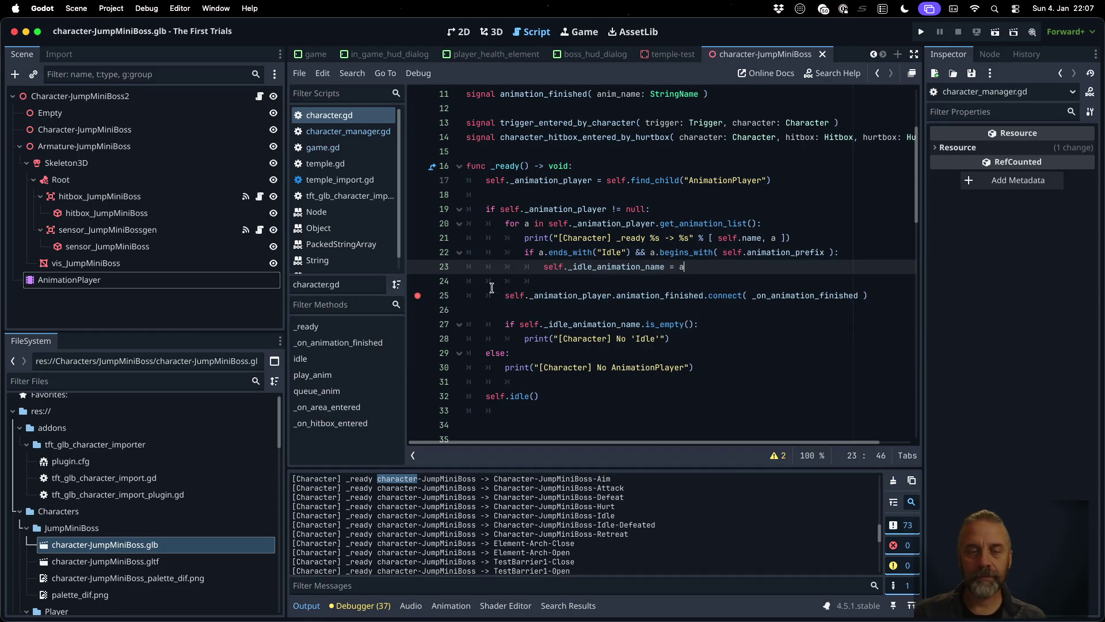
key("super+s")
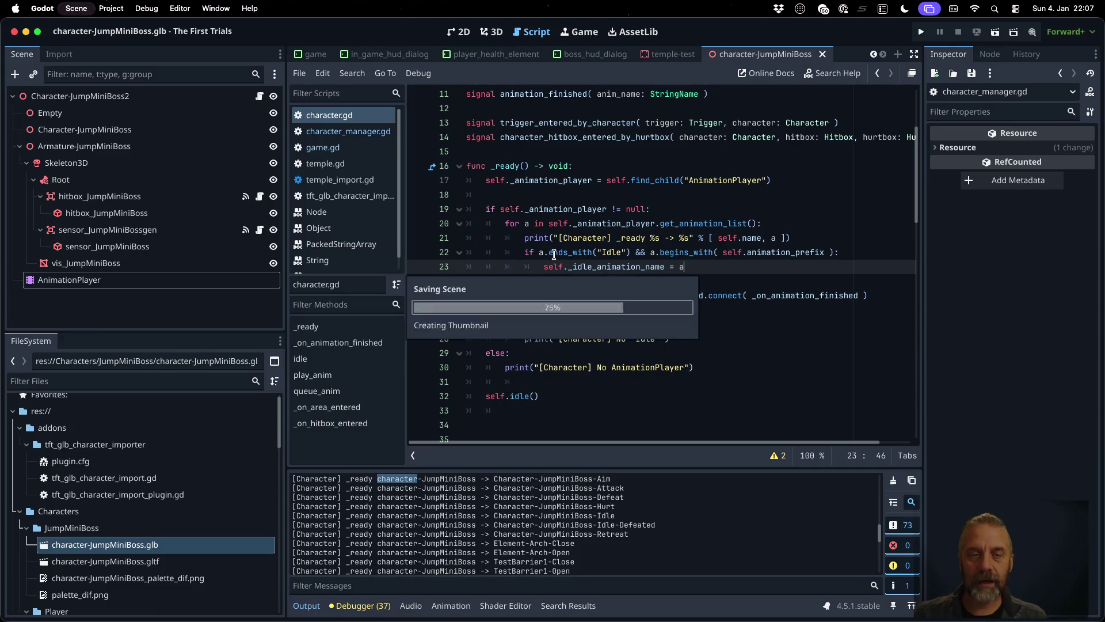
key("Return")
key("super+shift+period")
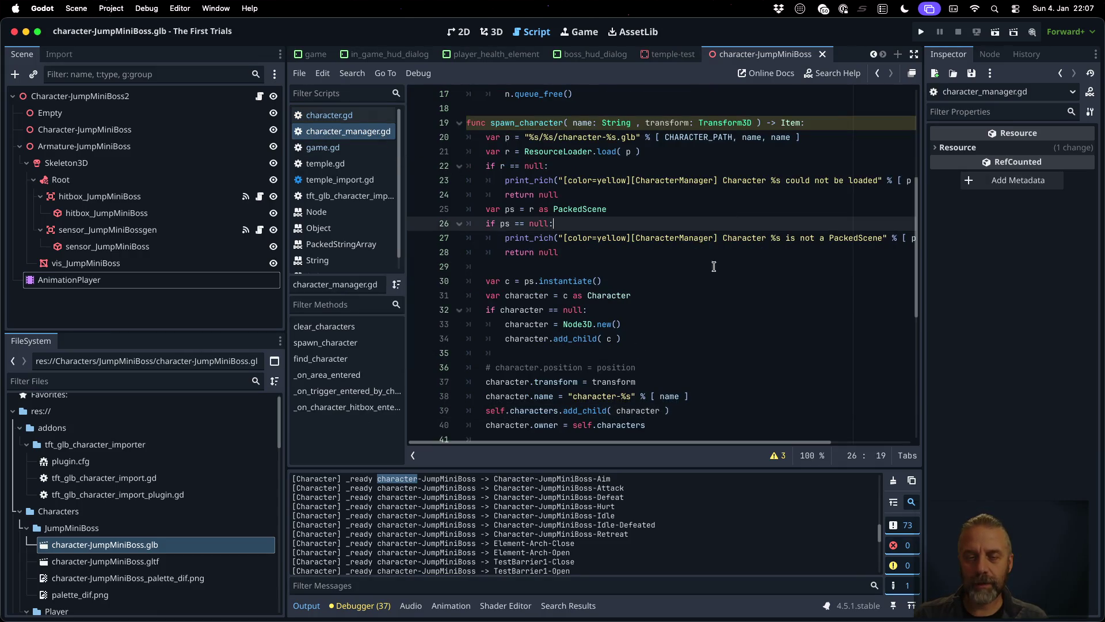
- Add an 'else:' branch after the add_child line in spawn_character
left_click(647, 283)
left_click(662, 325)
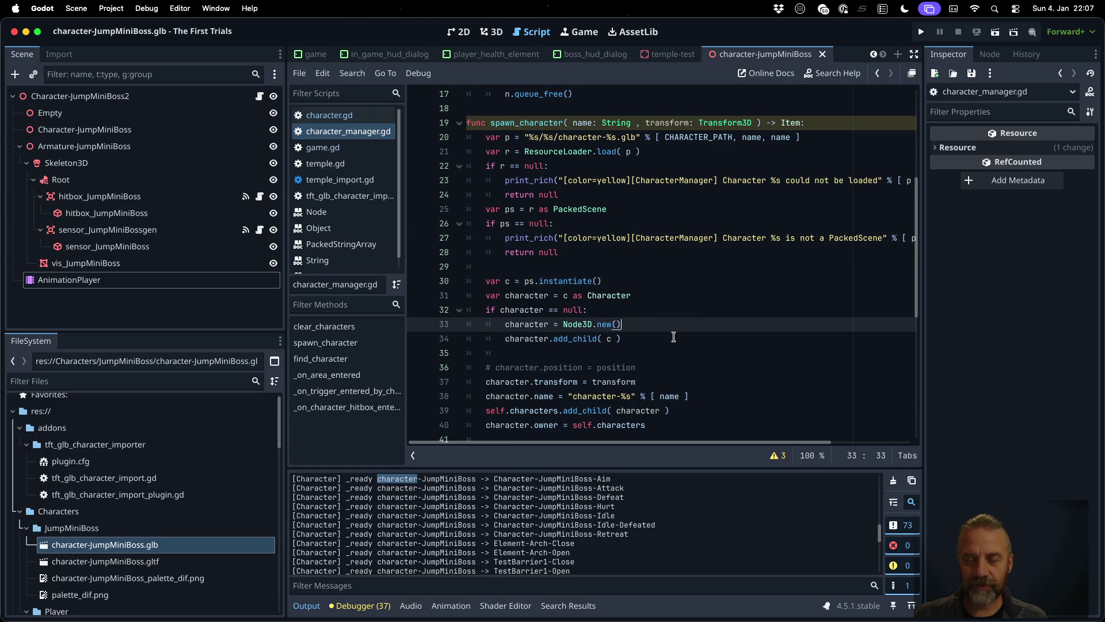
scroll(680, 331, "down", 3)
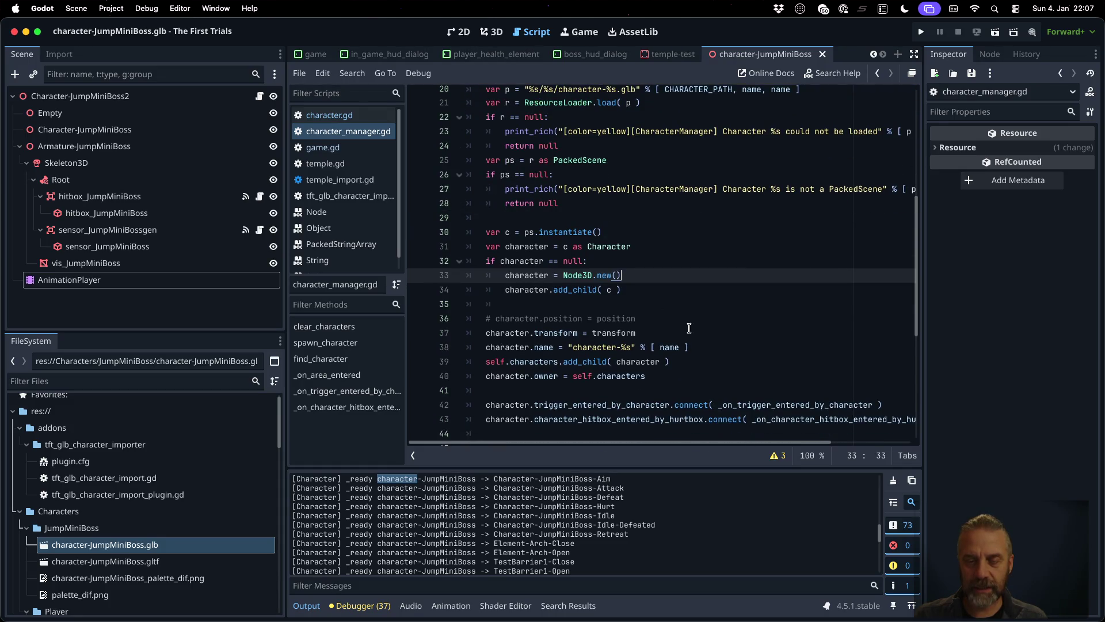
scroll(689, 328, "down", 1)
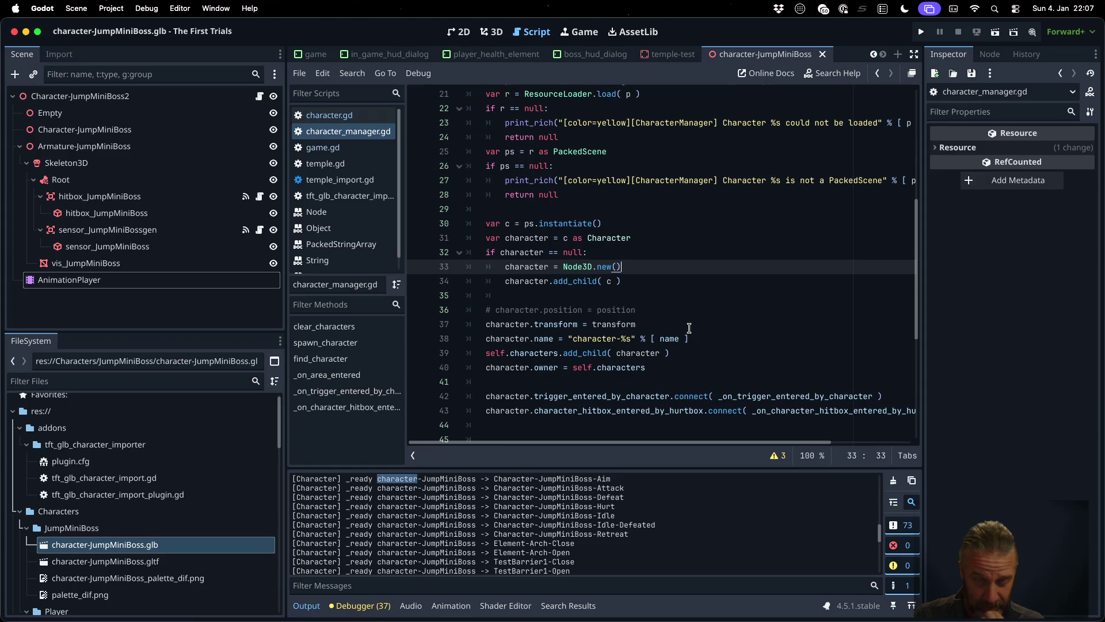
key("Down")
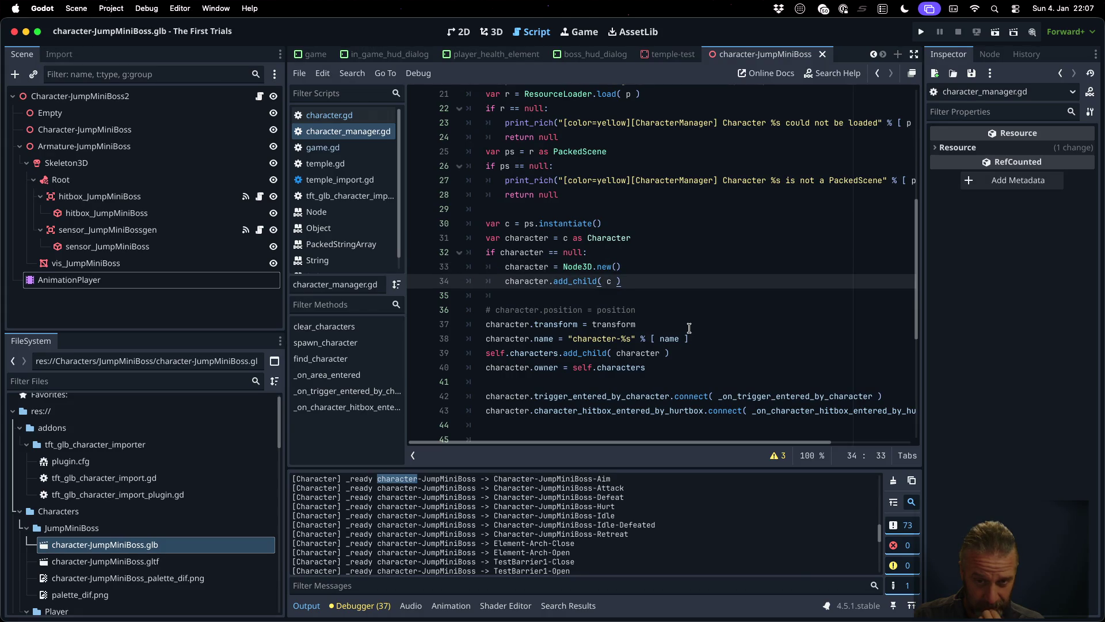
key("Return")
key("BackSpace")
type("else:")
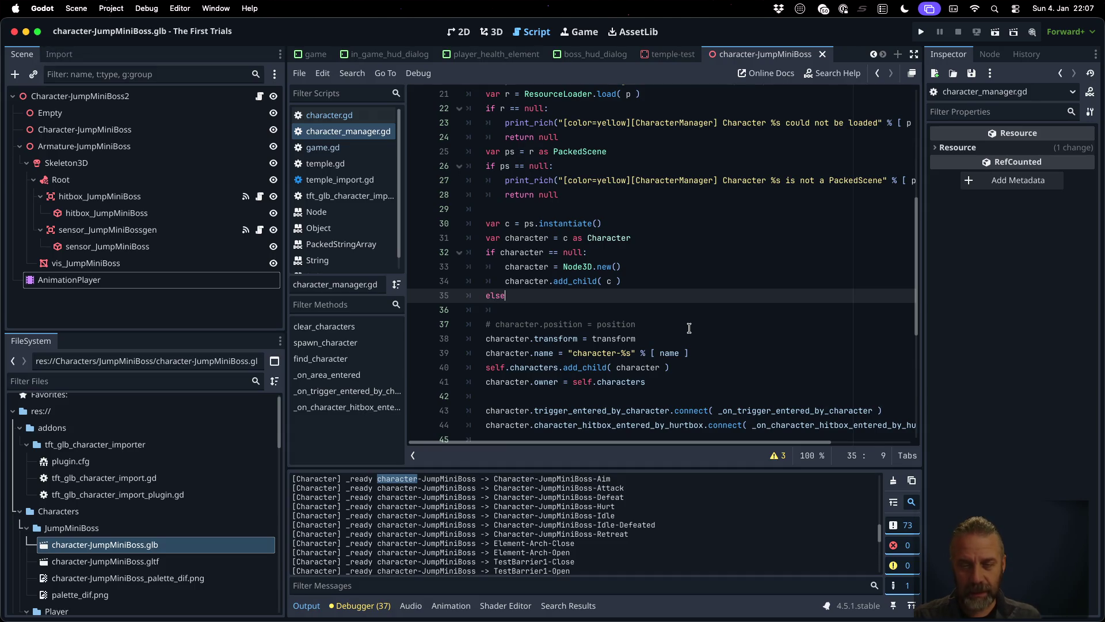
key("Return")
- Start the else body with 'character.animation_prefix ='
type("chara")
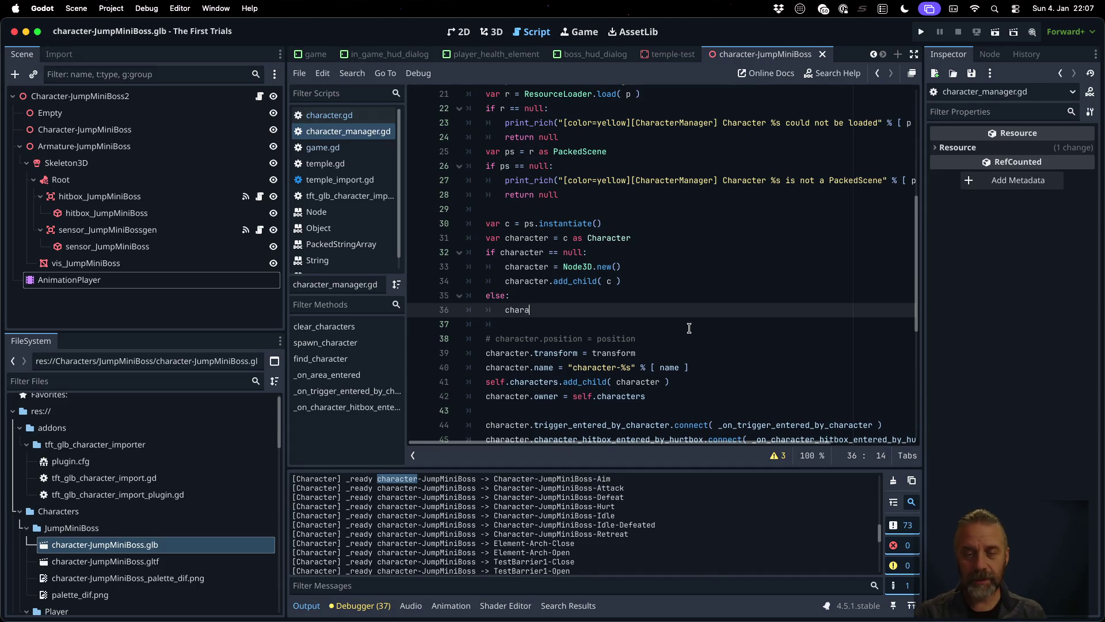
key("Return")
type(".")
key("BackSpace")
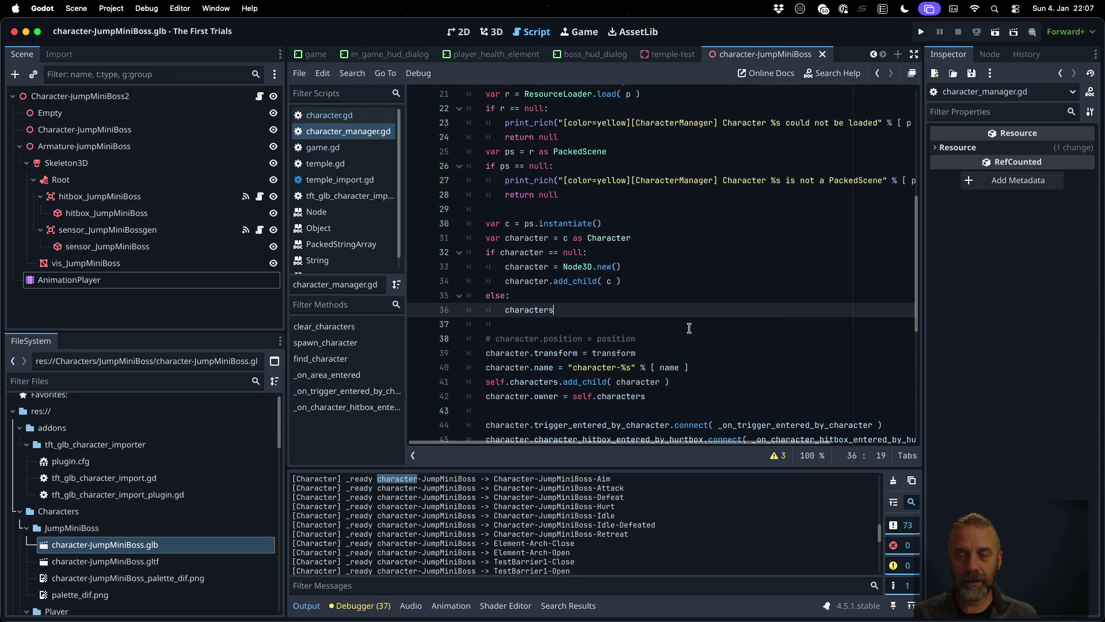
key("BackSpace")
type(".an")
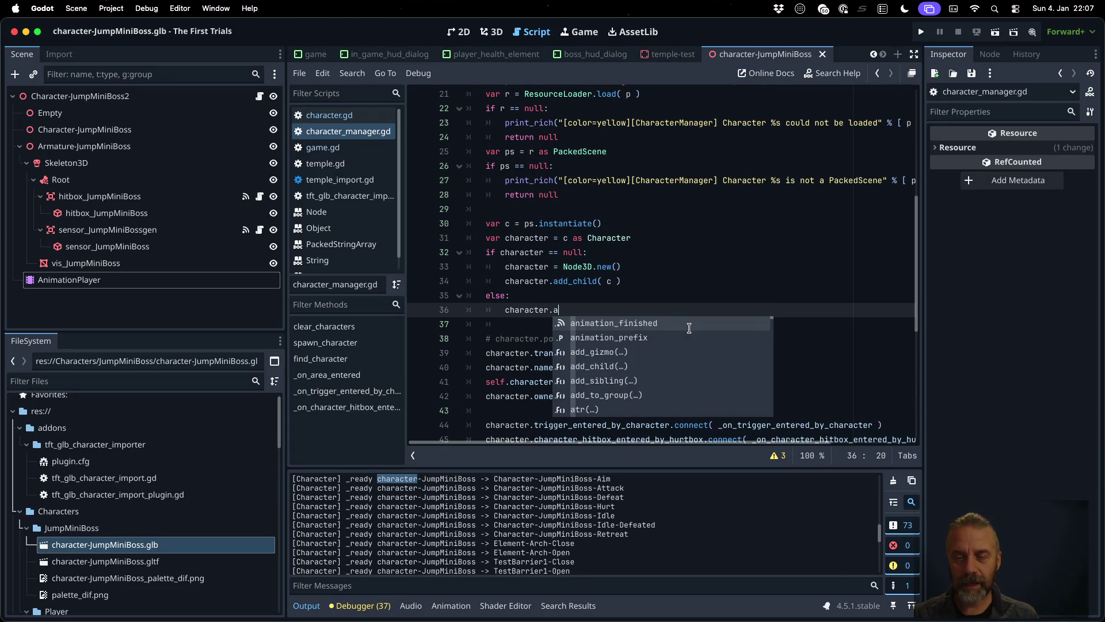
key("Down")
key("Return")
type("=")
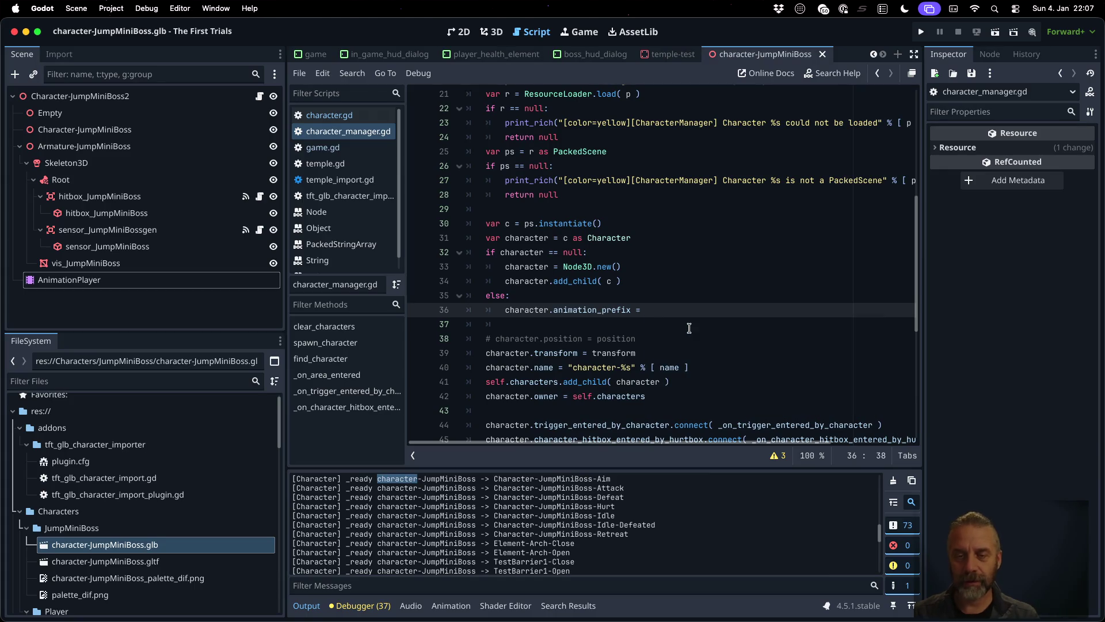
- Check the name format on line 20, then type the "Character-%s- prefix string
scroll(660, 284, "up", 1)
scroll(660, 284, "up", 2)
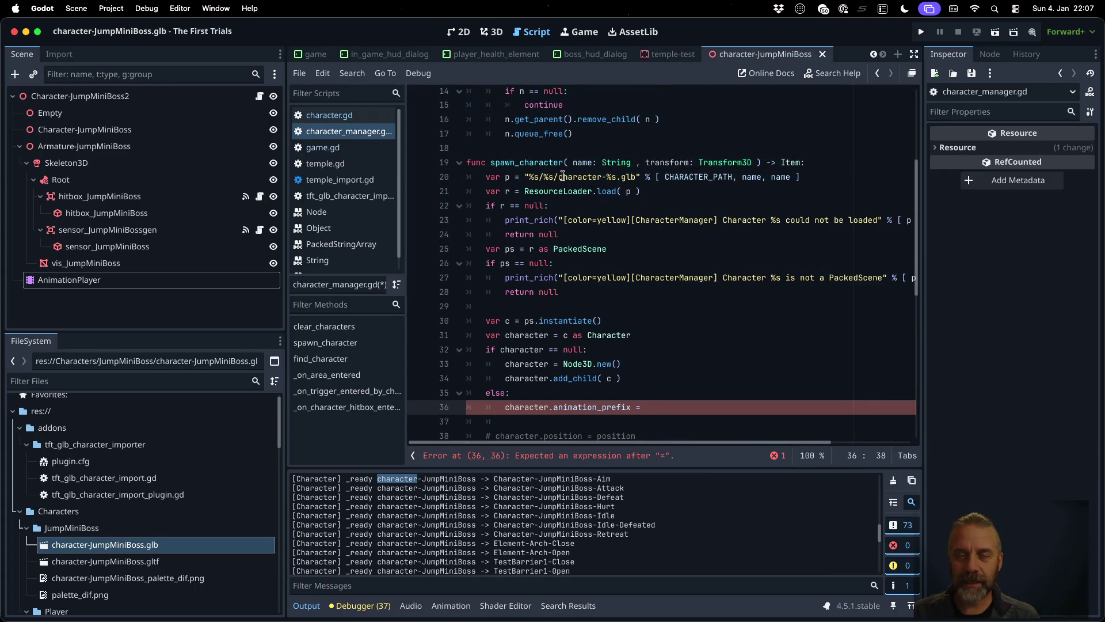
left_click(558, 177)
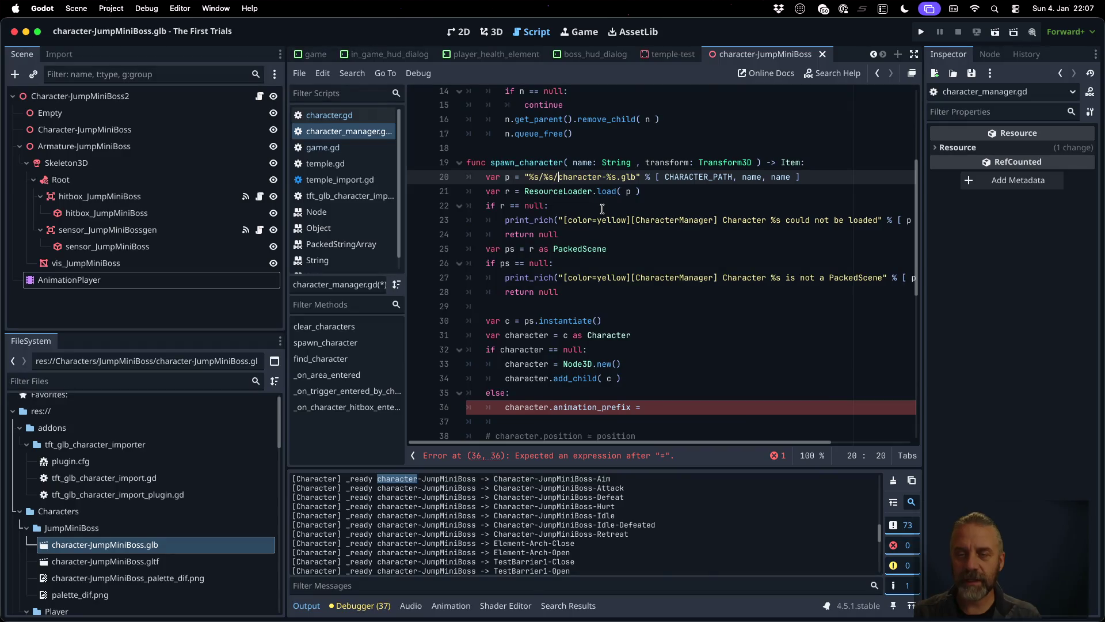
key("shift+End")
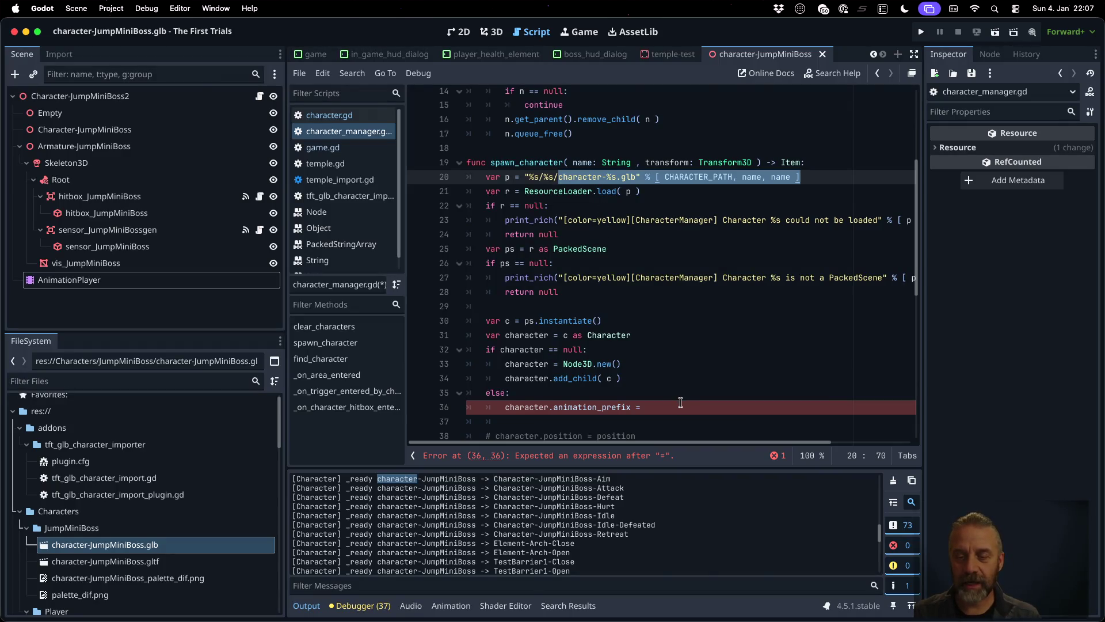
left_click(680, 406)
type("\"")
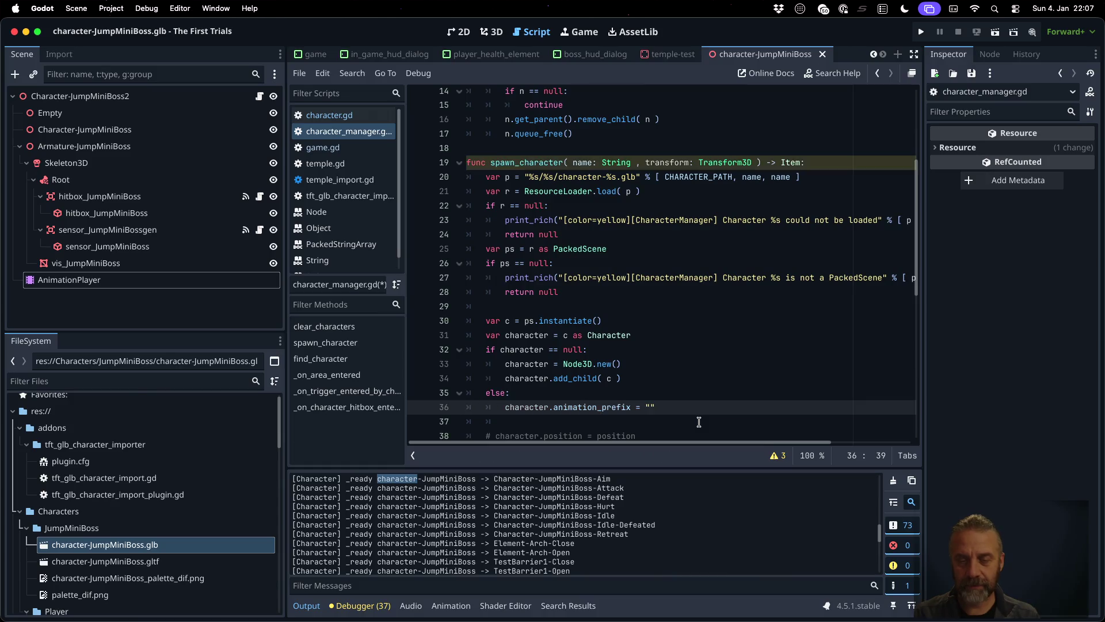
type("Character")
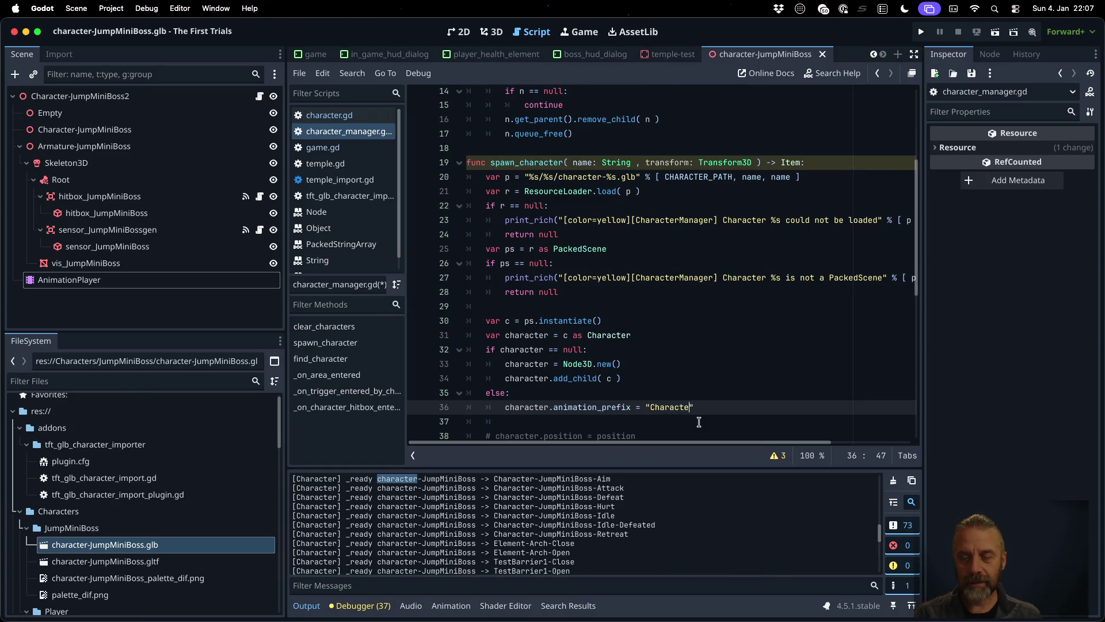
type("-%s")
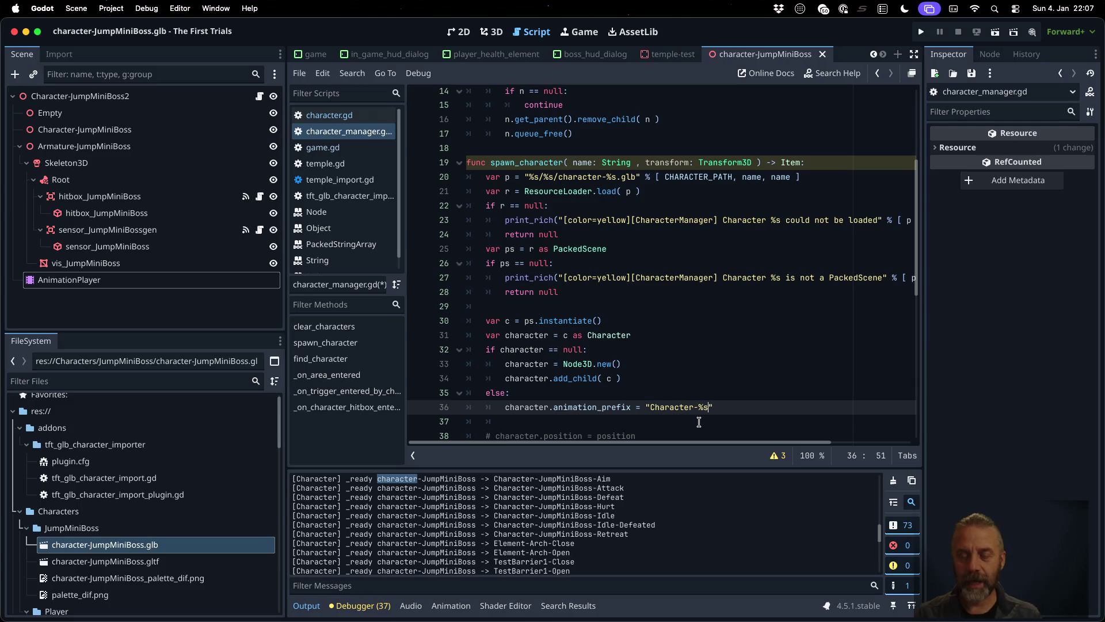
type("-")
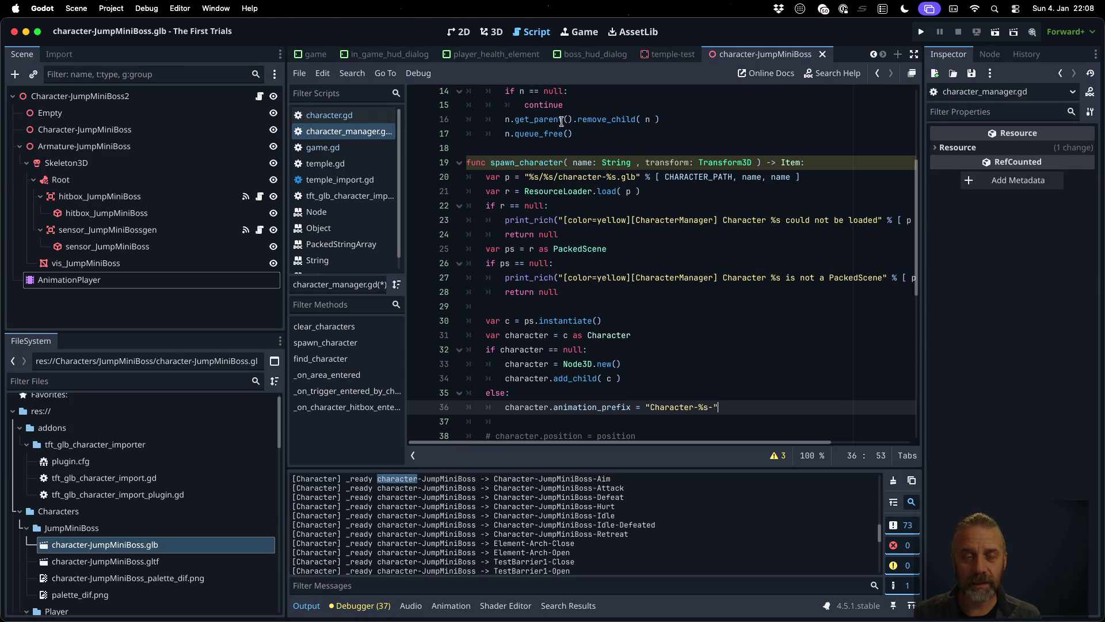
- Finish the value as "Character-%s-" % [ name ], save character_manager.gd, and run the project
left_click(369, 120)
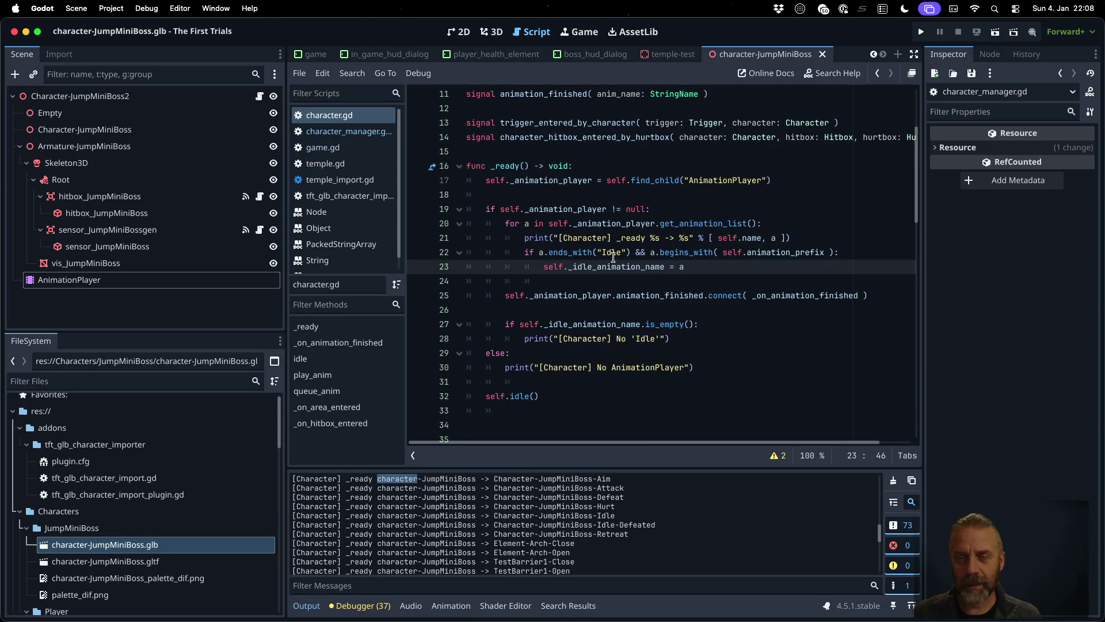
key("alt+Left")
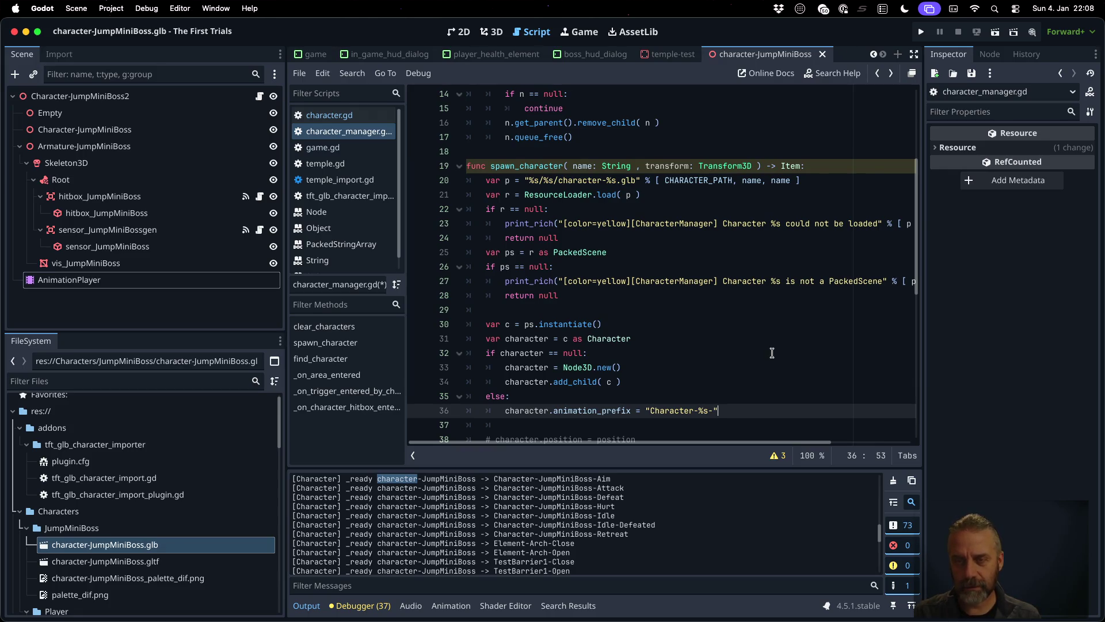
key("BackSpace")
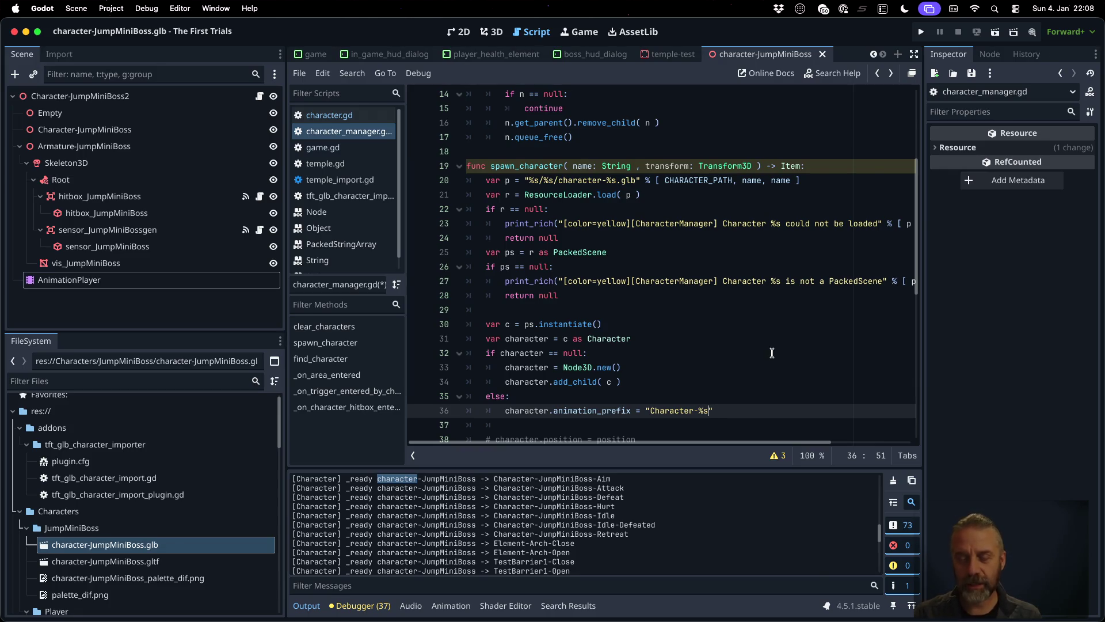
type("-\" ")
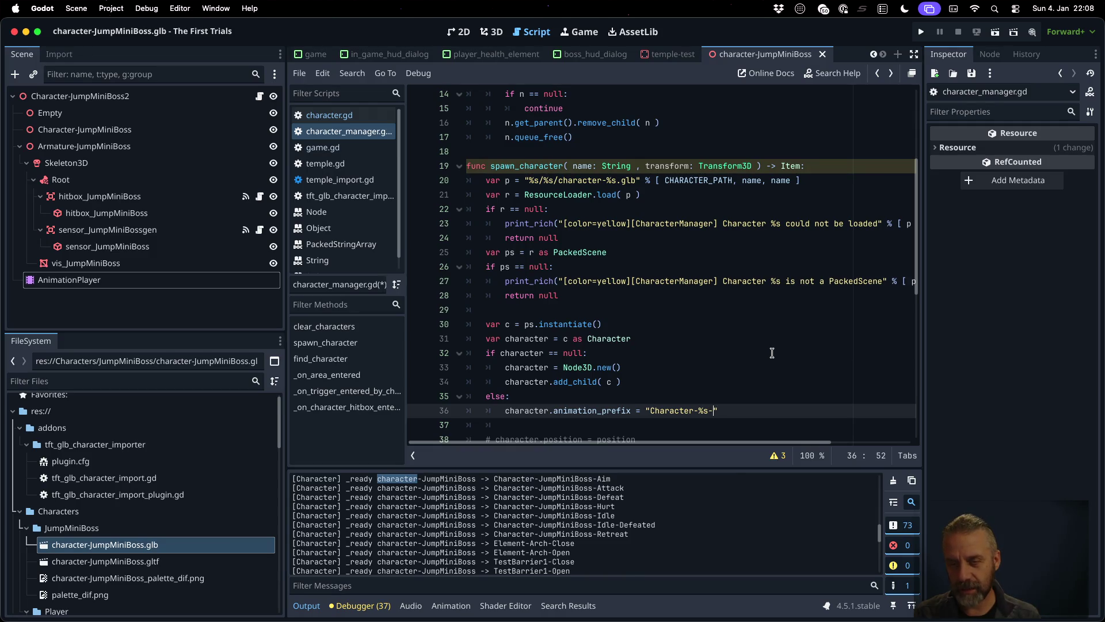
type("% ")
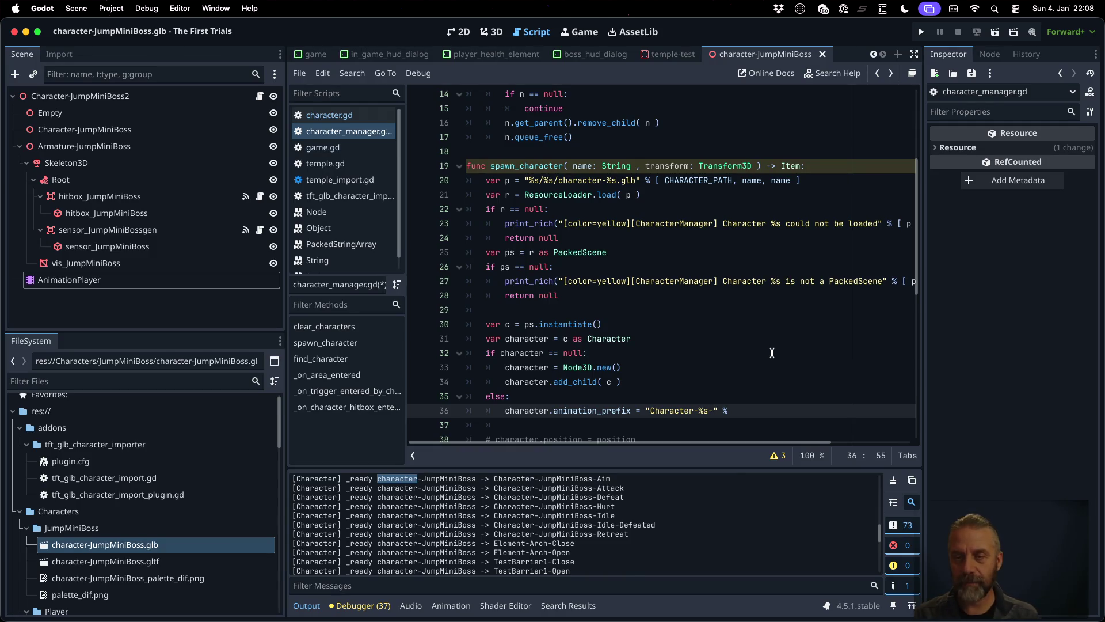
type("[ name ]")
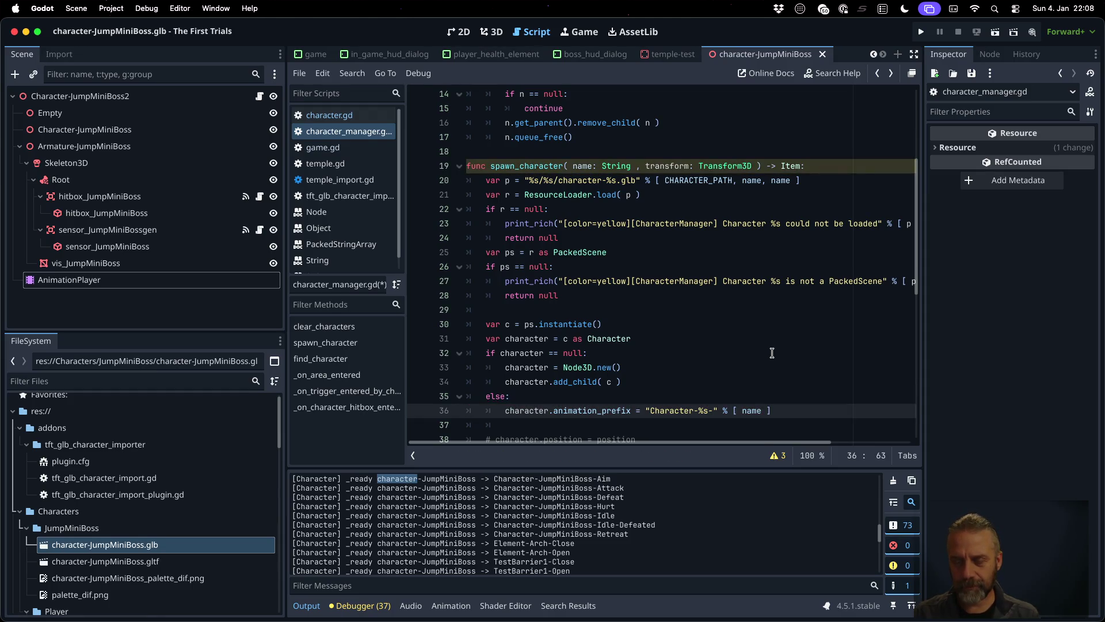
key("Down")
key("ctrl+s")
key("Return")
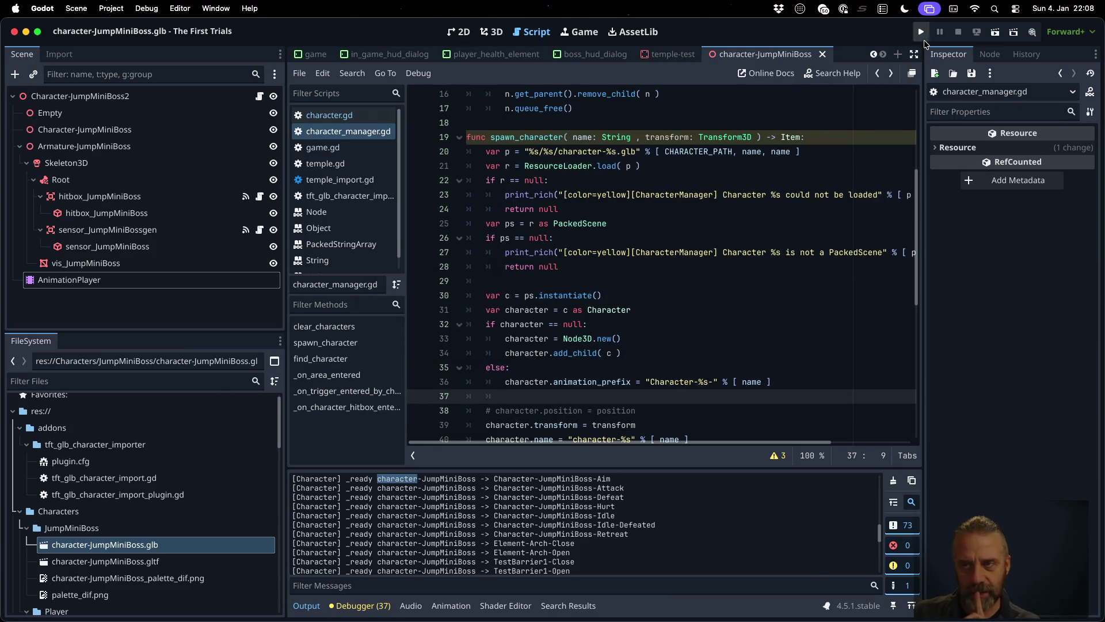
left_click(921, 32)
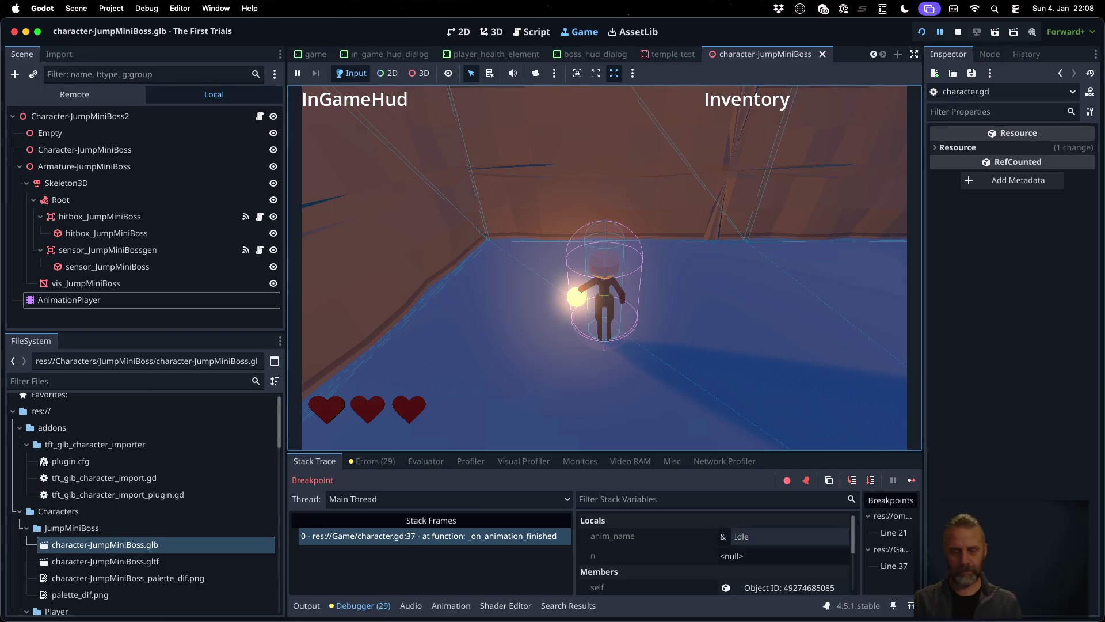
- Switch from Godot to Sublime Text, showing clone_object in blender_v3.py
key("super+Tab")
key("super+shift+Tab")
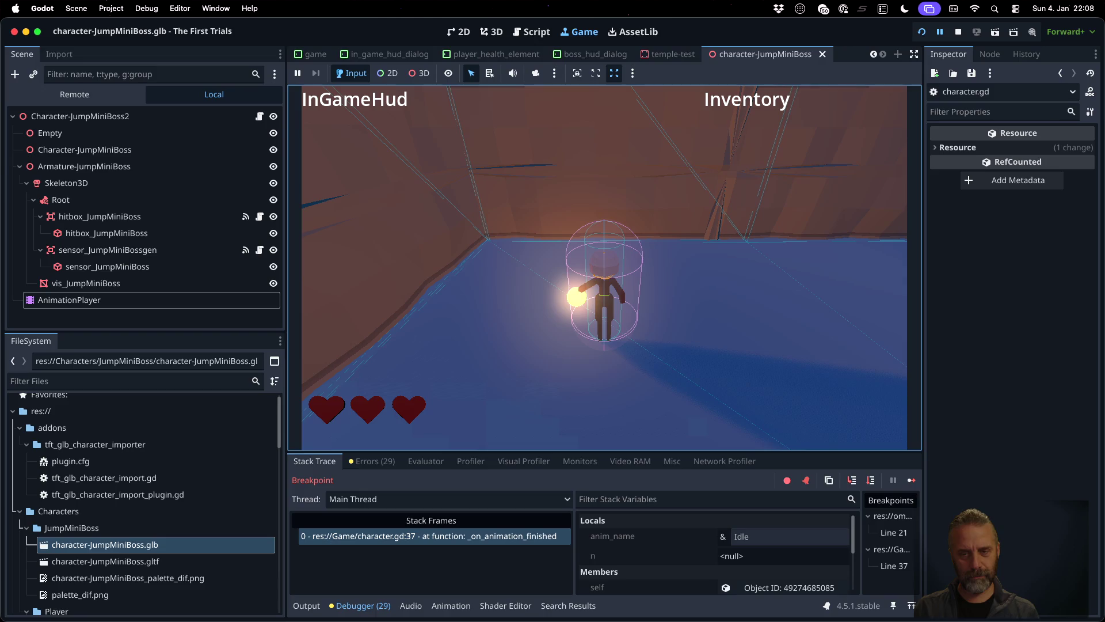
key("super+Tab")
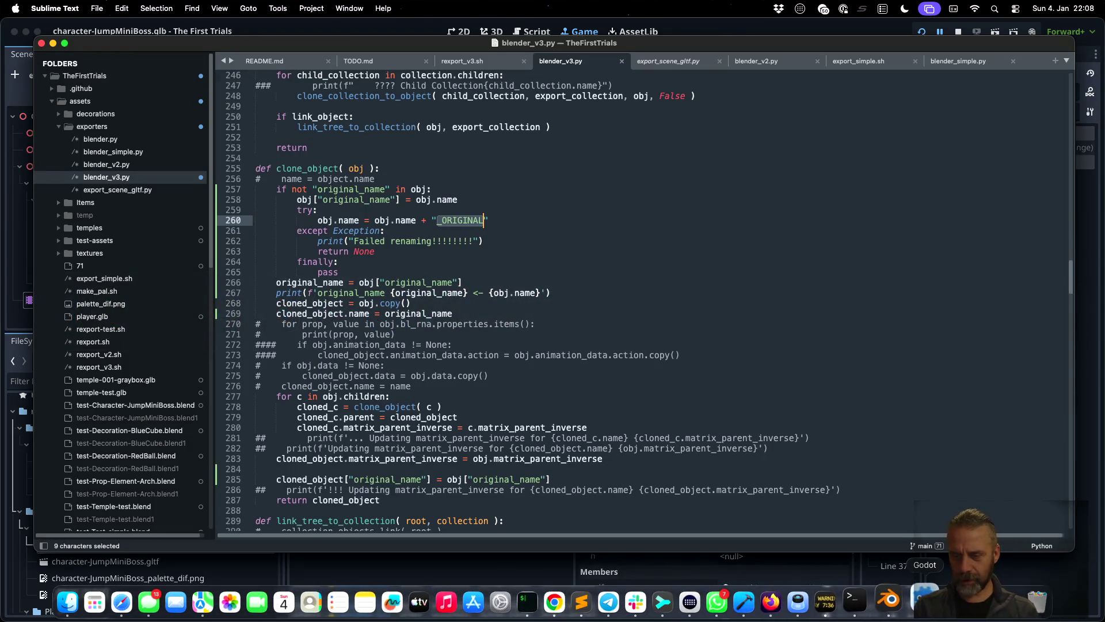
- Force-quit Godot from its Dock menu and relaunch it through a Spotlight search for 'godot'
right_click(925, 602)
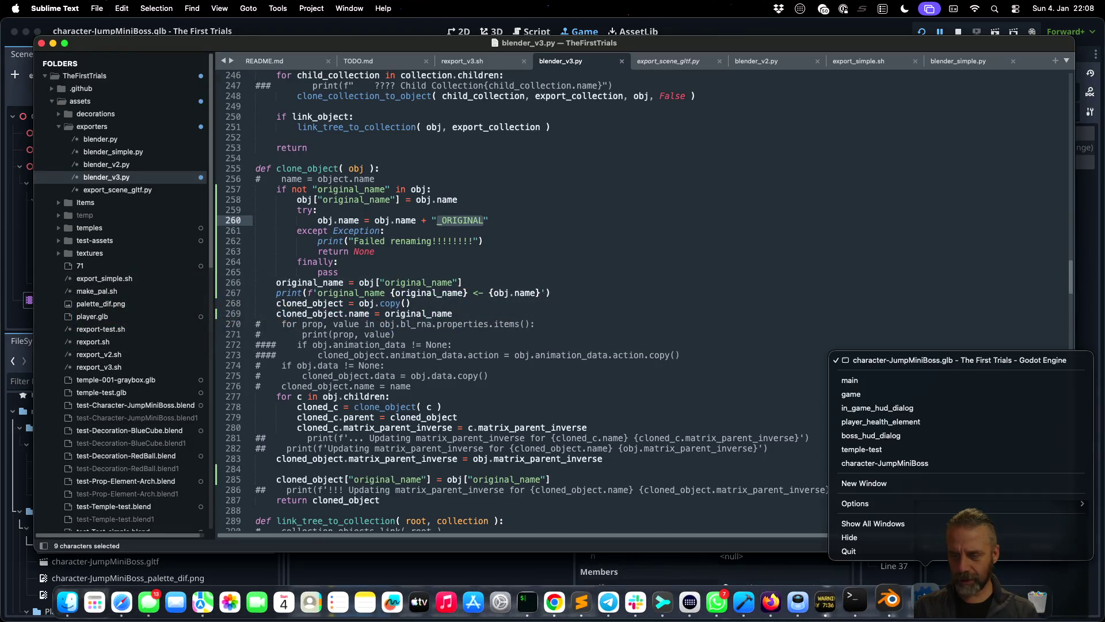
left_click(909, 551)
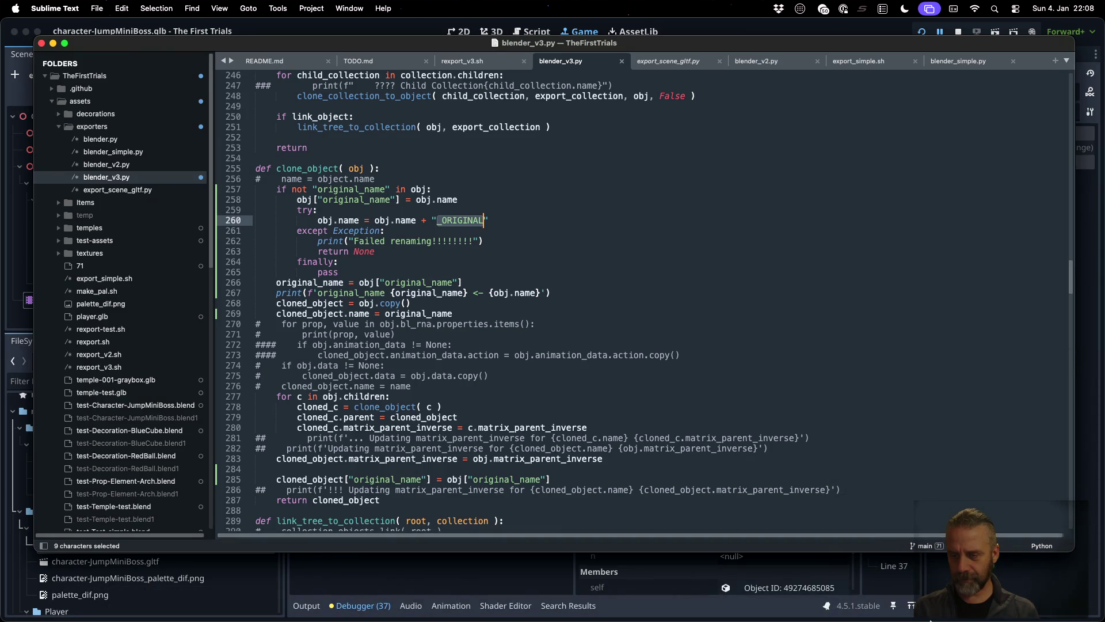
mouse_move(929, 620)
right_click(924, 604)
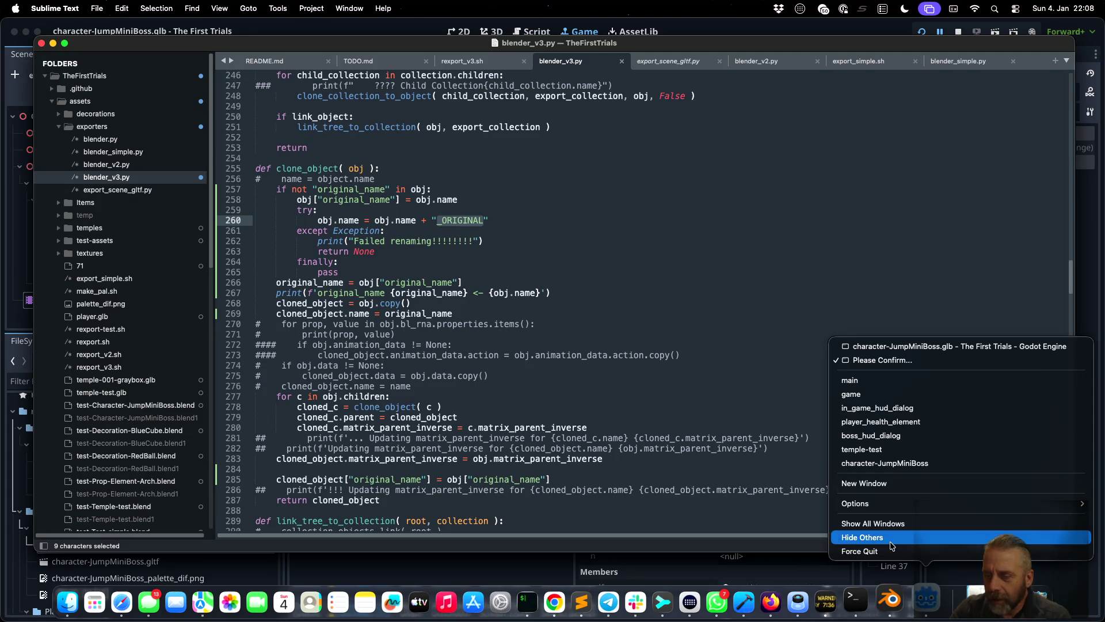
left_click(891, 552, "alt")
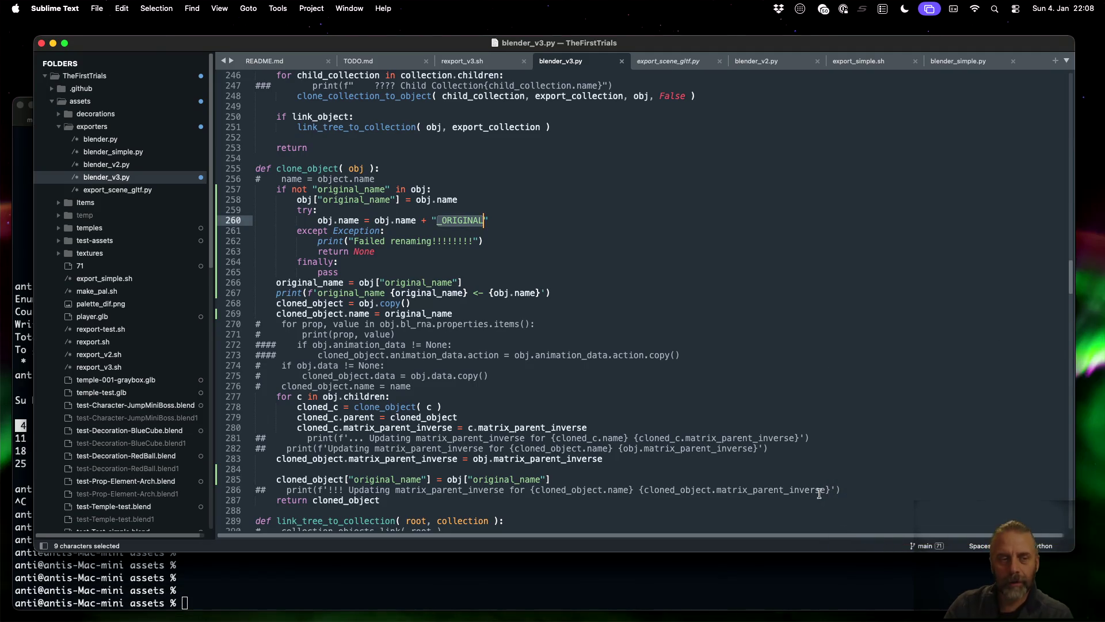
key("super+space")
type("godot")
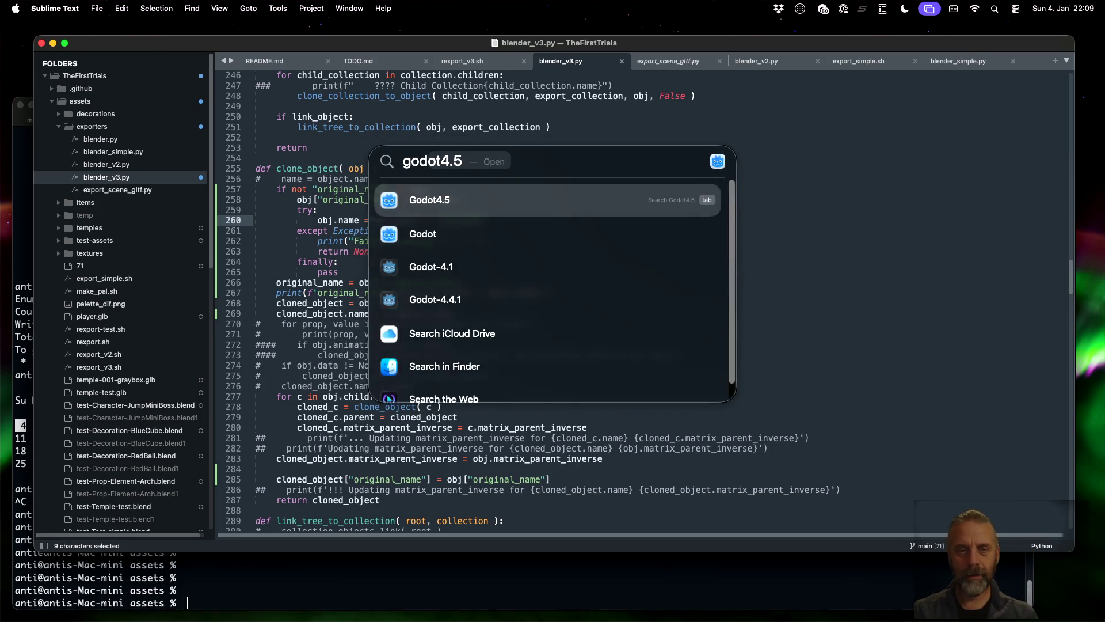
key("Down")
key("Return")
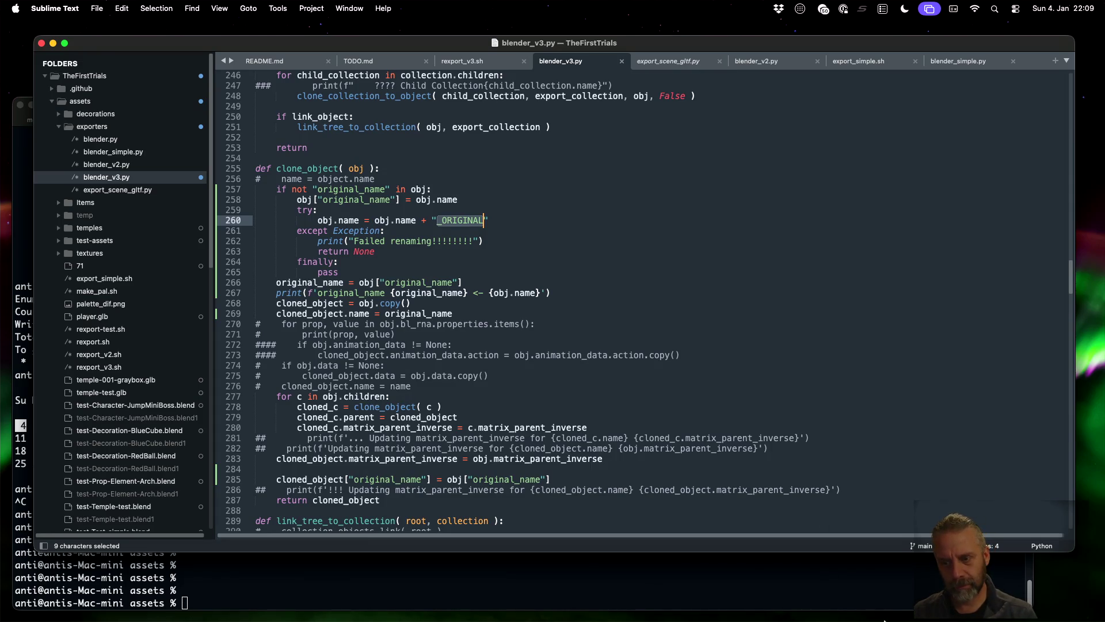
- Force-quit the still-frozen Godot again with Option held, then relaunch it from Spotlight
mouse_move(885, 620)
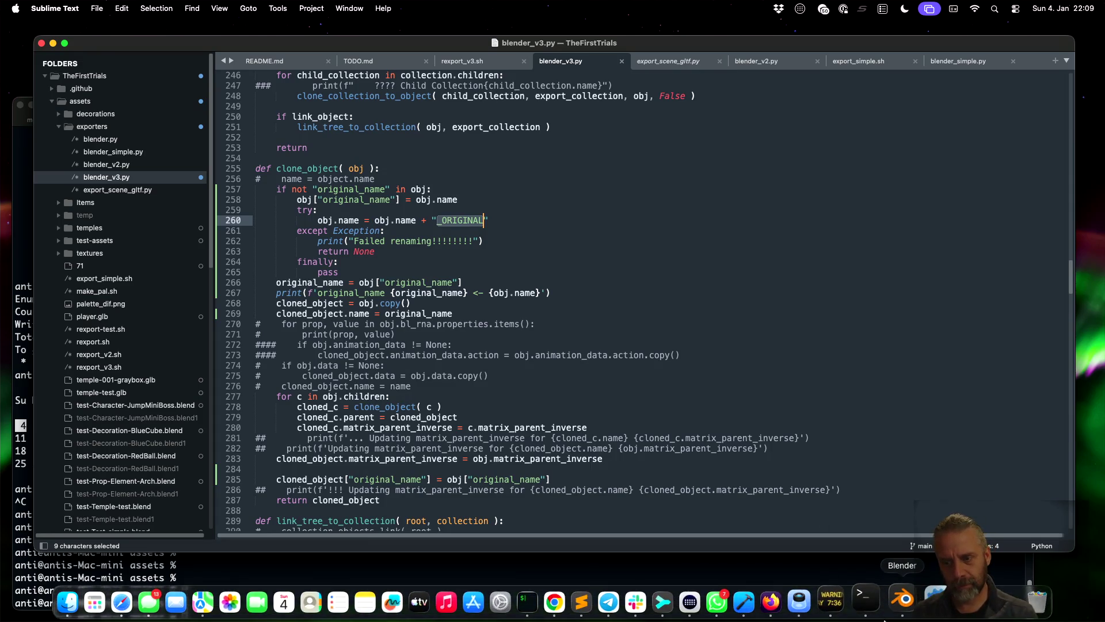
right_click(923, 595)
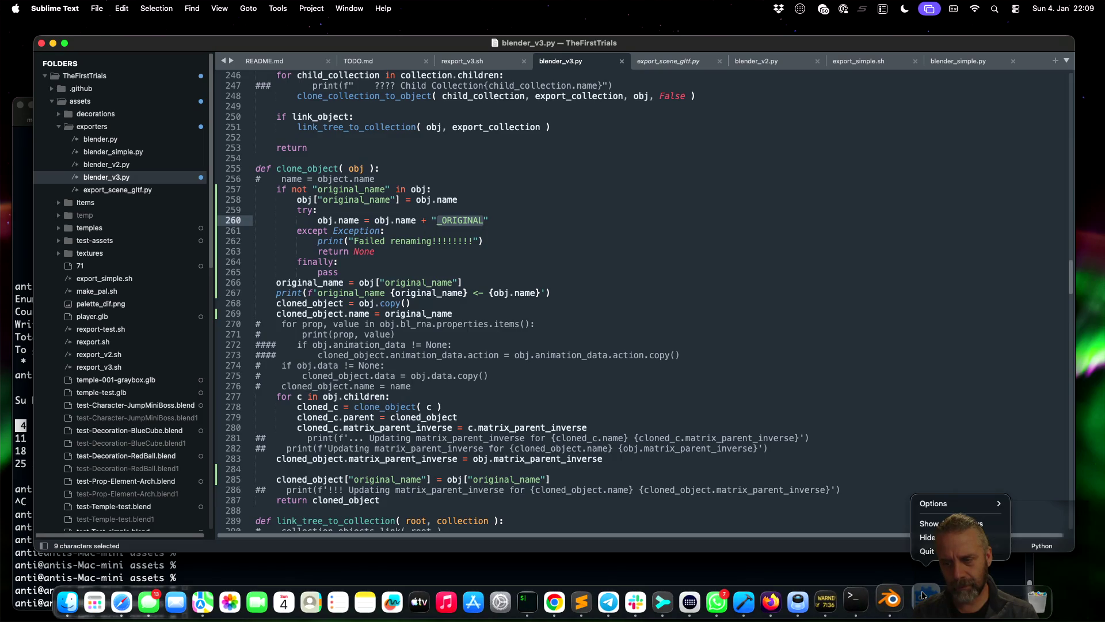
left_click(952, 528)
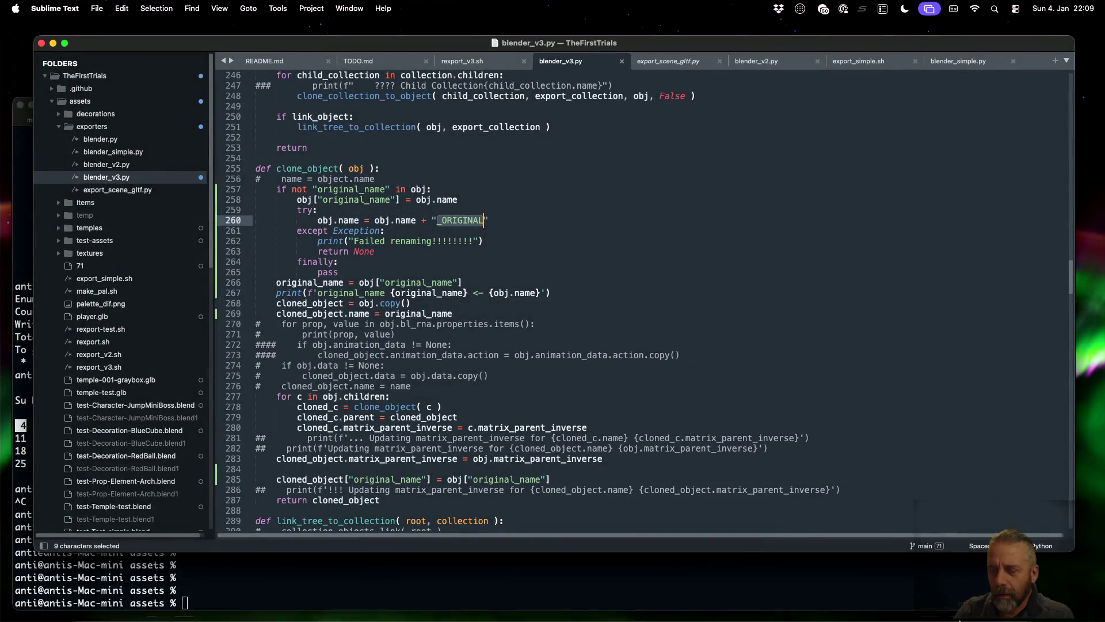
mouse_move(950, 619)
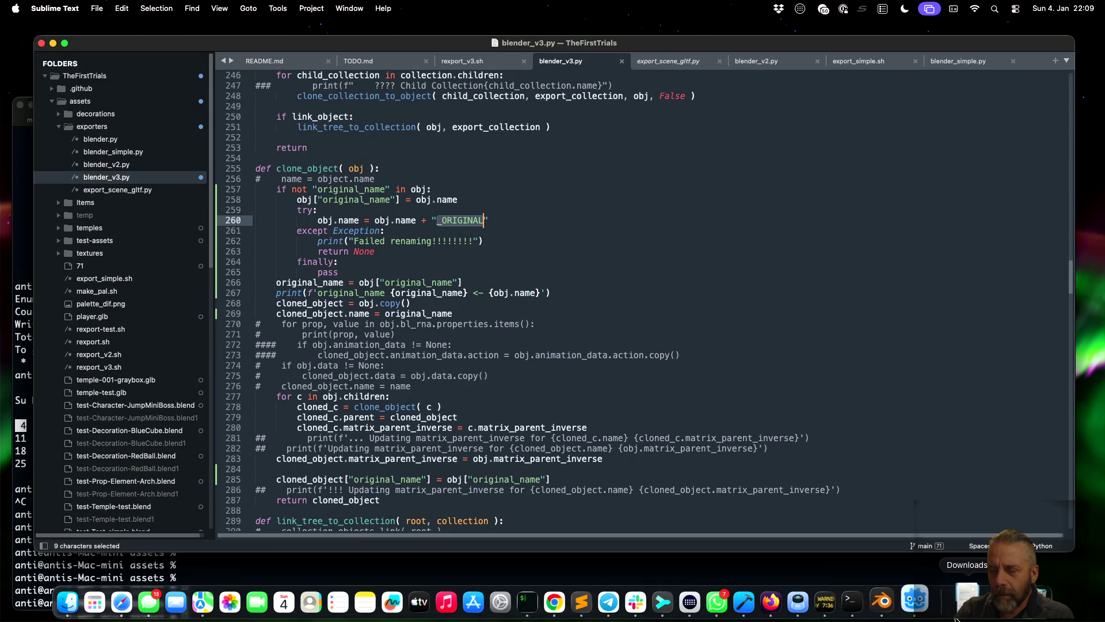
right_click(925, 597)
left_click(925, 551)
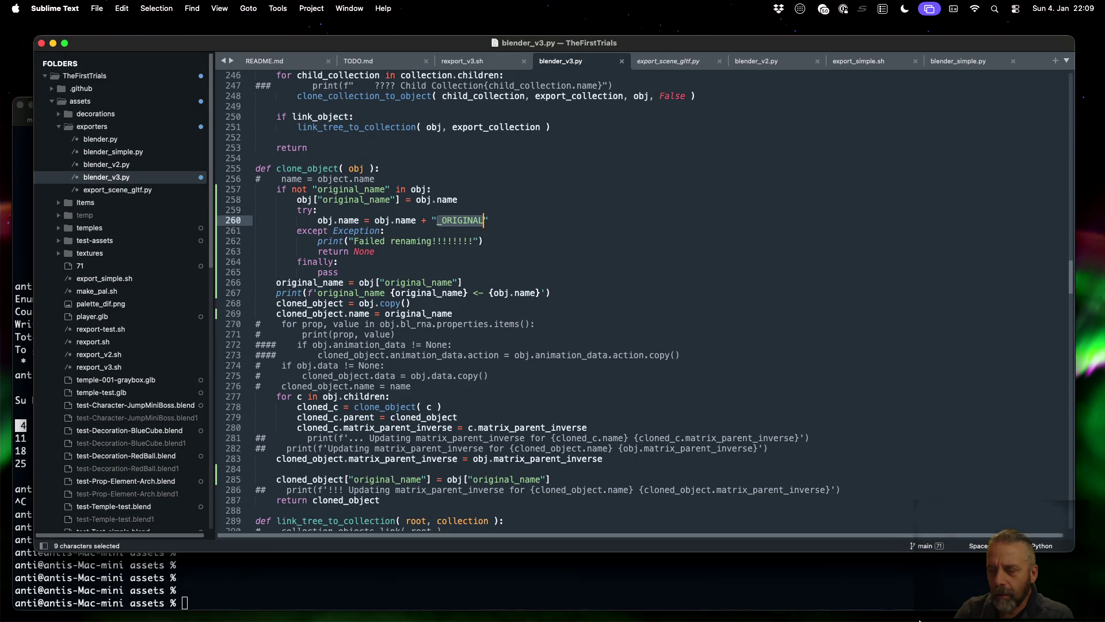
right_click(927, 599)
key("alt")
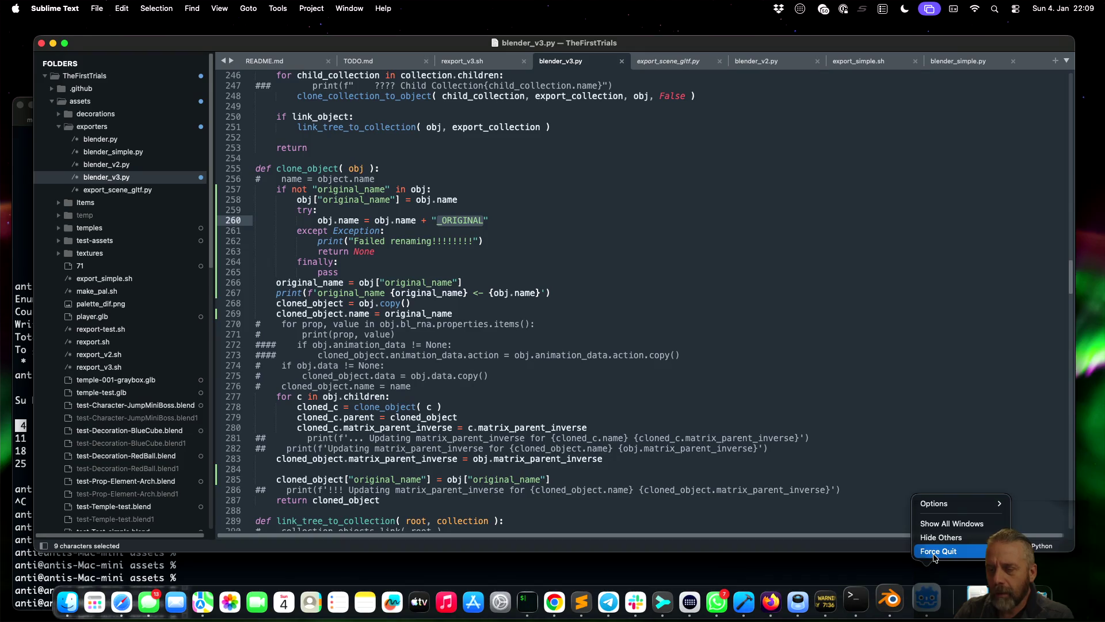
left_click(935, 553)
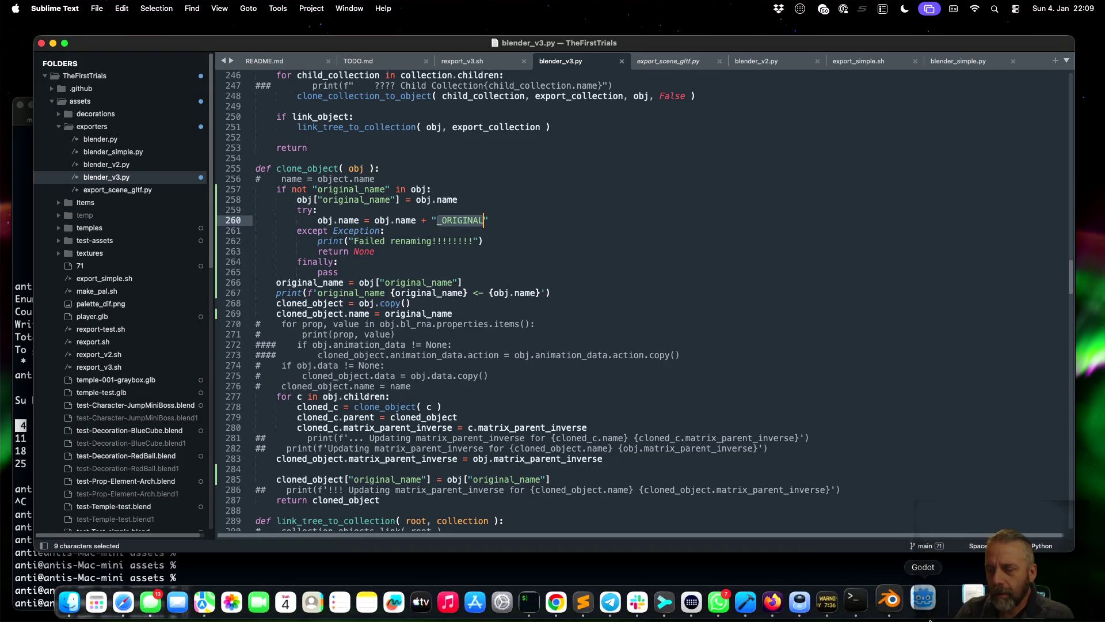
key("super+space")
type("godot")
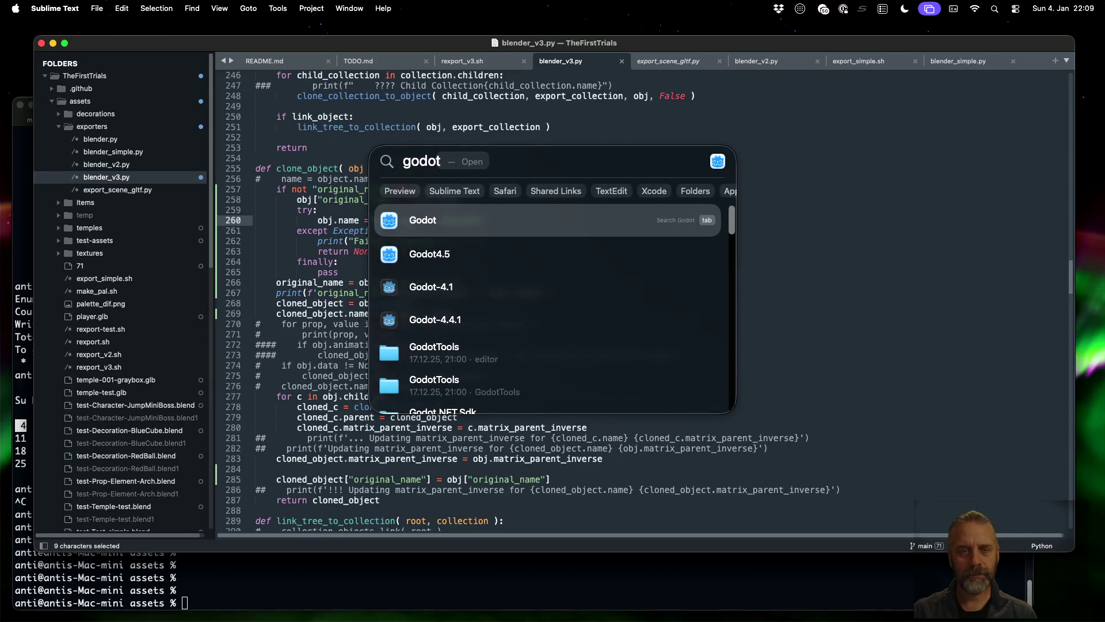
key("Return")
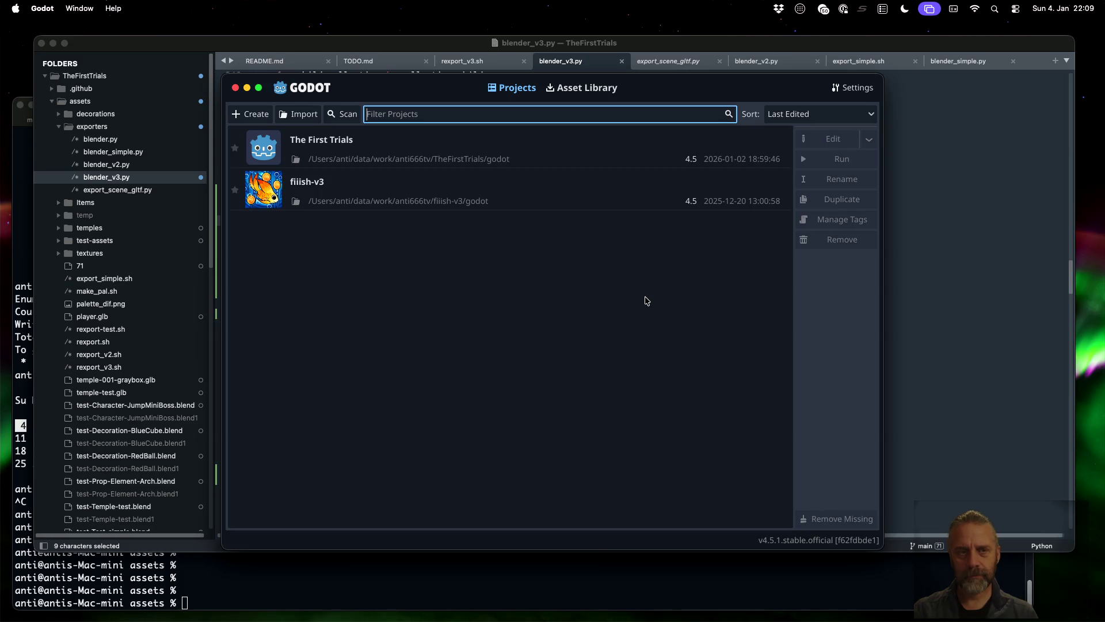
- Open The First Trials with the character-JumpMiniBoss.glb scene and run the game to the line 37 breakpoint
double_click(402, 148)
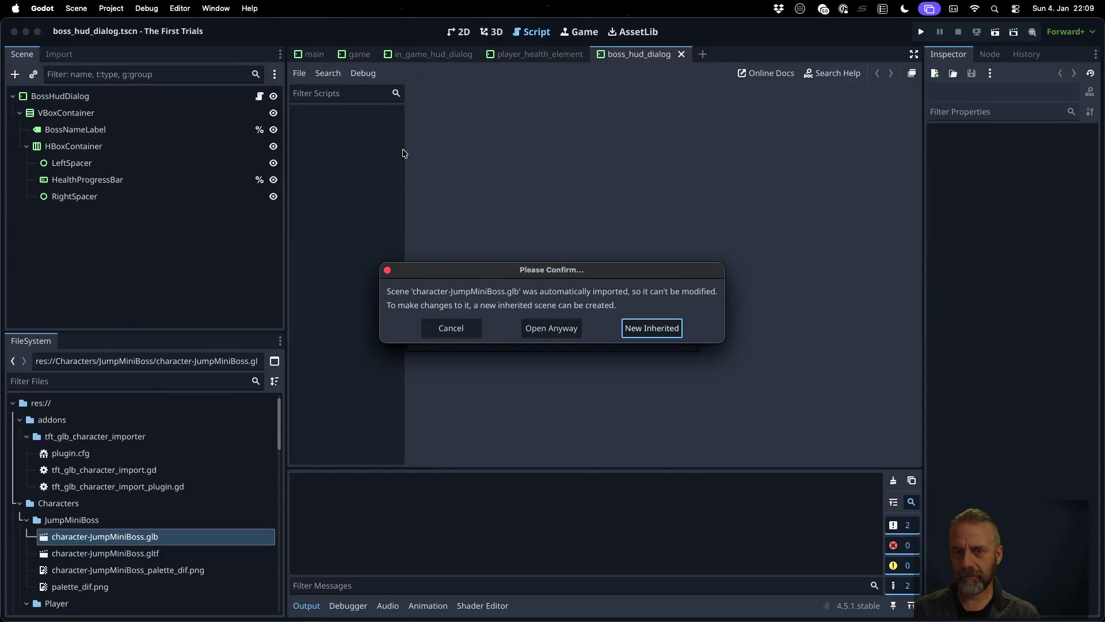
left_click(552, 332)
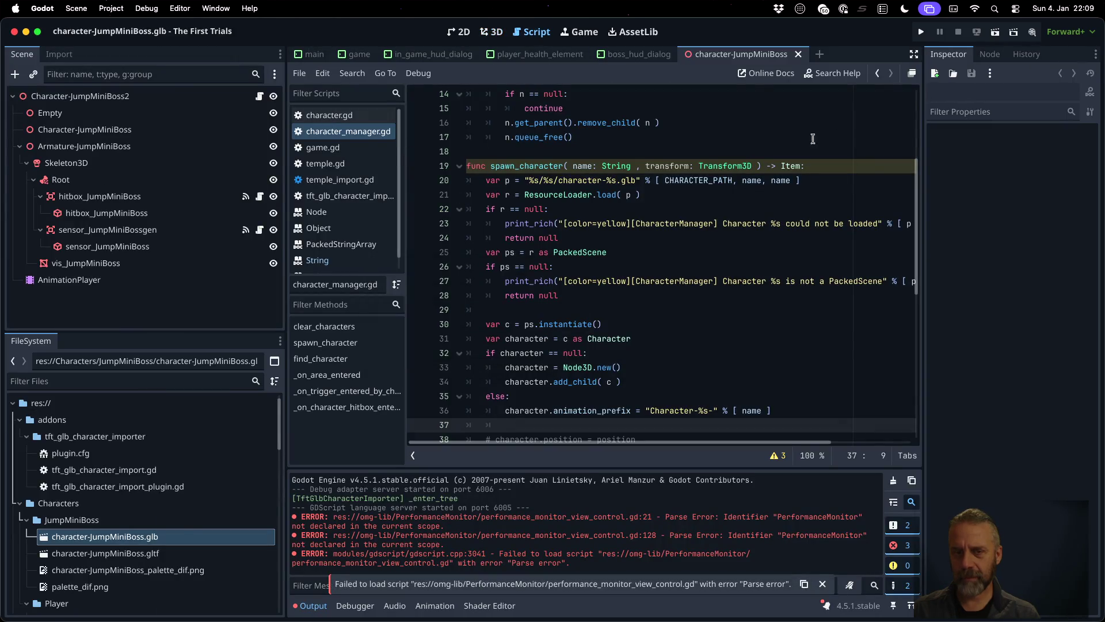
left_click(922, 32)
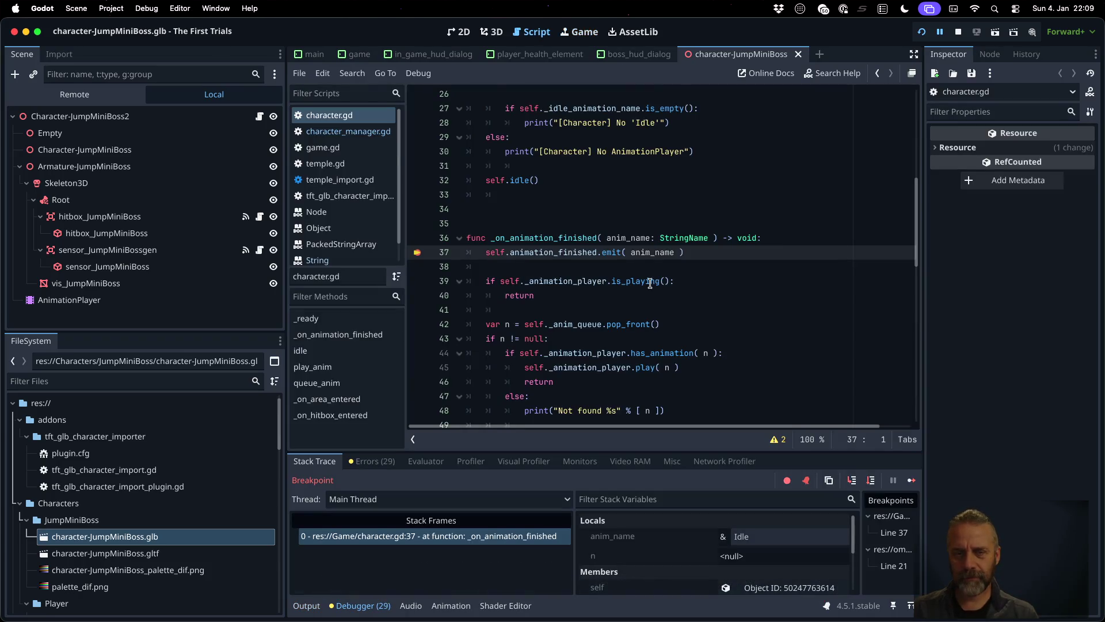
- Clear the character.gd line 37 breakpoint and continue the paused game
left_click(418, 254)
left_click(910, 481)
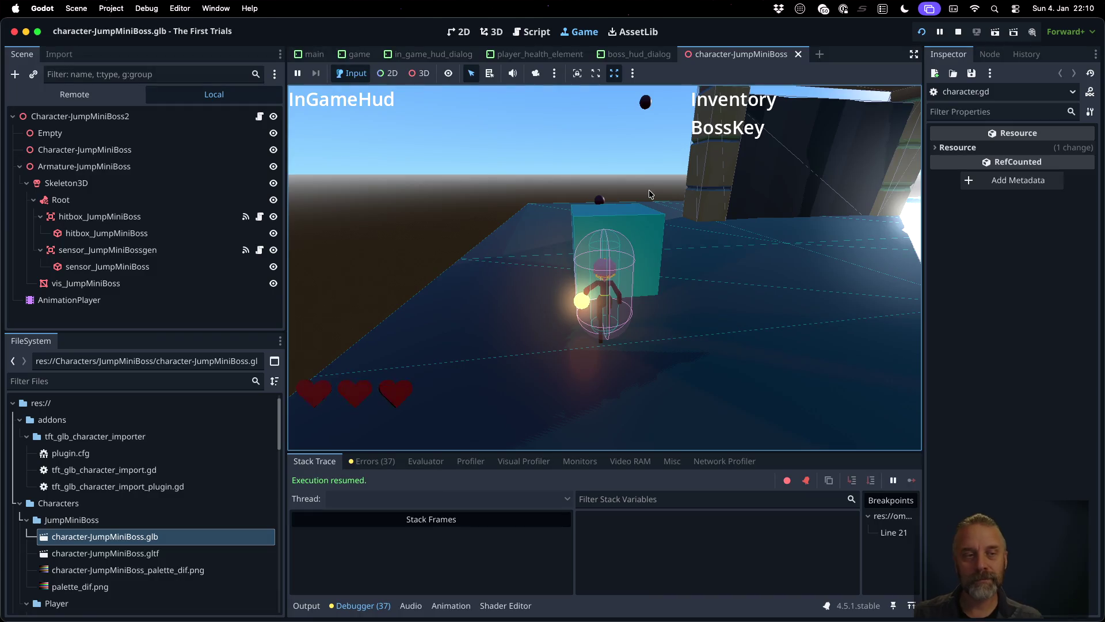
- Pick the small dark sphere and the floor collision shape in-game, including up close via the camera override
left_click(419, 73)
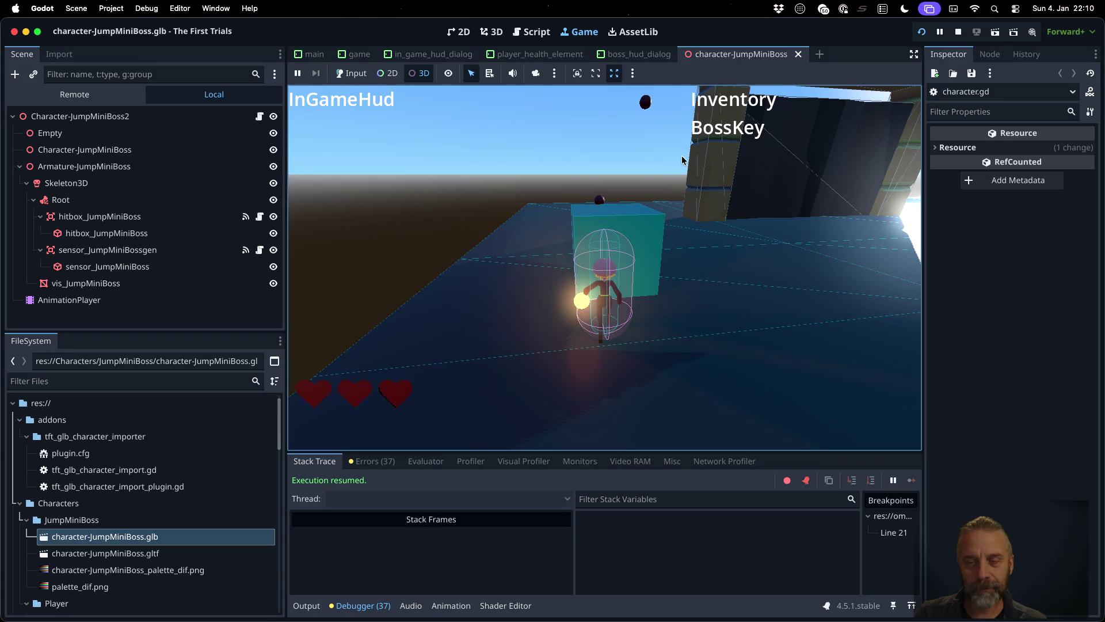
left_click(600, 201)
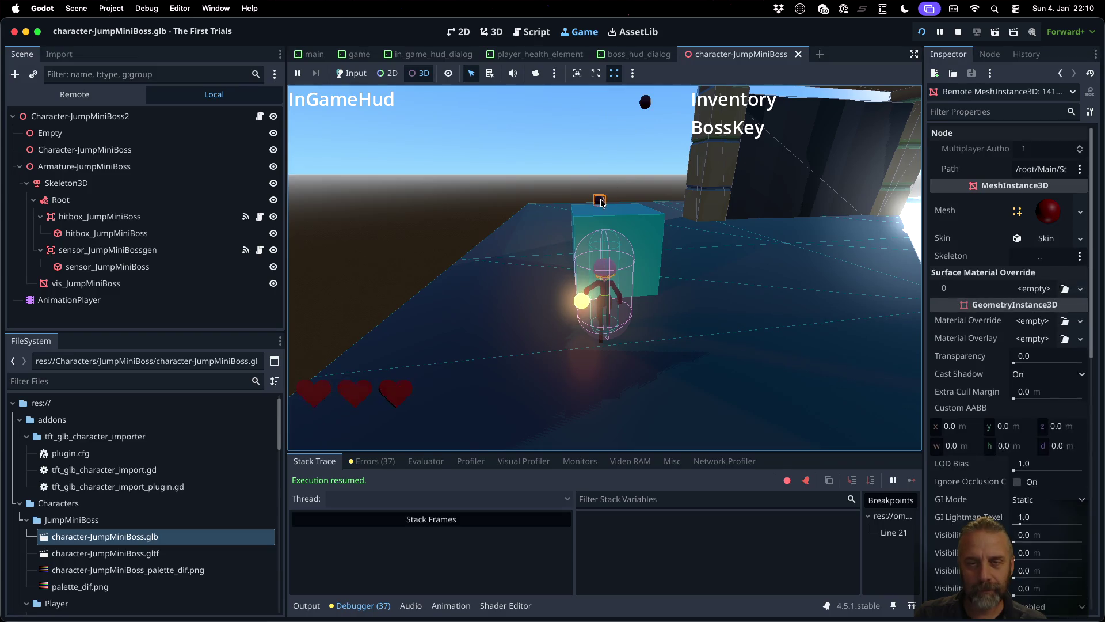
left_click(646, 102)
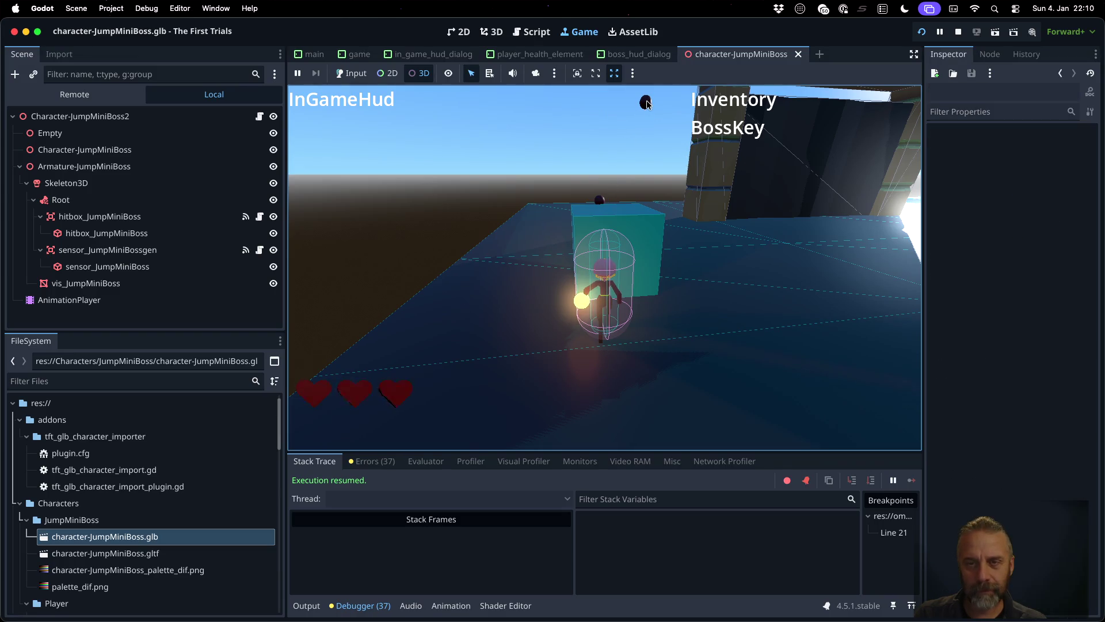
left_click(639, 204)
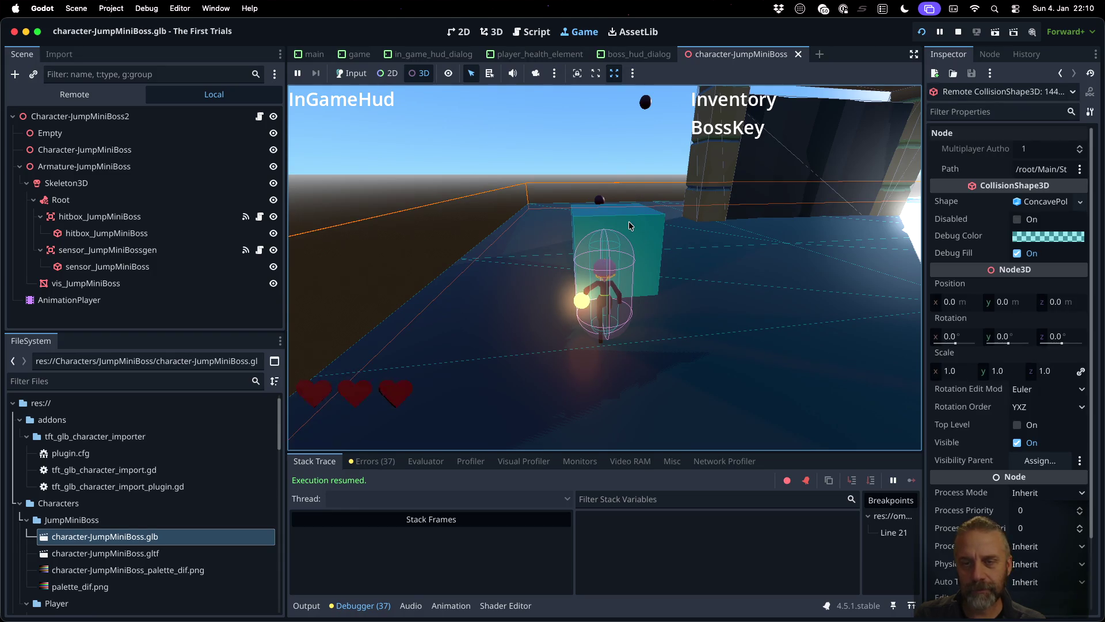
left_click(536, 73)
scroll(662, 219, "up", 3)
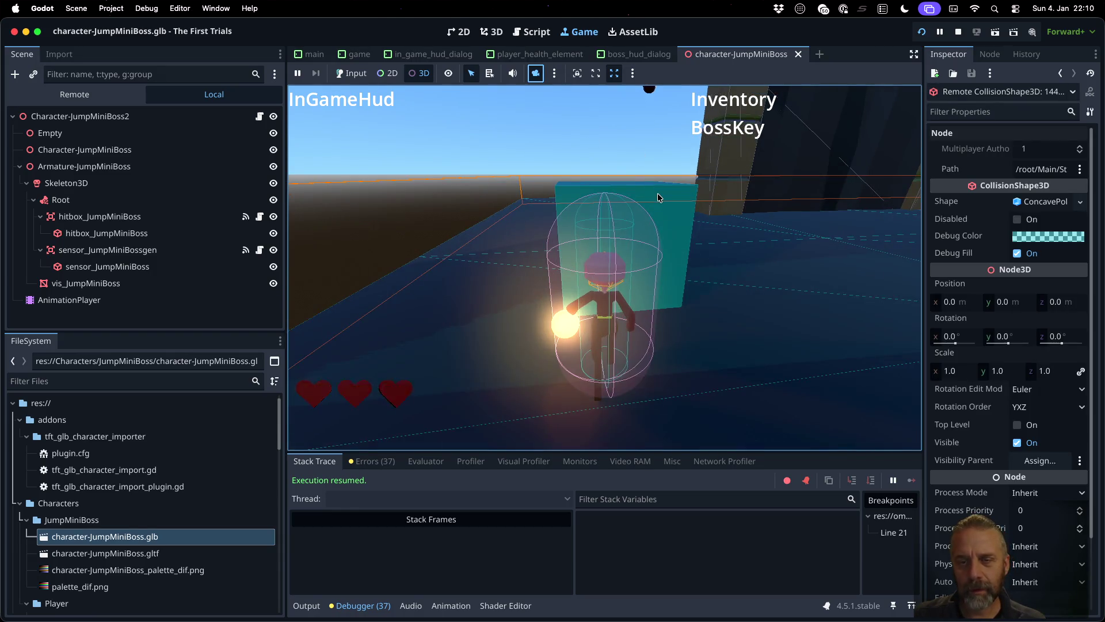
scroll(679, 233, "up", 4)
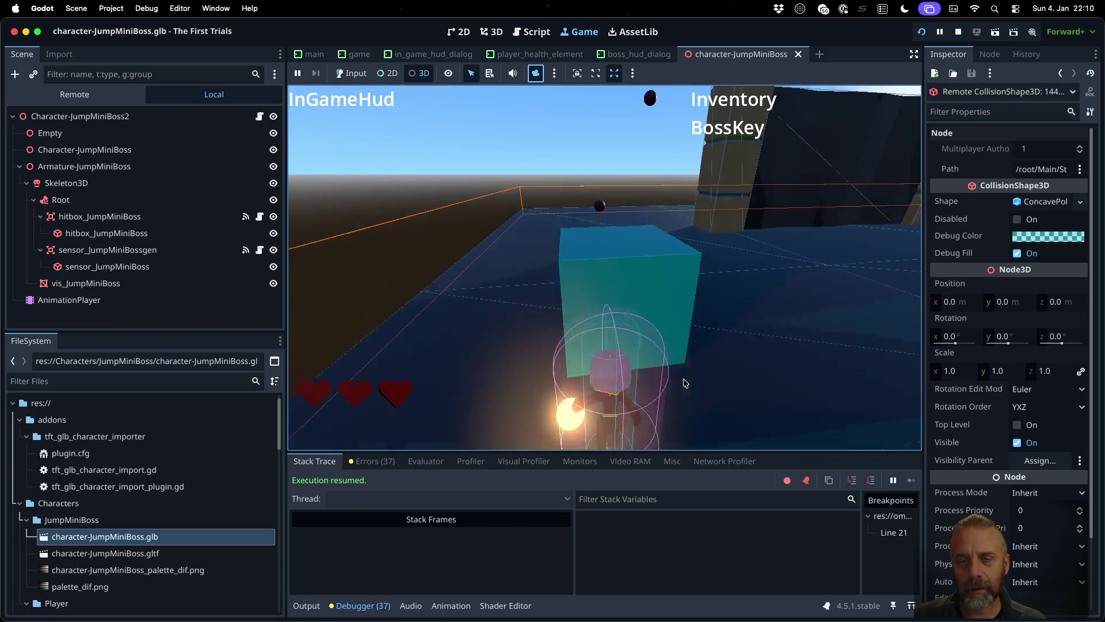
left_click(604, 210)
left_click(654, 212)
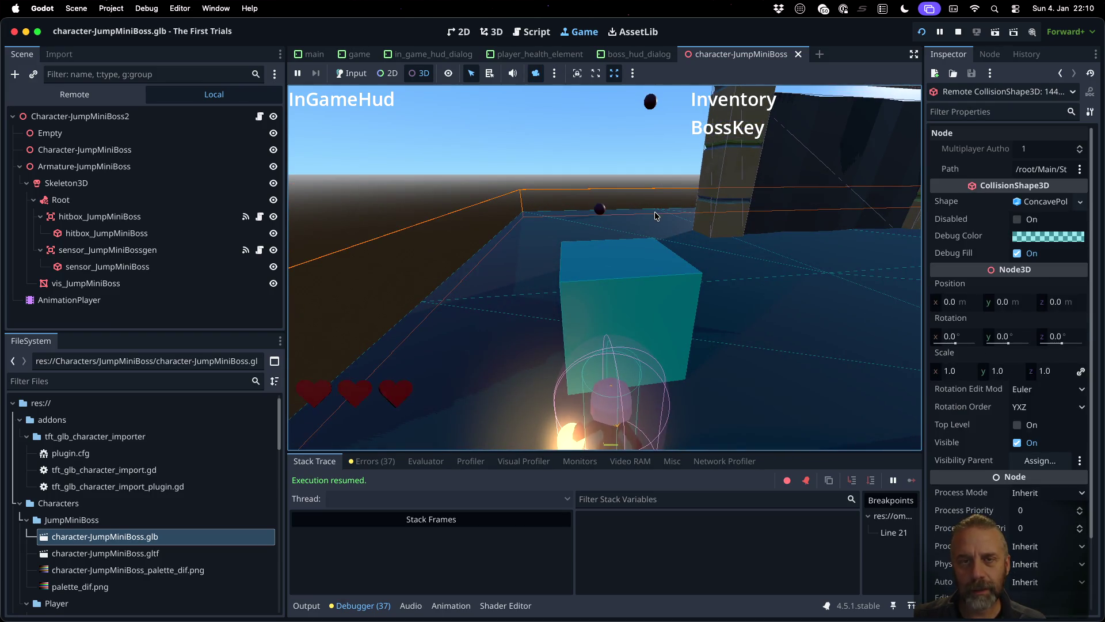
- Move the player with A, reselect the dark sphere, and show the running game's remote scene tree
left_click(363, 75)
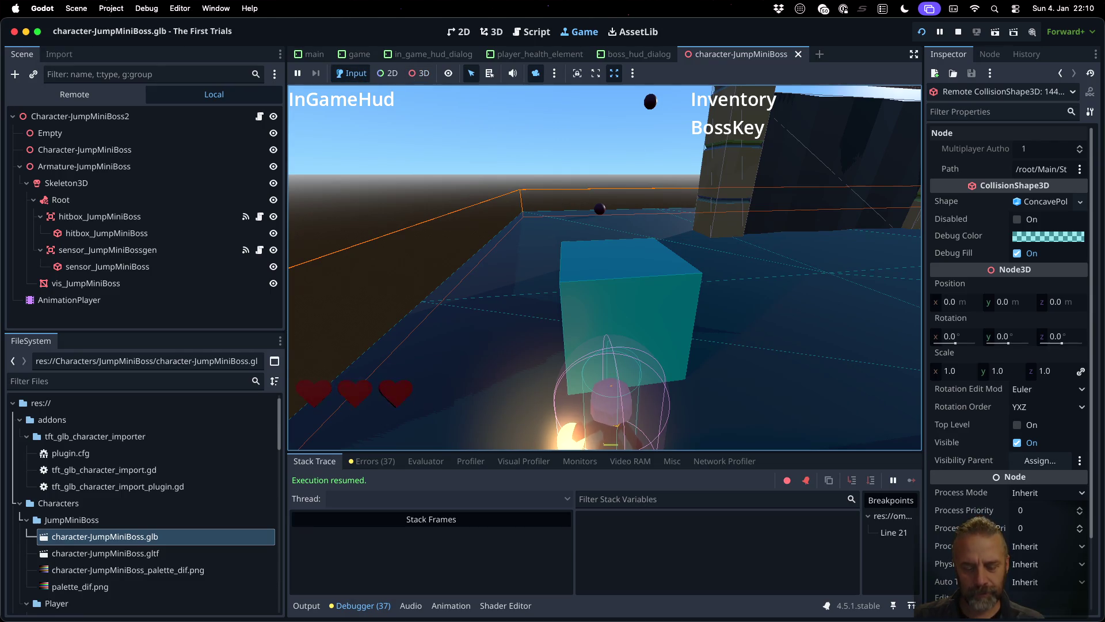
key("a")
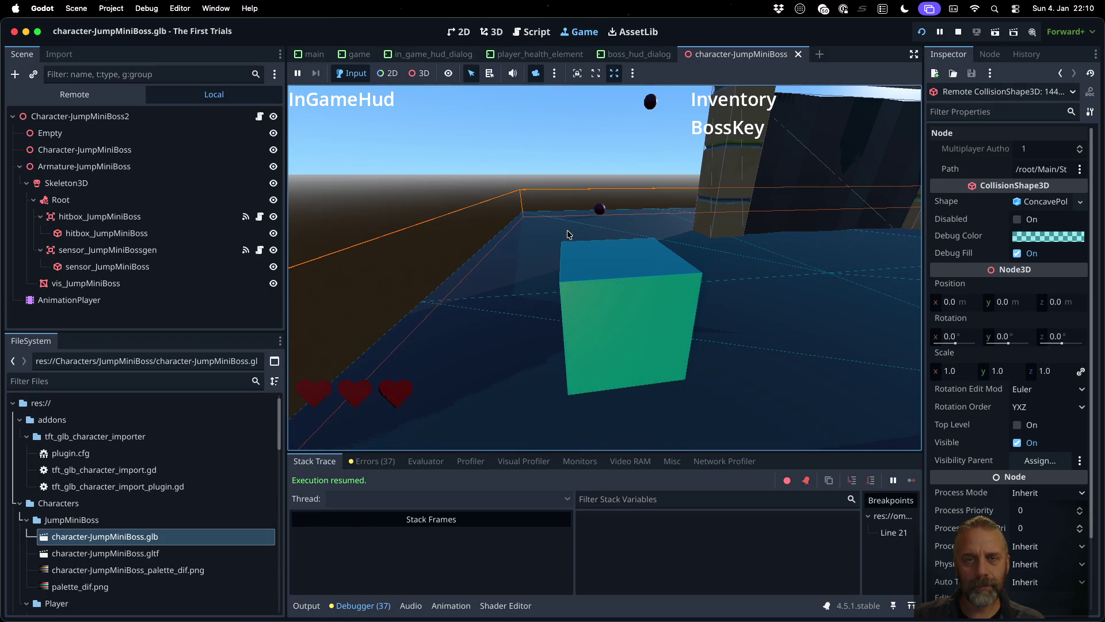
left_click(536, 74)
left_click(655, 249)
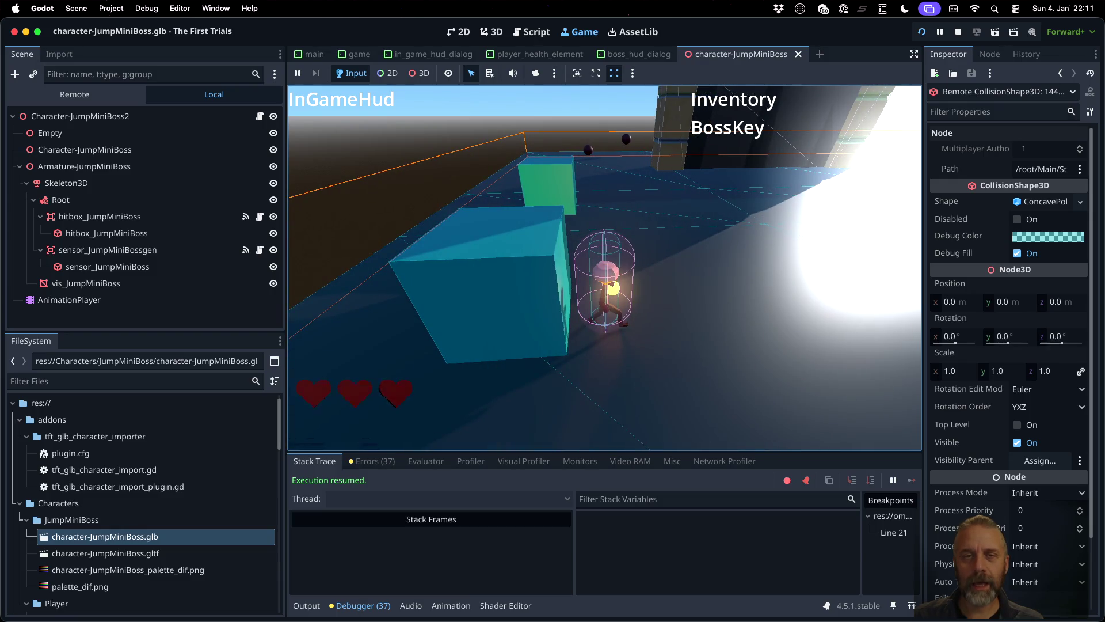
left_click(419, 73)
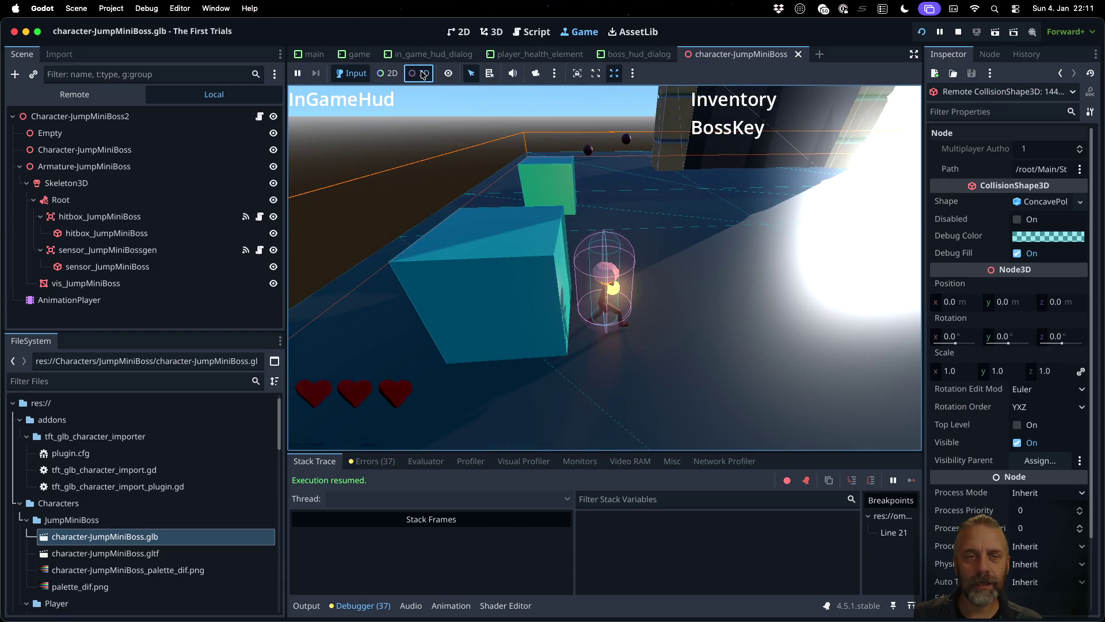
left_click(627, 145)
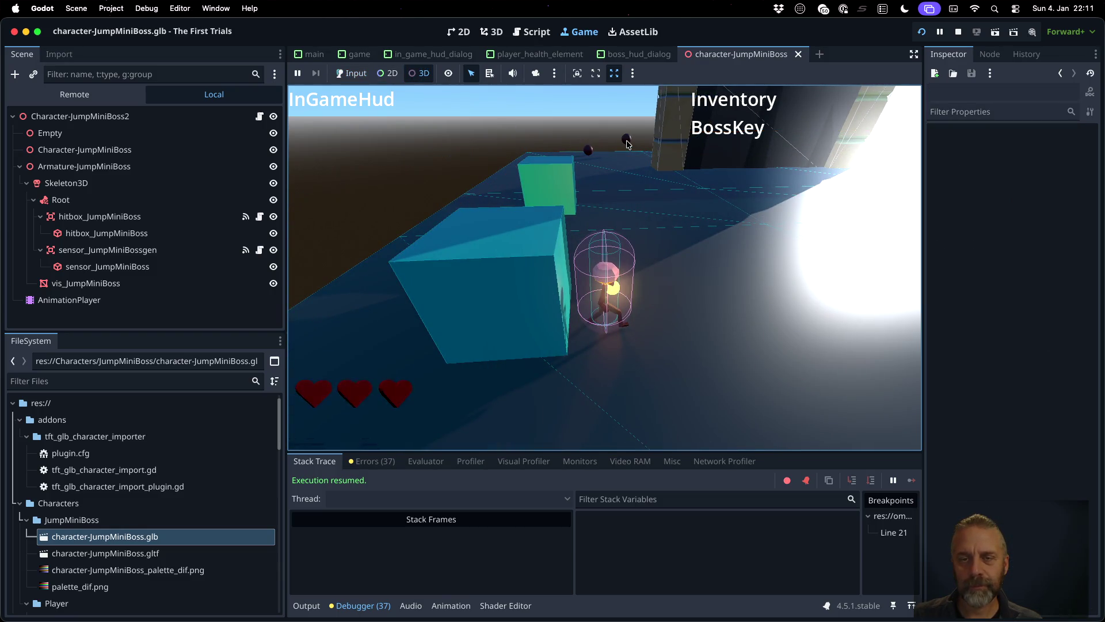
left_click(590, 152)
left_click(75, 95)
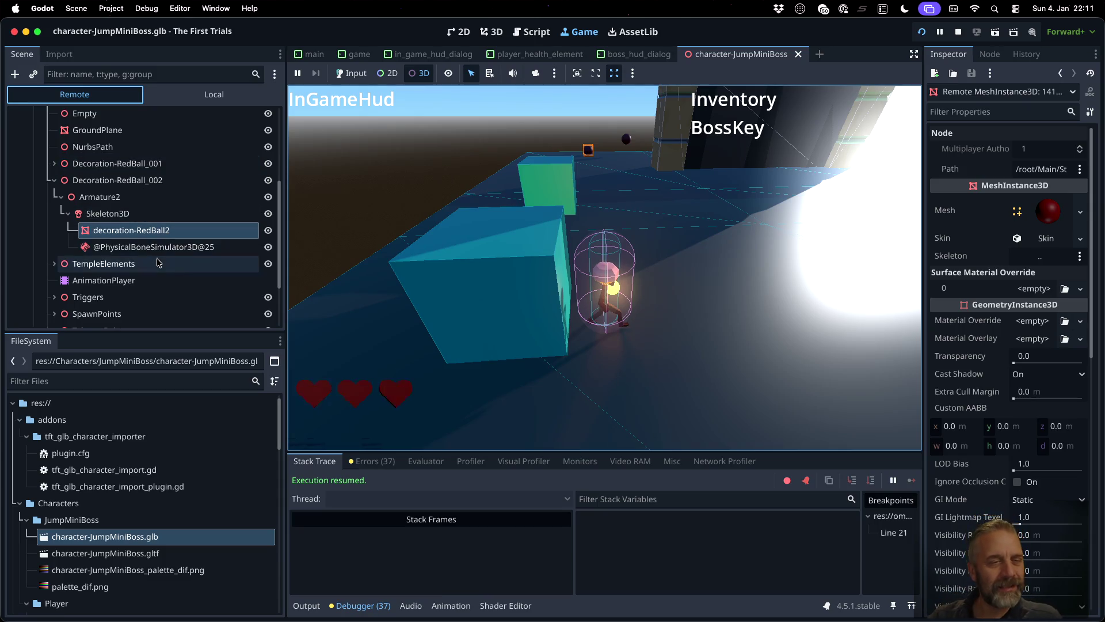
- Inspect Decoration-RedBall_001, TempleElements and AnimationPlayer in the Remote tree, enlarging the animation panel
left_click(136, 166)
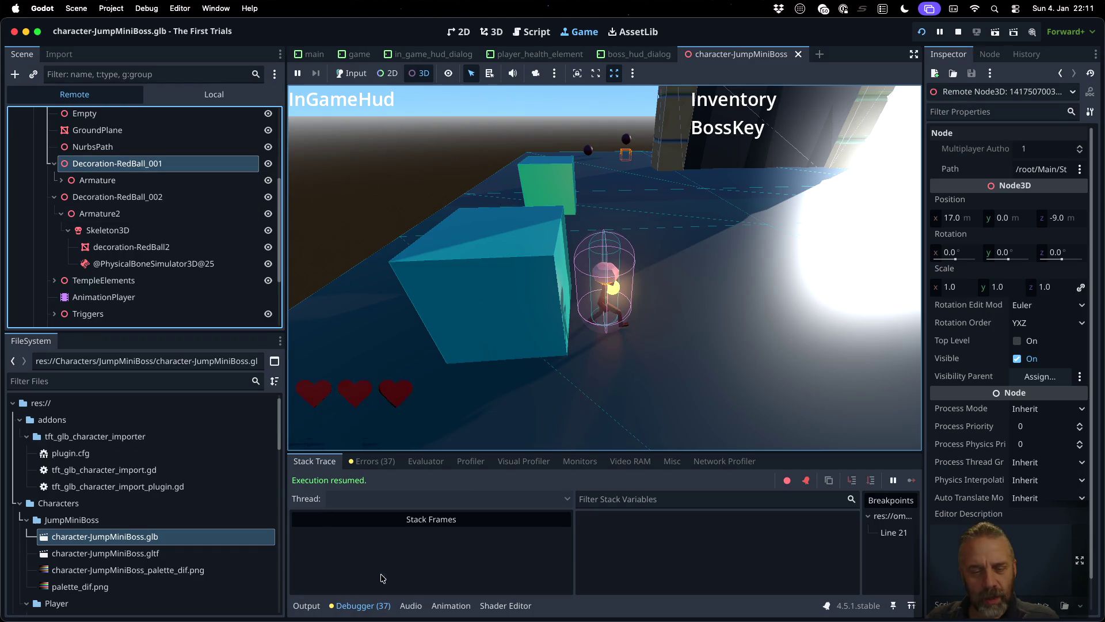
left_click(144, 297)
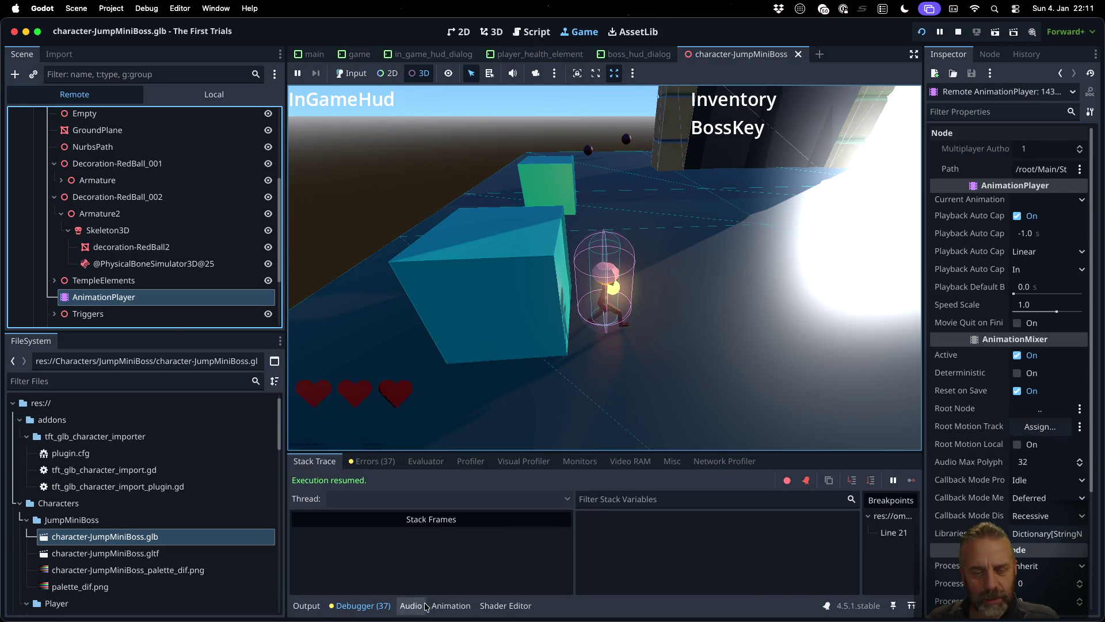
left_click(450, 606)
double_click(151, 280)
left_click(147, 298)
left_click(144, 281)
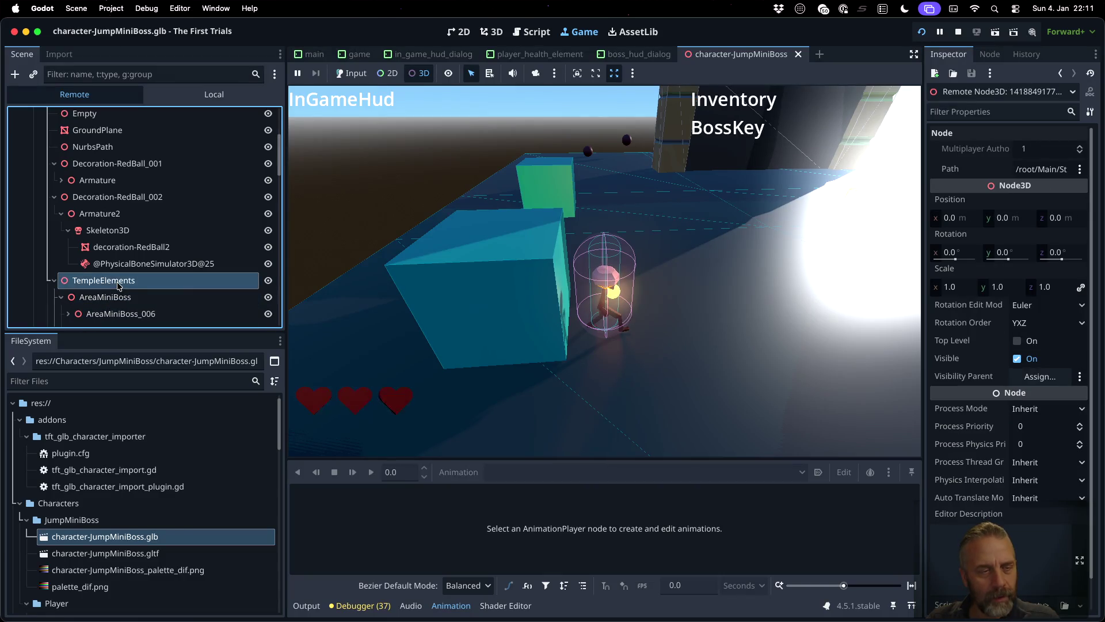
scroll(121, 259, "down", 8)
scroll(118, 284, "up", 5)
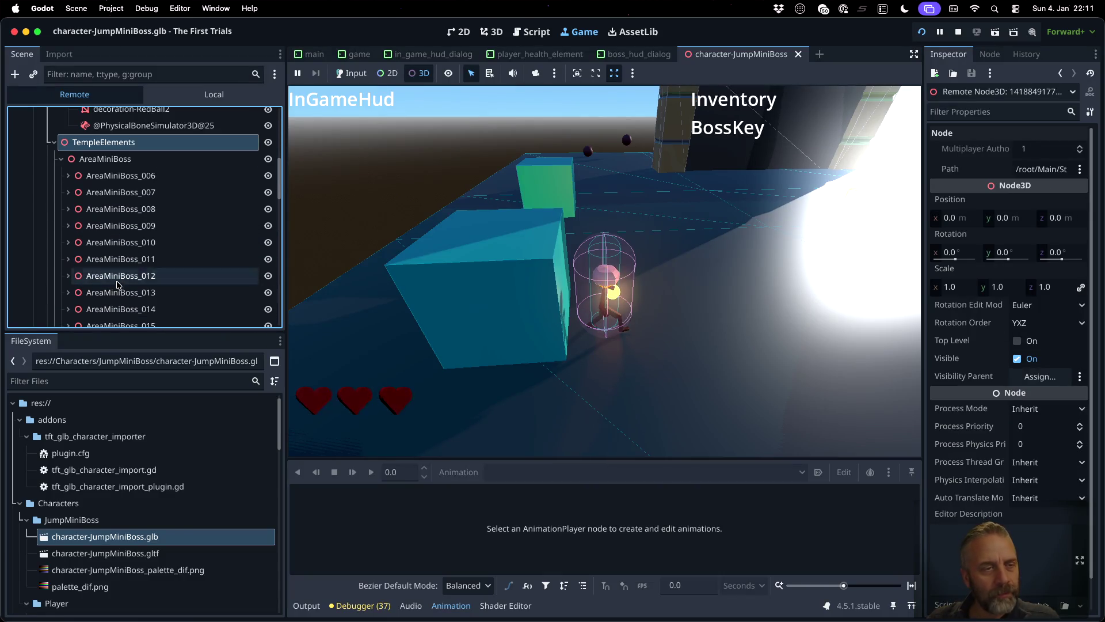
left_click(54, 142)
left_click(99, 202)
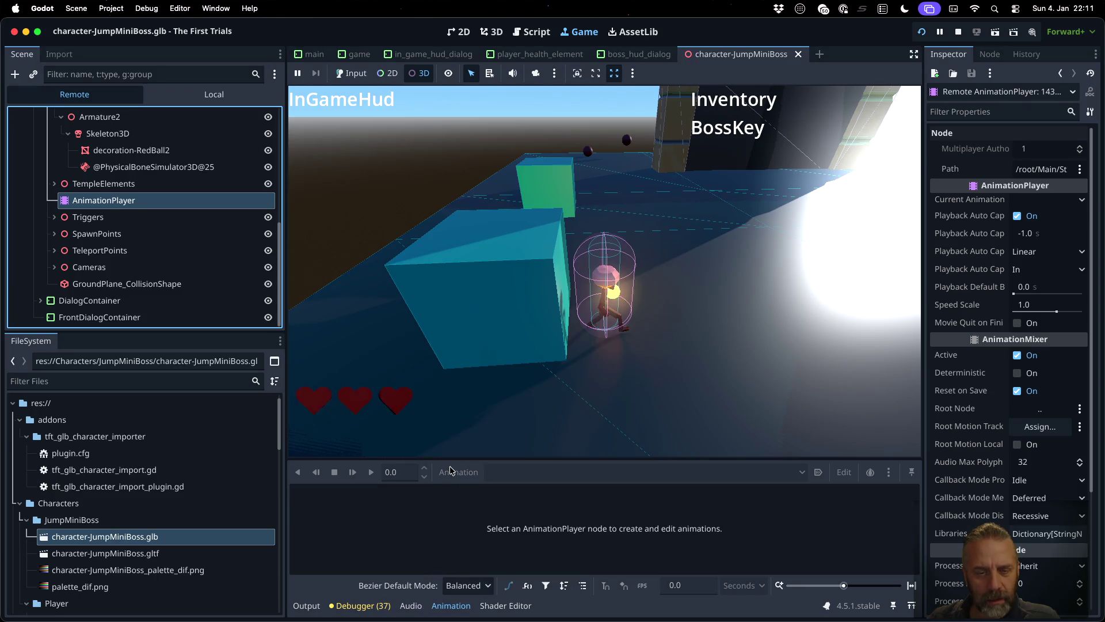
left_click_drag(449, 459, 453, 385)
- Review the AnimationPlayer's Inspector properties and show the running game's Output log
left_click(98, 183)
left_click(54, 183)
left_click(55, 183)
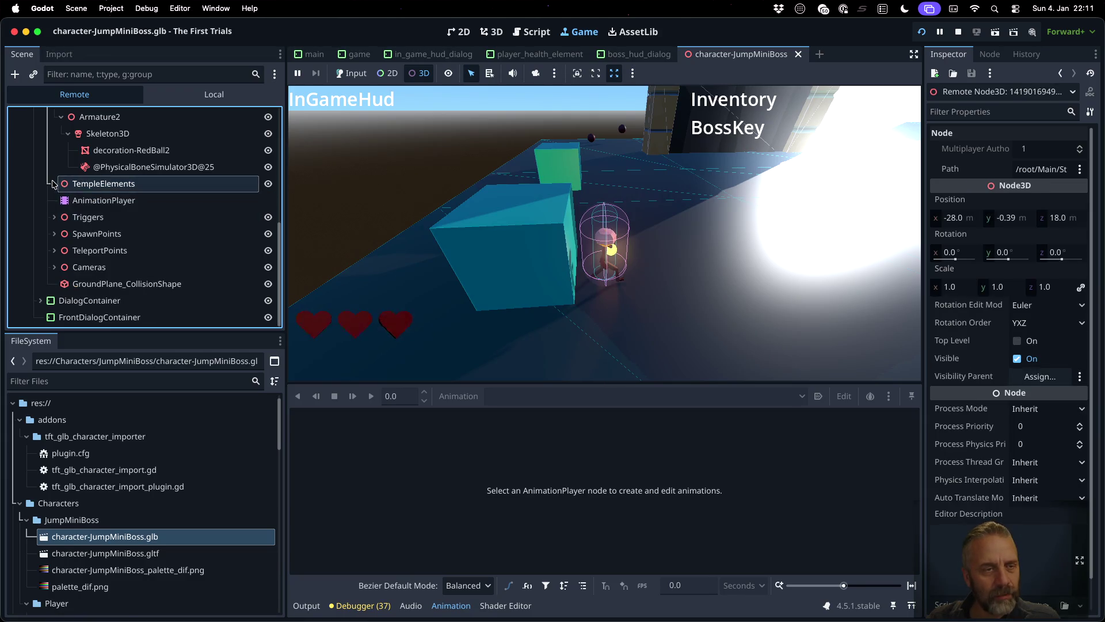
left_click(101, 199)
left_click(97, 215)
left_click(98, 201)
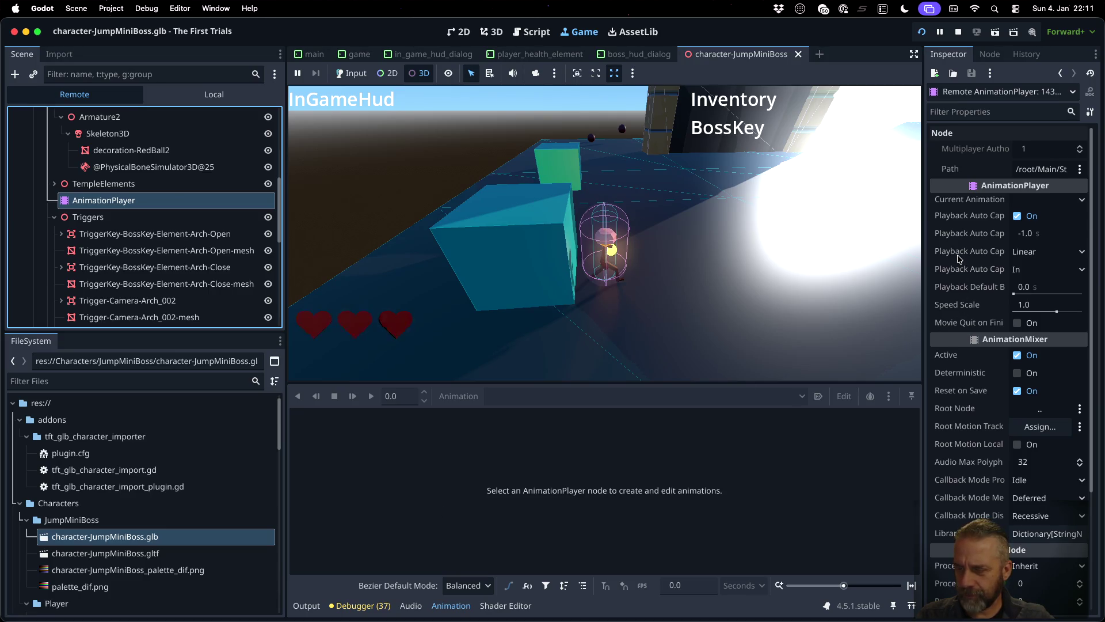
scroll(959, 269, "down", 5)
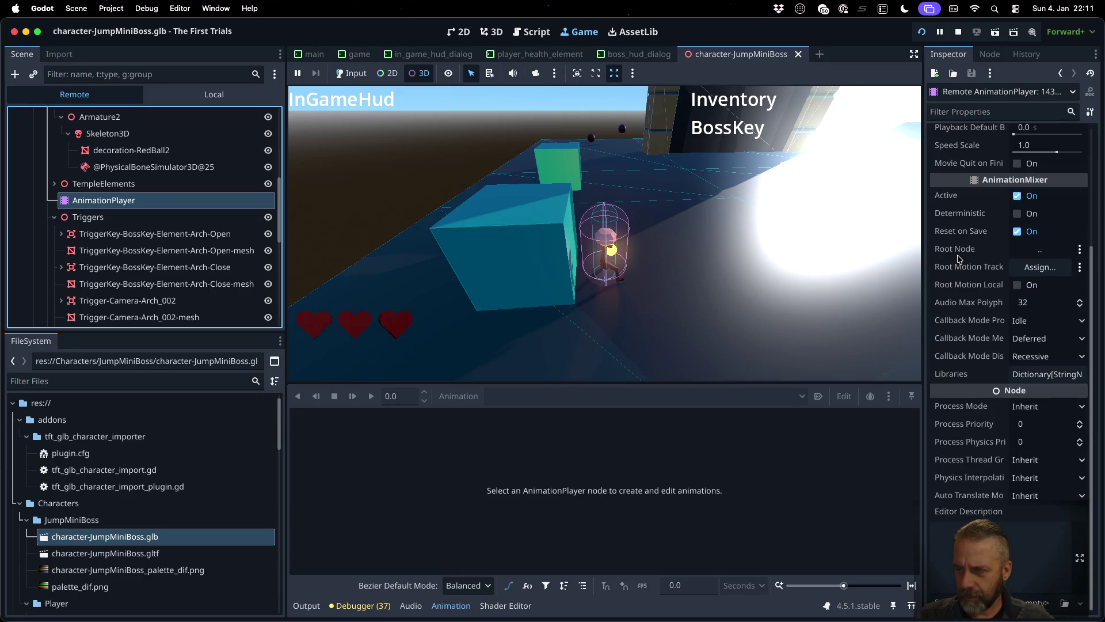
scroll(959, 258, "up", 5)
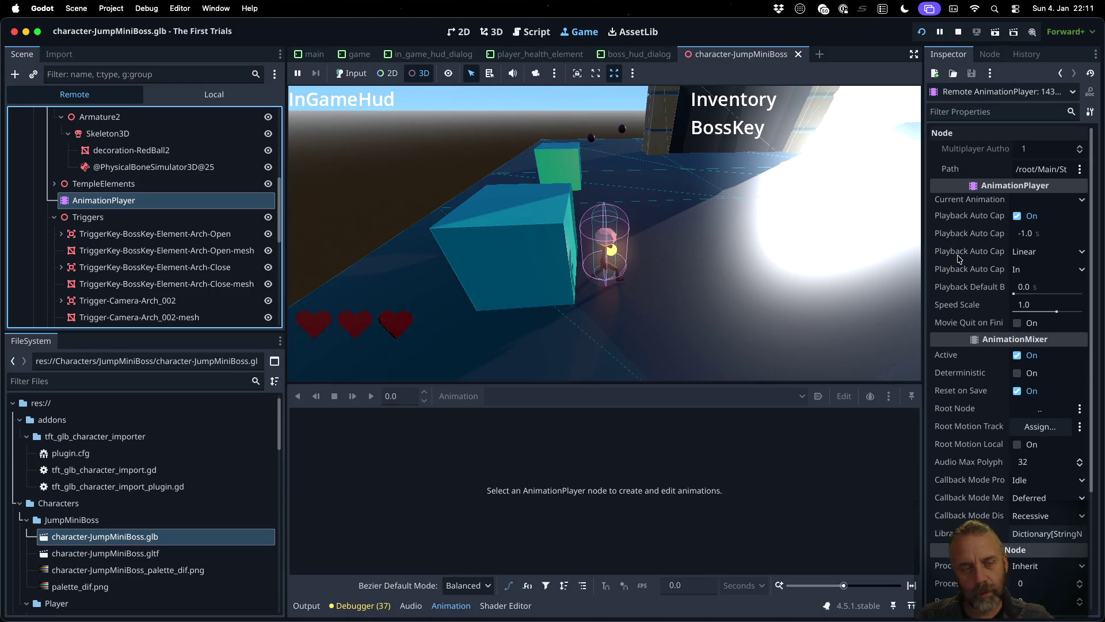
left_click(306, 602)
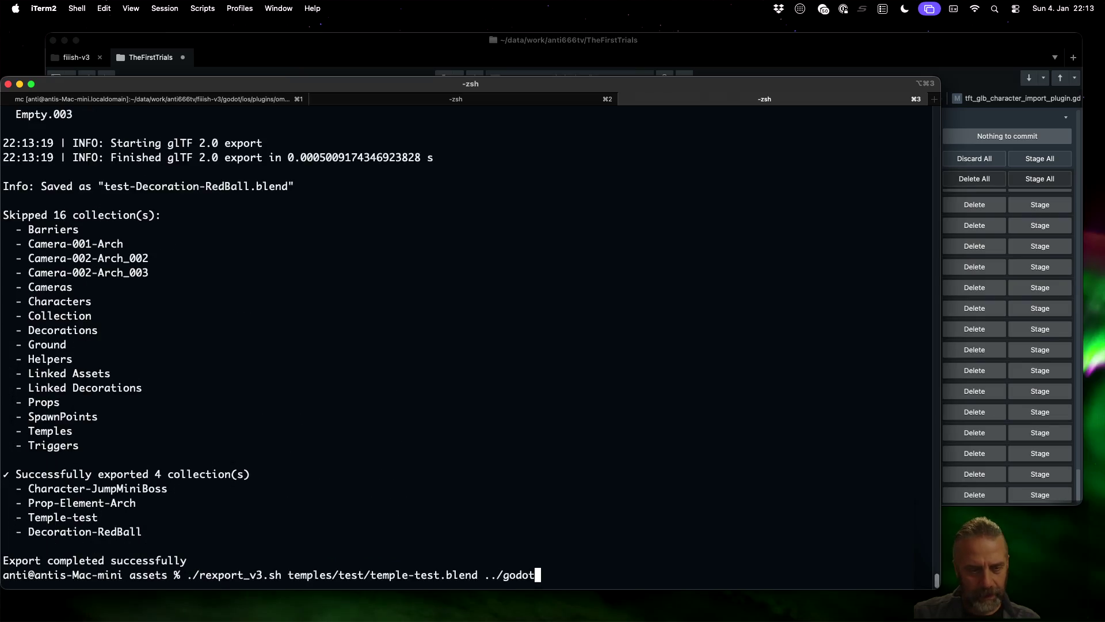
- Run rexport_v3.sh on temple-test.blend and find Decoration-RedBall.001 in the Temple-test section of the log
key("Return")
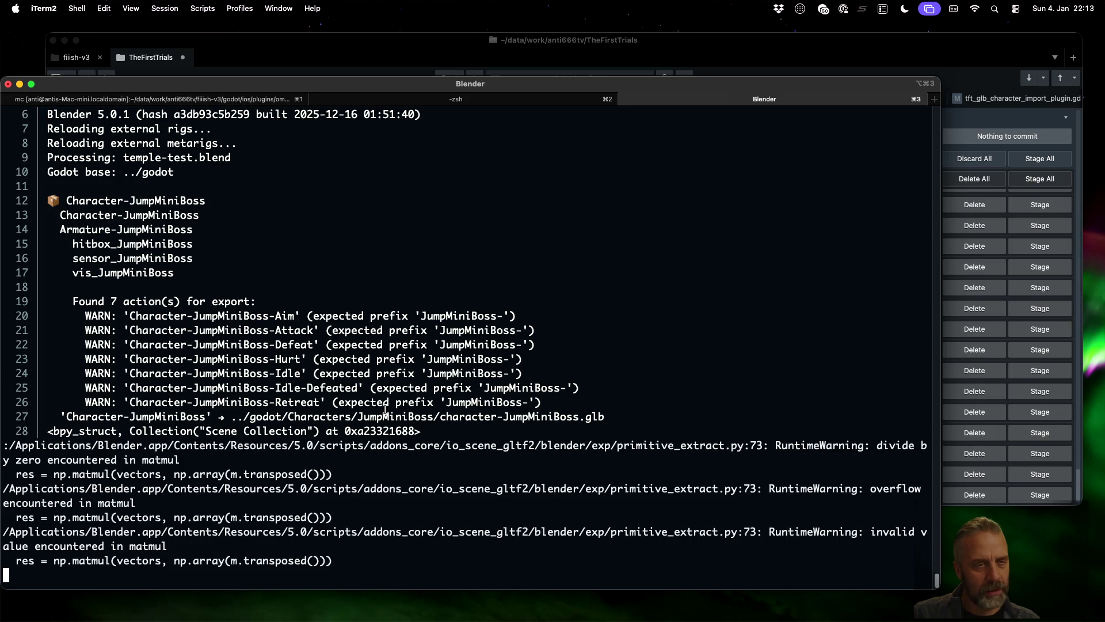
key("space")
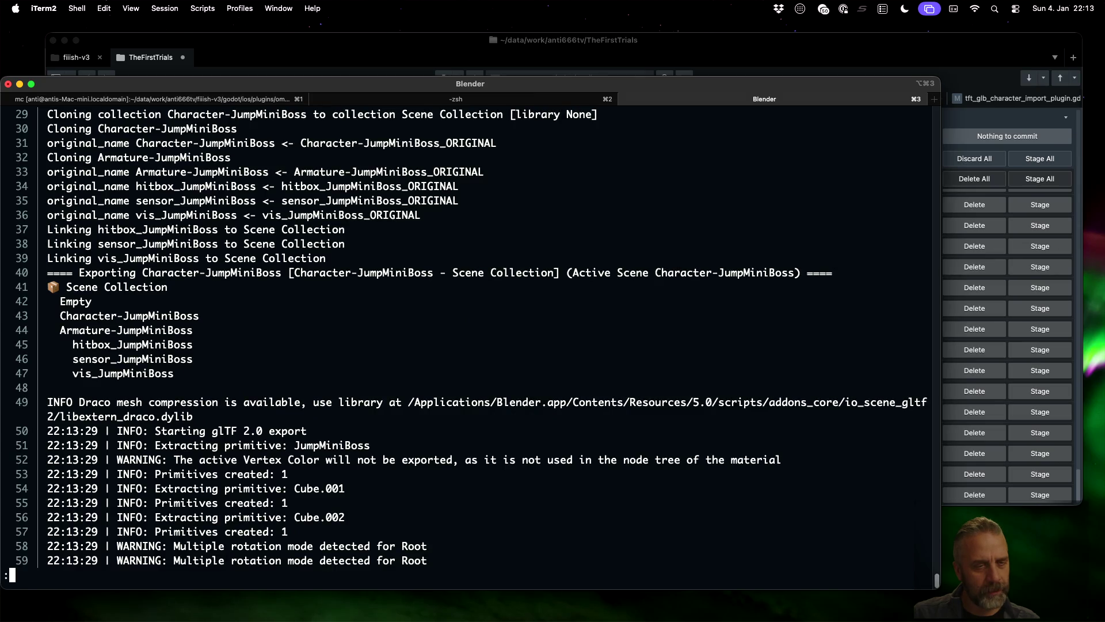
key("space")
key("space")
key("space")
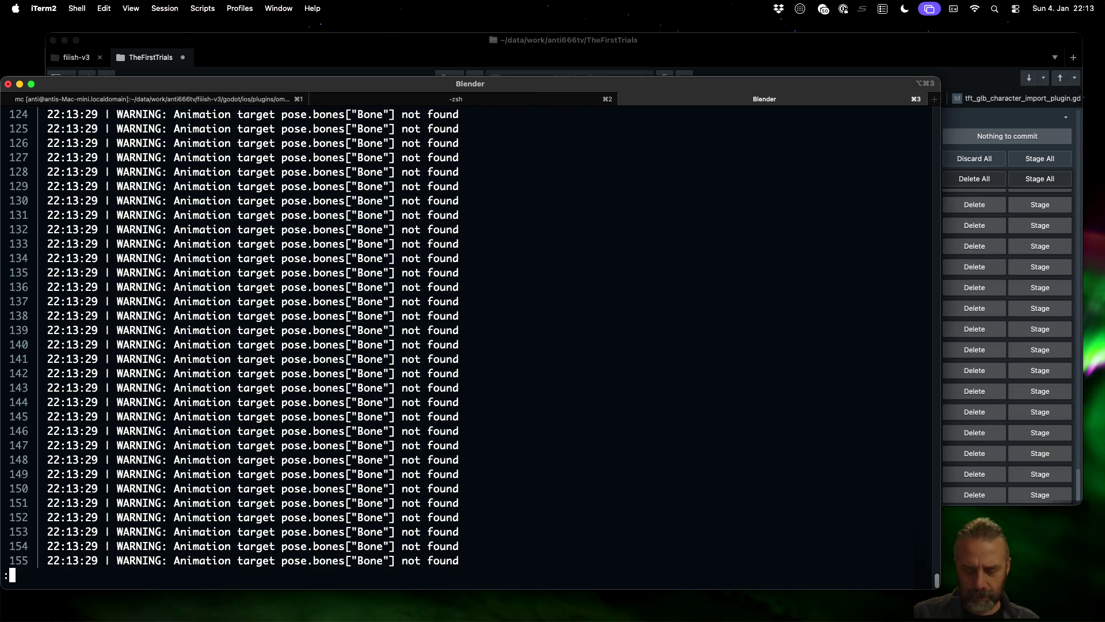
type("/===")
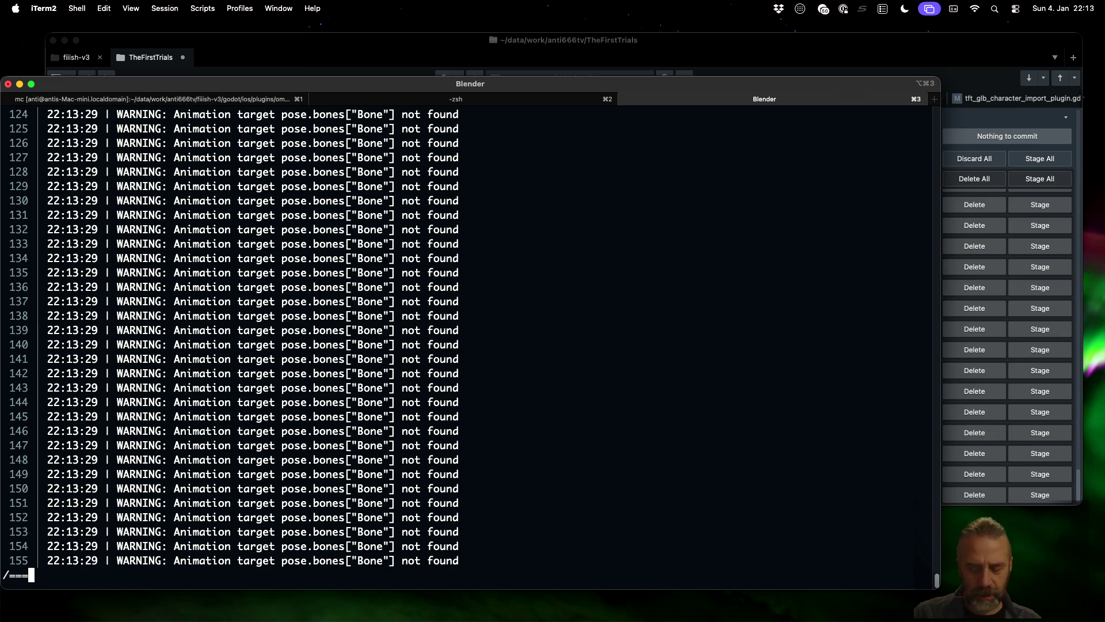
key("Return")
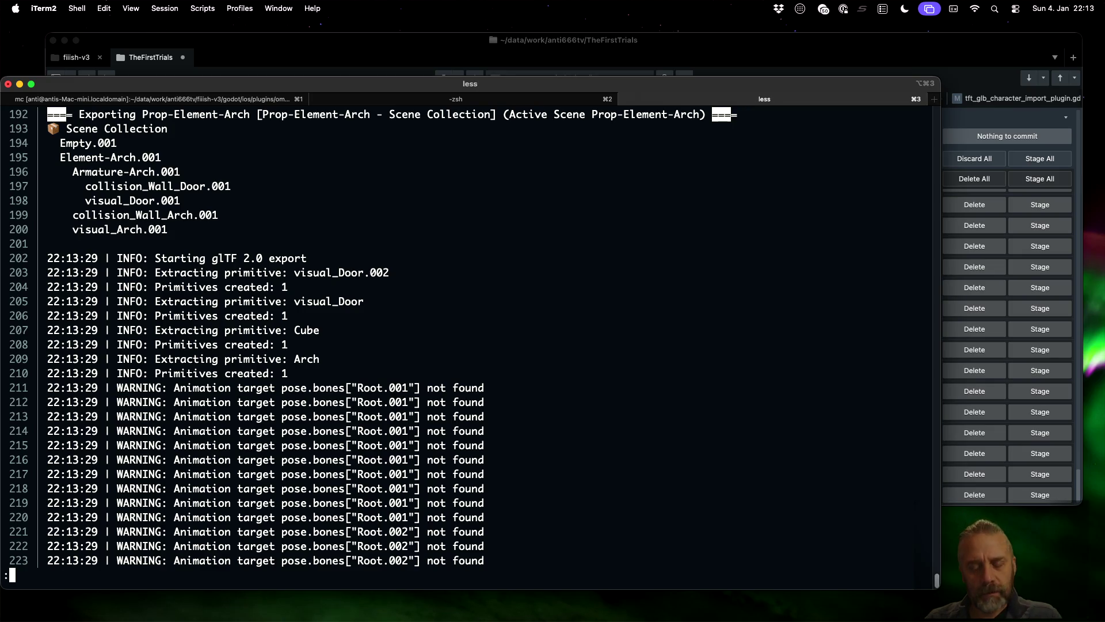
key("n")
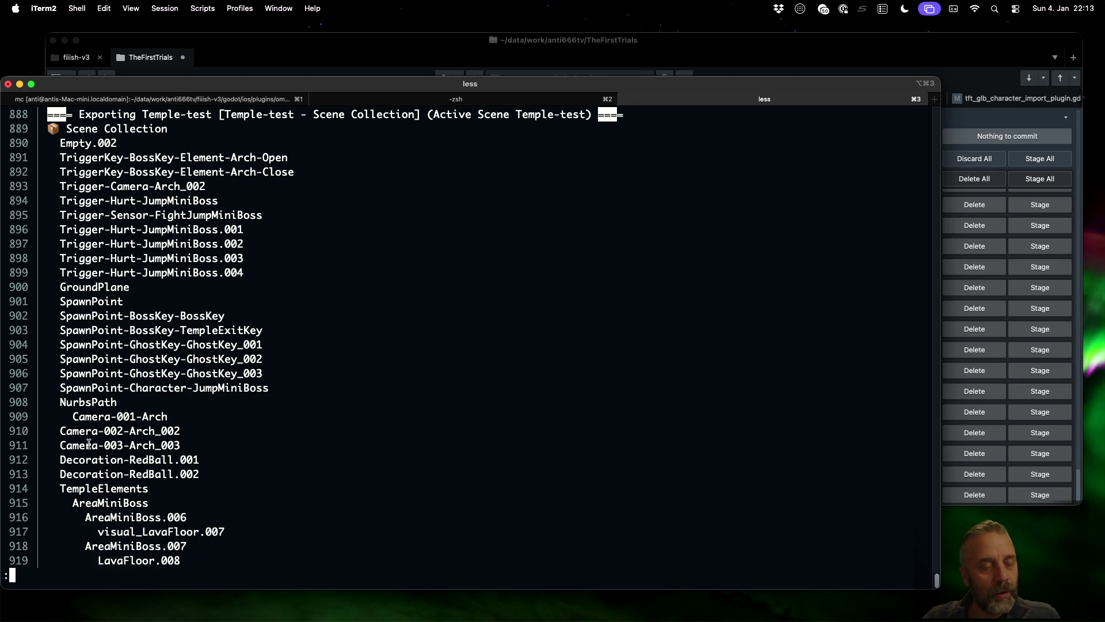
left_click_drag(61, 458, 190, 459)
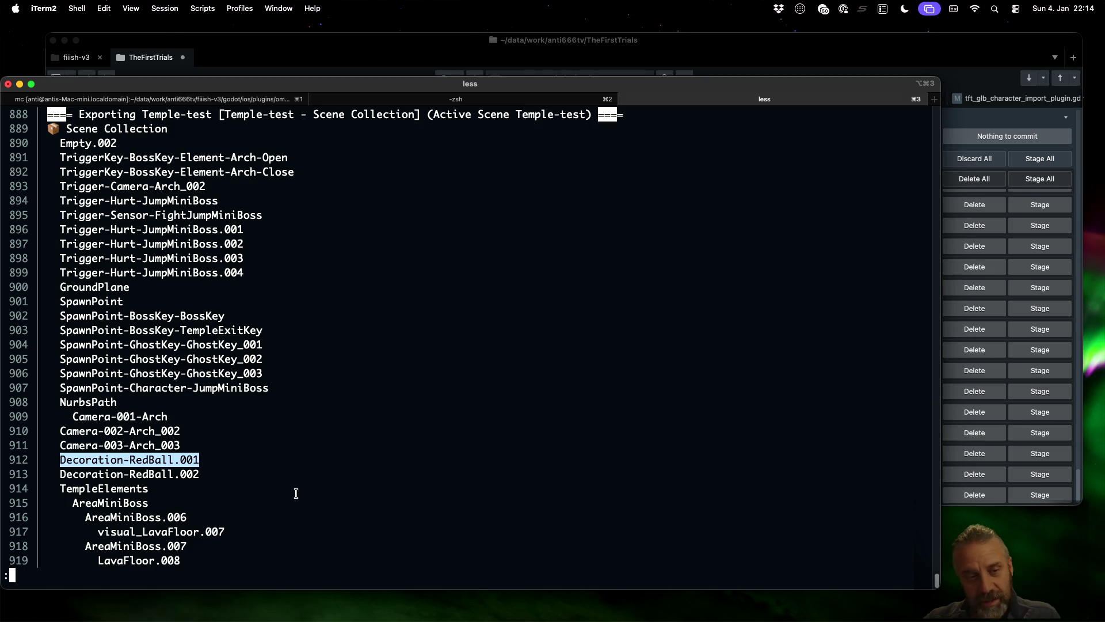
- Frame Decoration-RedBall.001 in Blender's Outliner and highlight its name in the export log
key("ctrl+Right")
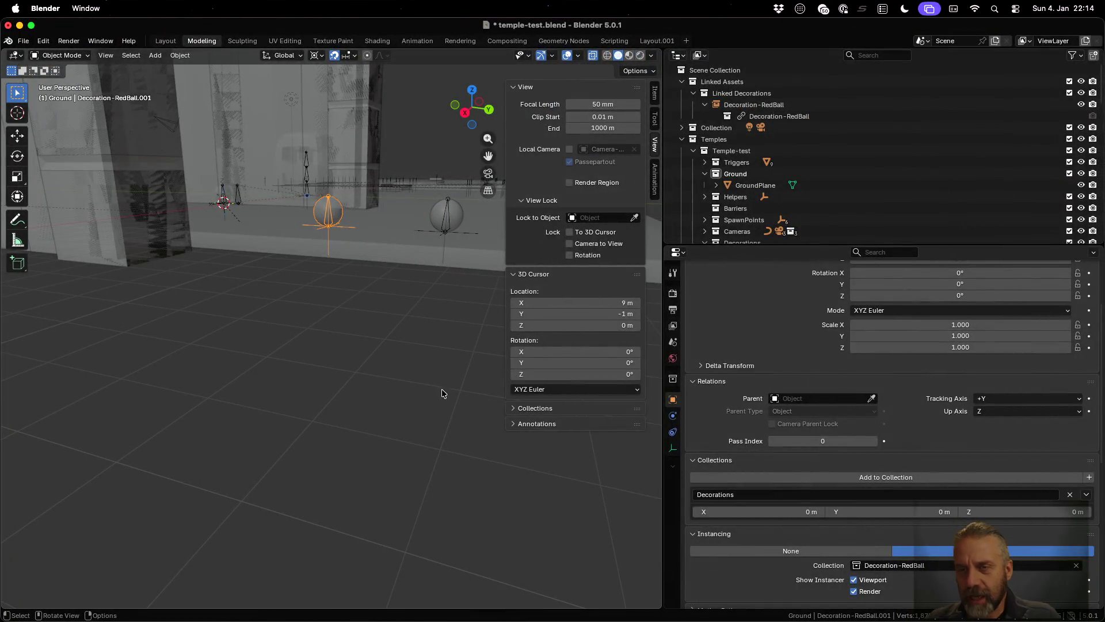
key("period")
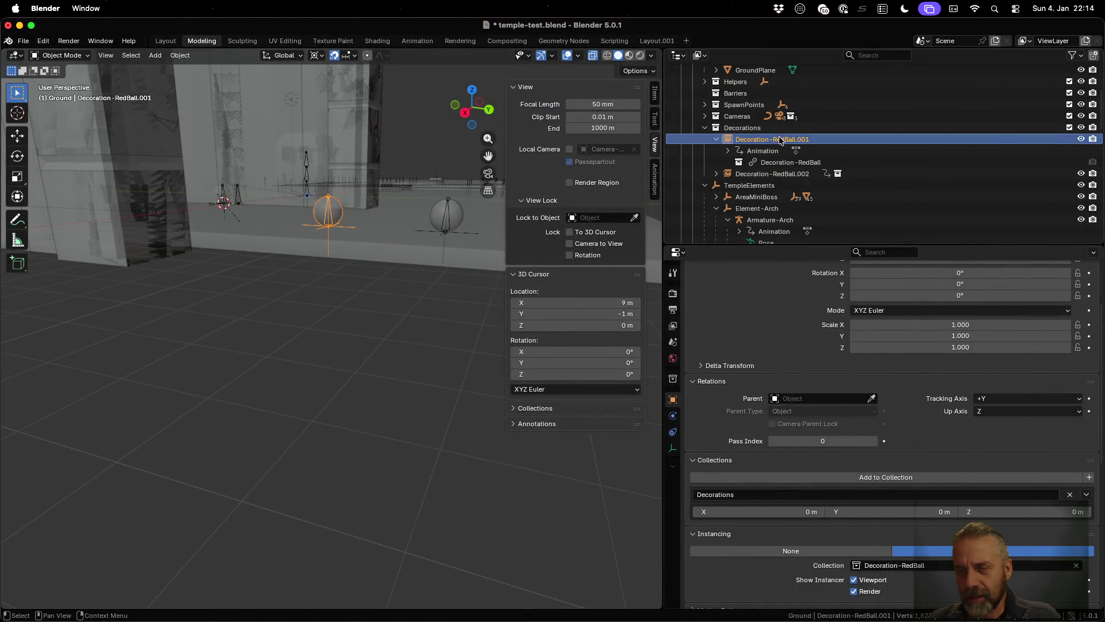
key("ctrl+Left")
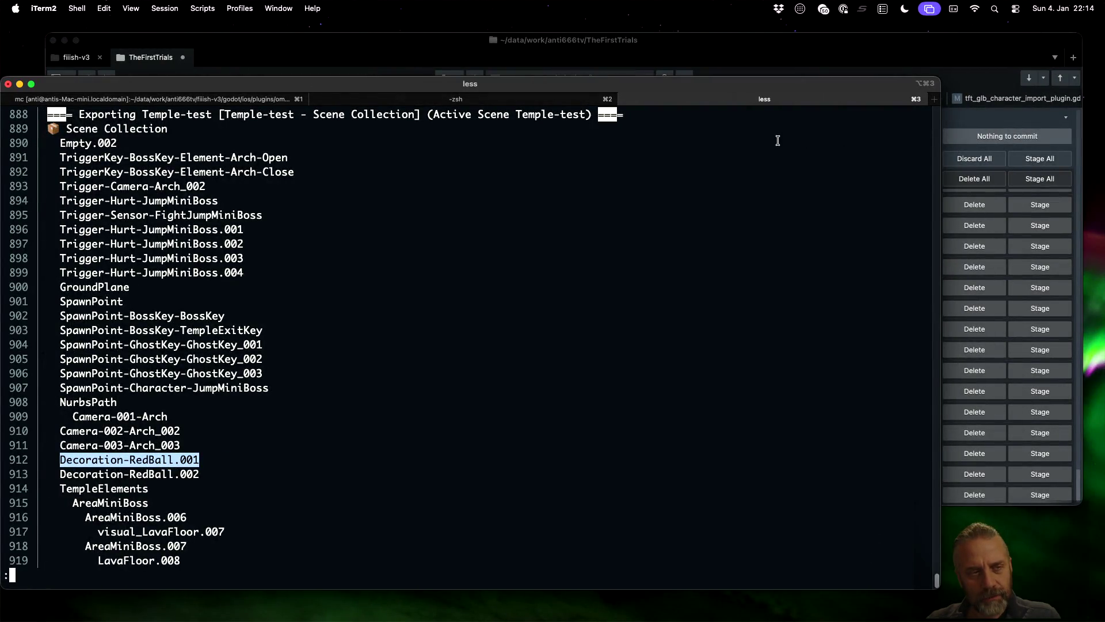
key("ctrl+Right")
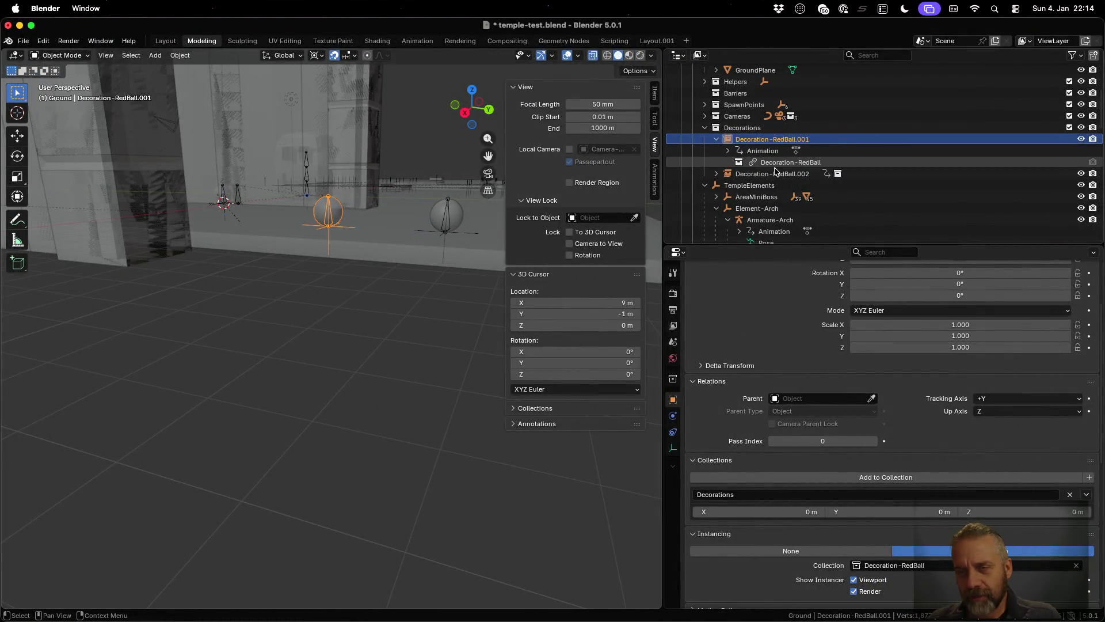
key("ctrl+Left")
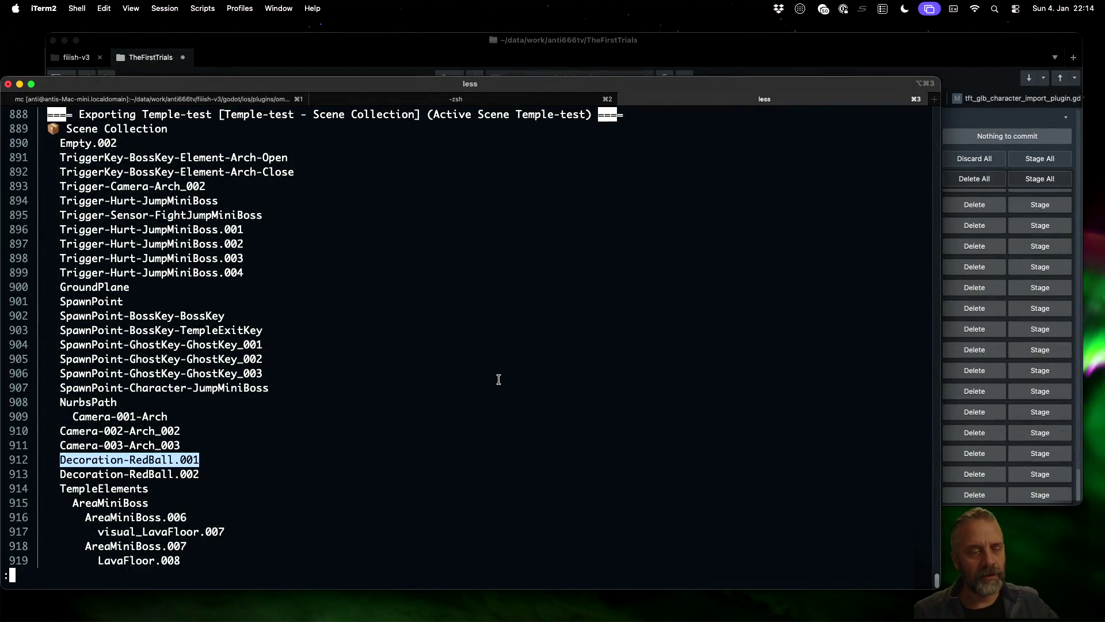
scroll(498, 378, "down", 4)
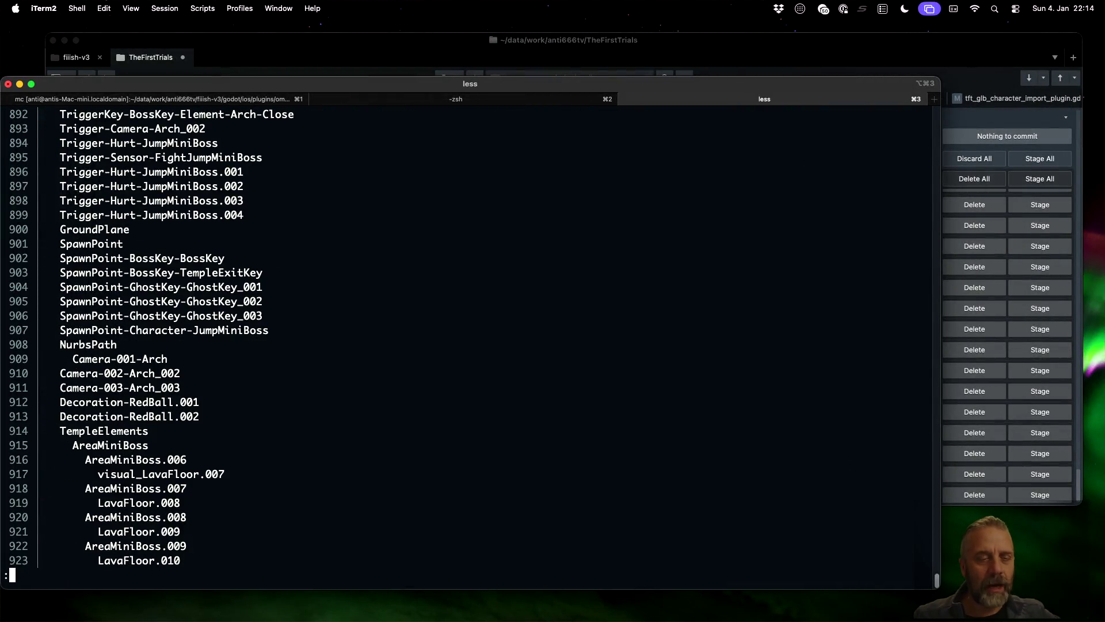
left_click_drag(60, 401, 200, 402)
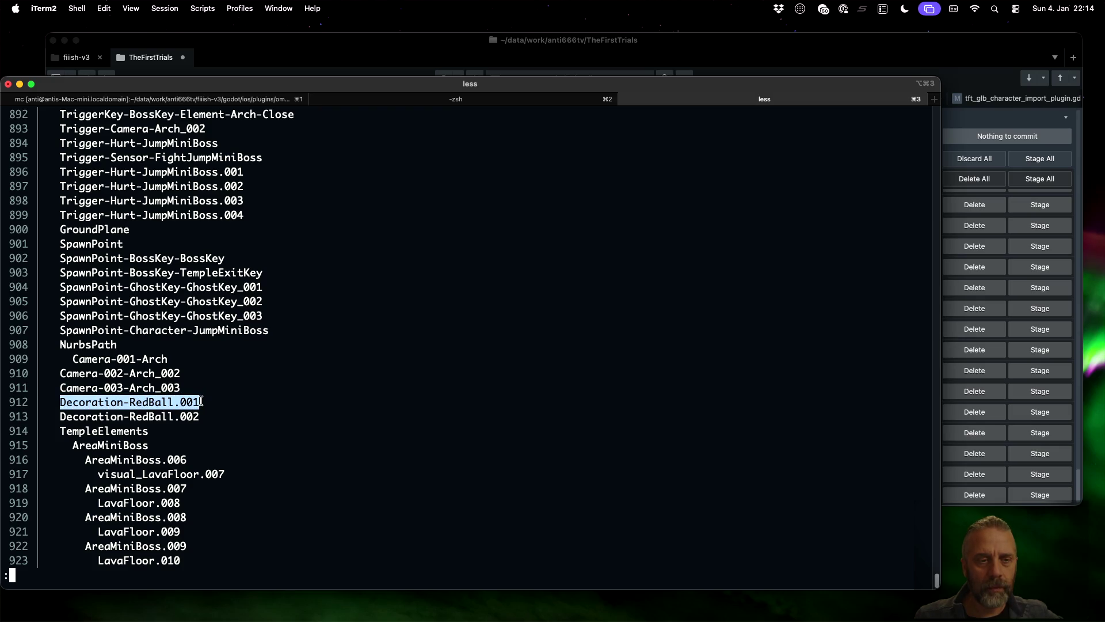
- Expand Decoration-RedBall.002 in the Outliner to compare its children with the log
key("super+Tab")
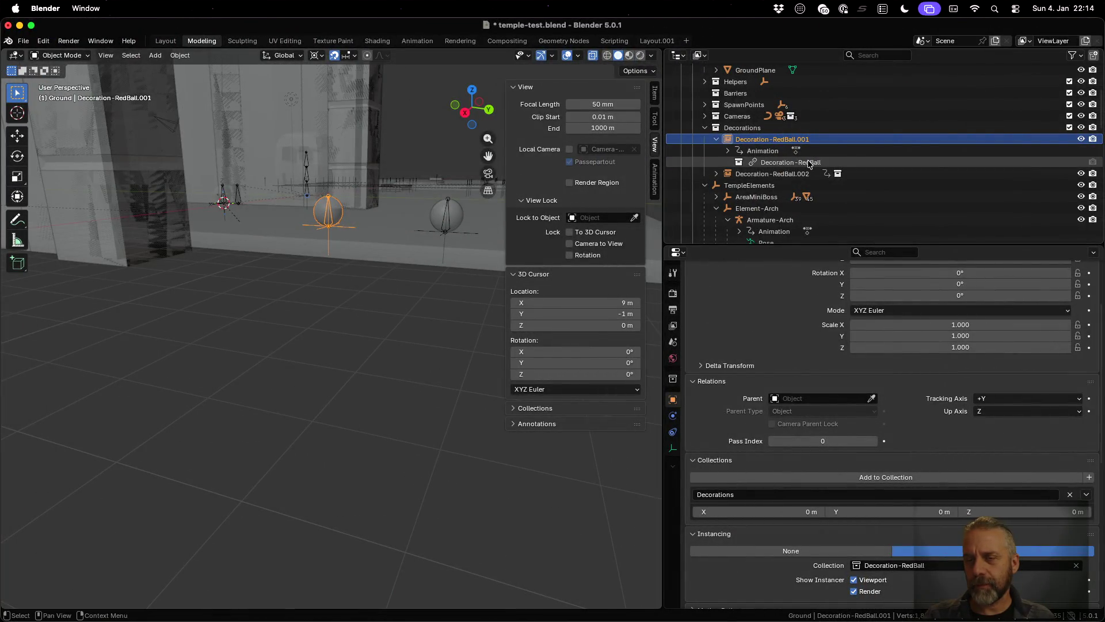
left_click(717, 173)
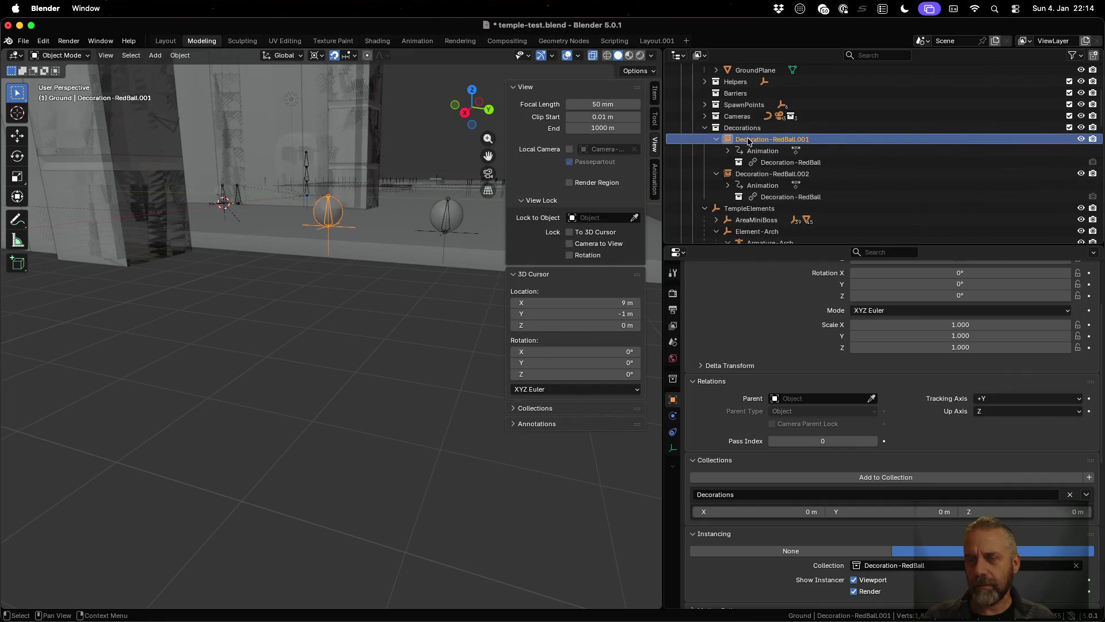
key("ctrl+Left")
key("ctrl+Right")
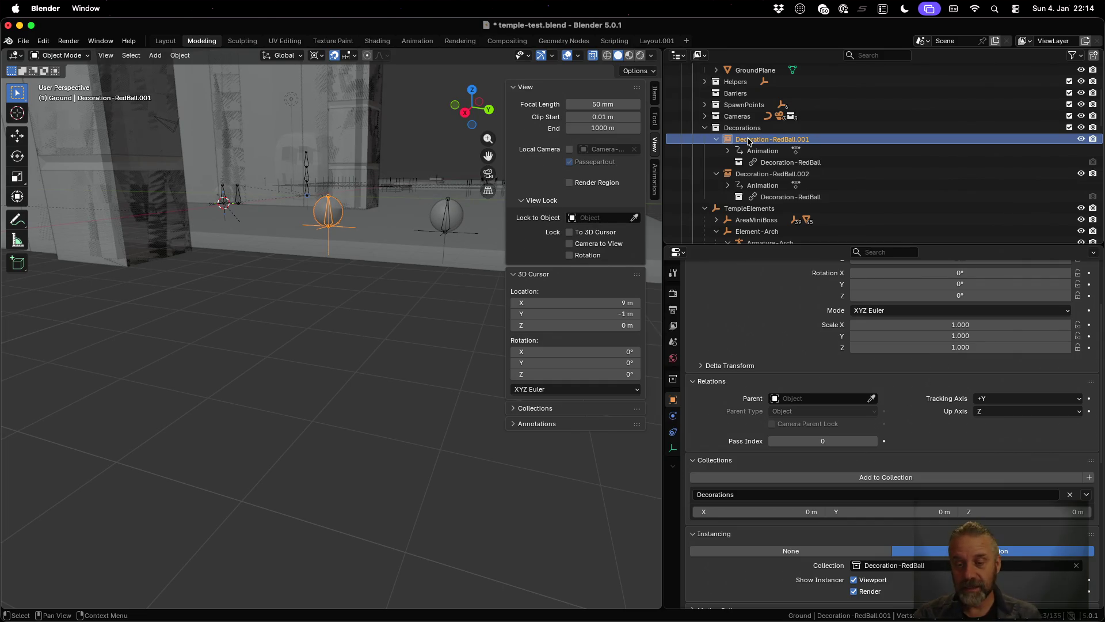
- Select the linked Decoration-RedBall collection and re-mark Decoration-RedBall.001 on log line 912
scroll(915, 453, "down", 5)
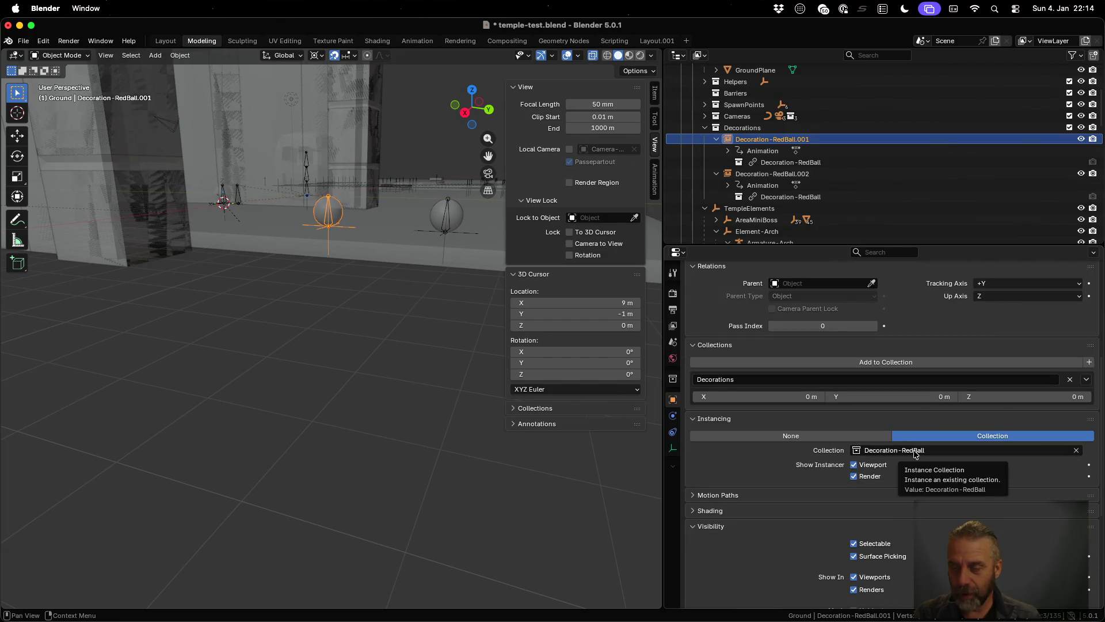
scroll(817, 115, "up", 5)
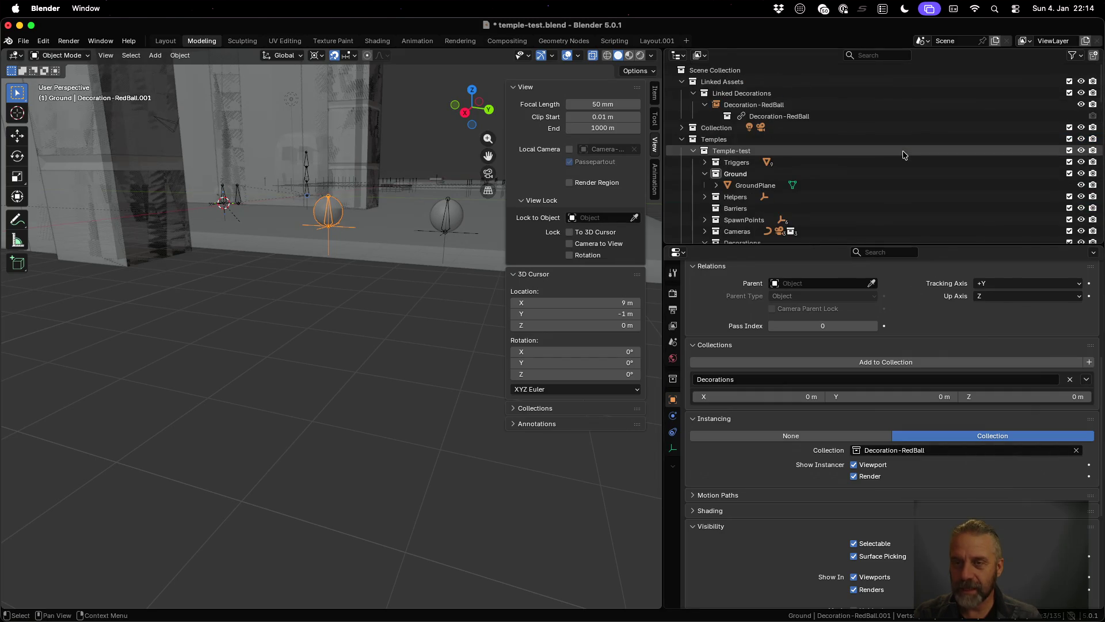
left_click(817, 116)
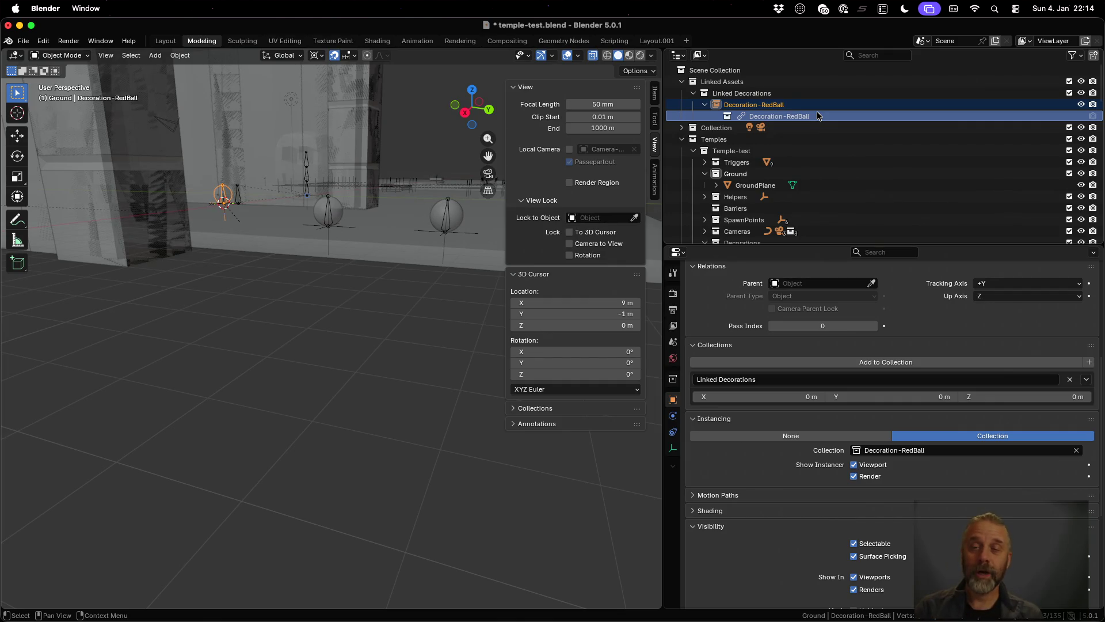
left_click(764, 105)
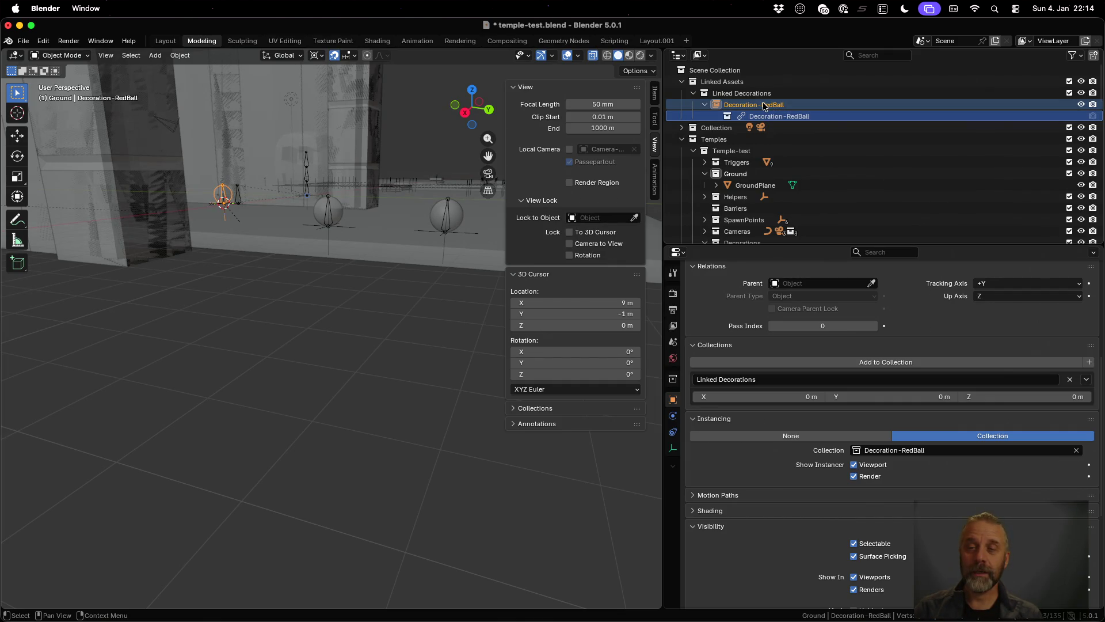
left_click(764, 106)
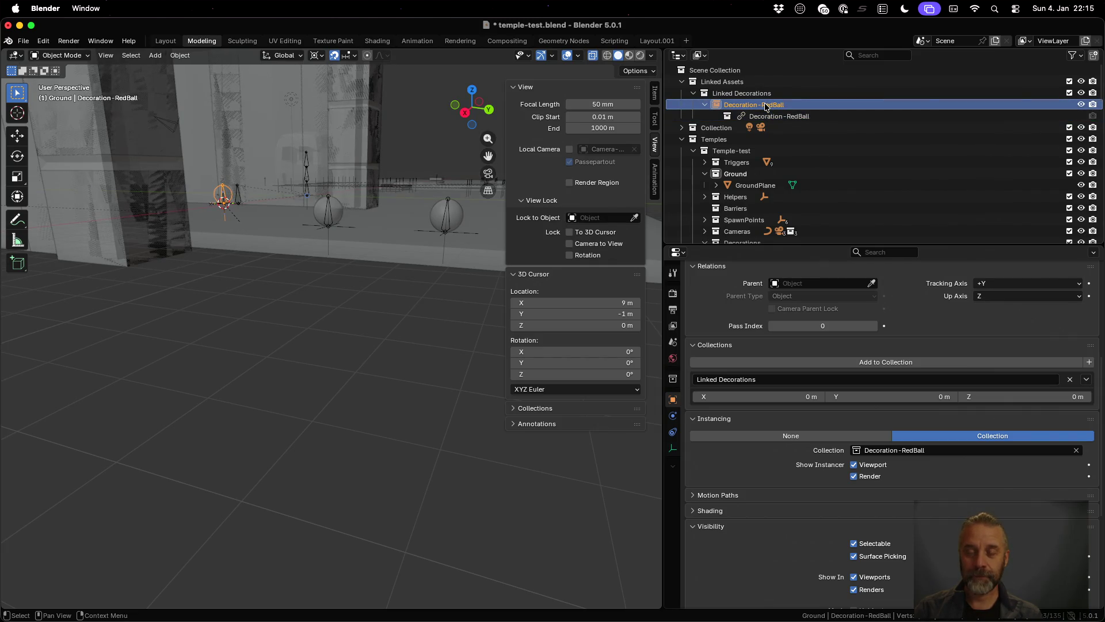
key("ctrl+Left")
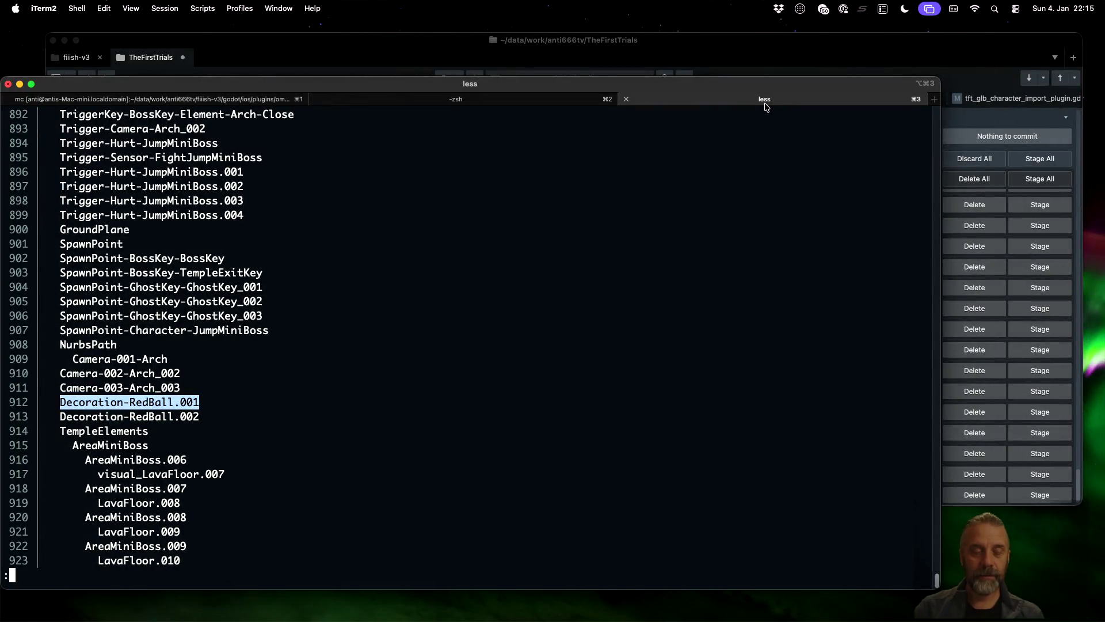
left_click(70, 402)
left_click_drag(61, 401, 200, 402)
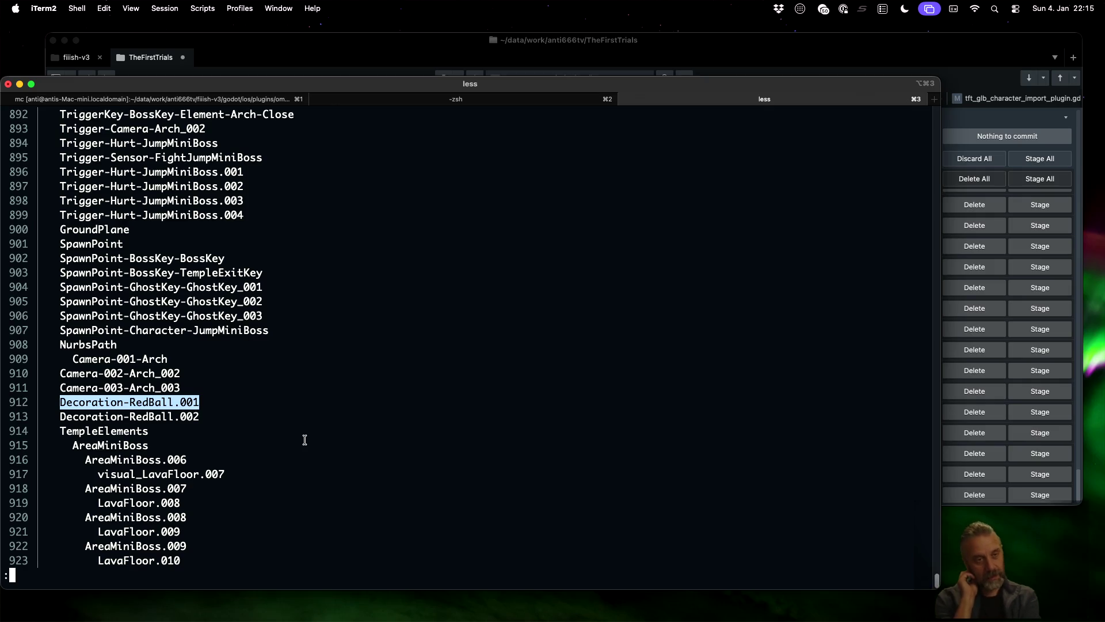
- Inspect Decoration-RedBall.001's Relations, Collections and Instancing properties in Blender
key("ctrl+Right")
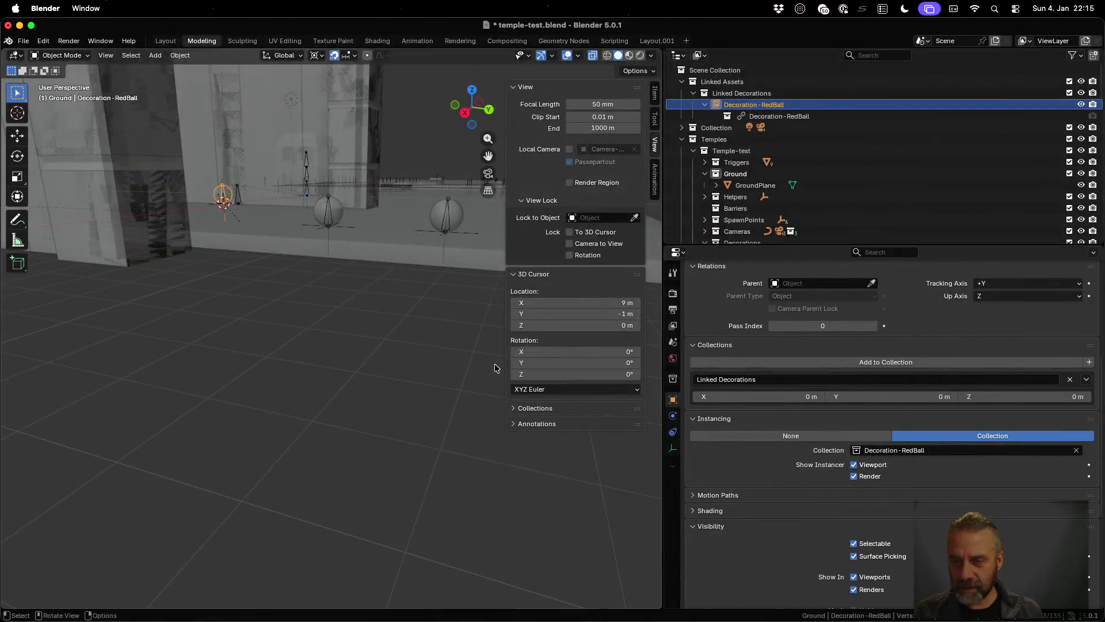
scroll(774, 138, "down", 5)
left_click(771, 117)
left_click(674, 449)
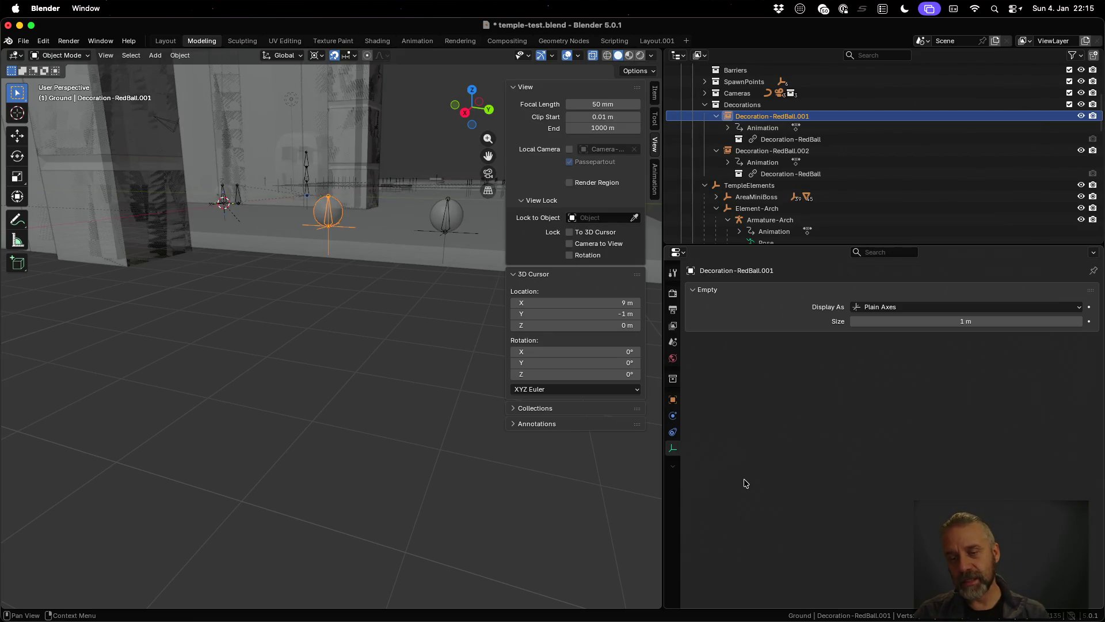
left_click(673, 399)
scroll(779, 446, "down", 6)
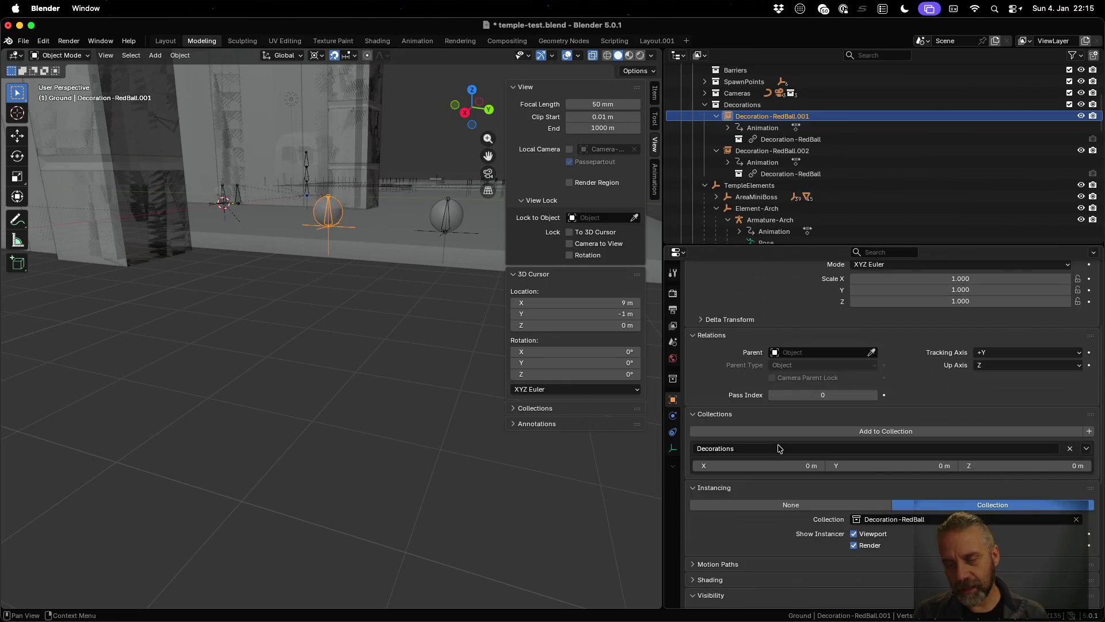
scroll(779, 448, "down", 3)
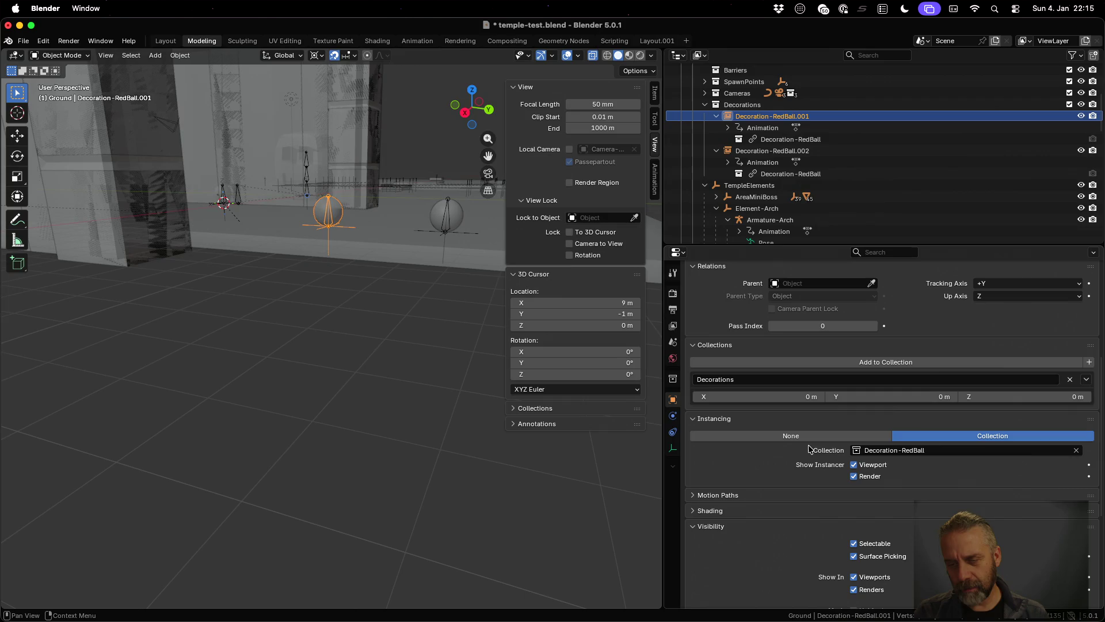
key("ctrl+Left")
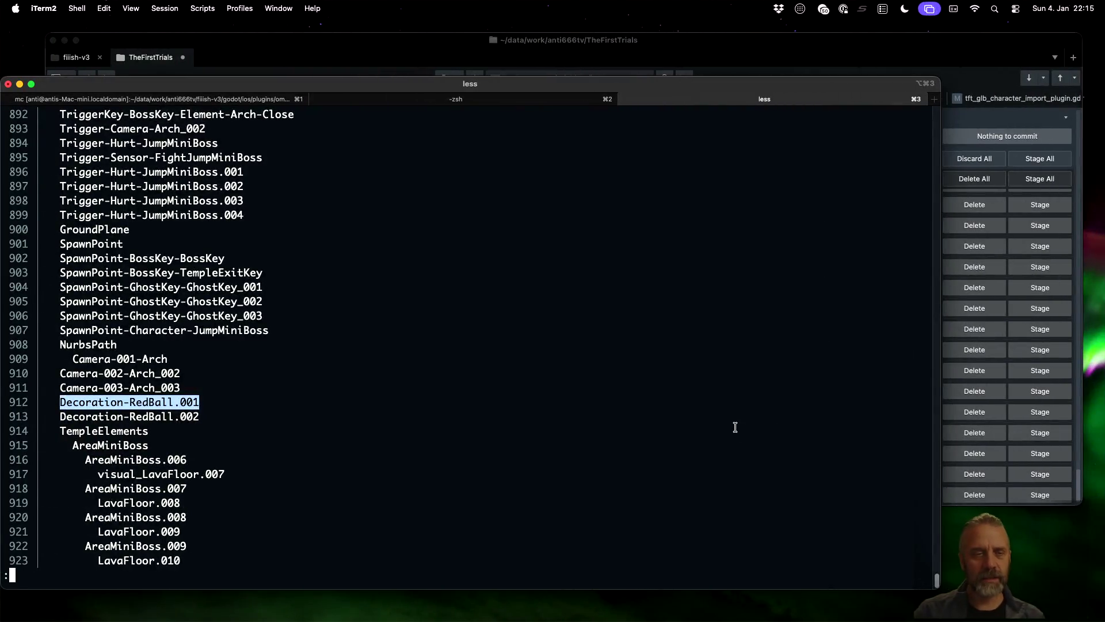
- Quit the log viewer and return to the _ORIGINAL line in clone_object in blender_v3.py
left_click(82, 396)
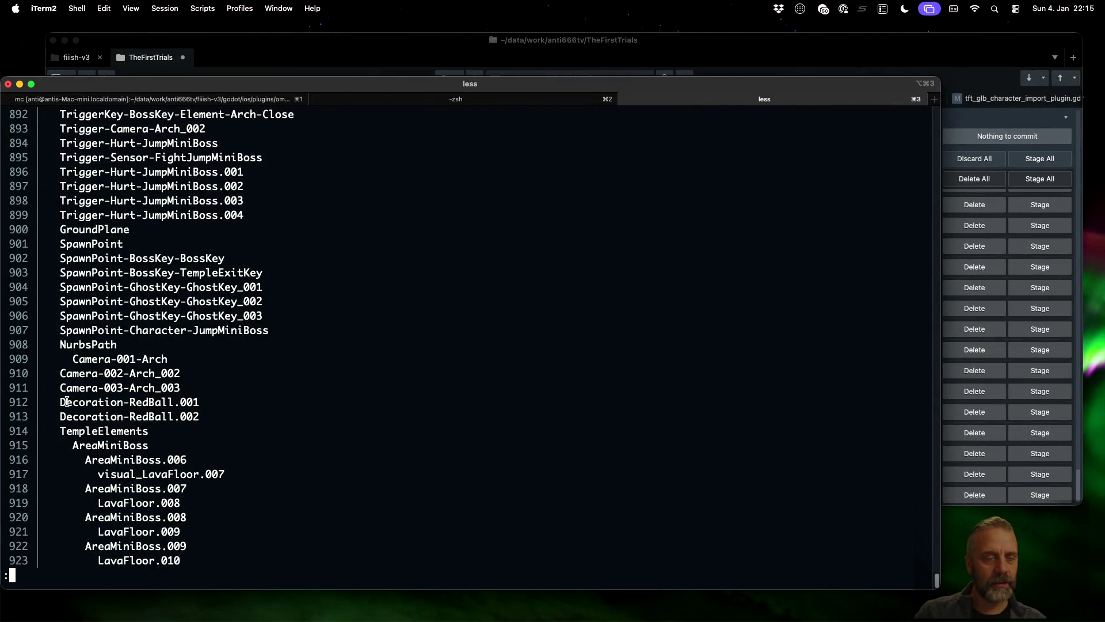
mouse_move(62, 401)
left_mouse_down()
mouse_move(196, 416)
mouse_move(202, 403)
left_mouse_up()
key("q")
key("ctrl+Left")
left_click(471, 263)
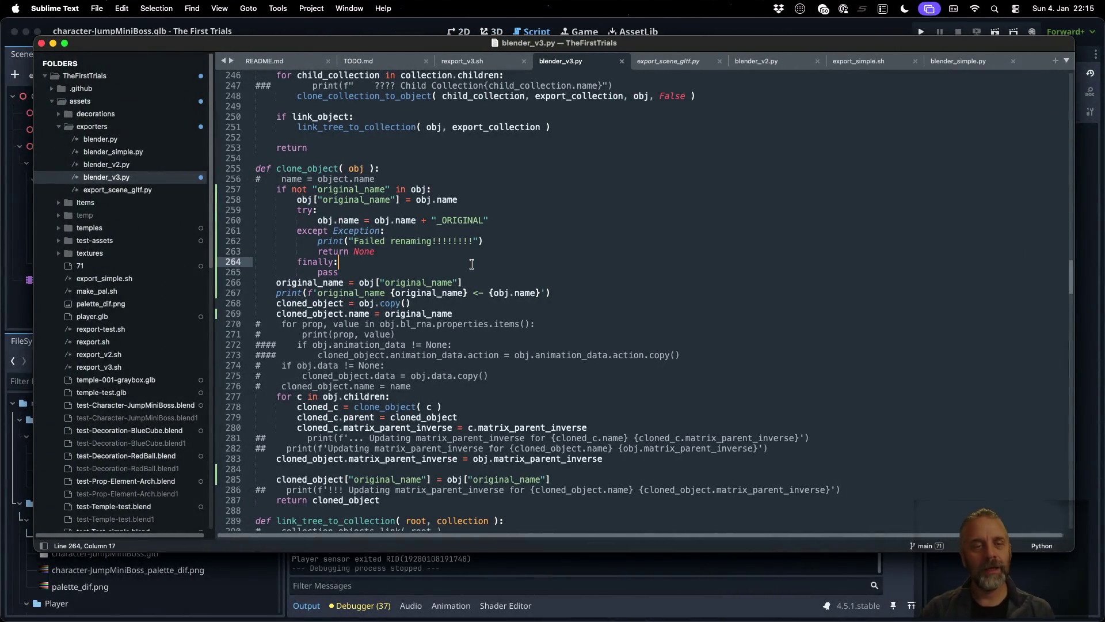
key("ctrl+minus")
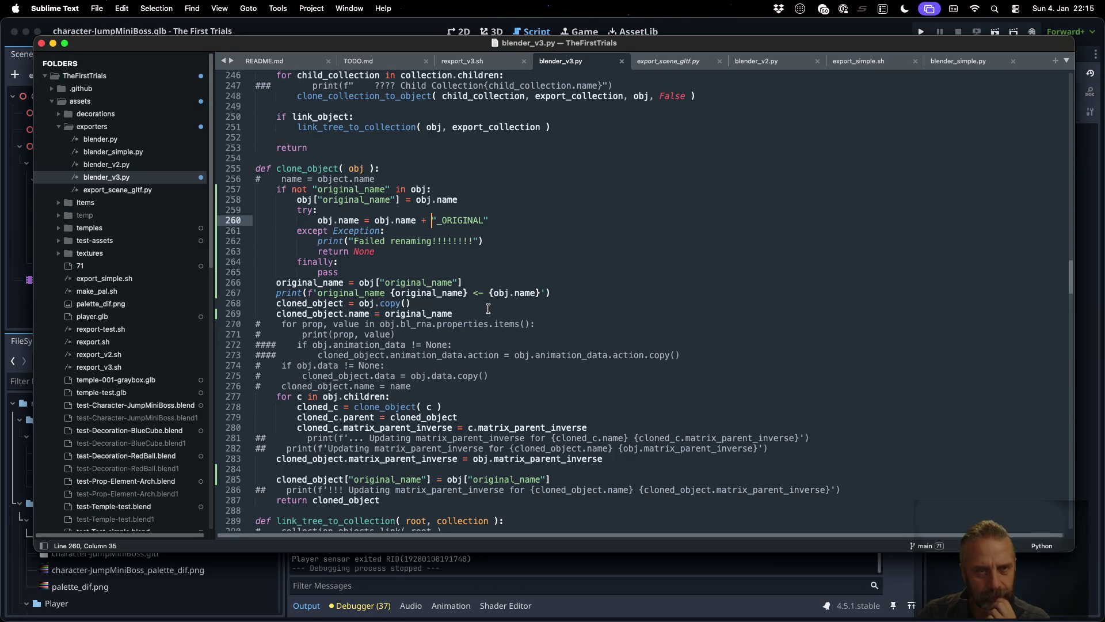
- Go to the print_collection definition and select its package emoji
scroll(489, 308, "down", 20)
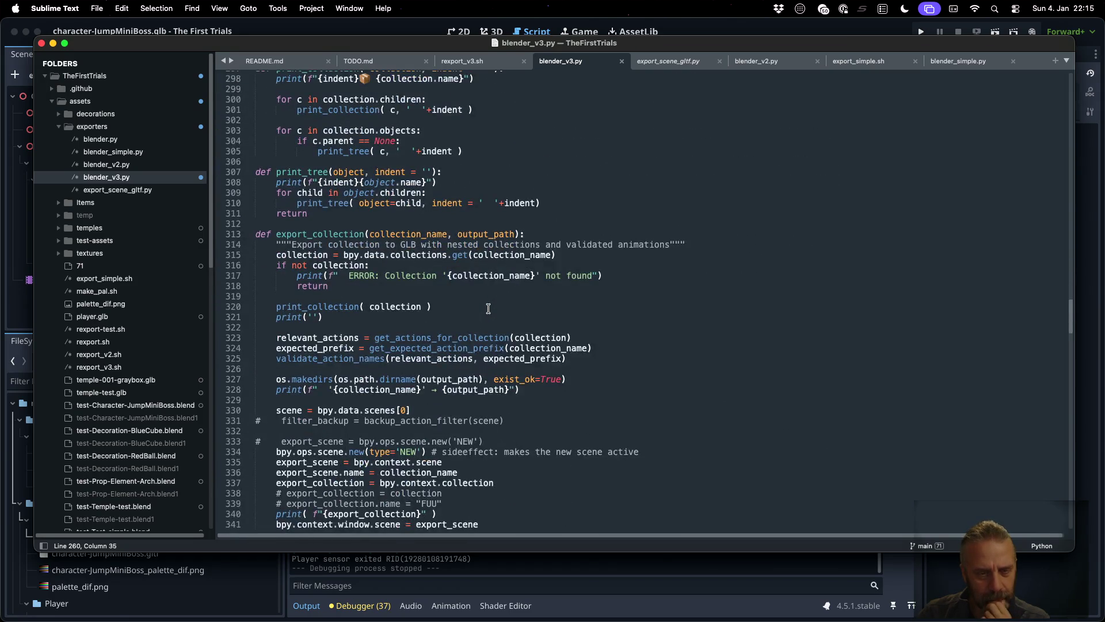
scroll(488, 309, "down", 5)
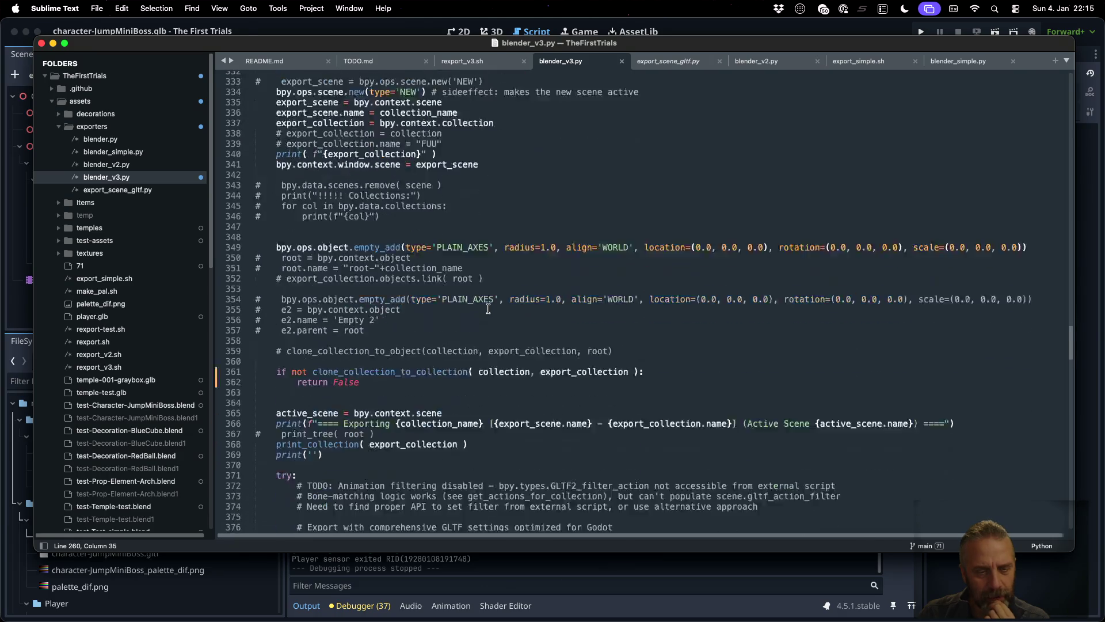
right_click(315, 363)
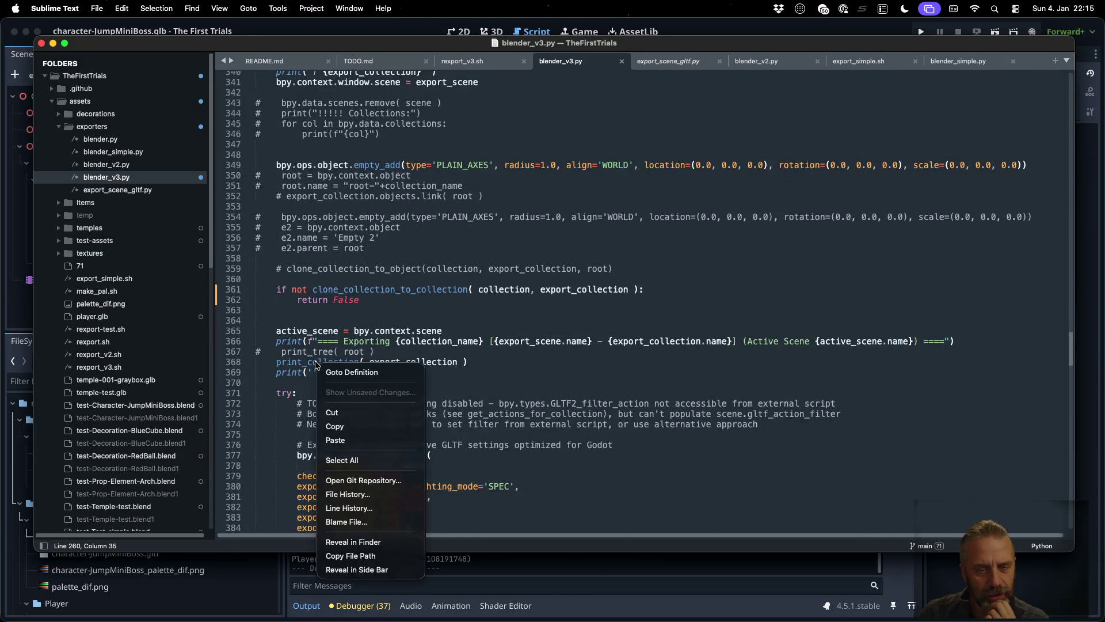
left_click(346, 368)
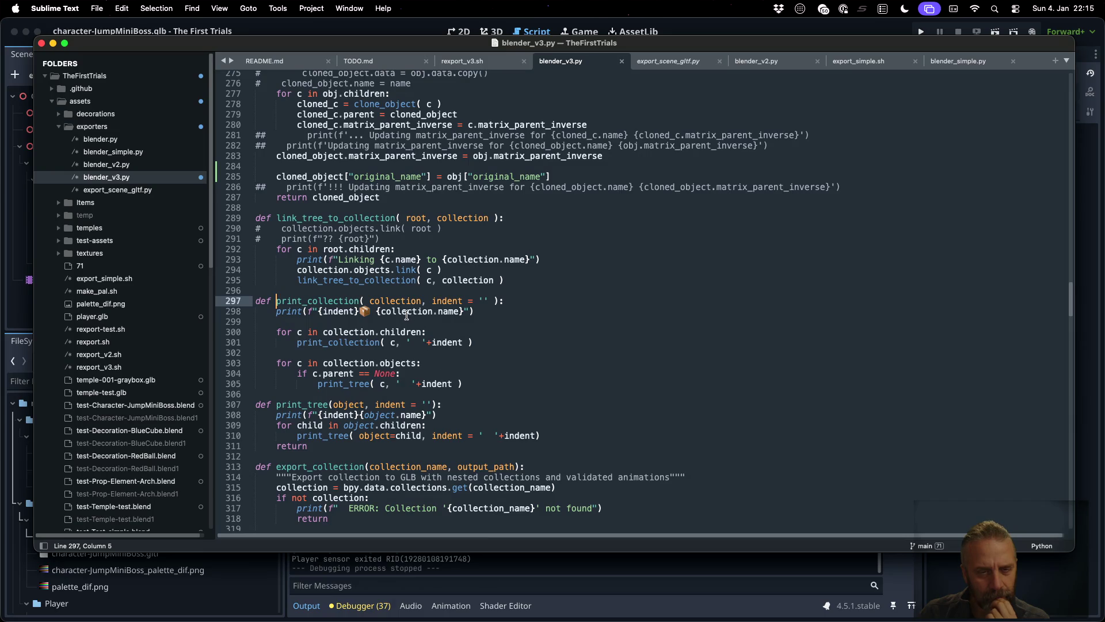
scroll(400, 307, "down", 3)
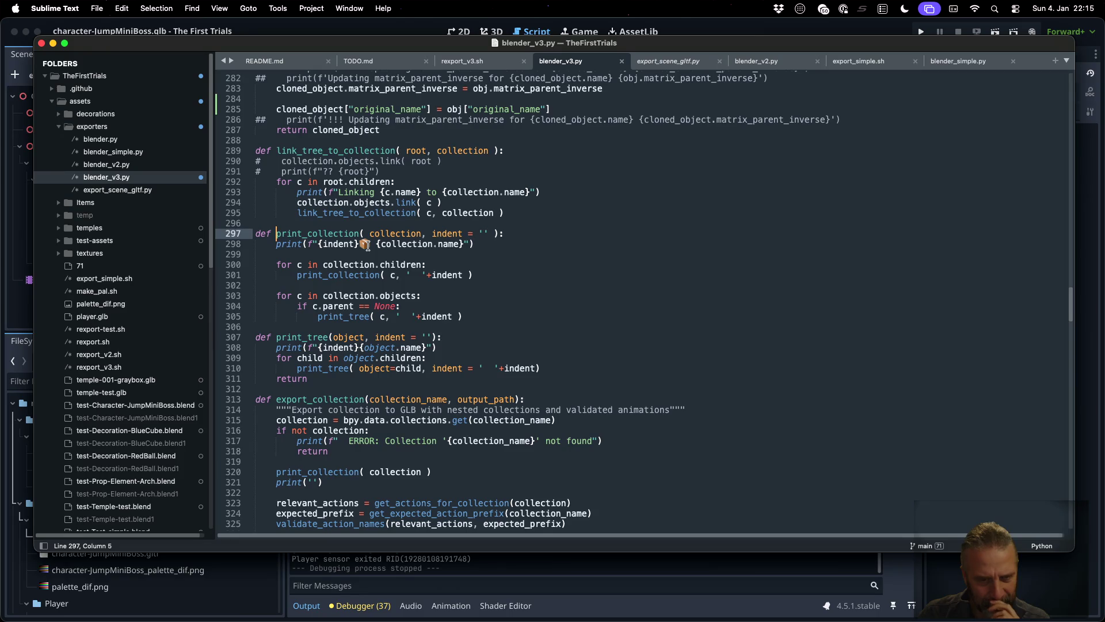
left_click_drag(361, 244, 372, 244)
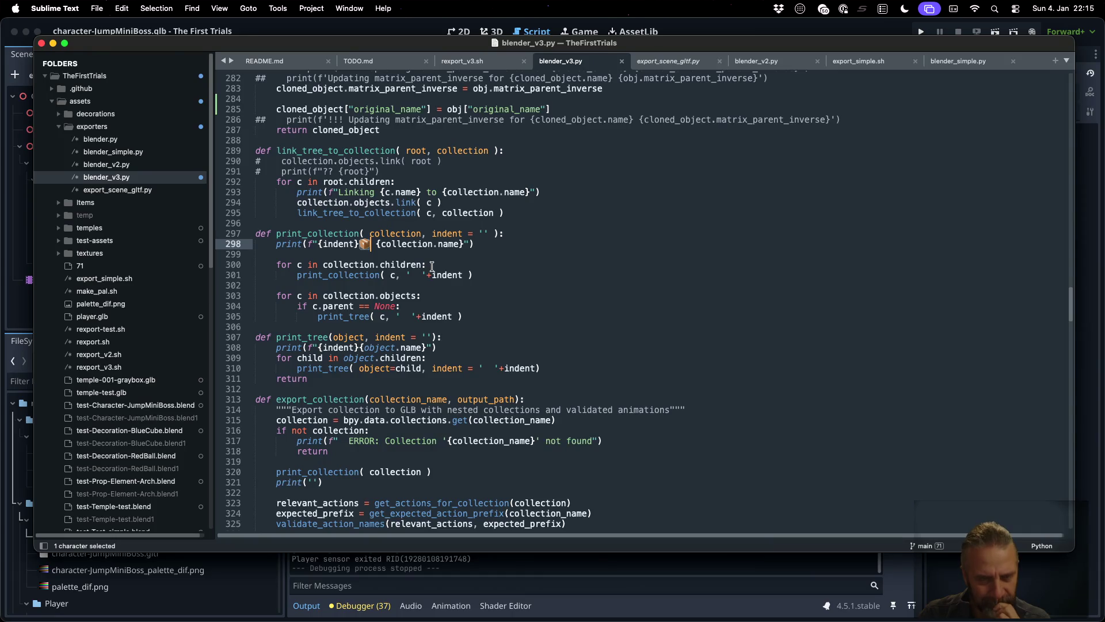
key("super+Tab")
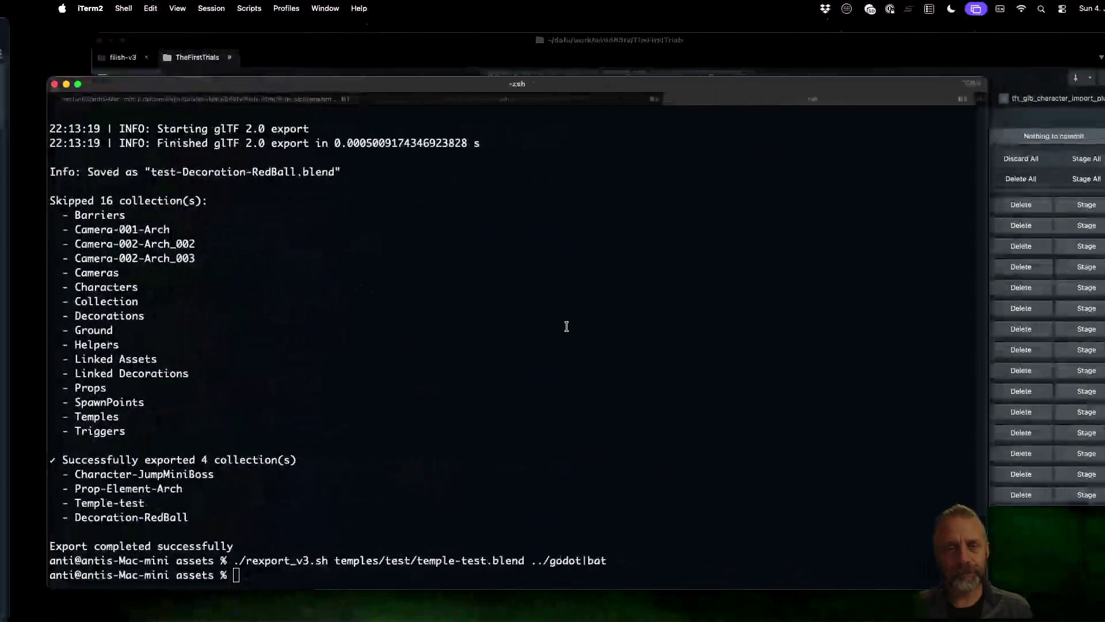
- Rerun the temple-test export and search the === headers to reach the Temple-test section
key("Up")
key("Return")
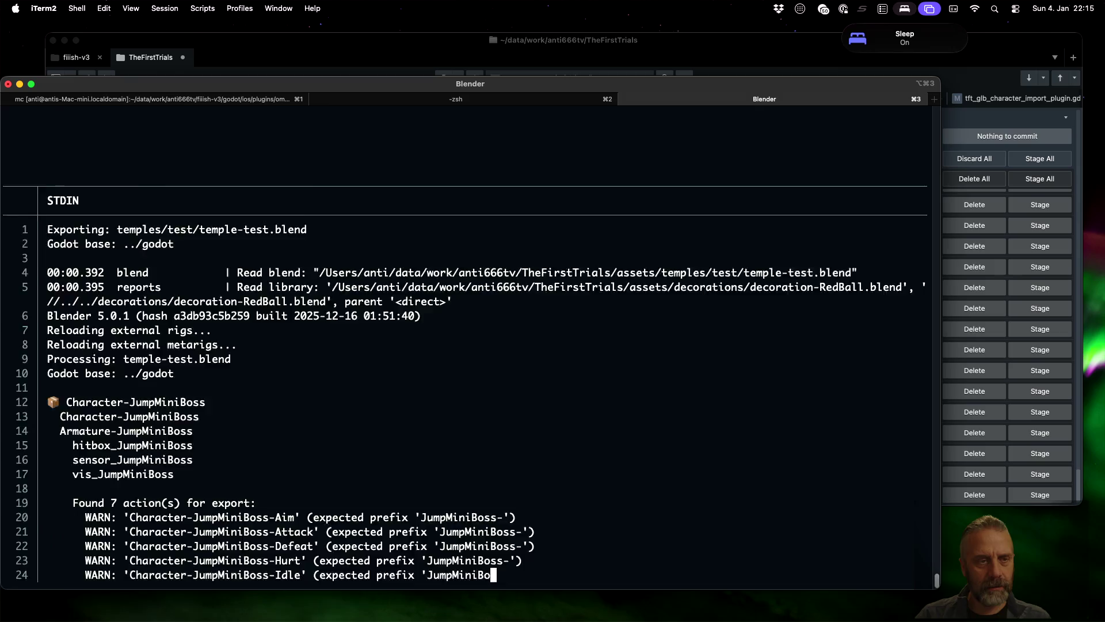
type("===")
key("Return")
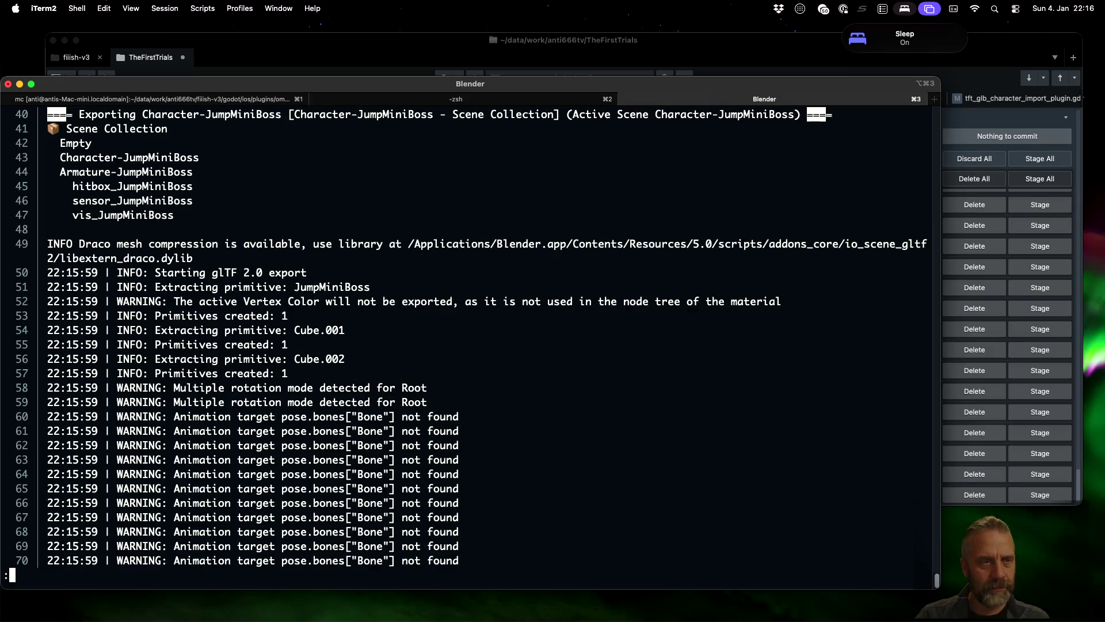
scroll(470, 339, "up", 6)
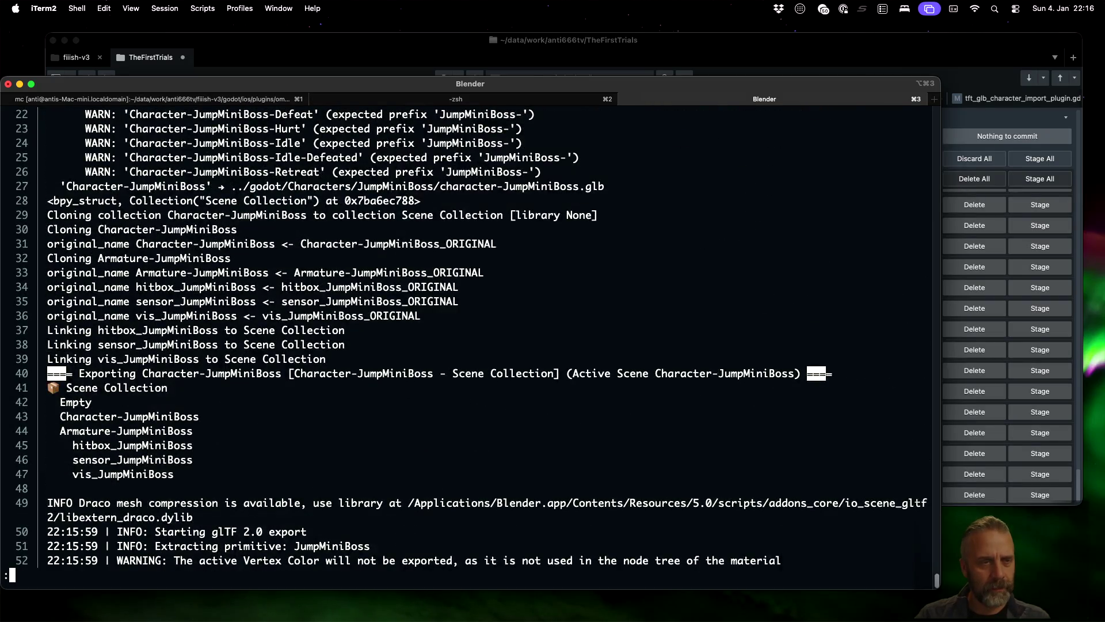
scroll(471, 337, "up", 2)
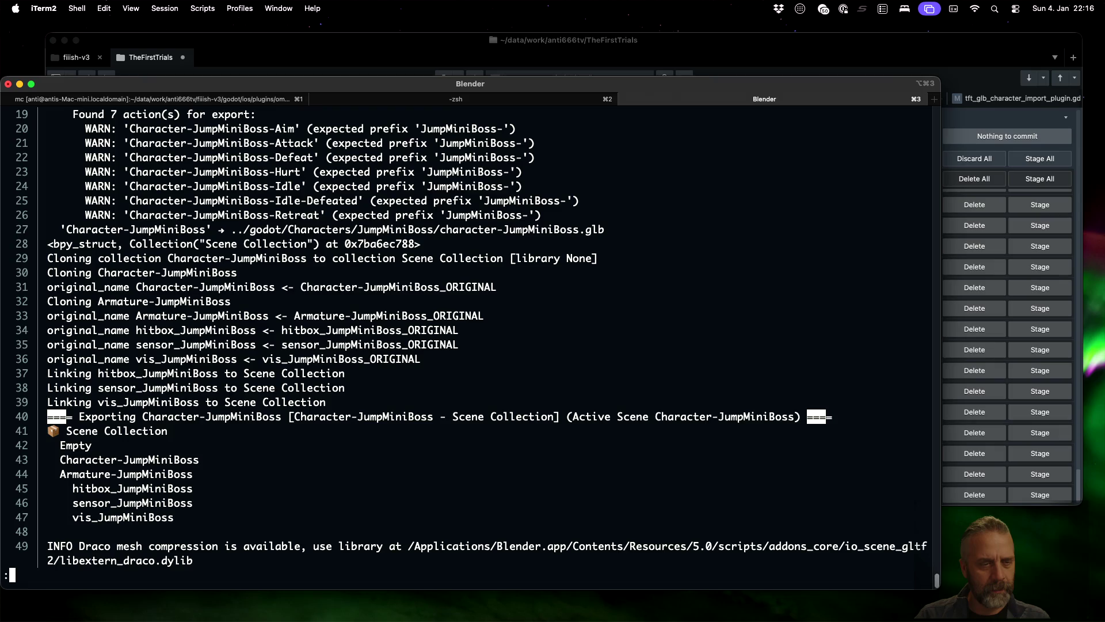
scroll(470, 339, "down", 7)
key("n")
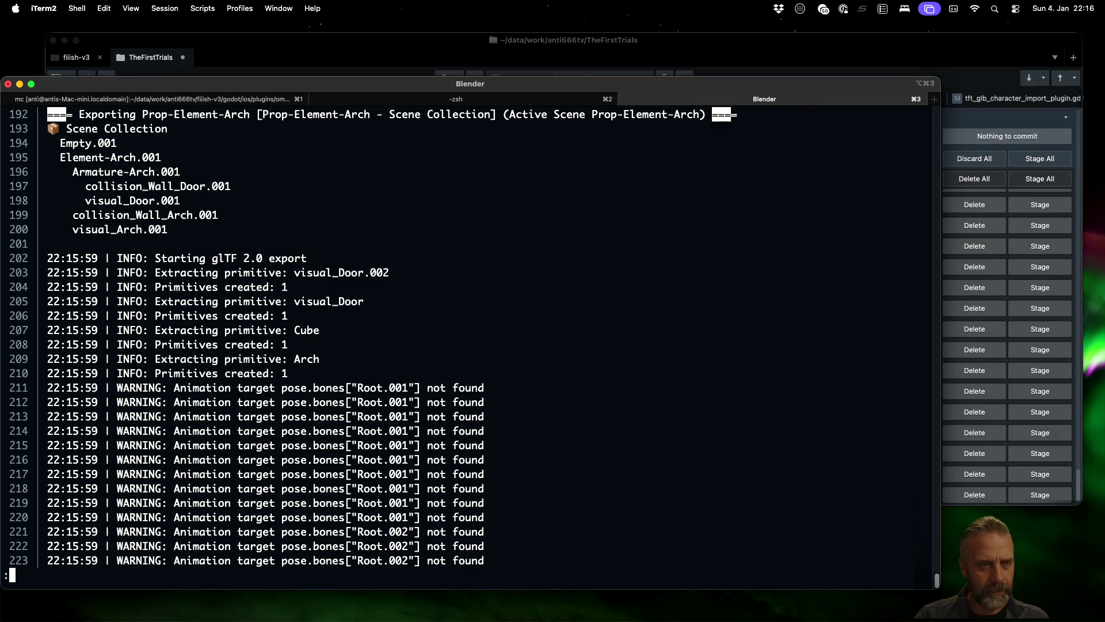
key("n")
- Highlight Decoration-RedBall.001 under Decorations in the log, then quit the log viewer
scroll(470, 338, "up", 9)
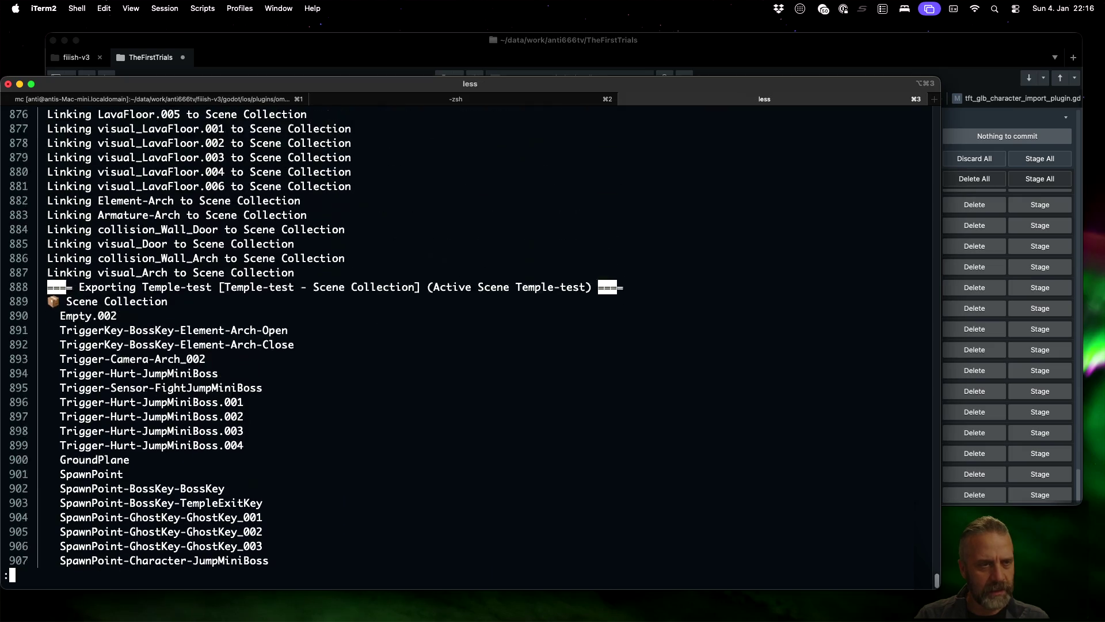
scroll(470, 338, "up", 8)
scroll(470, 338, "up", 17)
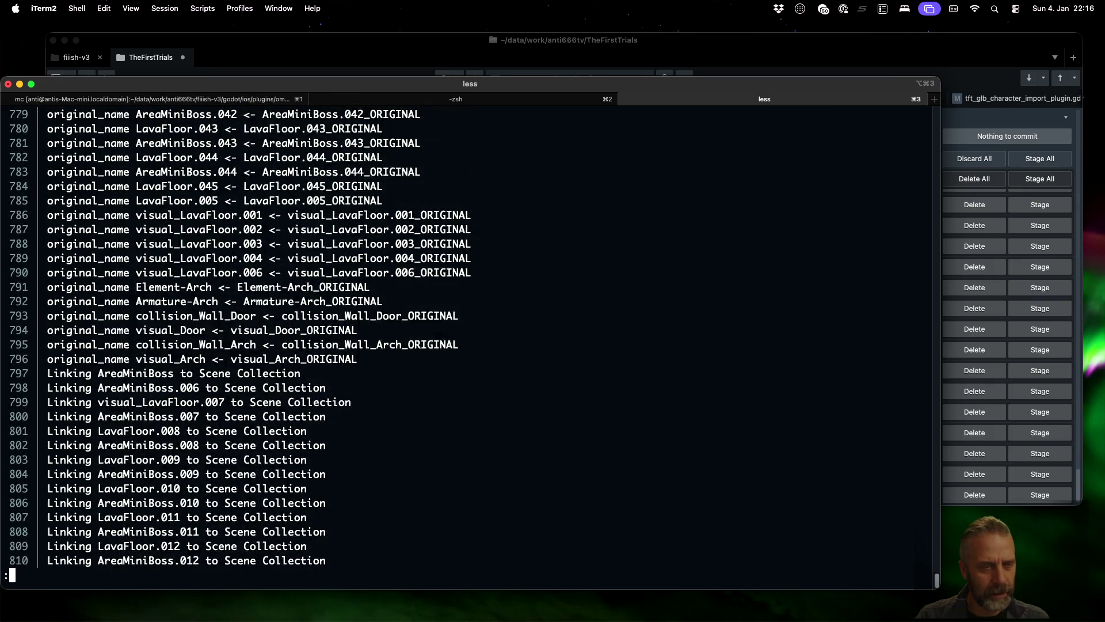
scroll(470, 337, "up", 10)
scroll(470, 337, "up", 19)
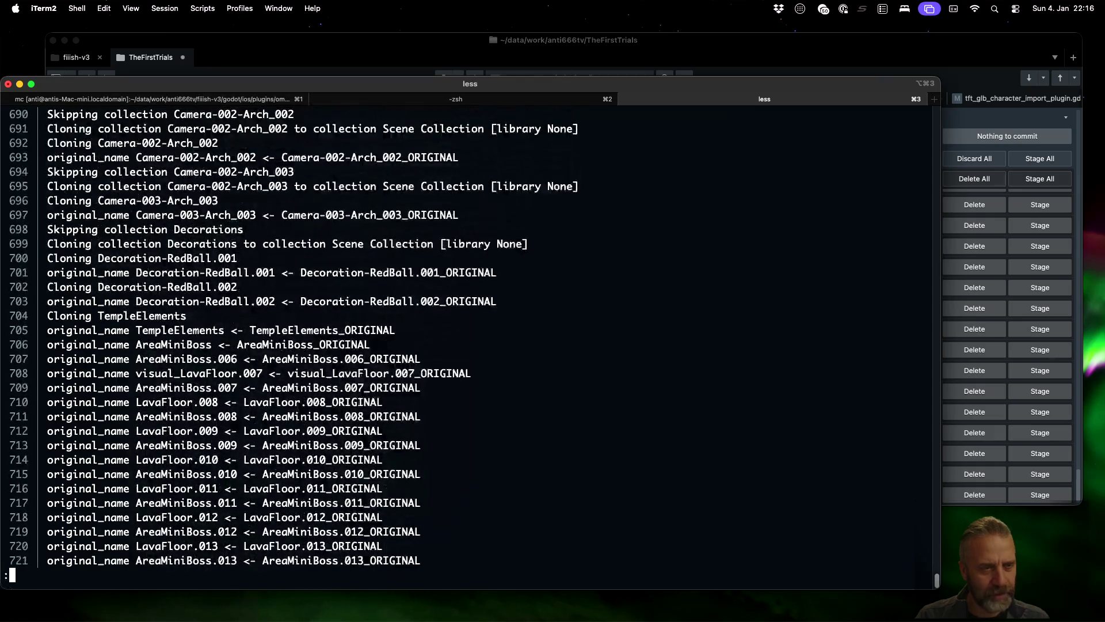
scroll(470, 337, "up", 11)
scroll(470, 337, "up", 14)
scroll(470, 337, "up", 15)
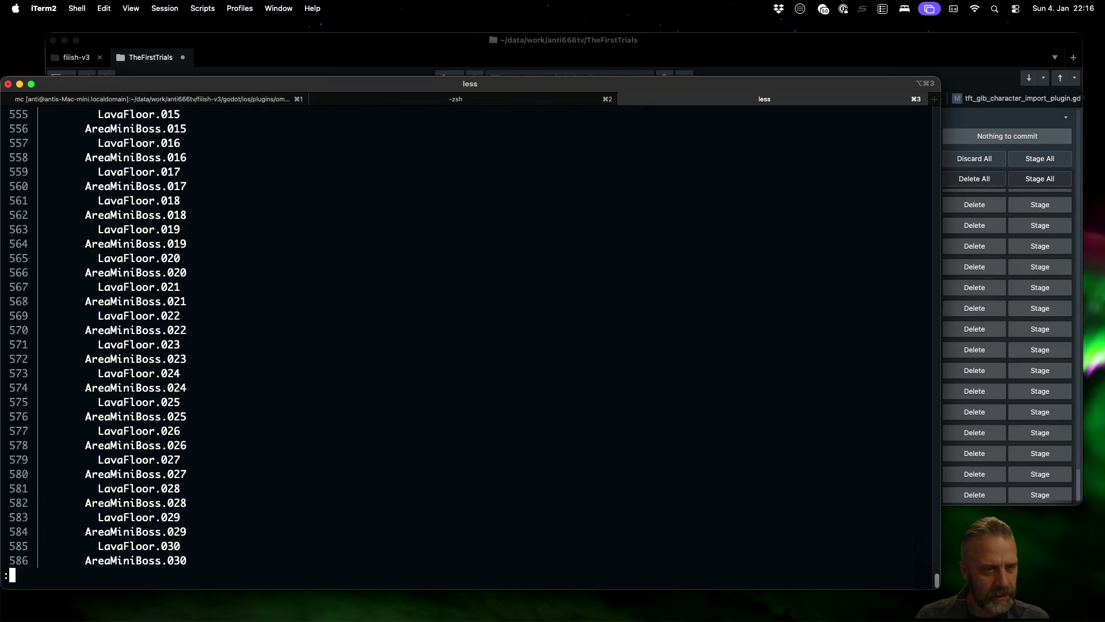
scroll(470, 337, "up", 11)
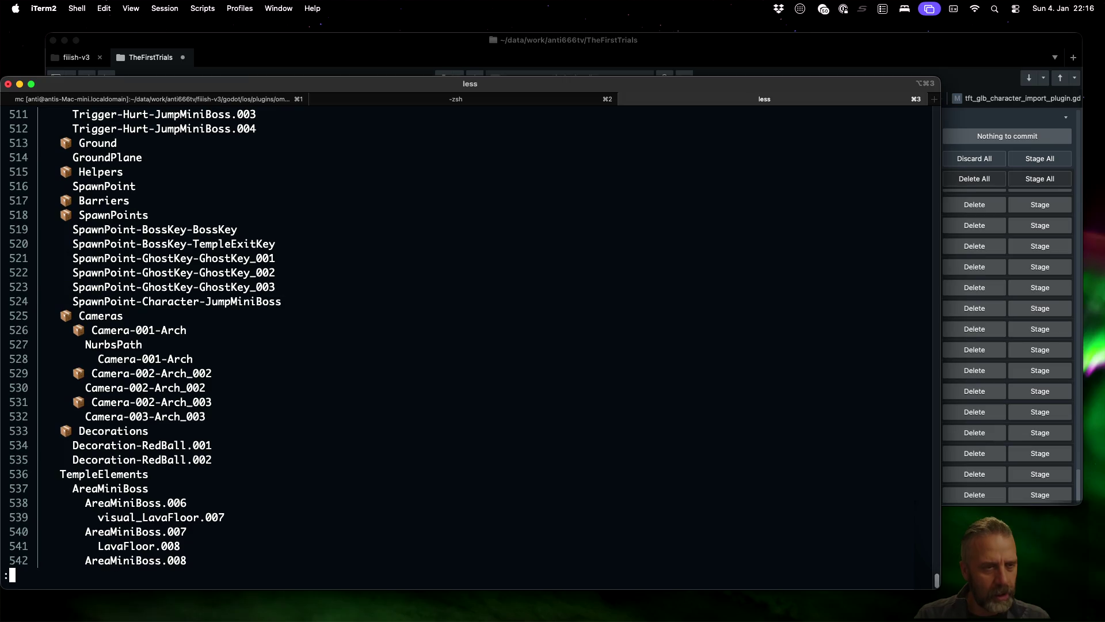
scroll(470, 338, "up", 6)
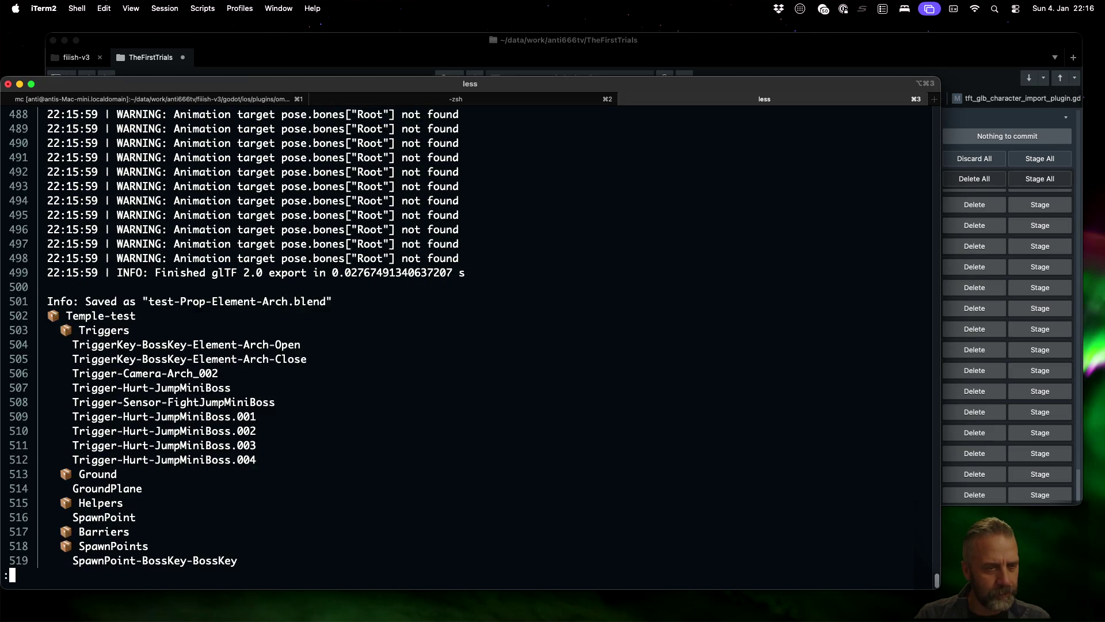
scroll(470, 337, "down", 2)
scroll(470, 338, "down", 2)
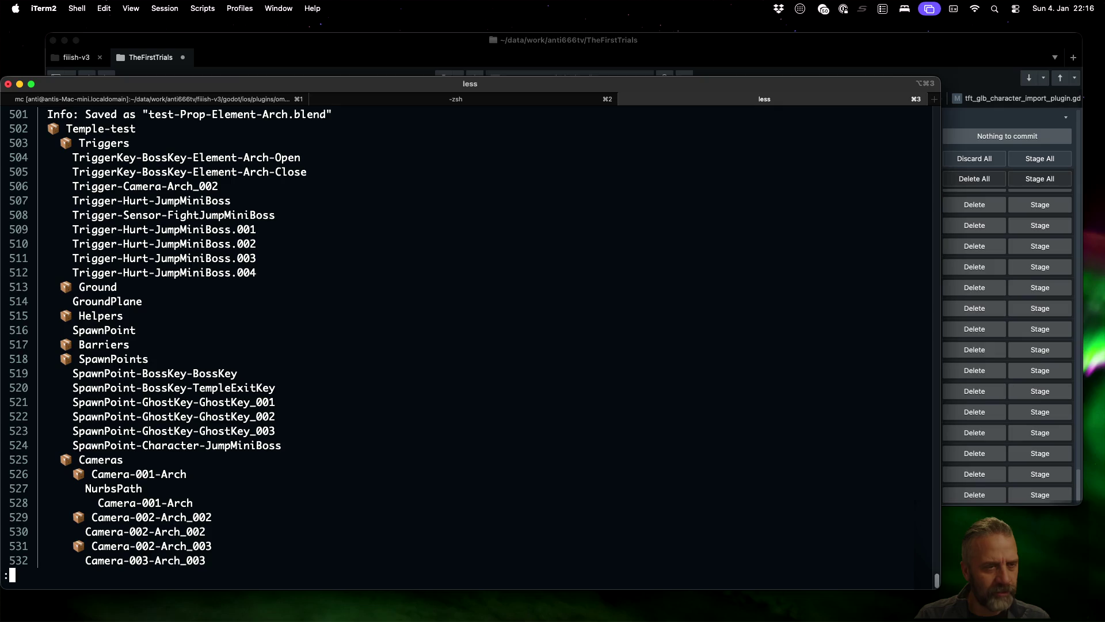
scroll(469, 337, "down", 3)
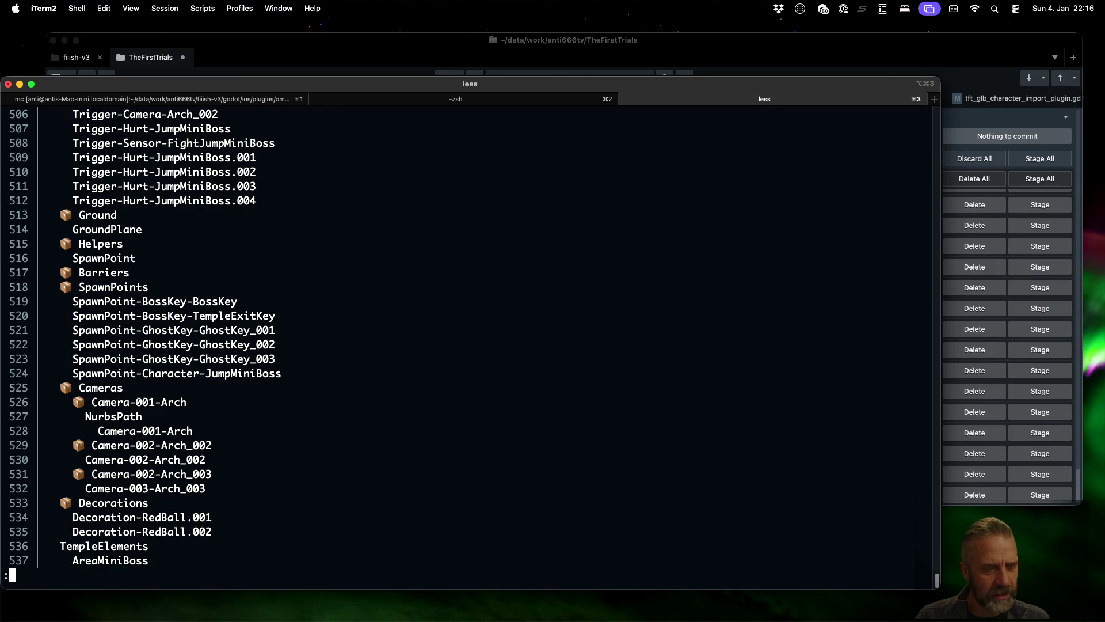
scroll(470, 337, "down", 3)
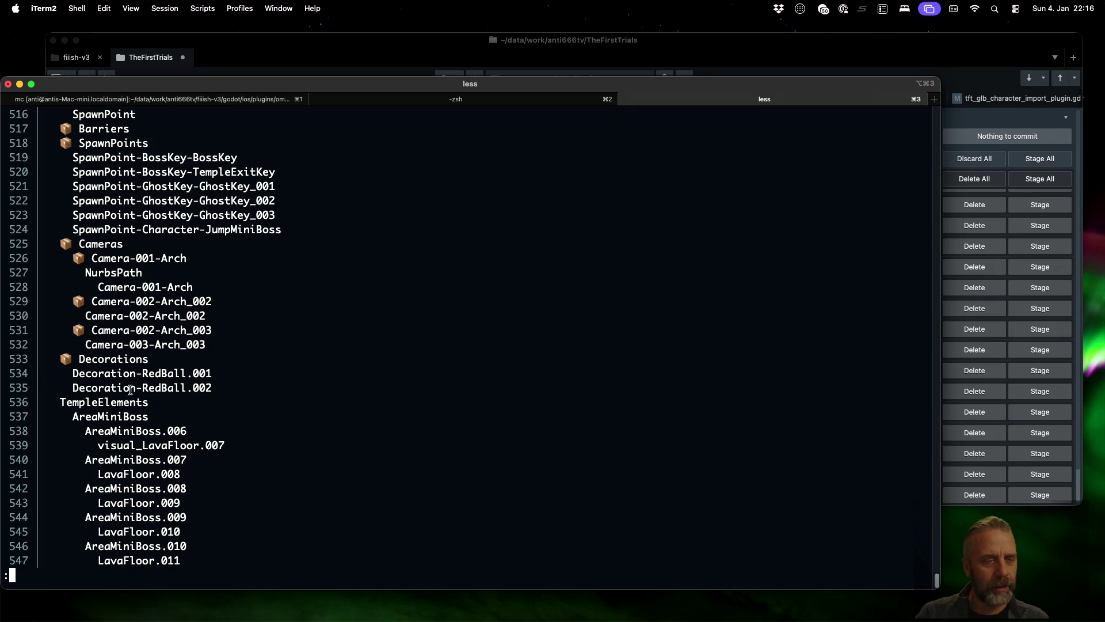
left_click_drag(73, 370, 213, 373)
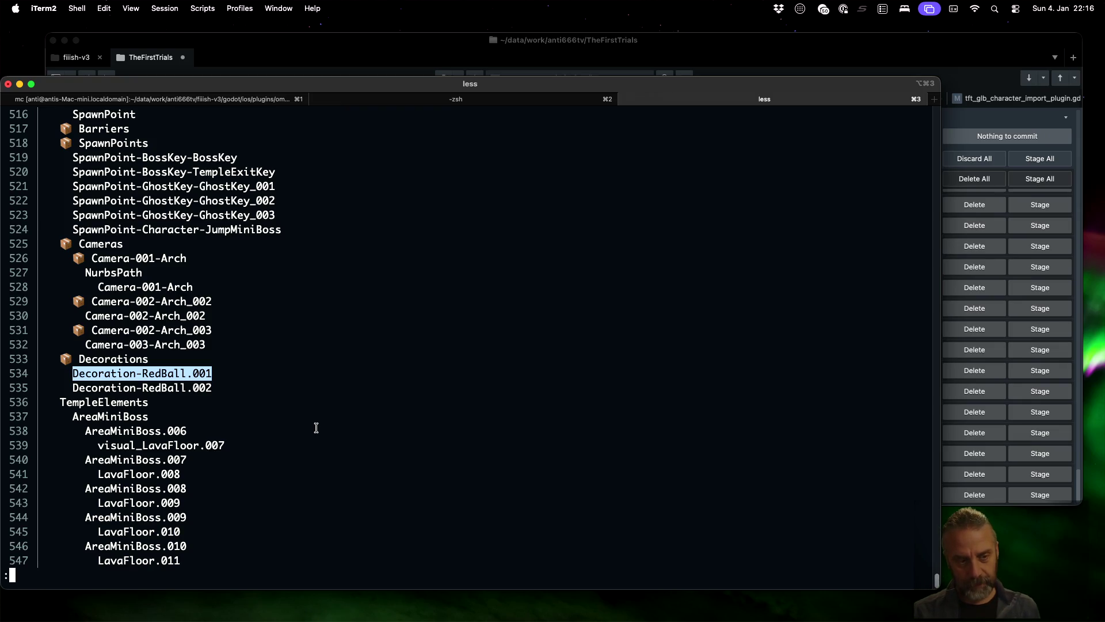
key("q")
key("super+Tab")
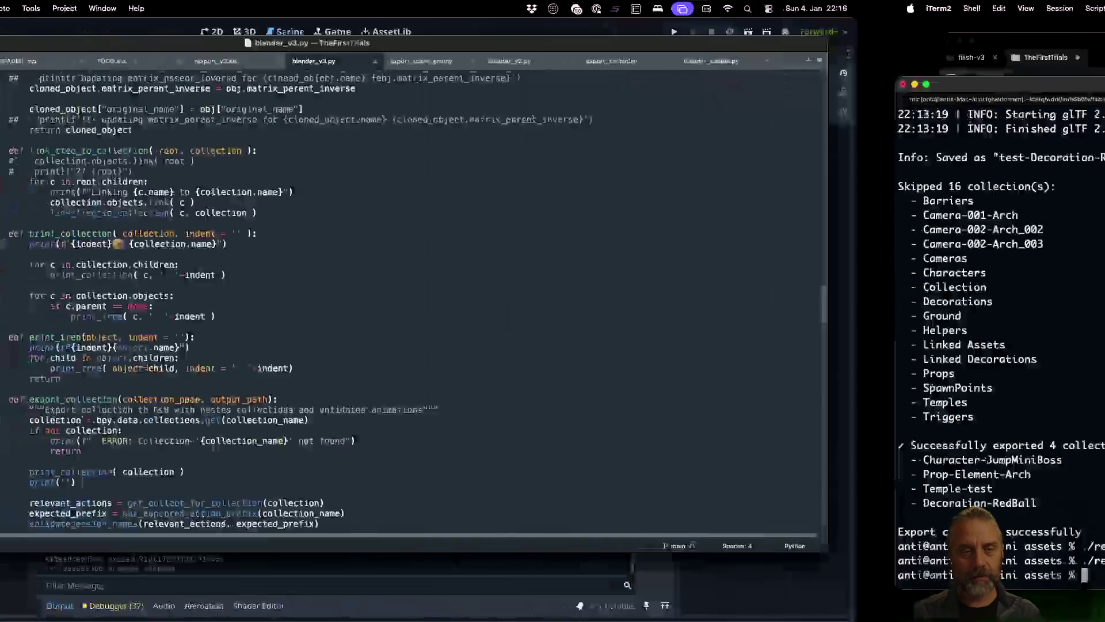
- Rename print_tree's object parameter to obj on lines 307–310 and save blender_v3.py
left_click(474, 269)
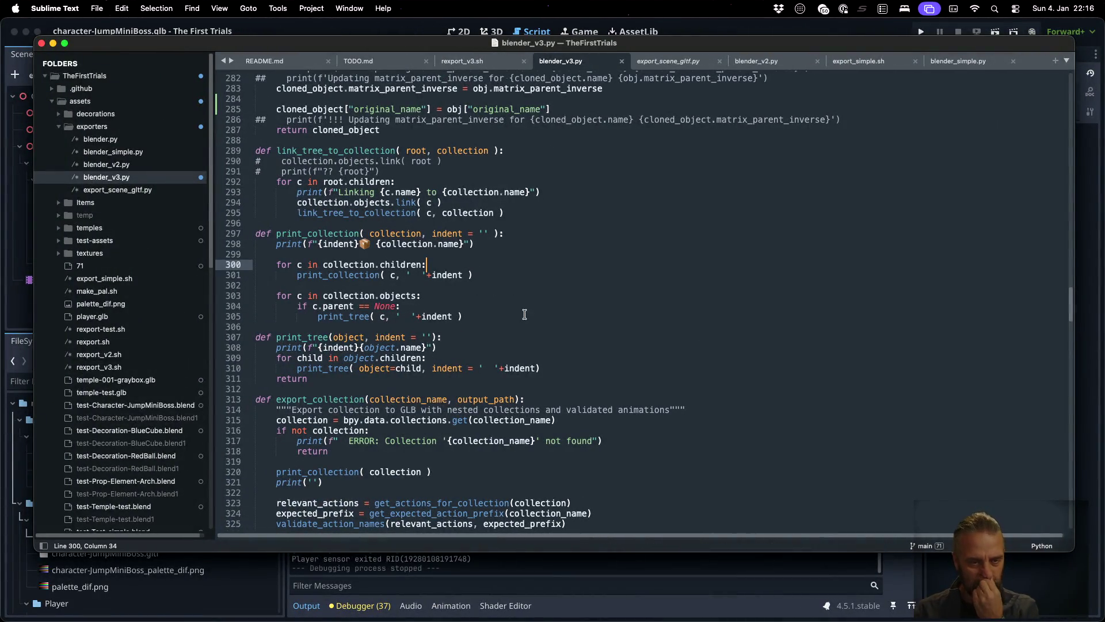
left_click(505, 337)
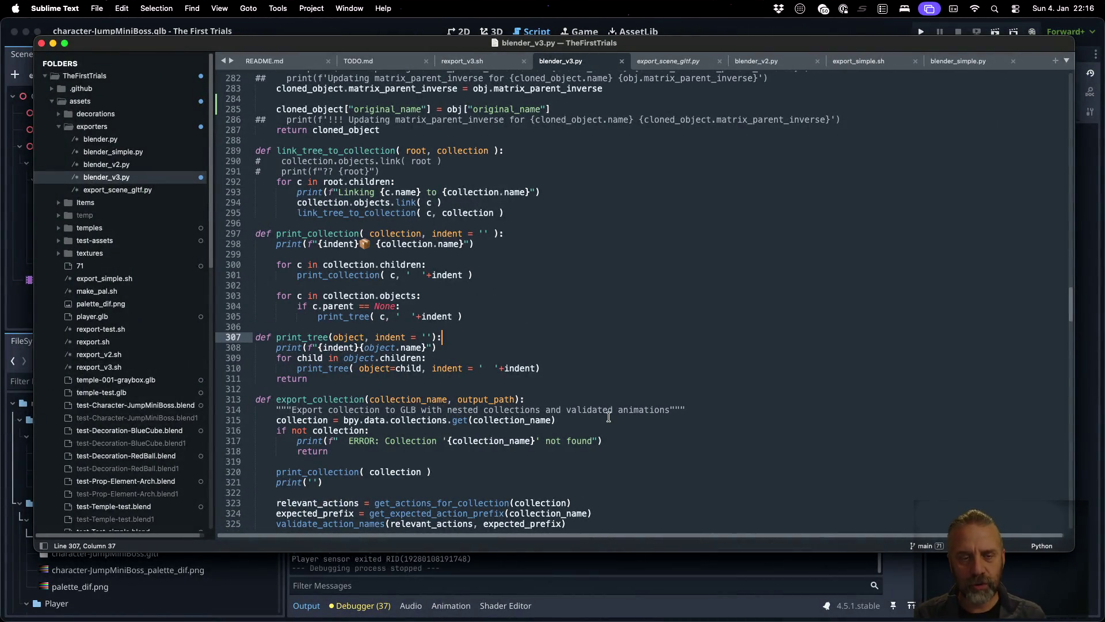
double_click(344, 336)
type("obj")
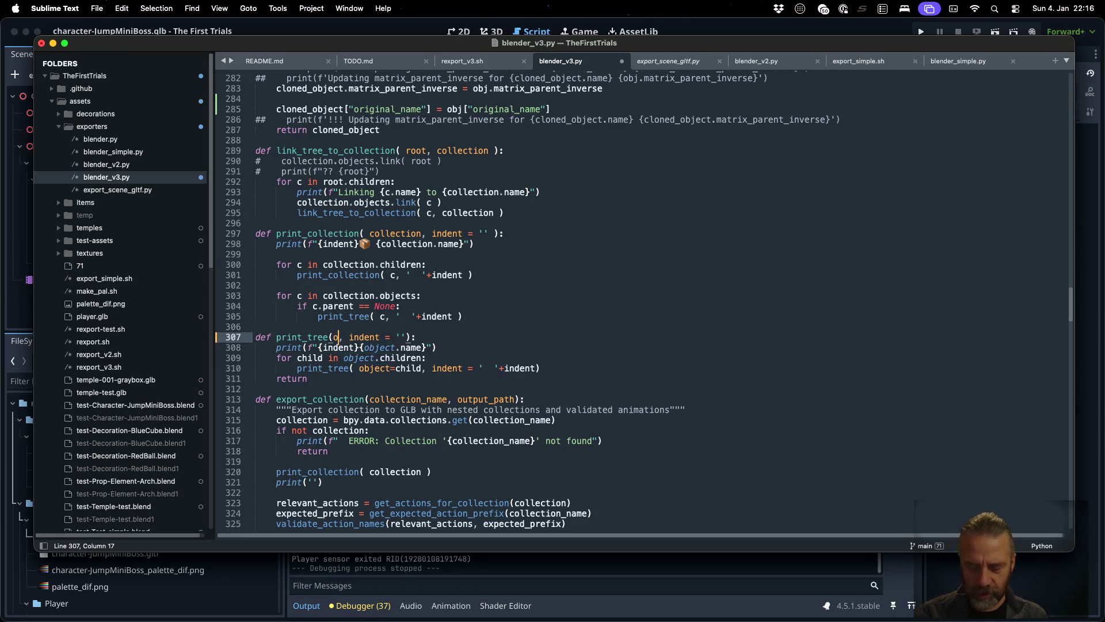
key("Escape")
double_click(341, 338)
key("super+c")
double_click(380, 348)
key("super+v")
left_click(360, 358)
double_click(360, 358)
key("super+v")
double_click(373, 369)
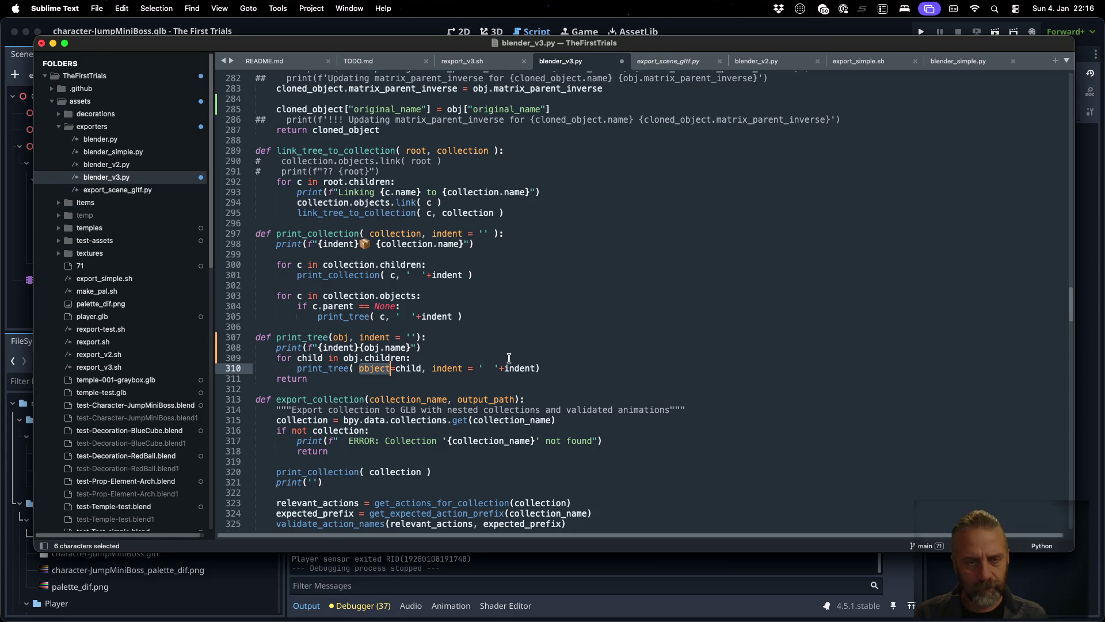
key("super+v")
key("super+s")
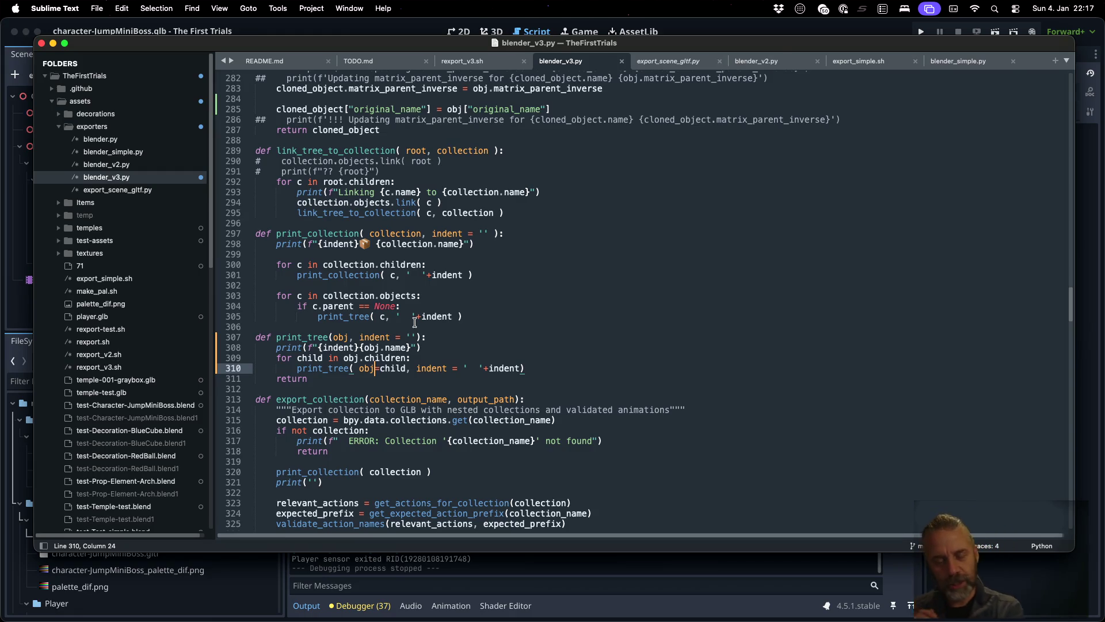
- Rerun the previous export command in the terminal with its trailing '|b' trimmed
key("Right")
key("ctrl+Right")
key("Up")
key("BackSpace")
key("BackSpace")
key("BackSpace")
key("BackSpace")
key("Return")
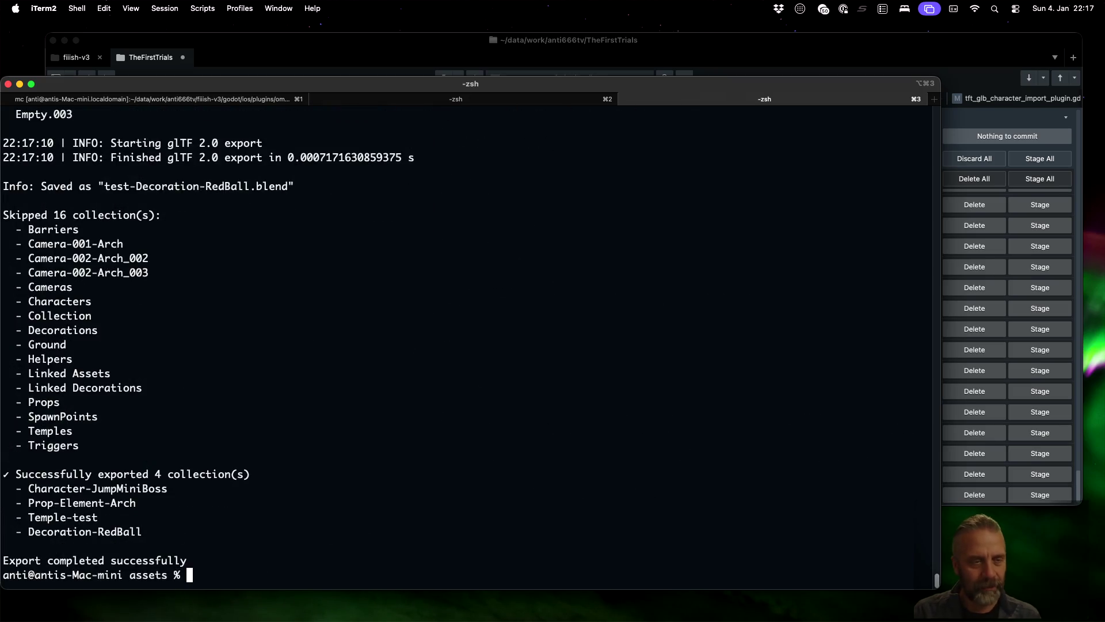
- Add empty brackets to the end of print_tree's print text on line 308
key("ctrl+Left")
left_click(425, 347)
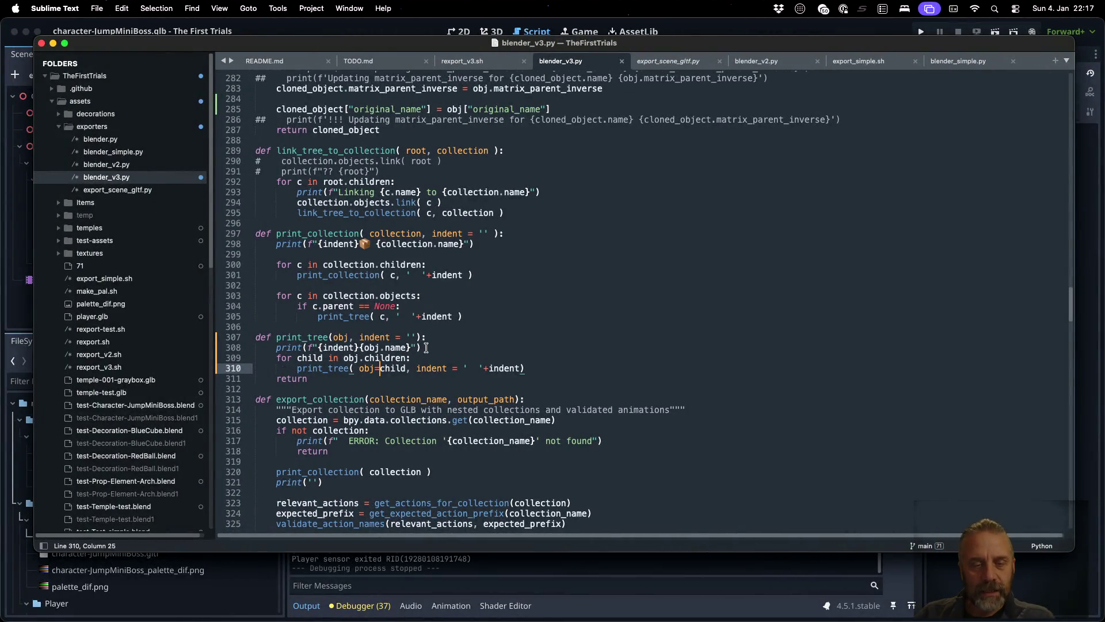
key("Left")
key("Left")
type("[]")
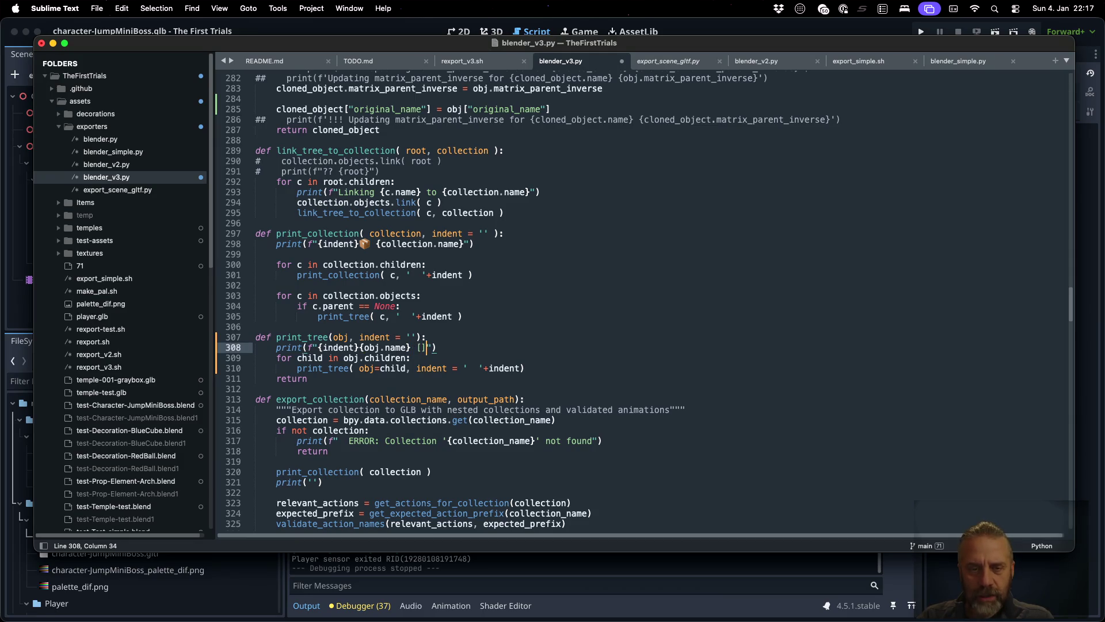
- Paste line 227's instance_type and library text into the brackets and save blender_v3.py
scroll(496, 334, "up", 1)
scroll(497, 335, "up", 5)
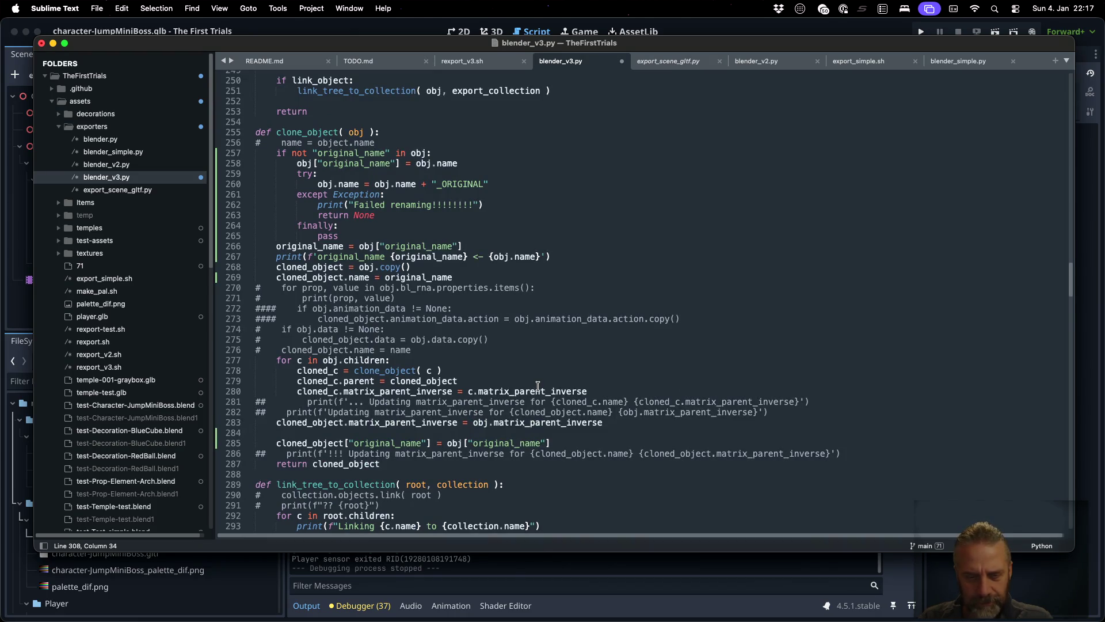
scroll(538, 386, "up", 9)
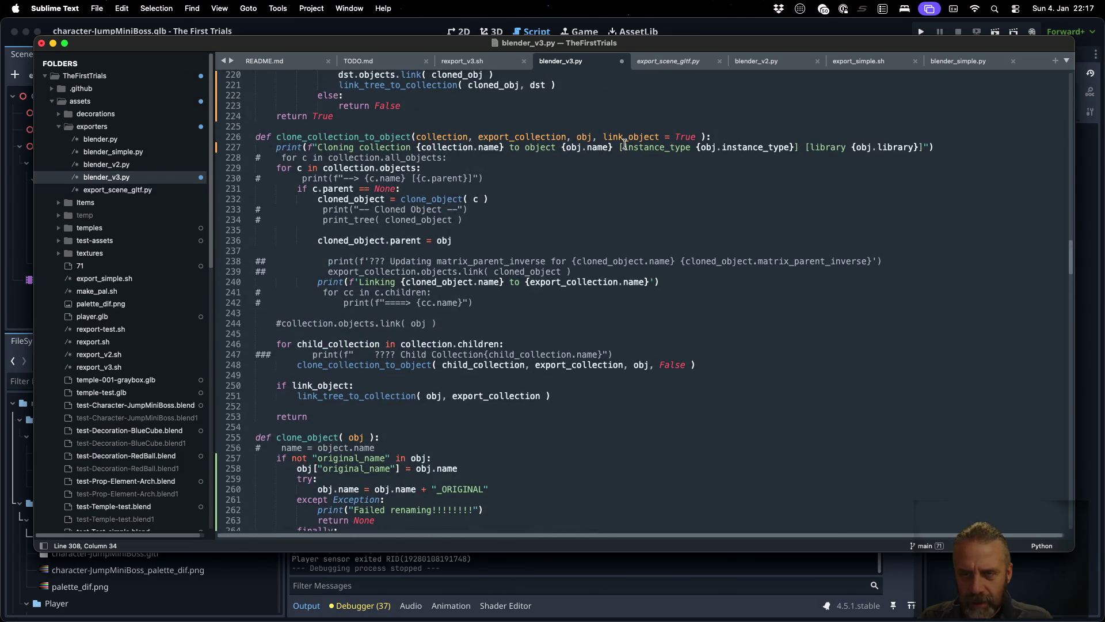
left_click_drag(620, 147, 925, 147)
key("super+c")
scroll(710, 242, "down", 8)
scroll(711, 242, "down", 10)
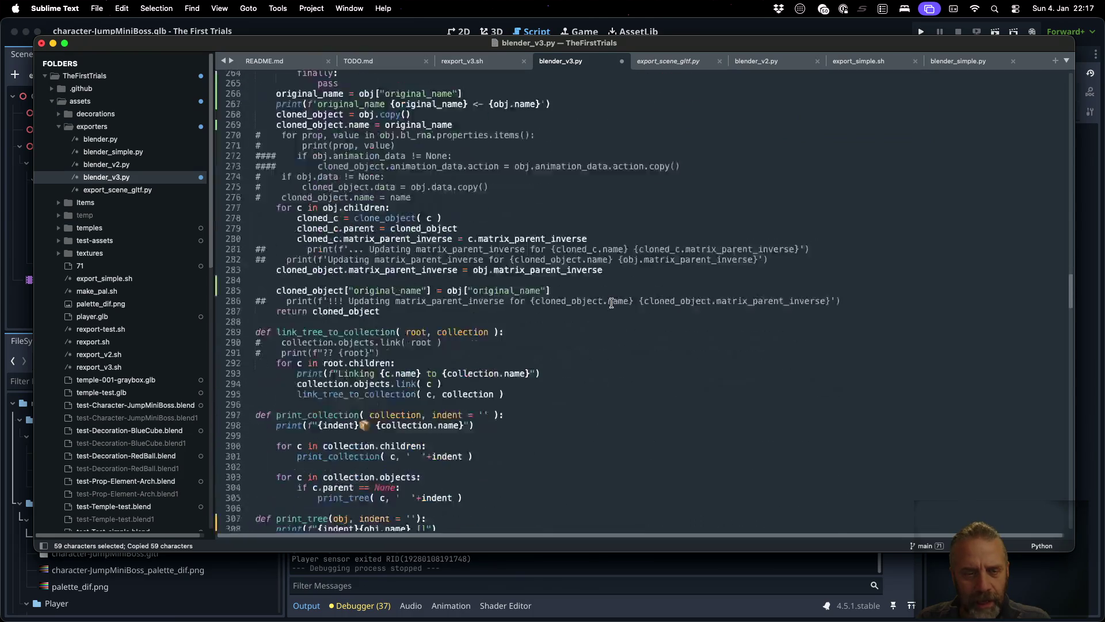
left_click(422, 294)
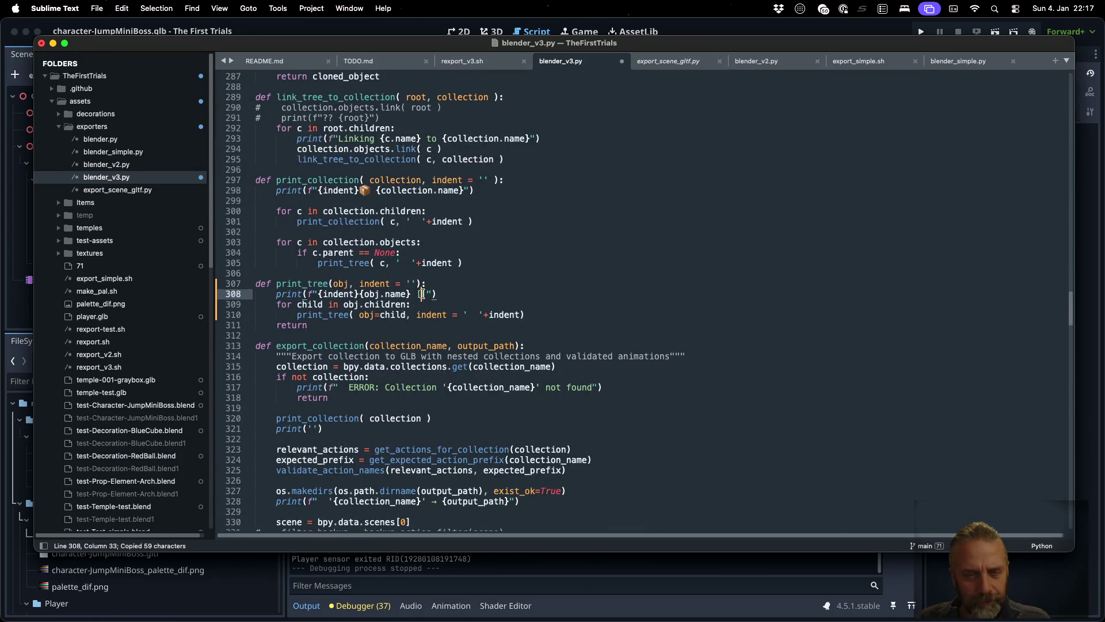
key("super+v")
key("super+s")
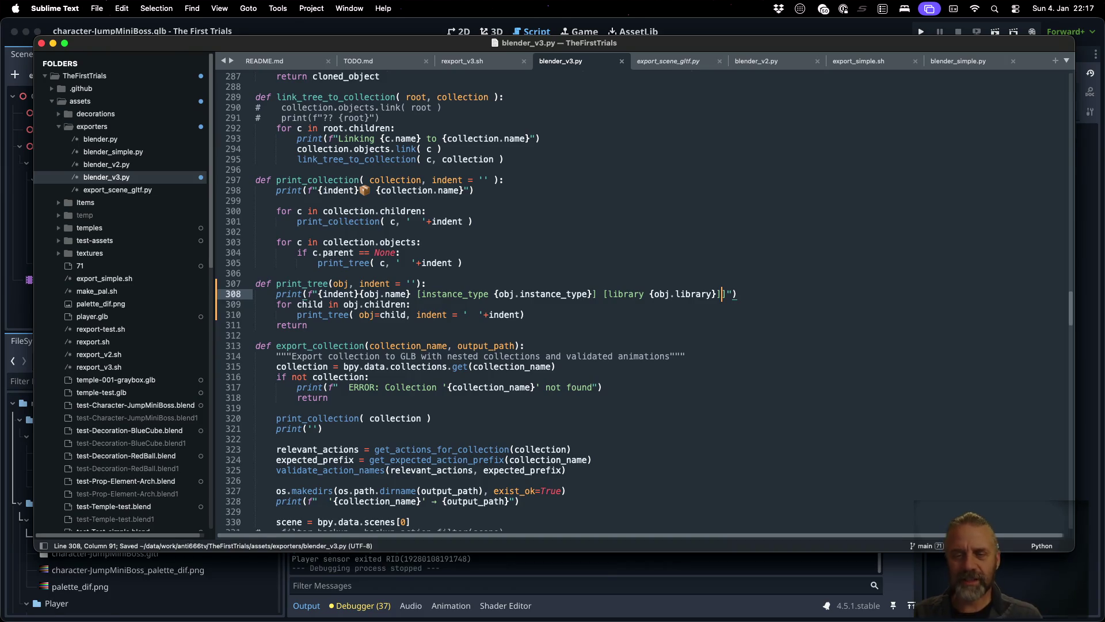
key("super+Tab")
key("Up")
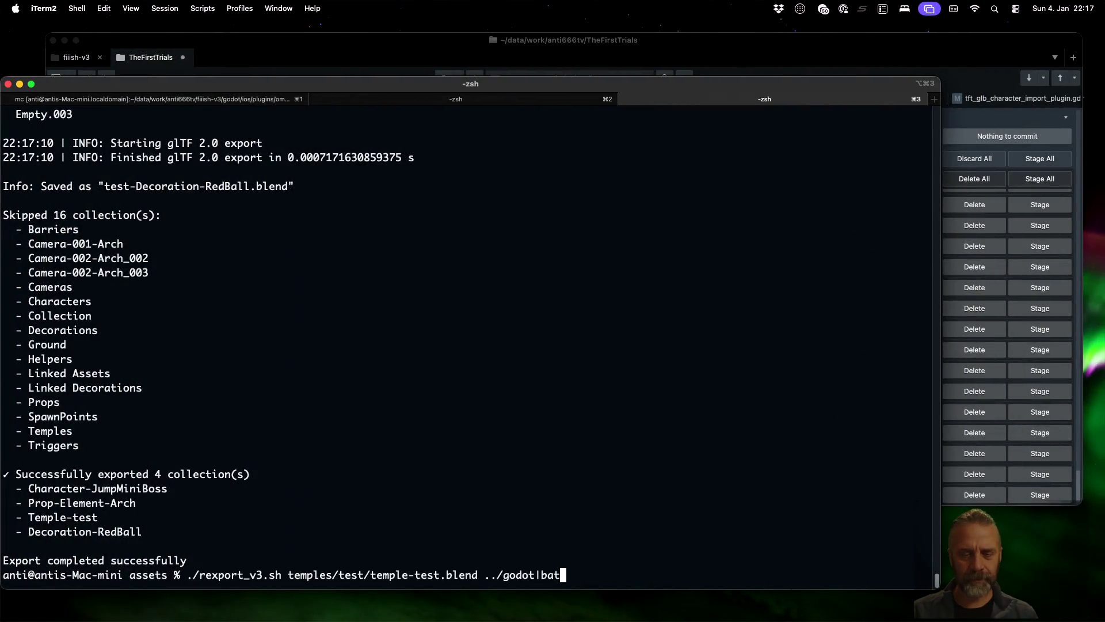
- Rerun the temple-test export and jump to its log section with a === search
key("Return")
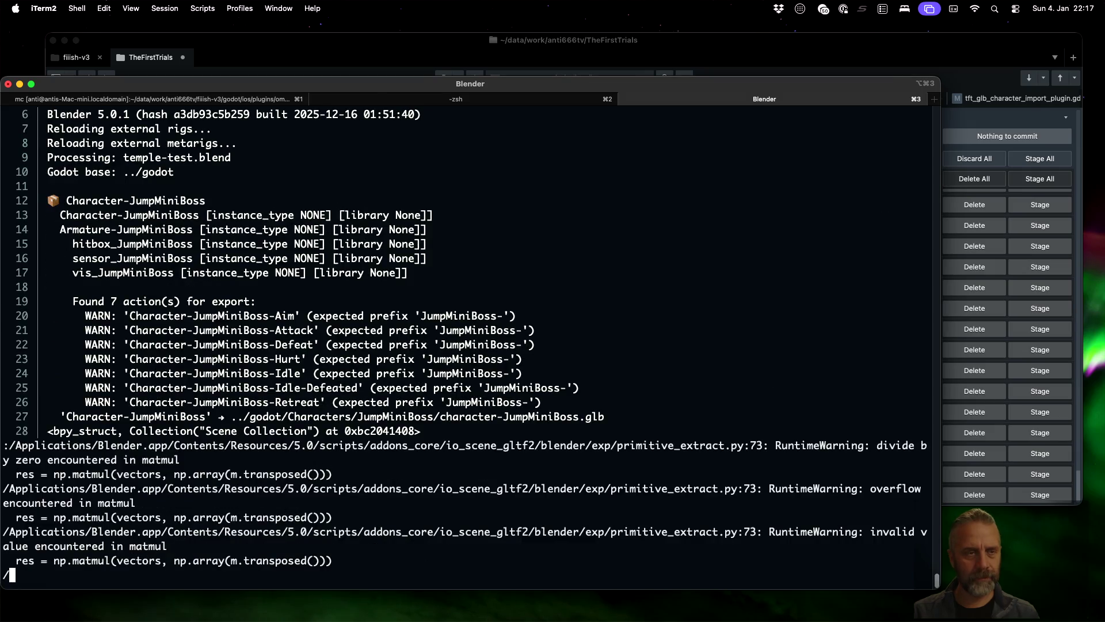
type("===")
key("Return")
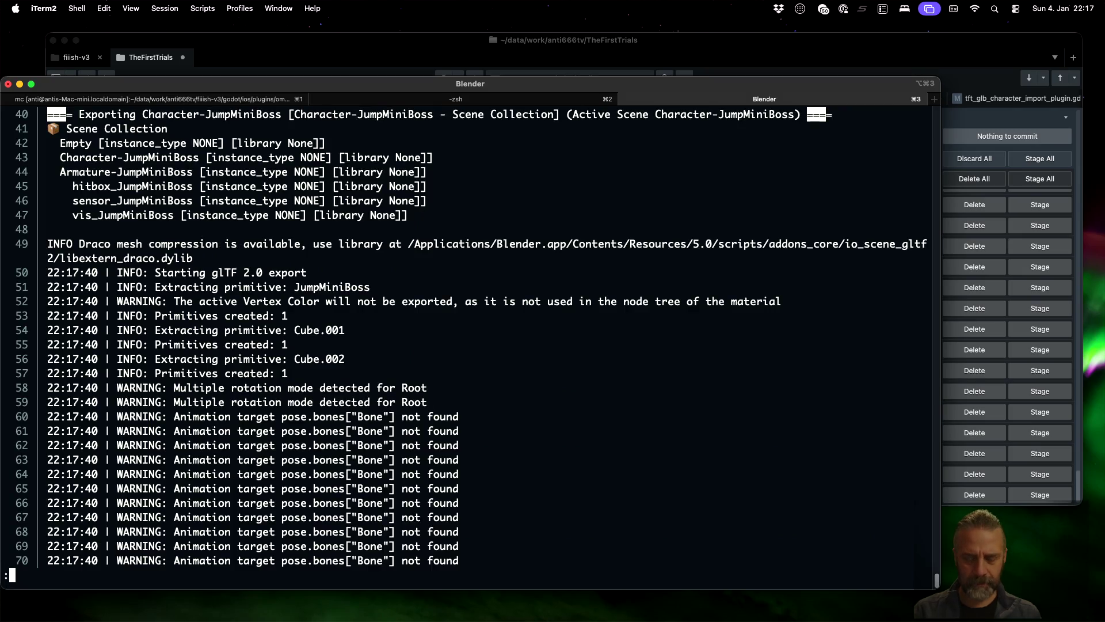
key("n")
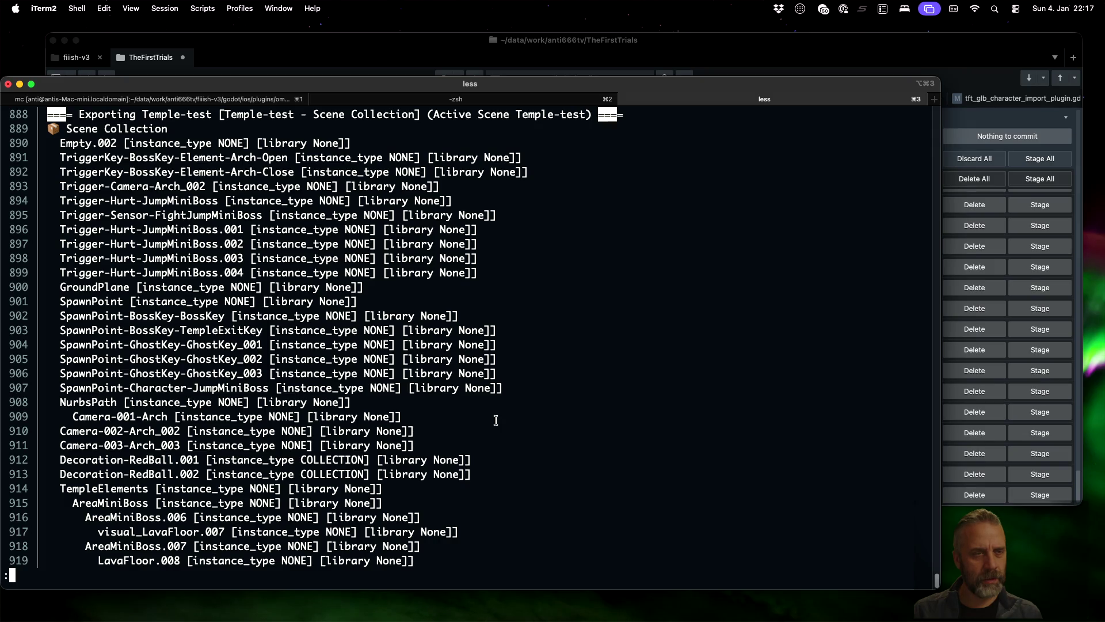
- Scroll the Temple-test tree to the Decoration-RedBall entries showing instance_type COLLECTION
scroll(496, 421, "down", 10)
scroll(470, 340, "up", 15)
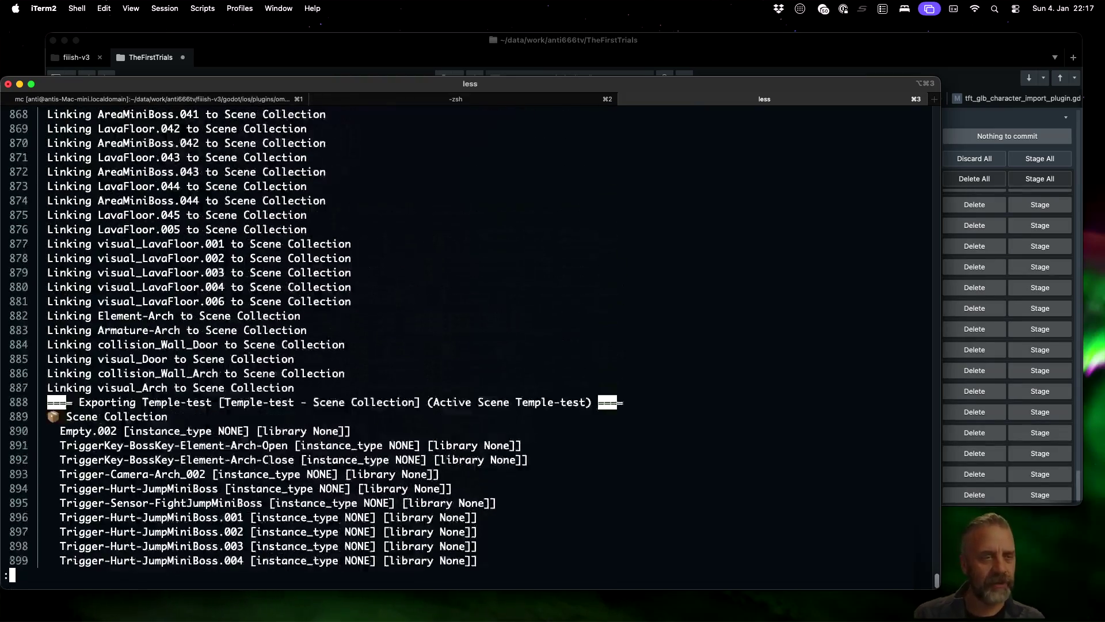
scroll(470, 339, "up", 18)
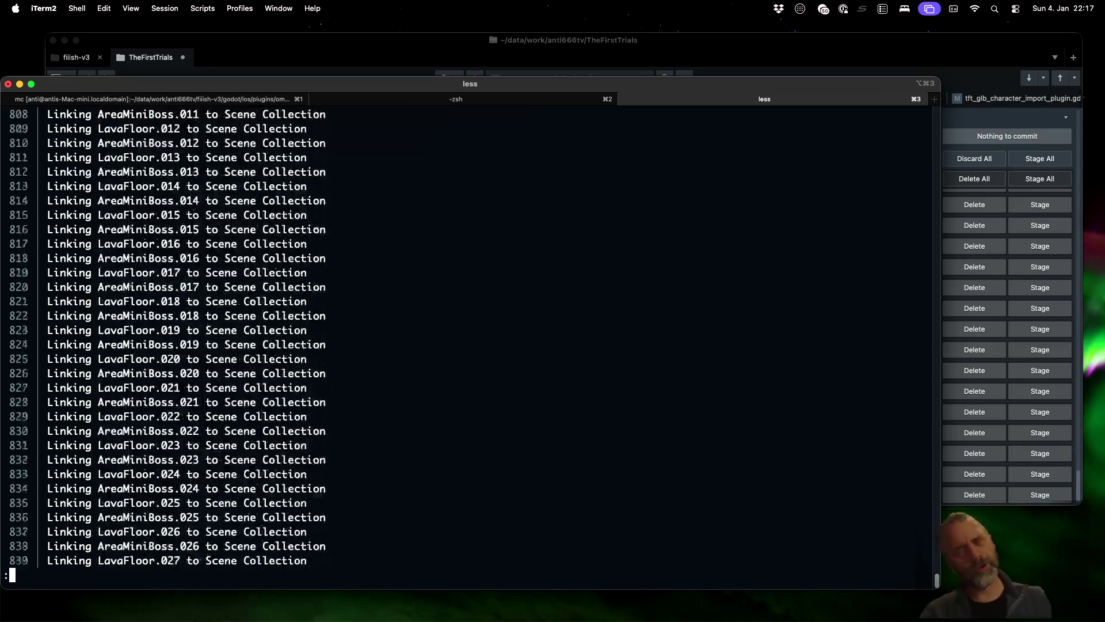
scroll(470, 340, "up", 18)
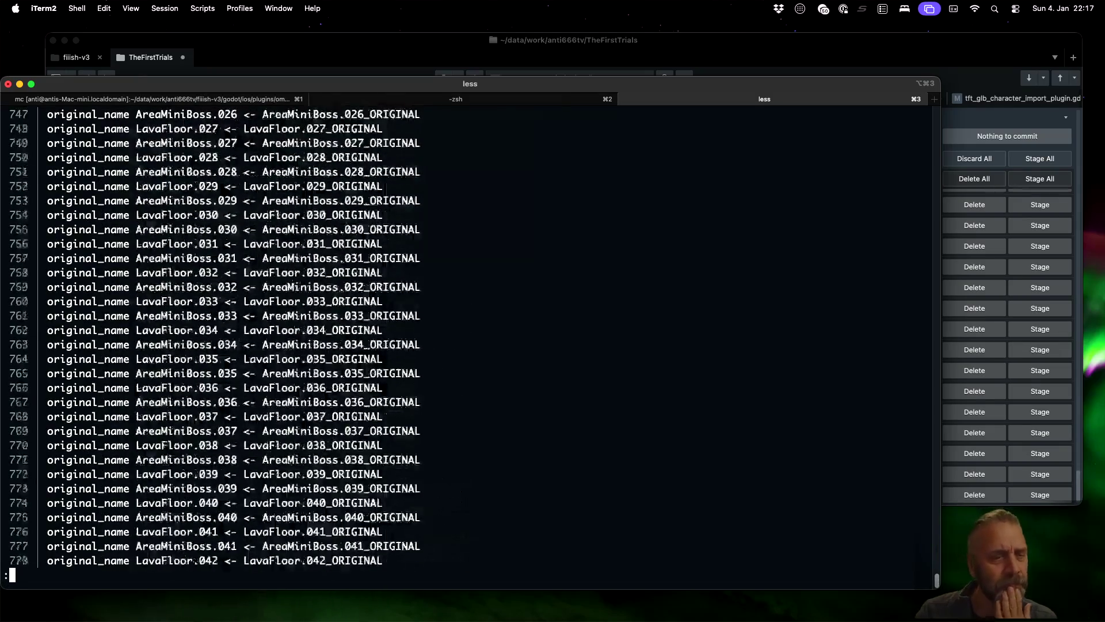
scroll(470, 339, "up", 18)
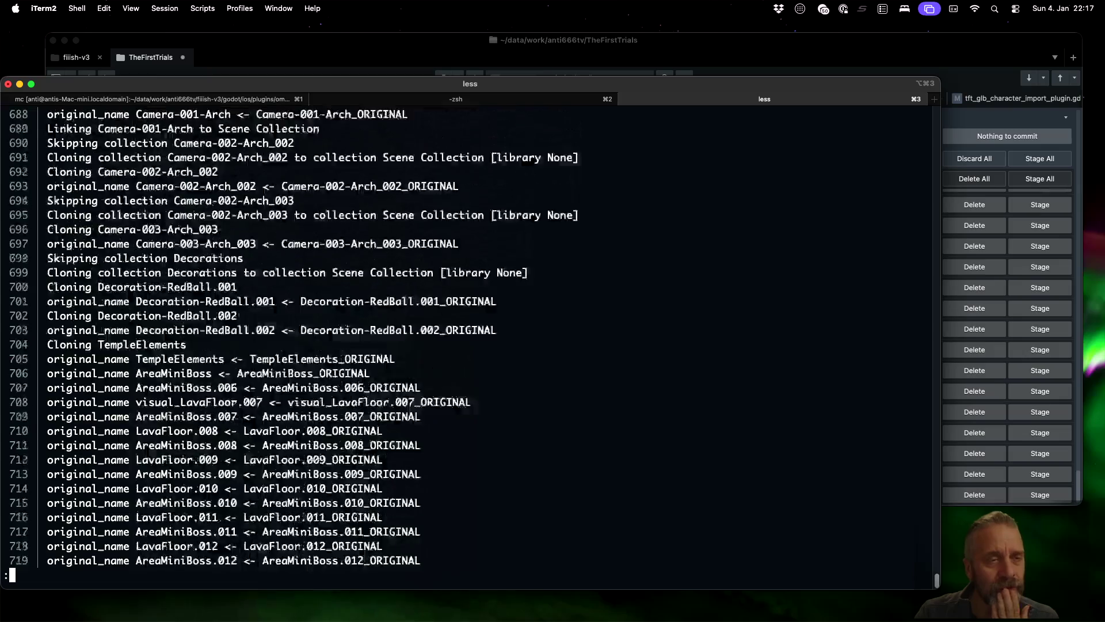
scroll(469, 339, "up", 13)
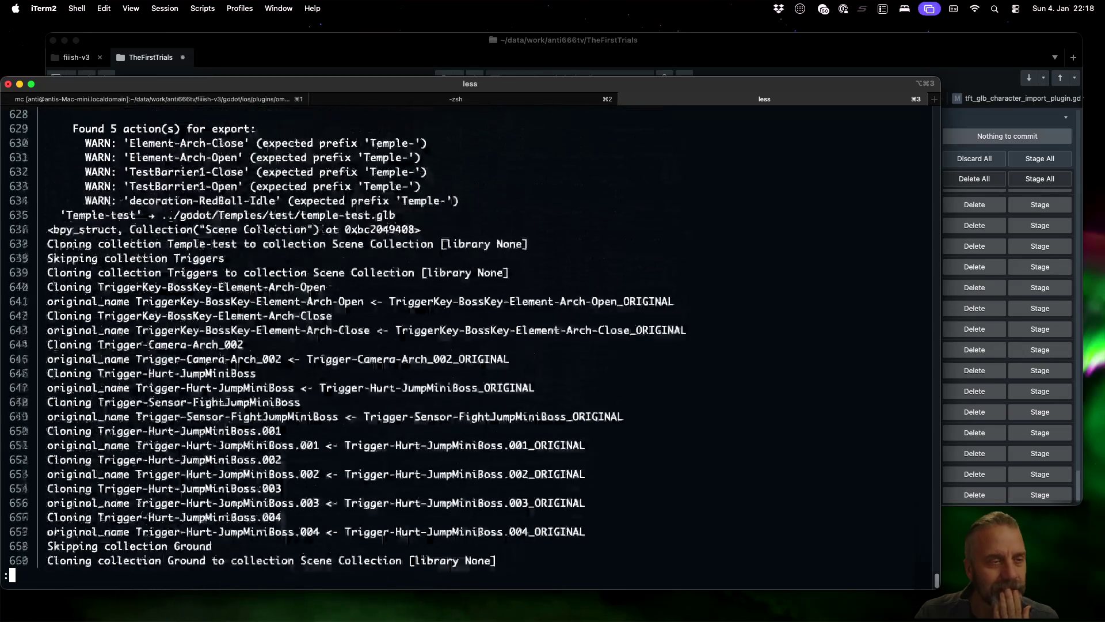
scroll(470, 340, "up", 12)
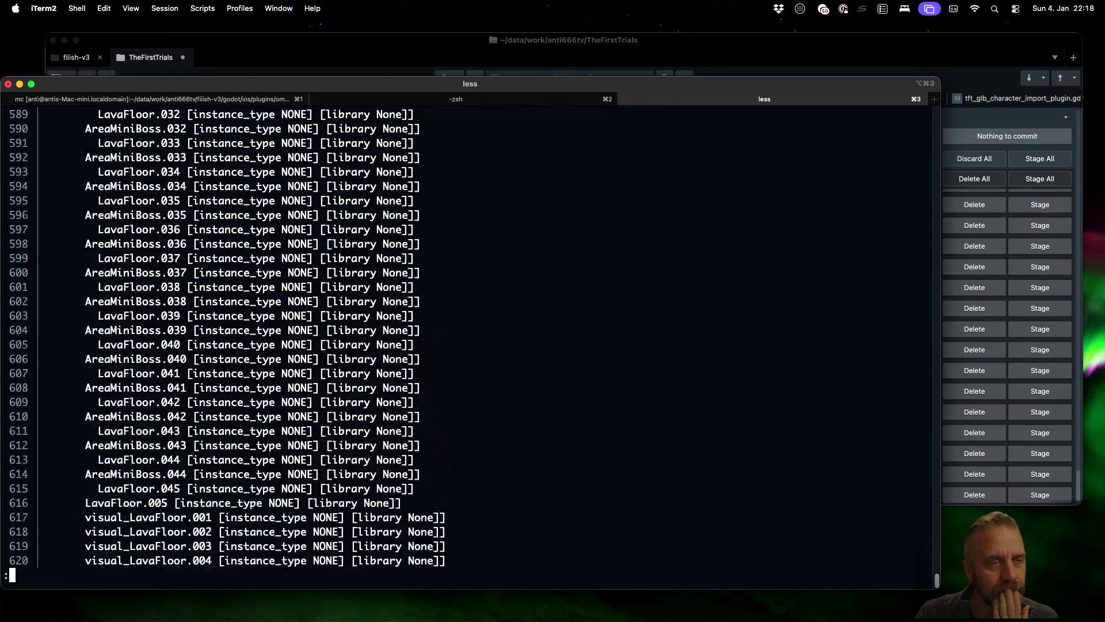
scroll(470, 340, "up", 17)
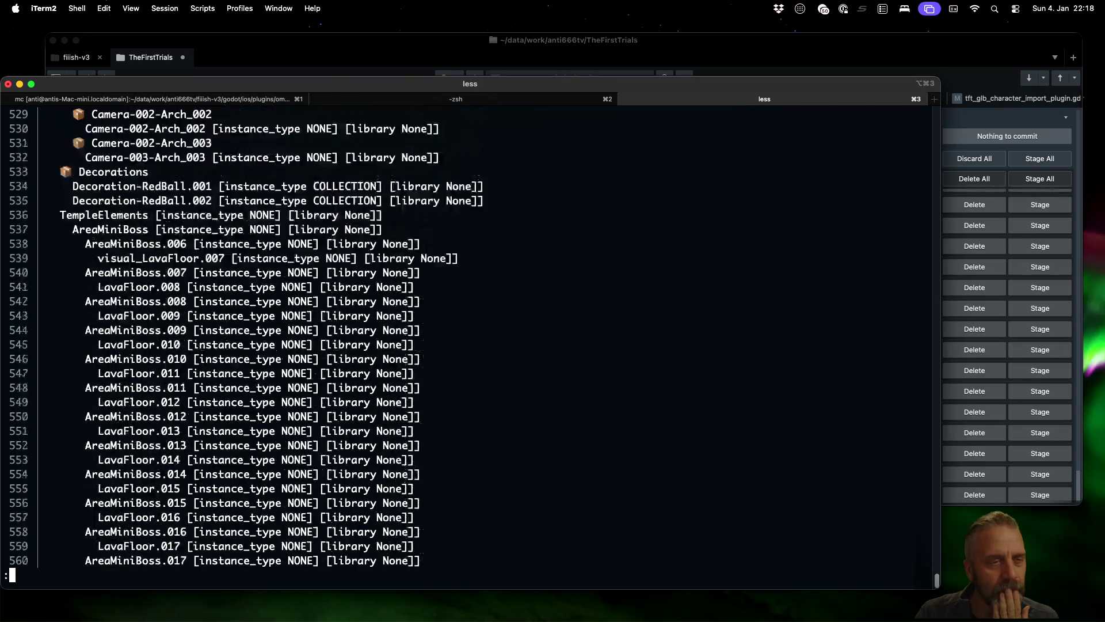
scroll(470, 340, "down", 3)
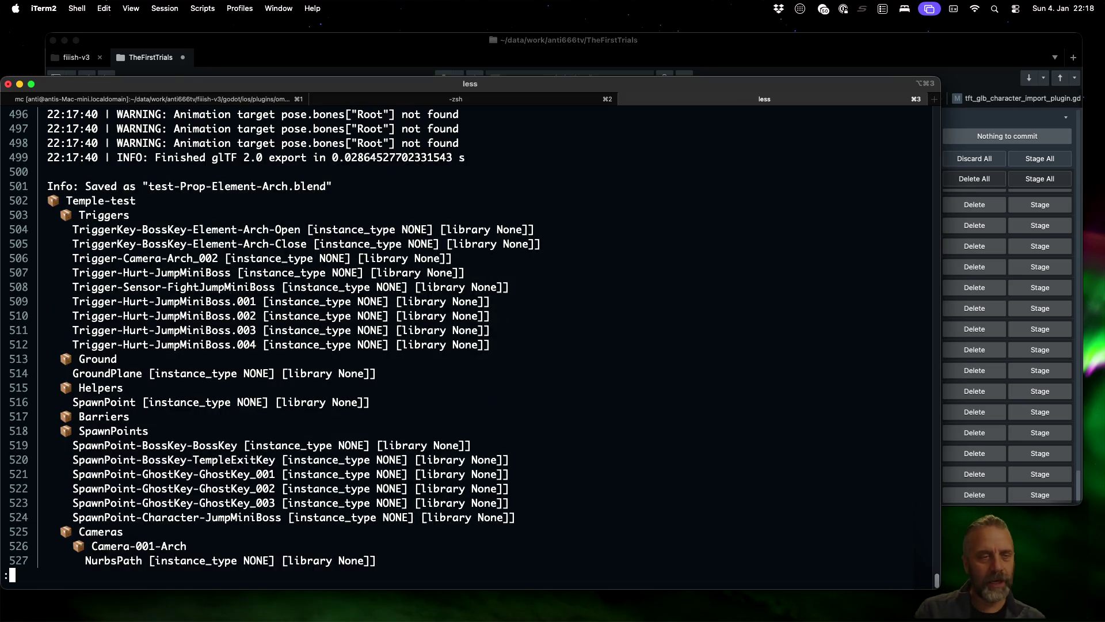
scroll(275, 337, "down", 3)
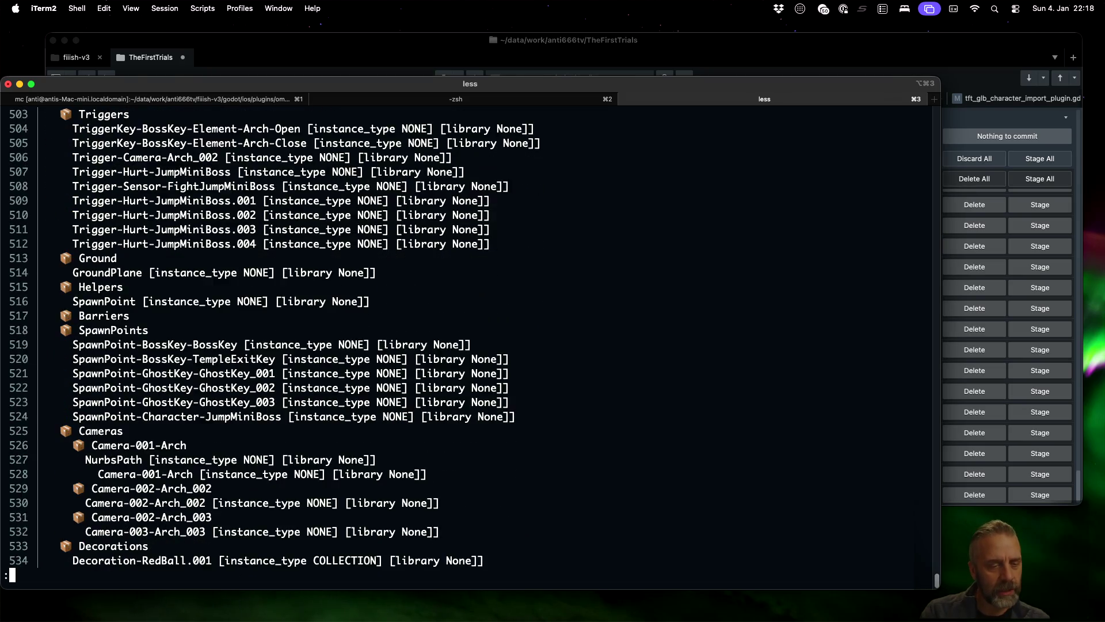
scroll(275, 338, "down", 2)
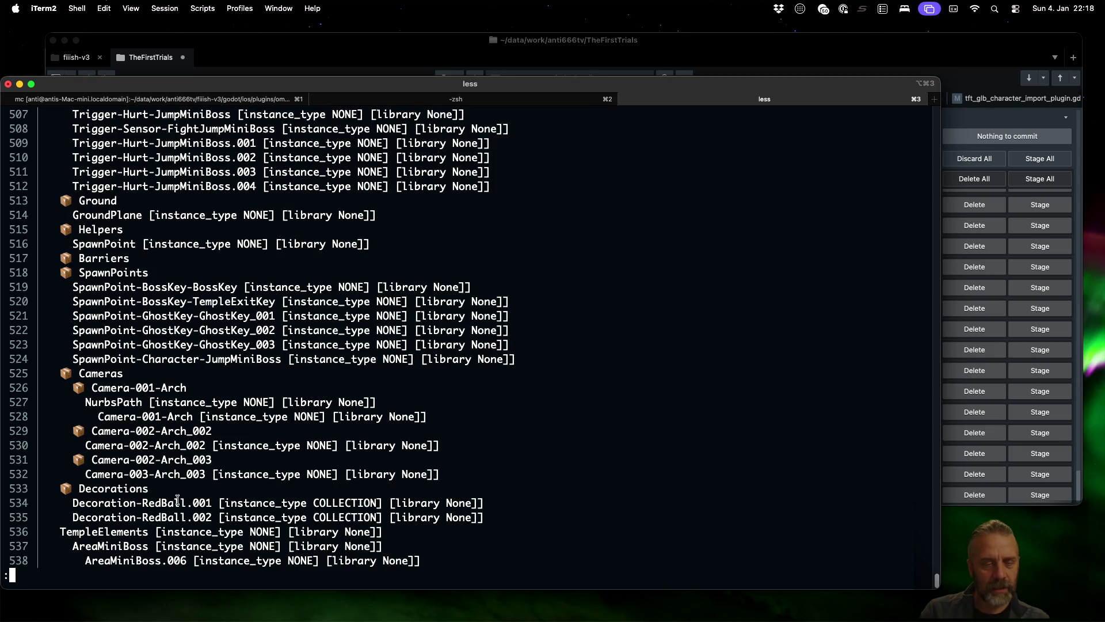
- Search the export log for the Decoration-RedBall.001 name
left_click_drag(73, 501, 378, 498)
left_click(230, 500)
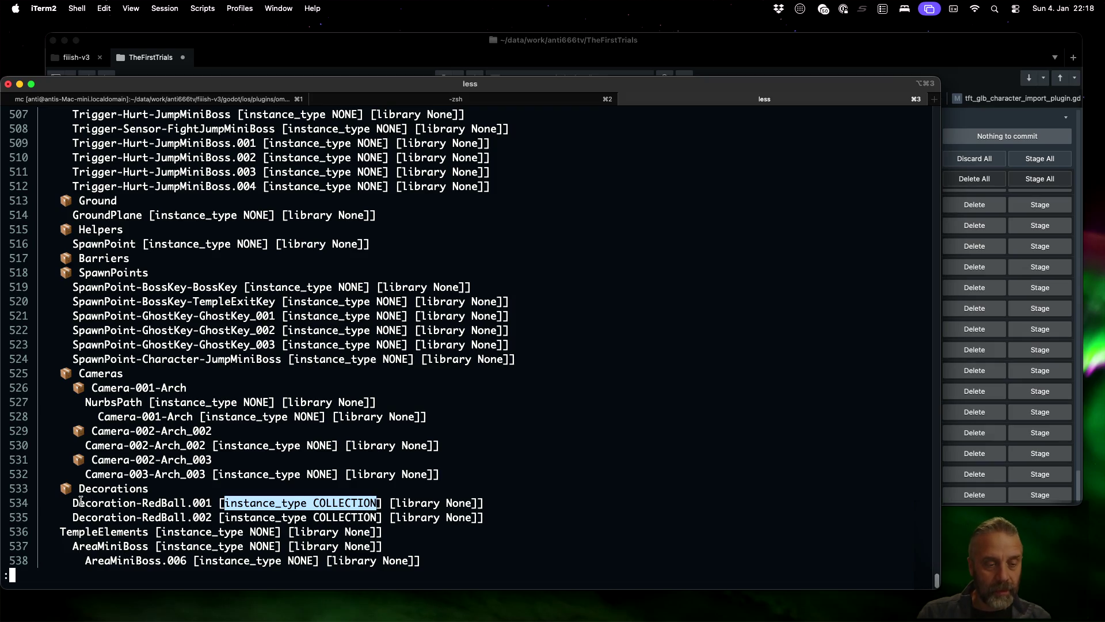
left_click_drag(73, 501, 213, 497)
key("slash")
type("Decoration-RedBall.001")
key("Return")
scroll(335, 380, "up", 2)
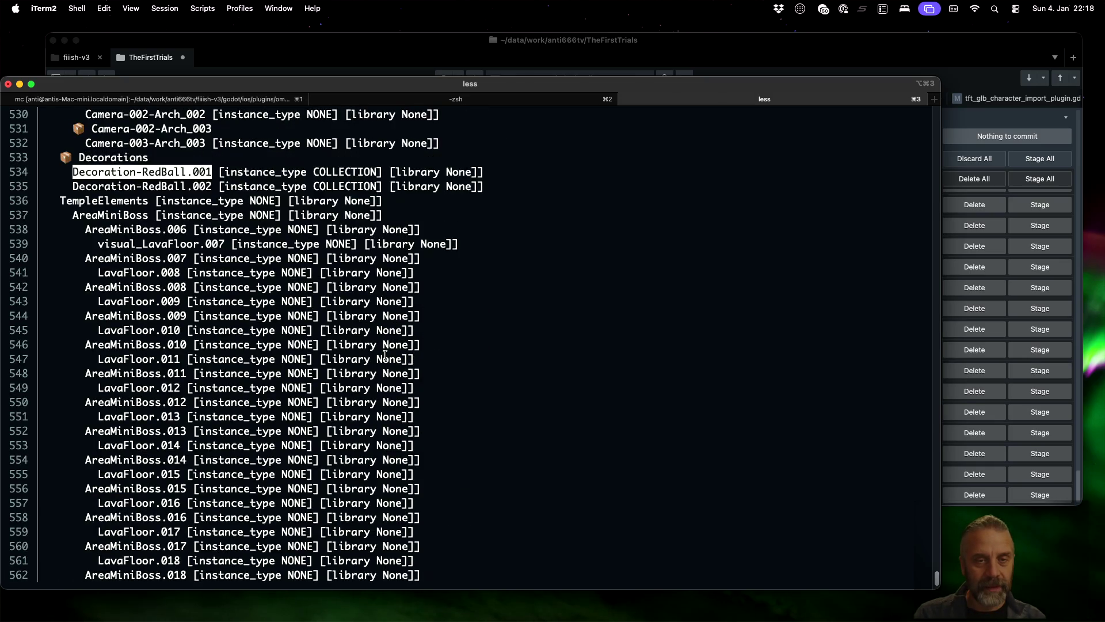
scroll(385, 354, "down", 2)
scroll(385, 354, "up", 10)
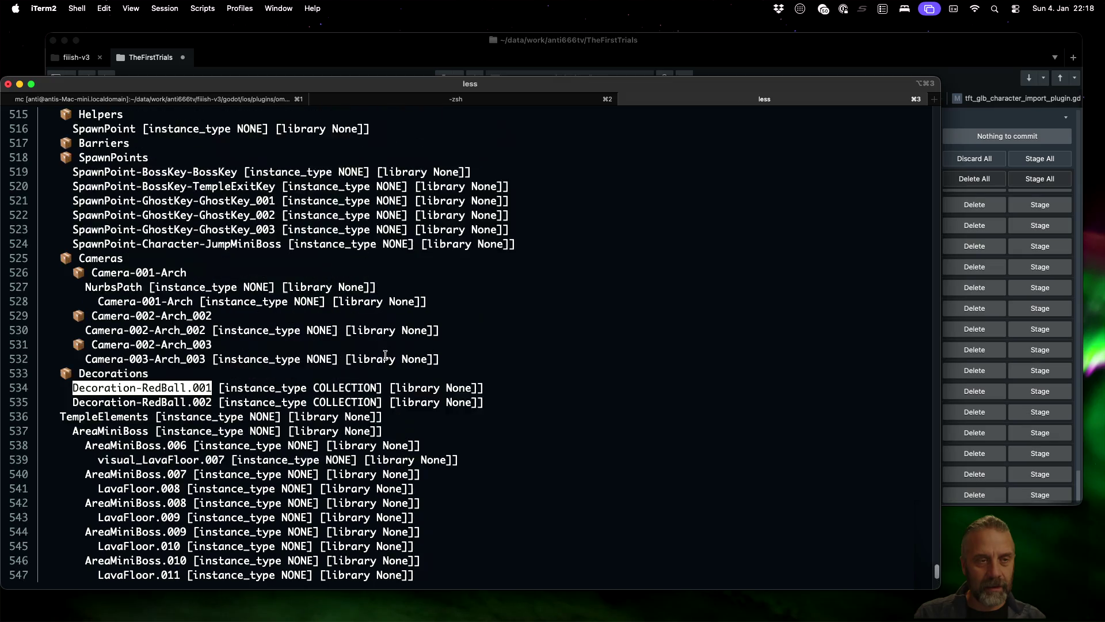
scroll(385, 355, "down", 8)
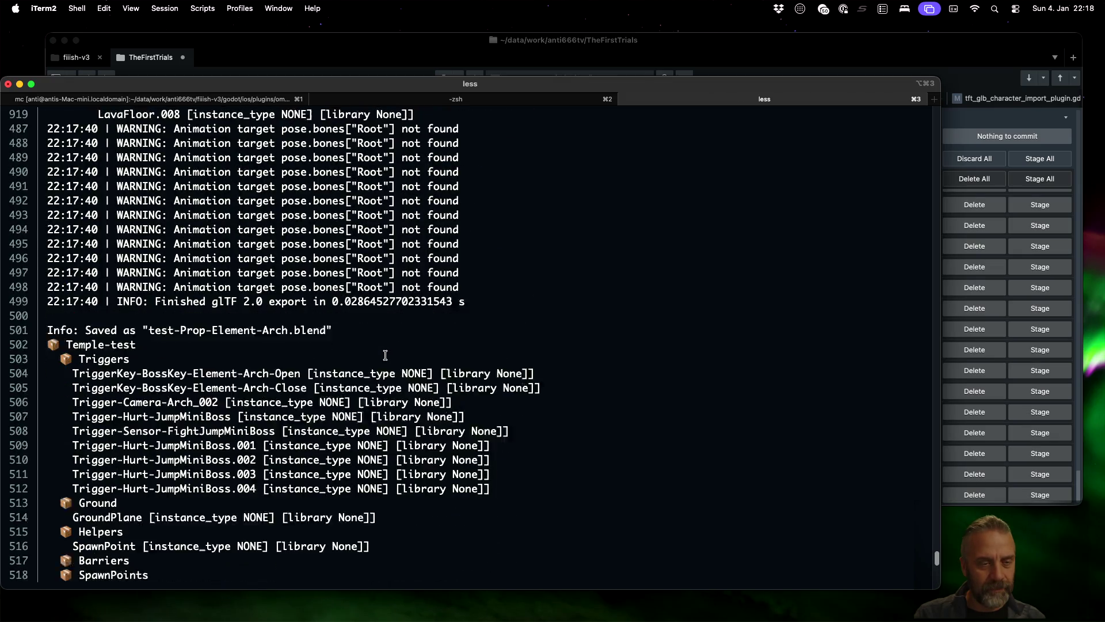
- Step through matches to line 912, mark 'instance_type COLLECTION', then bring Godot forward
key("n")
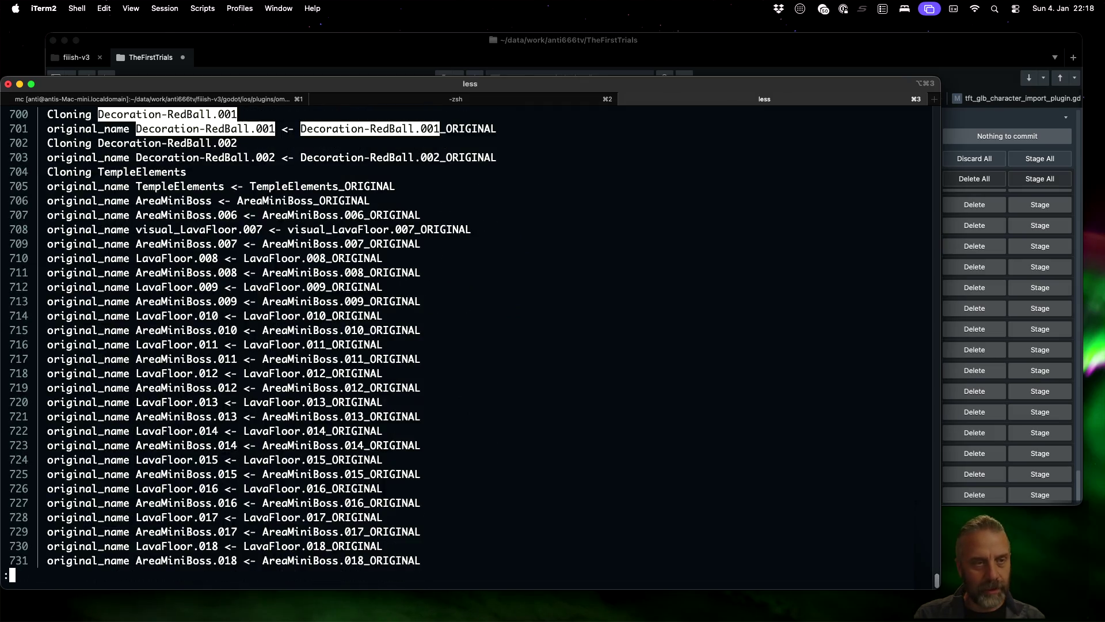
key("n")
key("n")
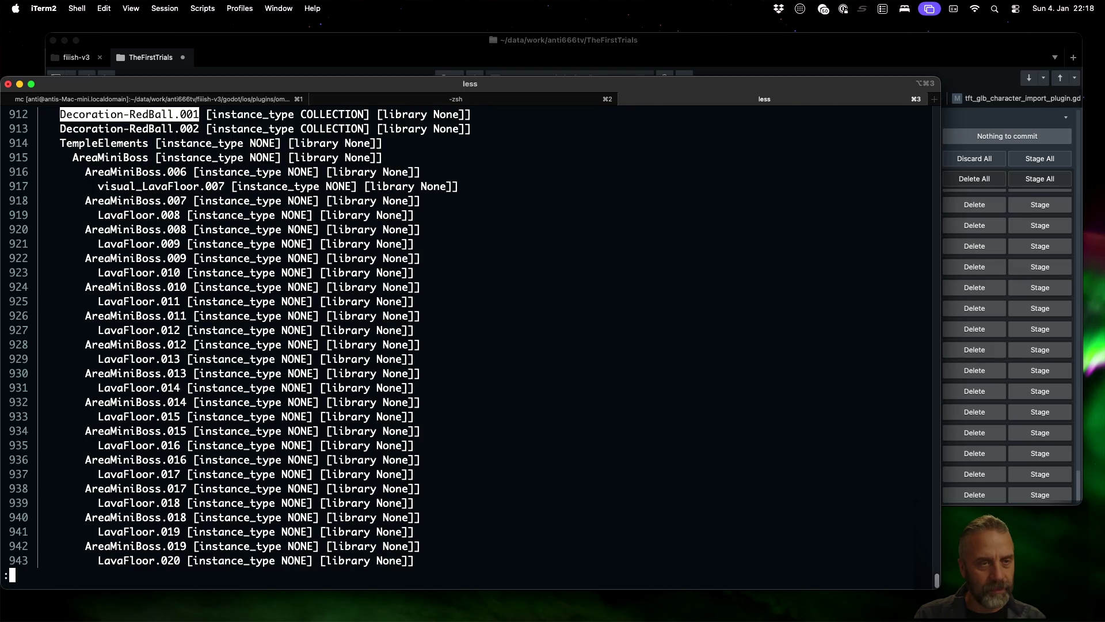
scroll(469, 345, "up", 3)
scroll(469, 345, "up", 5)
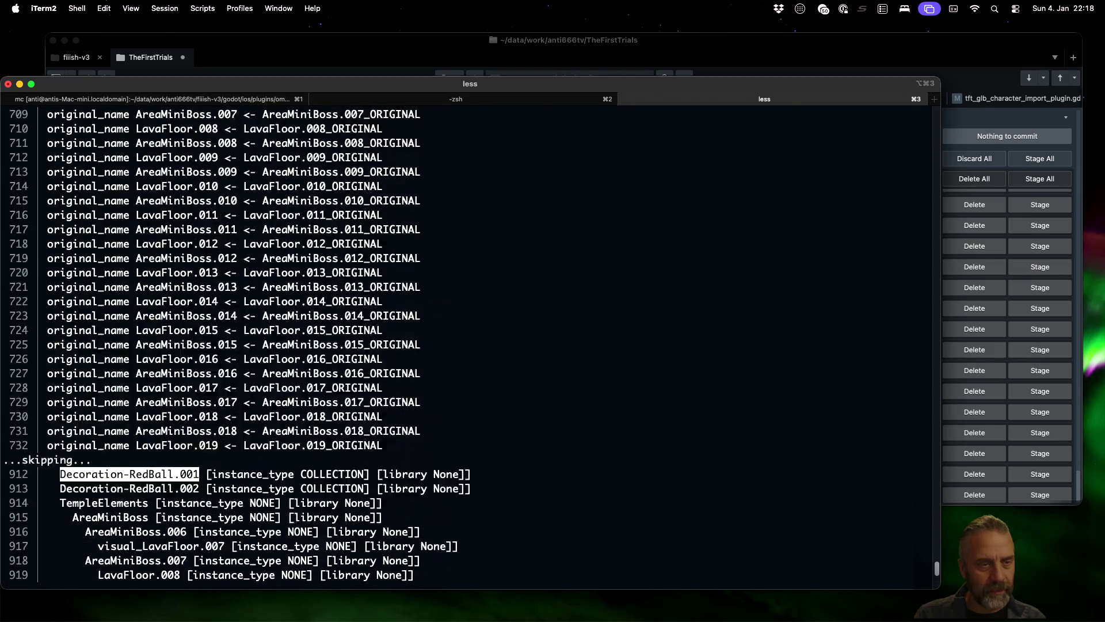
scroll(469, 345, "down", 5)
key("n")
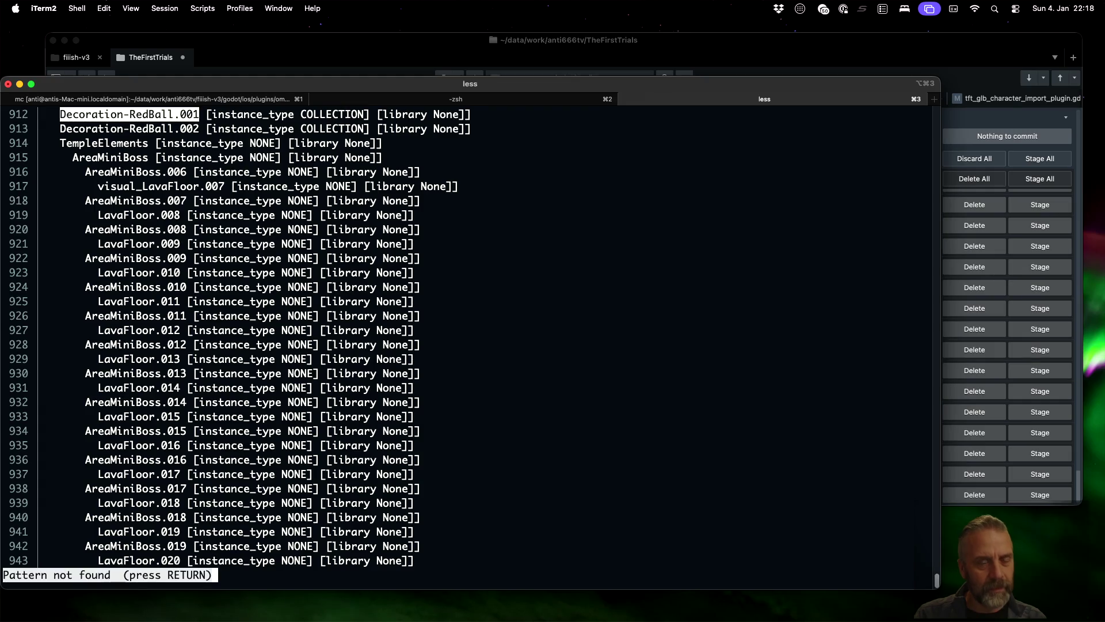
scroll(347, 225, "up", 2)
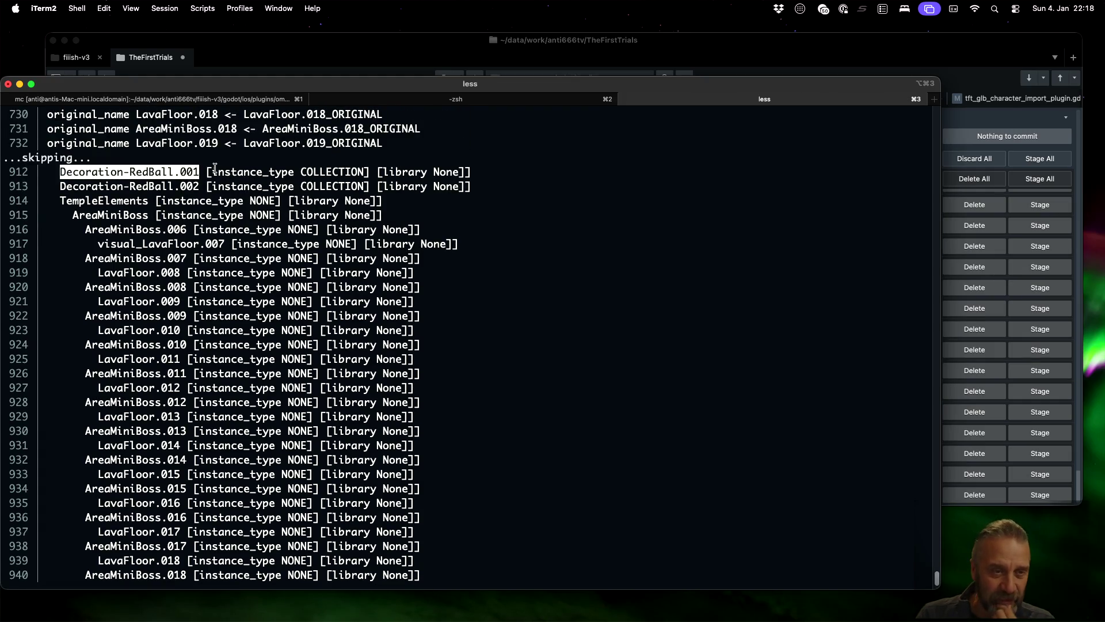
left_click_drag(213, 172, 365, 172)
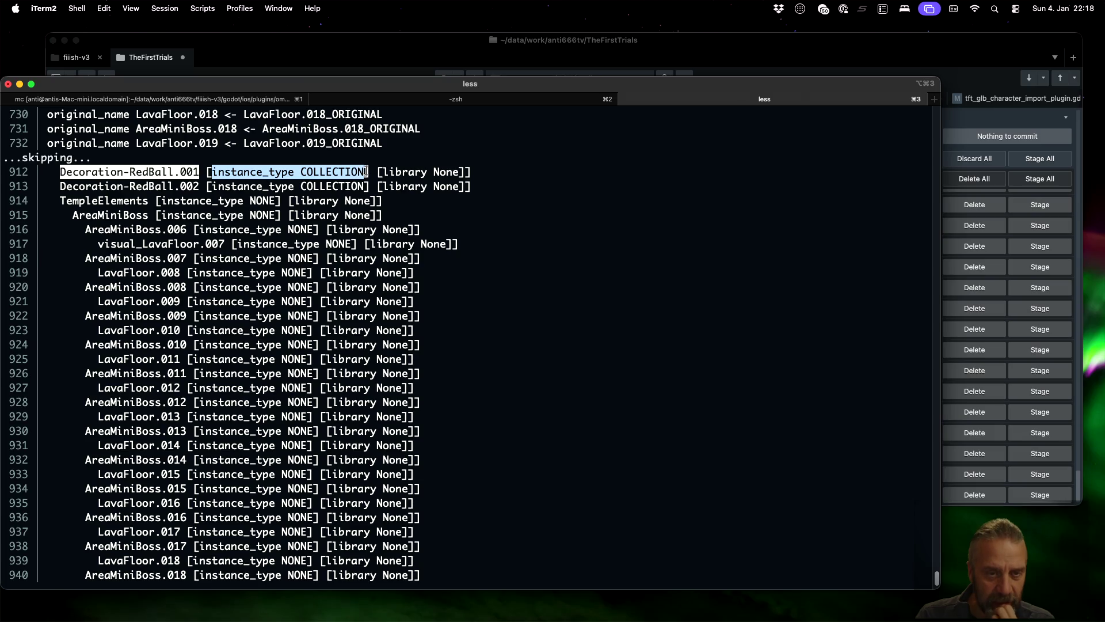
key("super+Tab")
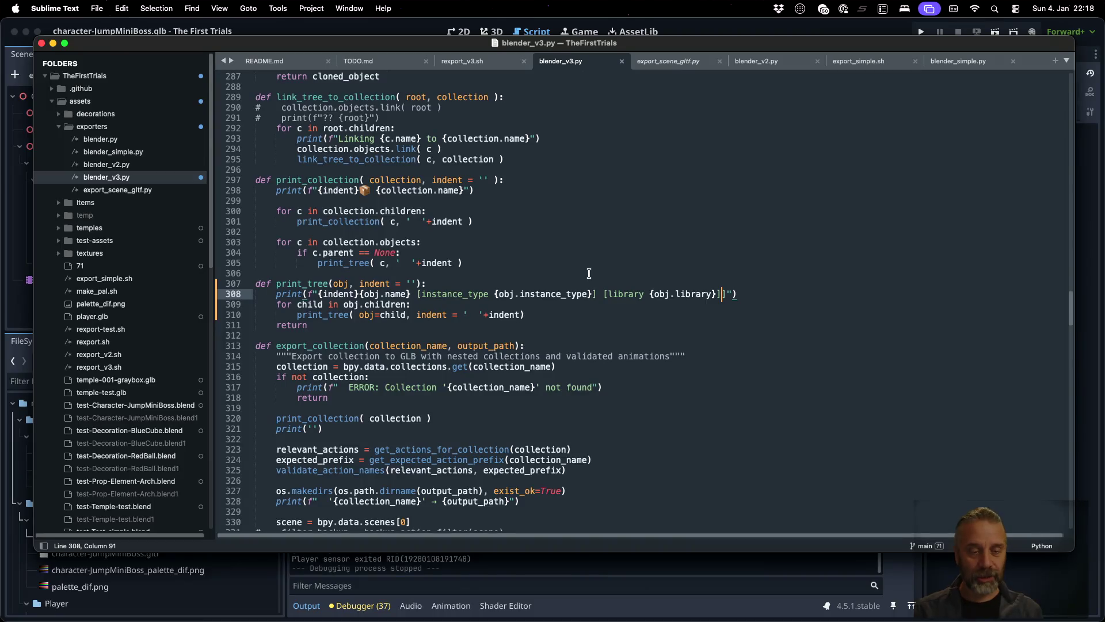
left_click(578, 567)
- Reload the externally modified glb from disk and close the character-JumpMiniBoss scene
left_click(566, 389)
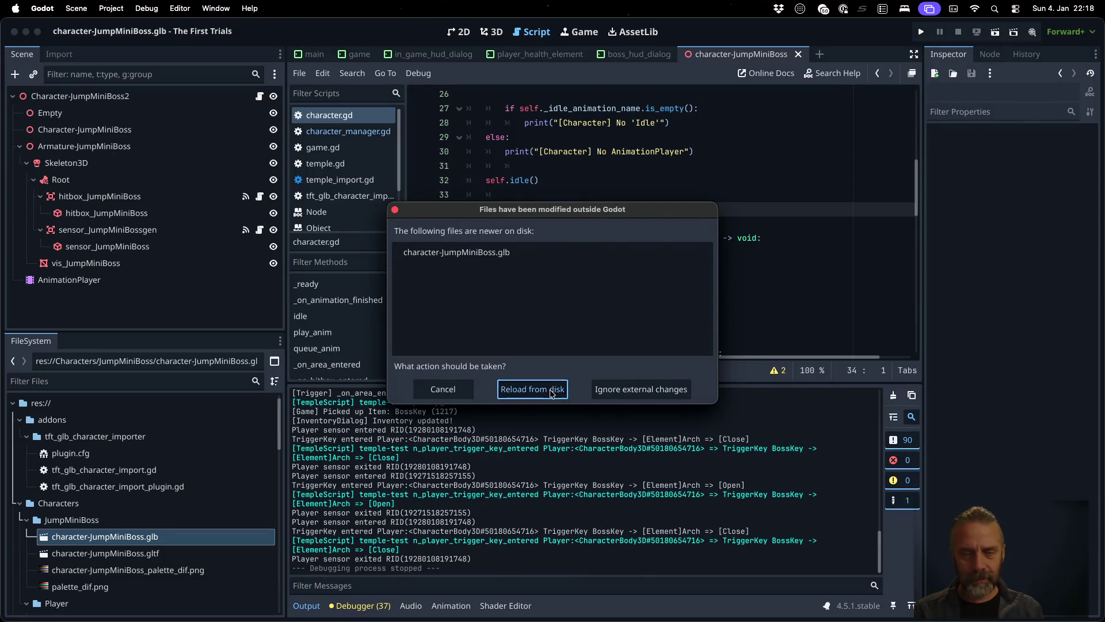
left_click(554, 328)
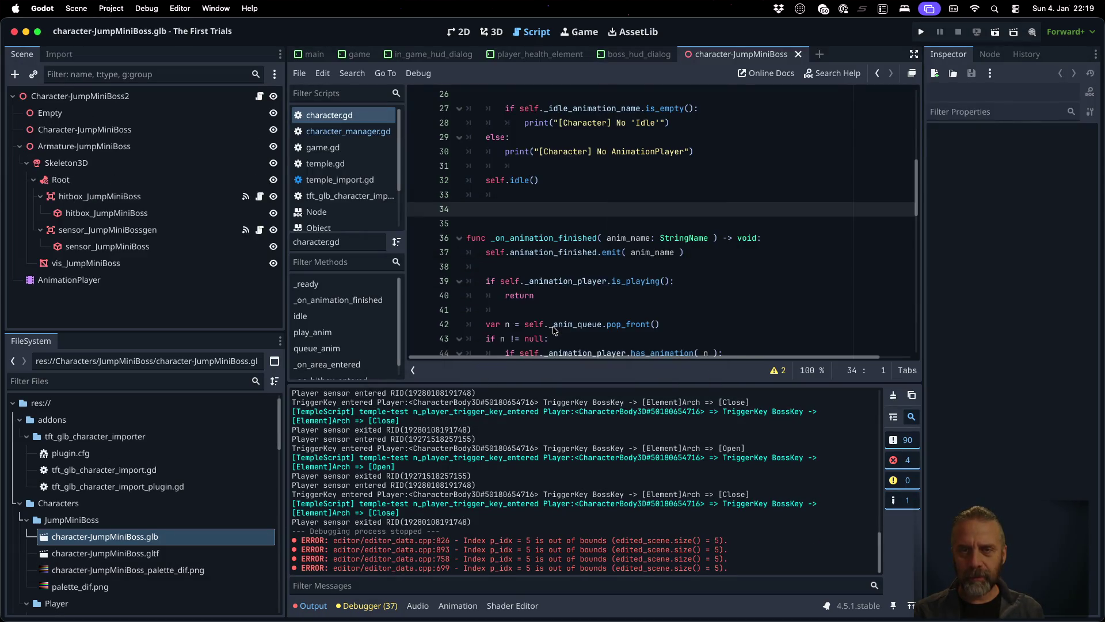
left_click(798, 54)
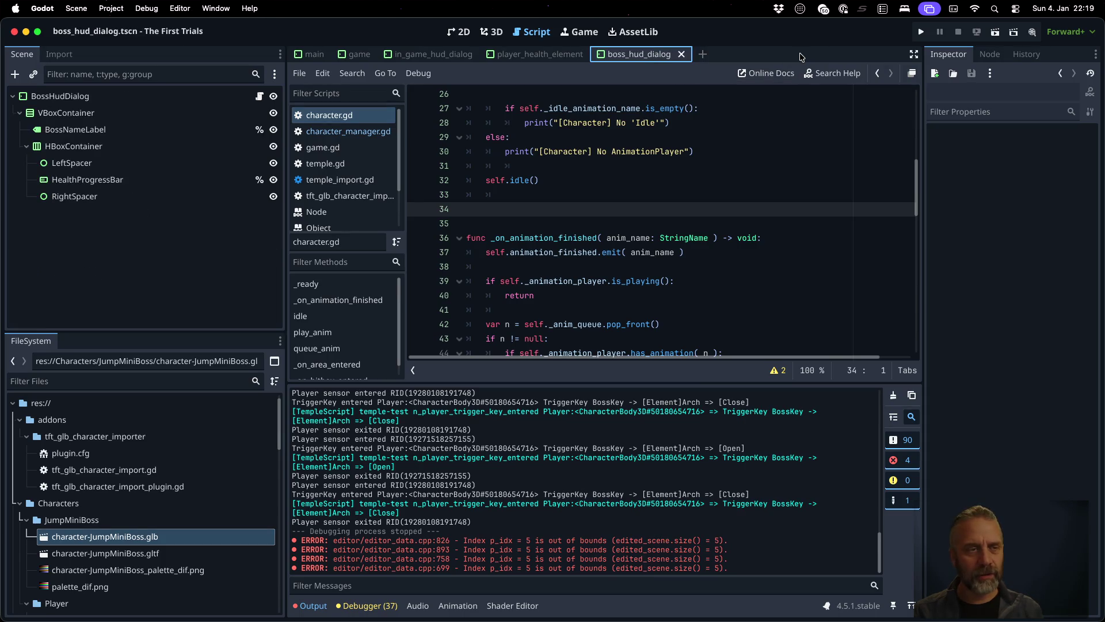
- Open the imported temple-test.glb scene and inspect Decoration-RedBall_001 and the error output
left_click(354, 54)
scroll(206, 249, "down", 3)
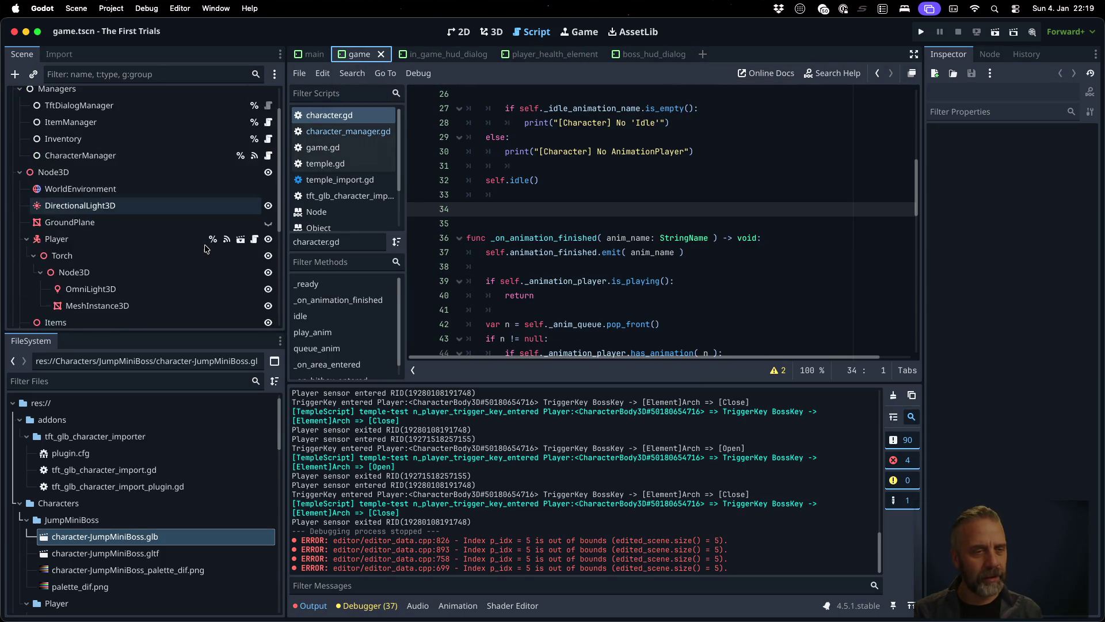
scroll(206, 249, "down", 5)
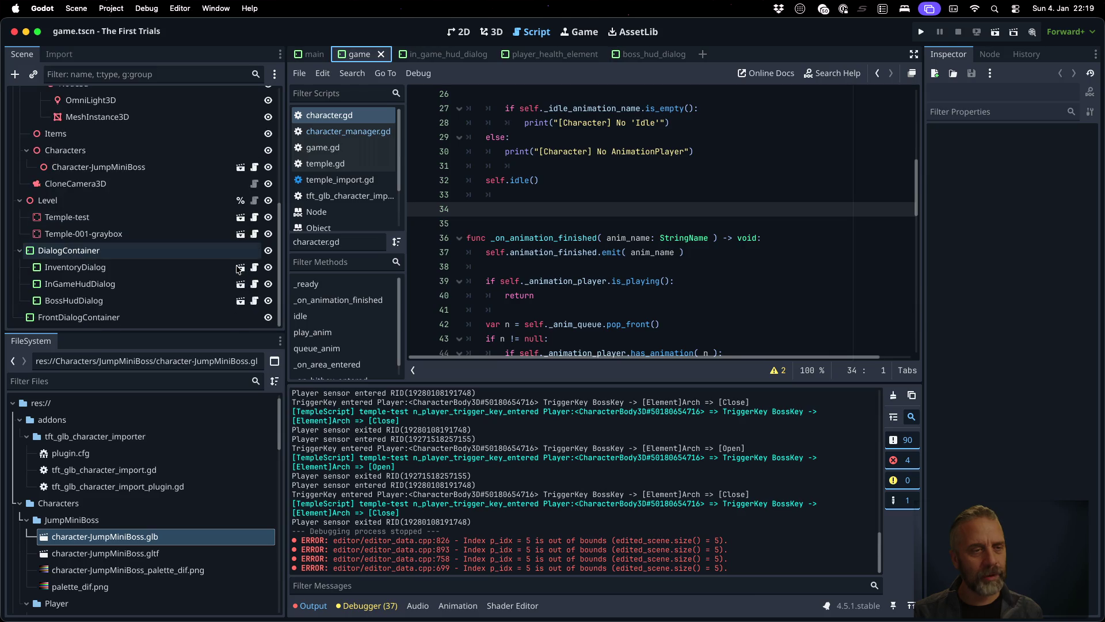
left_click(240, 218)
left_click(567, 326)
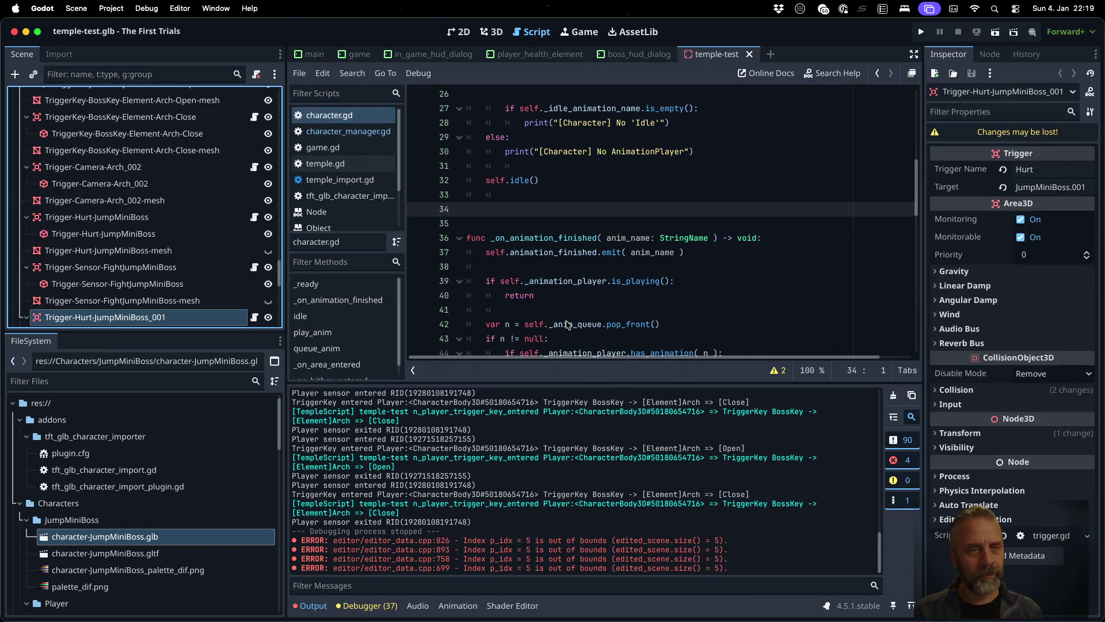
scroll(214, 232, "down", 5)
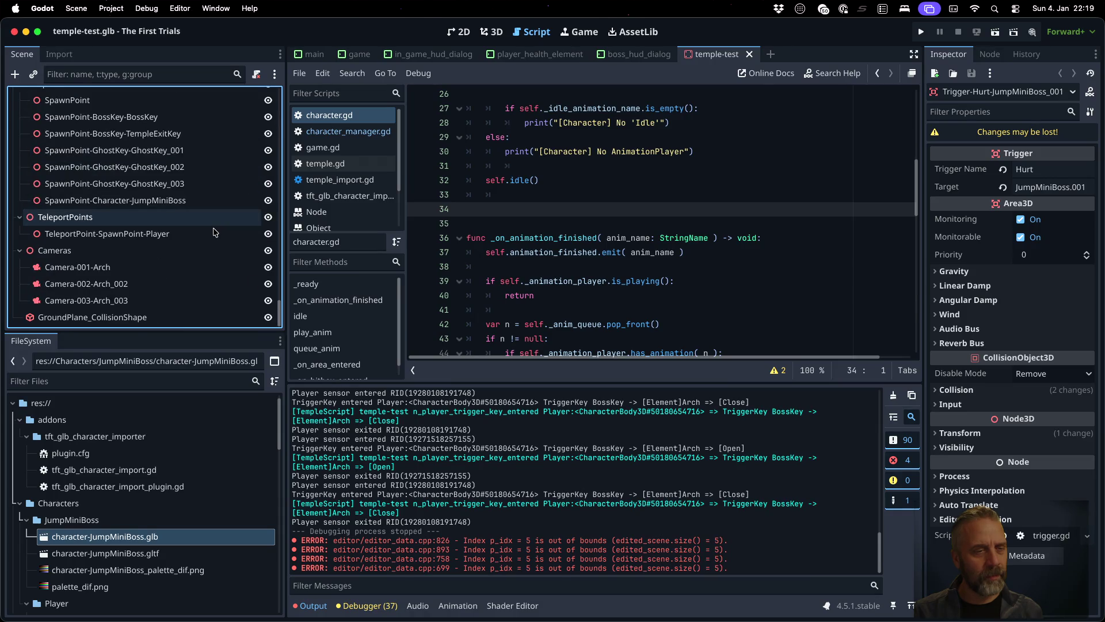
scroll(207, 241, "up", 15)
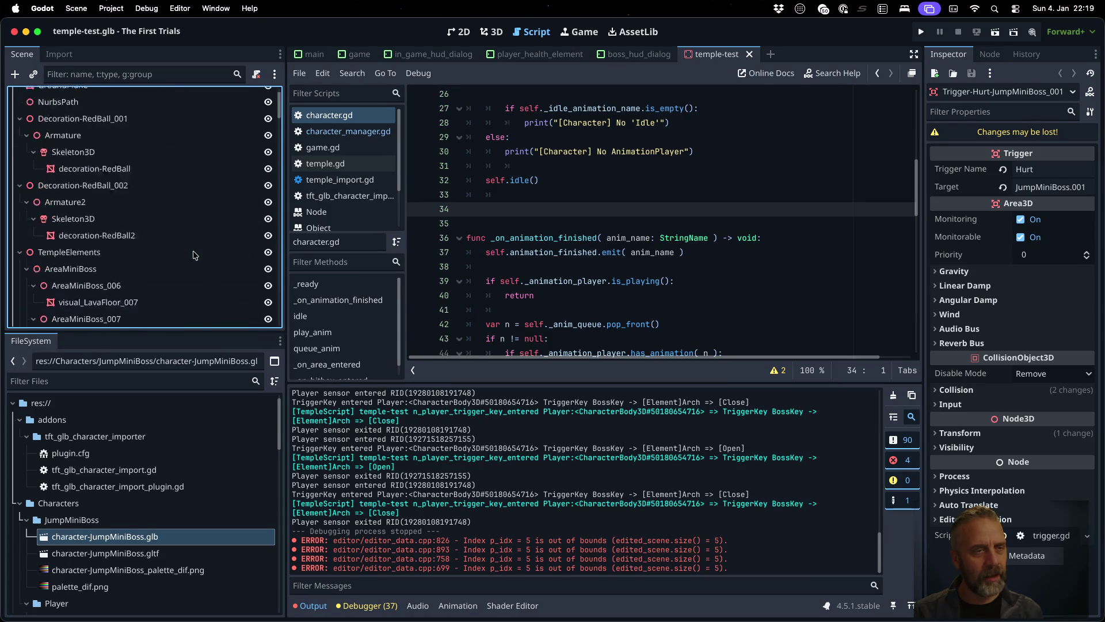
left_click(88, 162)
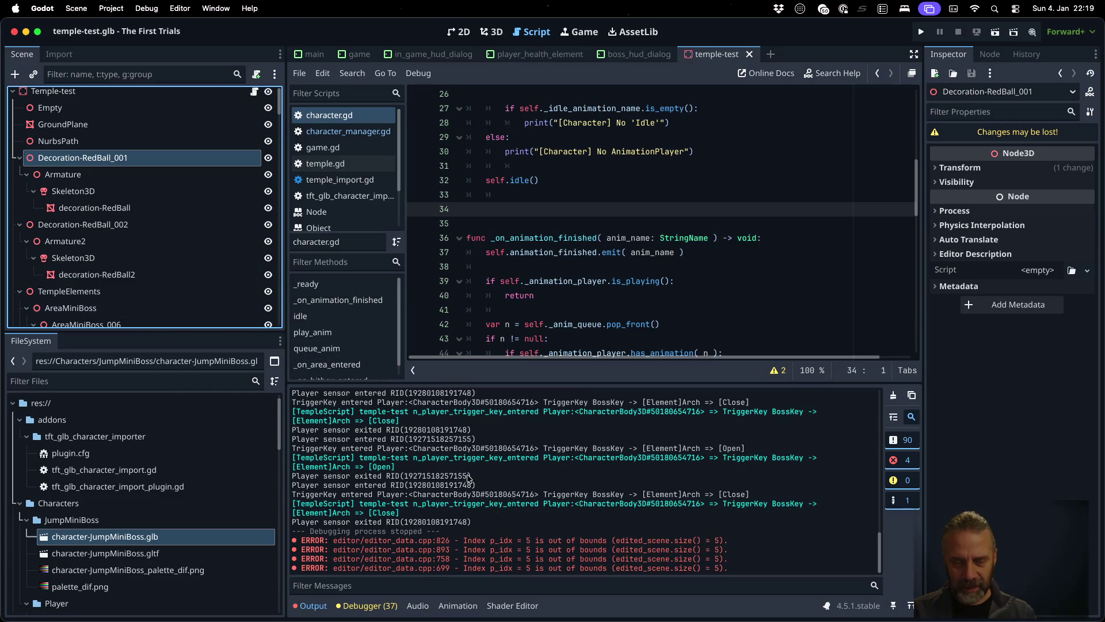
left_click(487, 542)
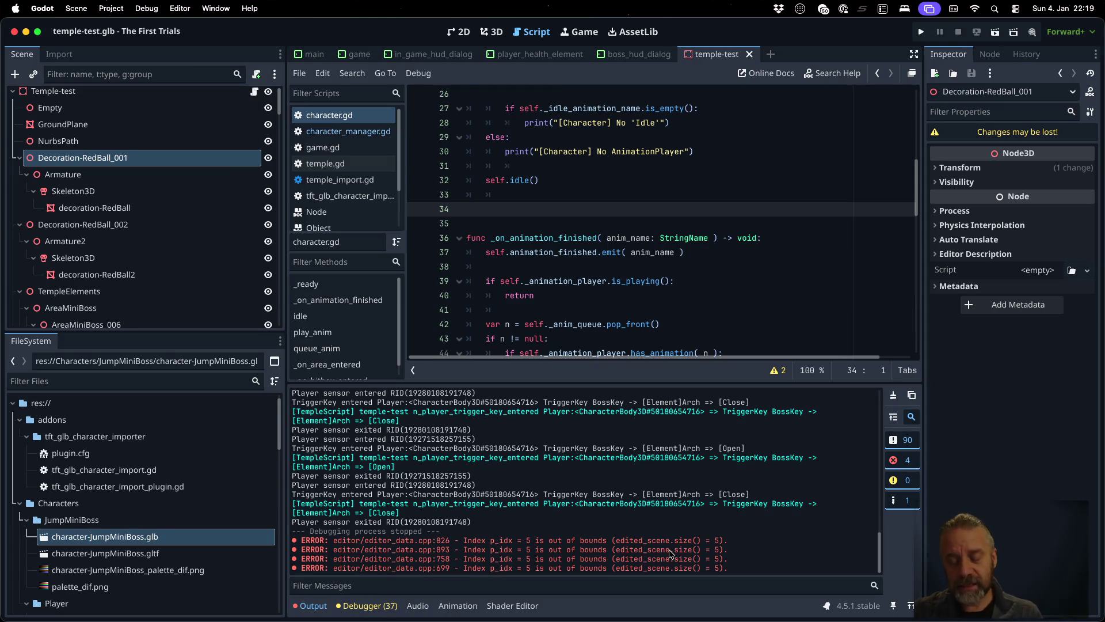
key("ctrl+Right")
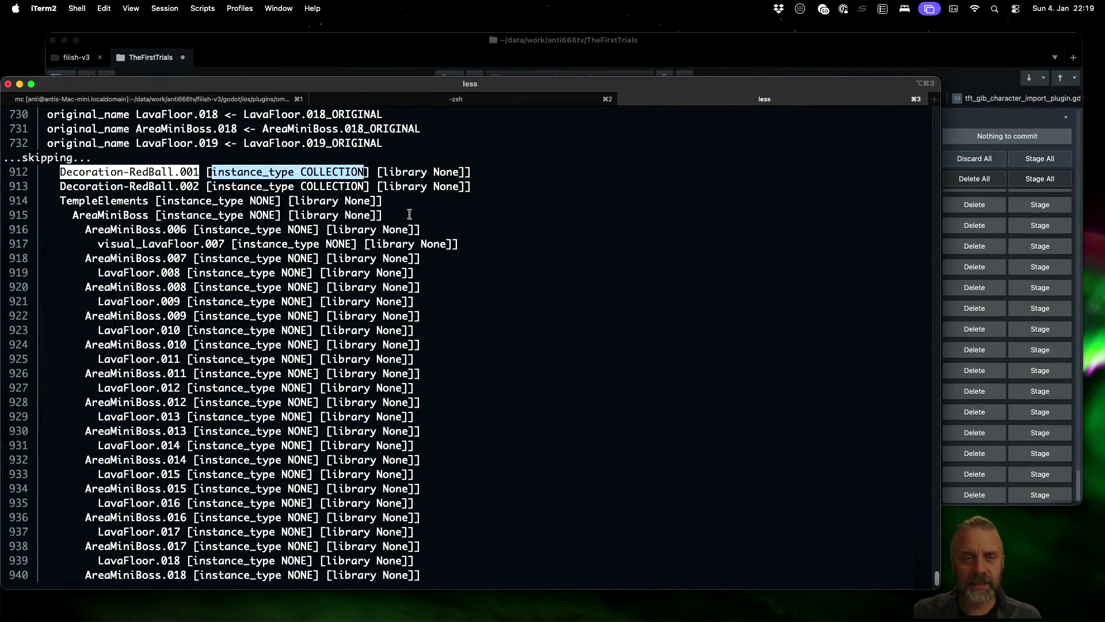
- Bring the blender_v3.py window in Sublime Text forward at the clone_object function
key("ctrl+Left")
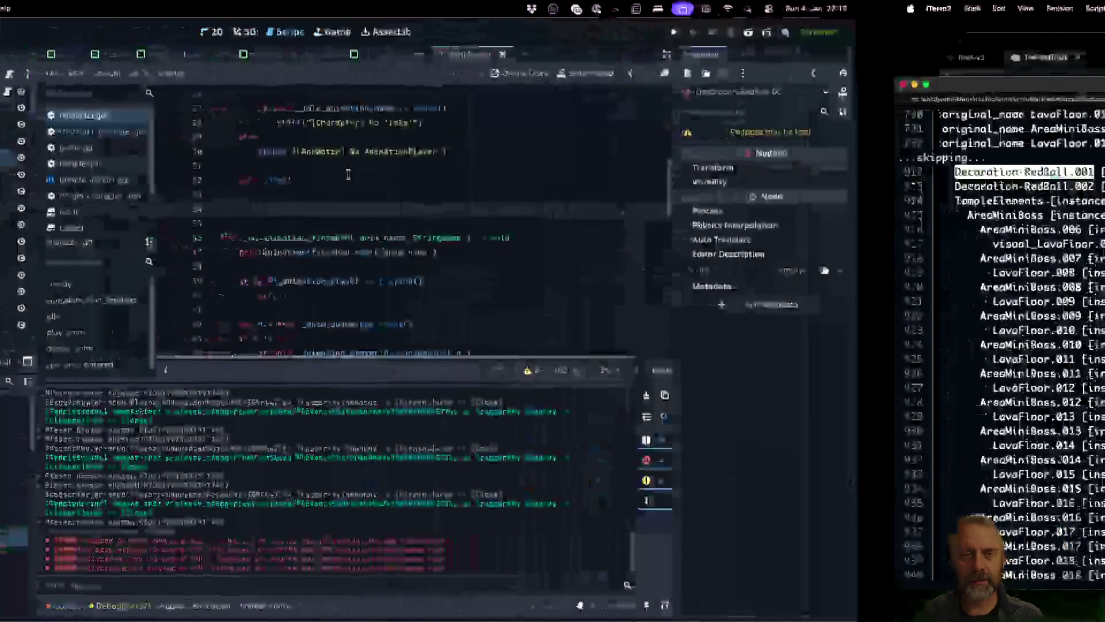
key("ctrl+Up")
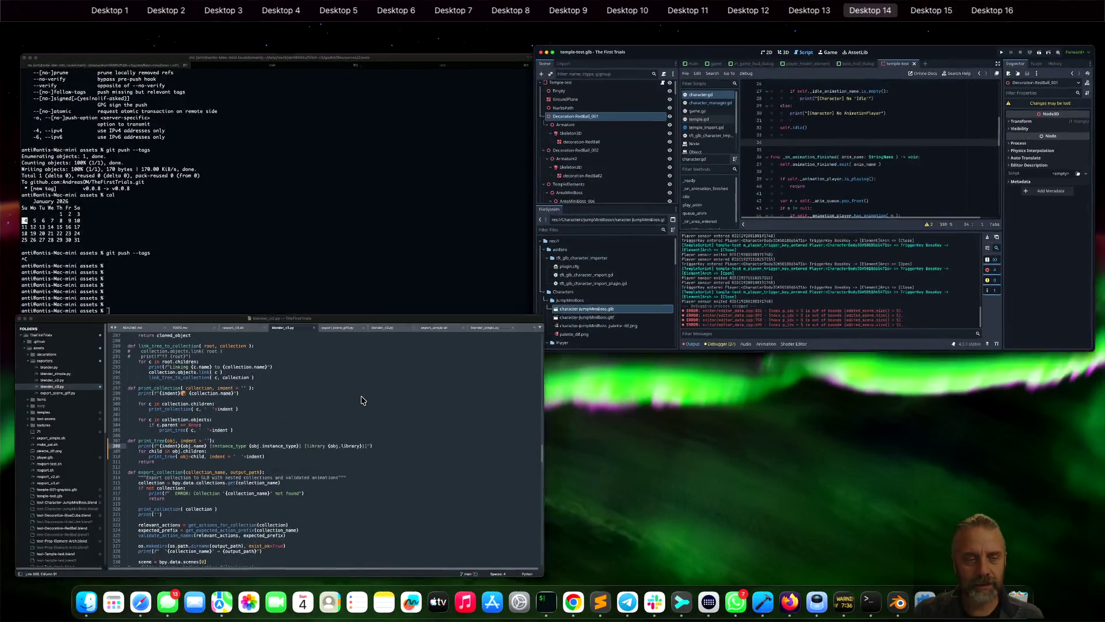
left_click(363, 399)
scroll(490, 330, "up", 10)
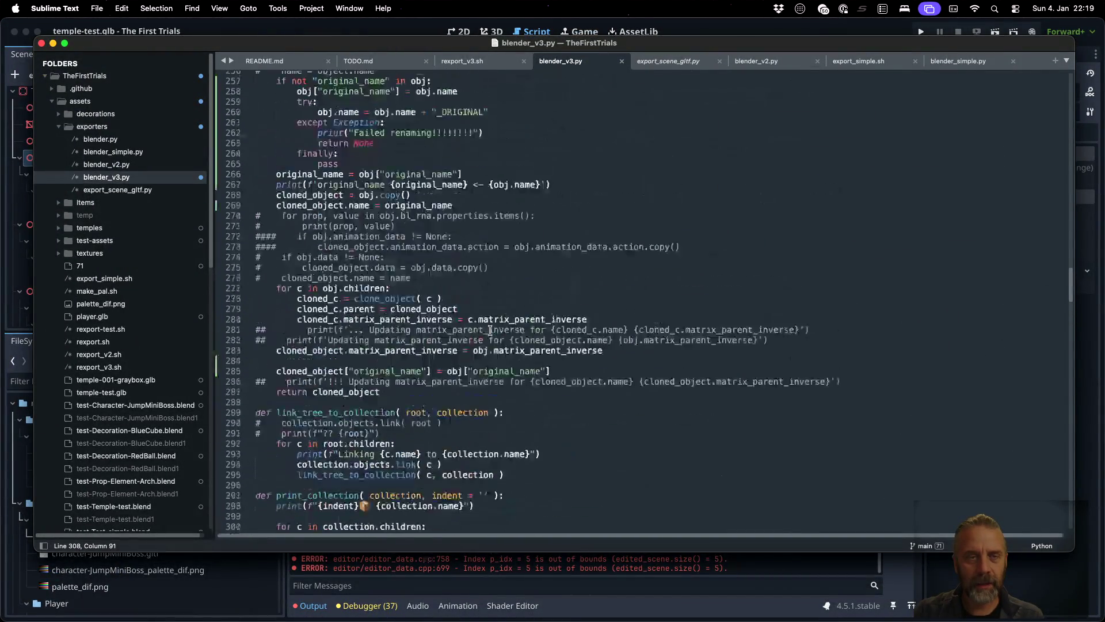
left_click(443, 208)
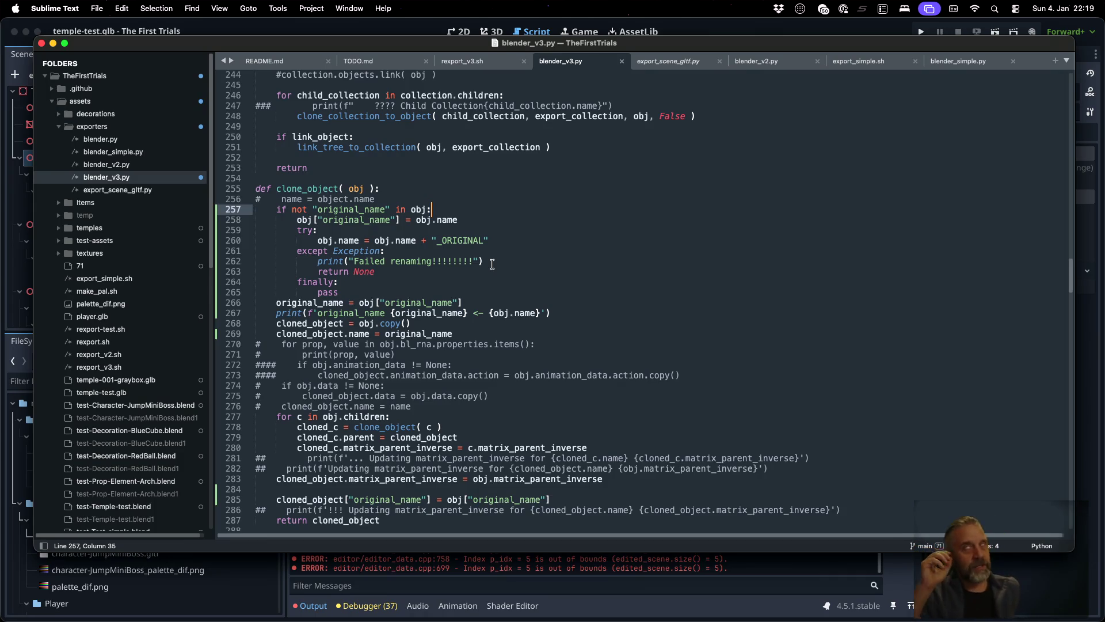
- After line 267 in clone_object, begin the check if obj.instance_type == 'COLLECTION'
key("Down")
key("Down")
key("Down")
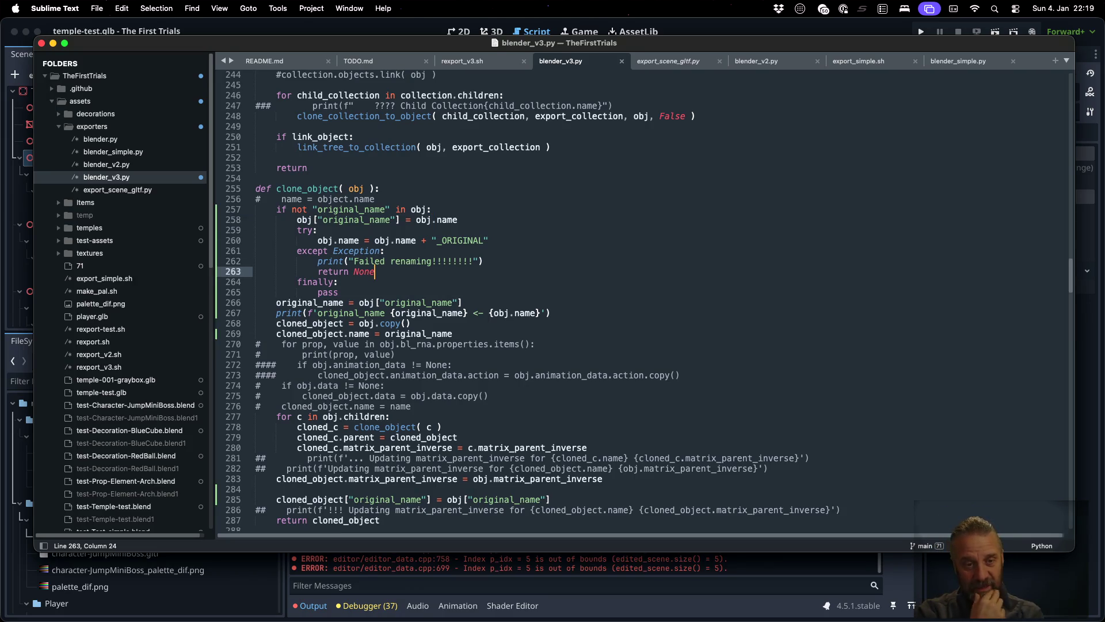
key("Down")
key("Down")
key("Down")
key("End")
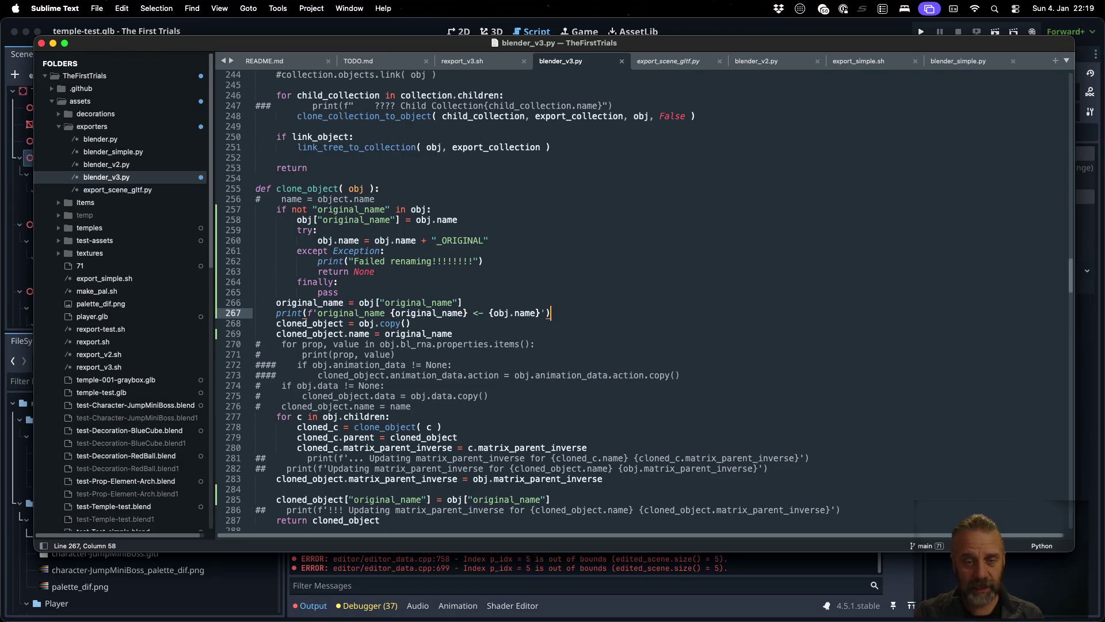
key("Return")
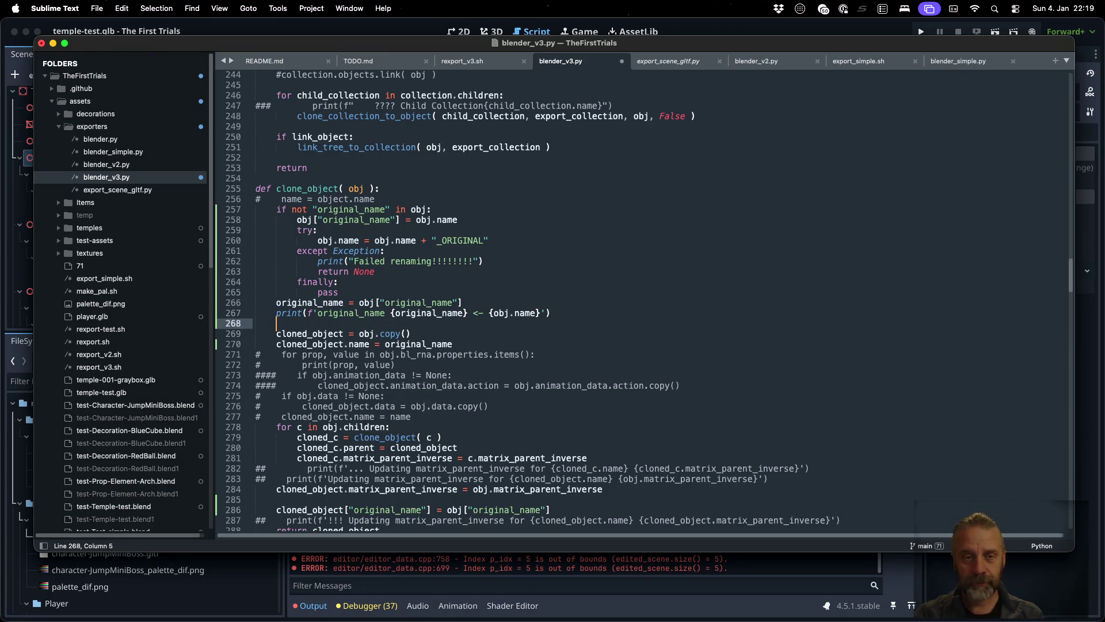
type("if obj.ins")
key("Return")
type("== 'COLLECTION")
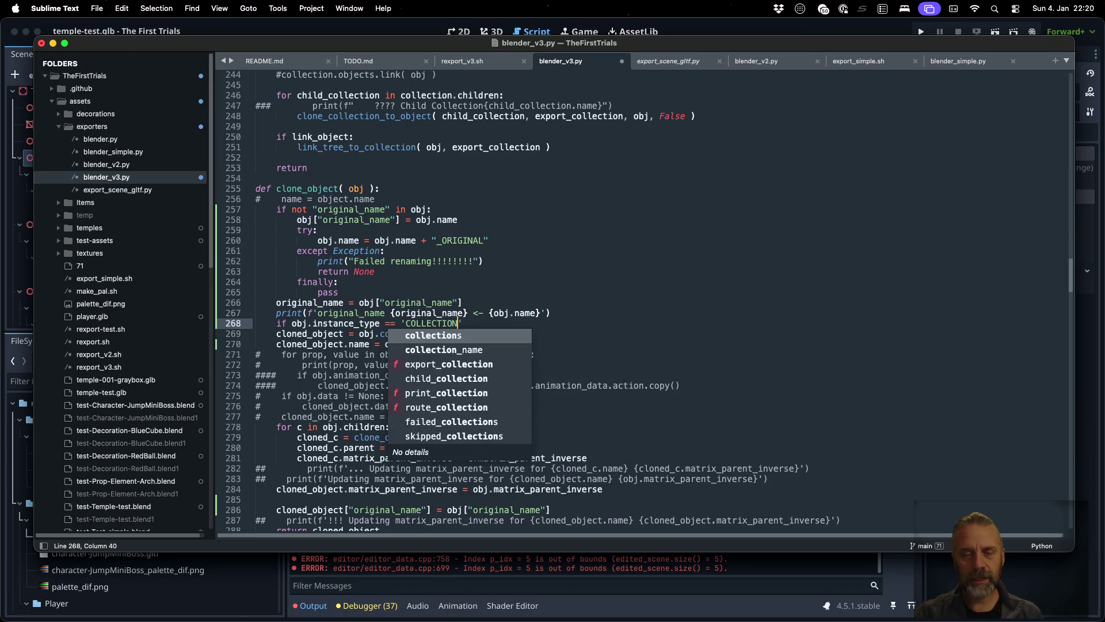
- Finish the condition and give it the body 'return empty'
key("super+Tab")
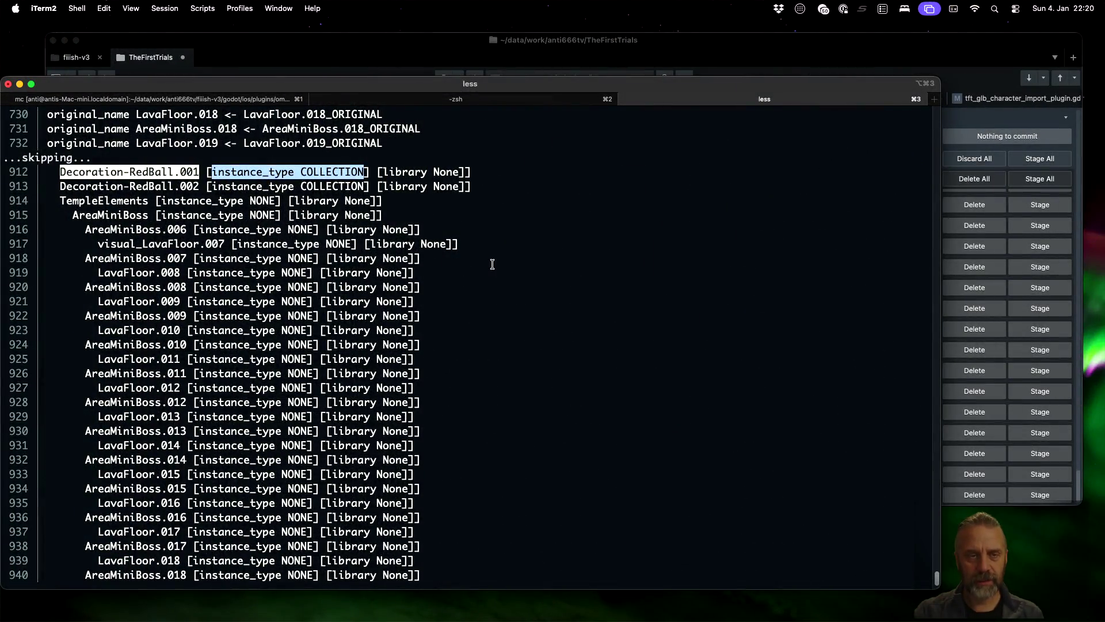
key("super+Tab")
type("':")
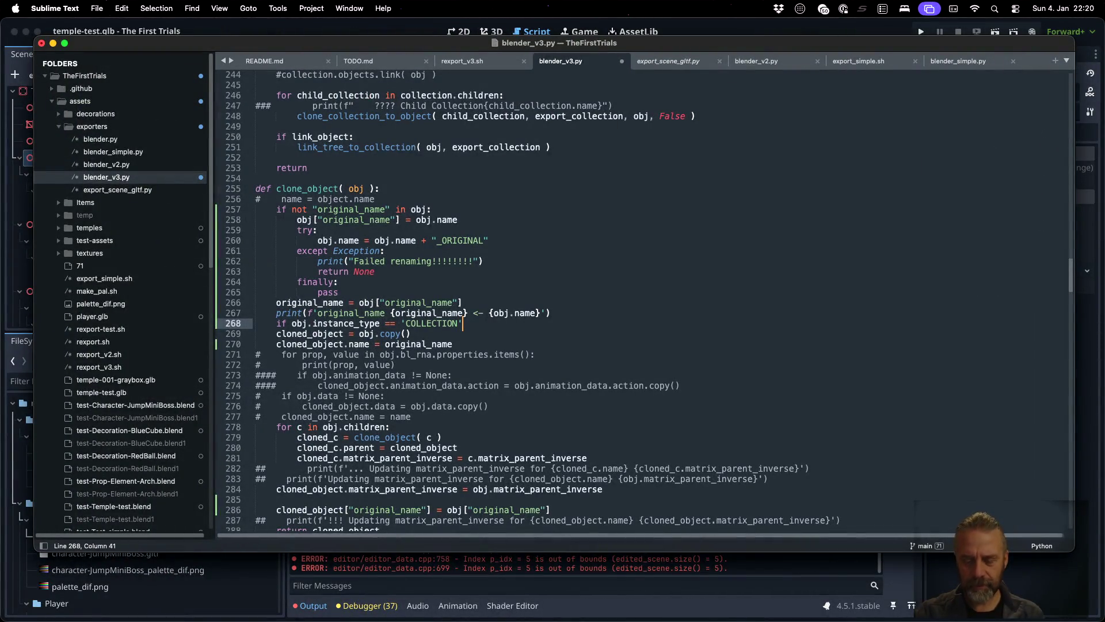
key("Return")
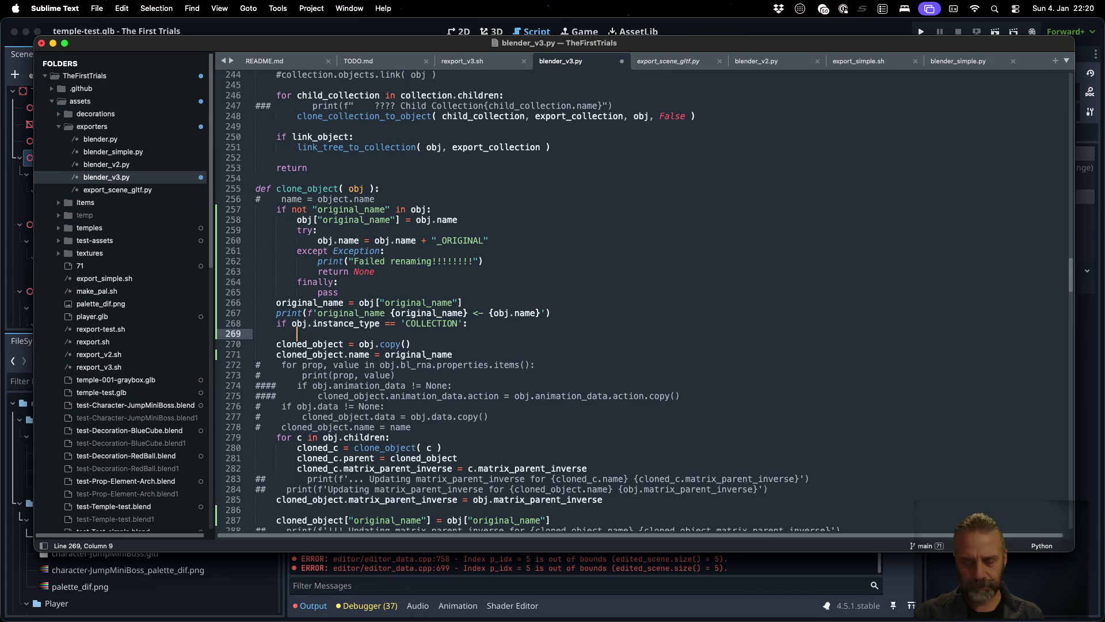
type("return ")
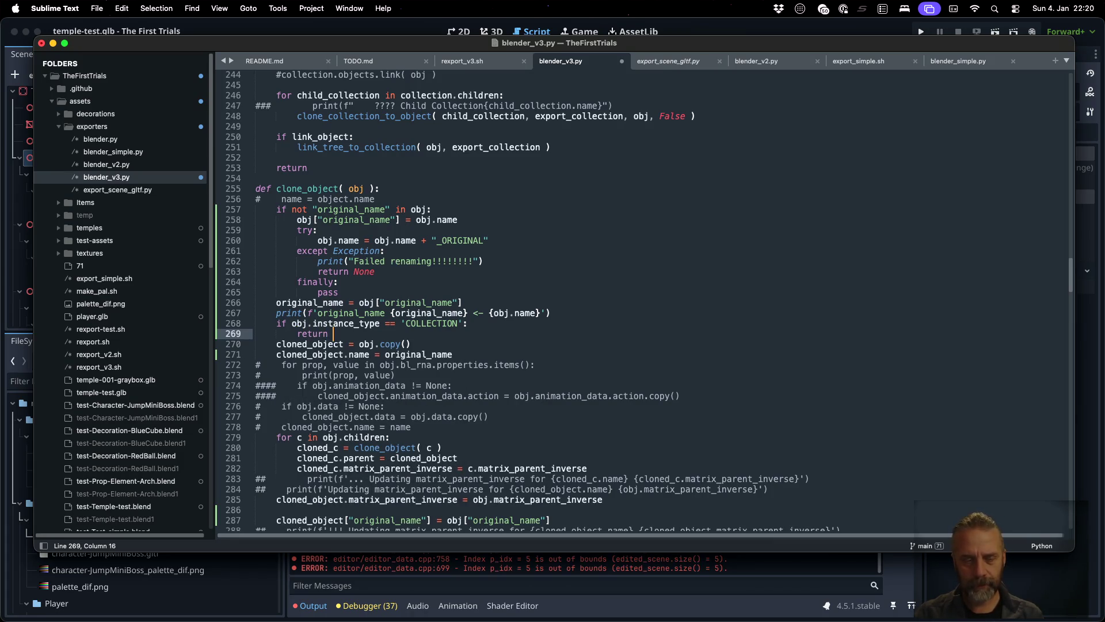
type("empty")
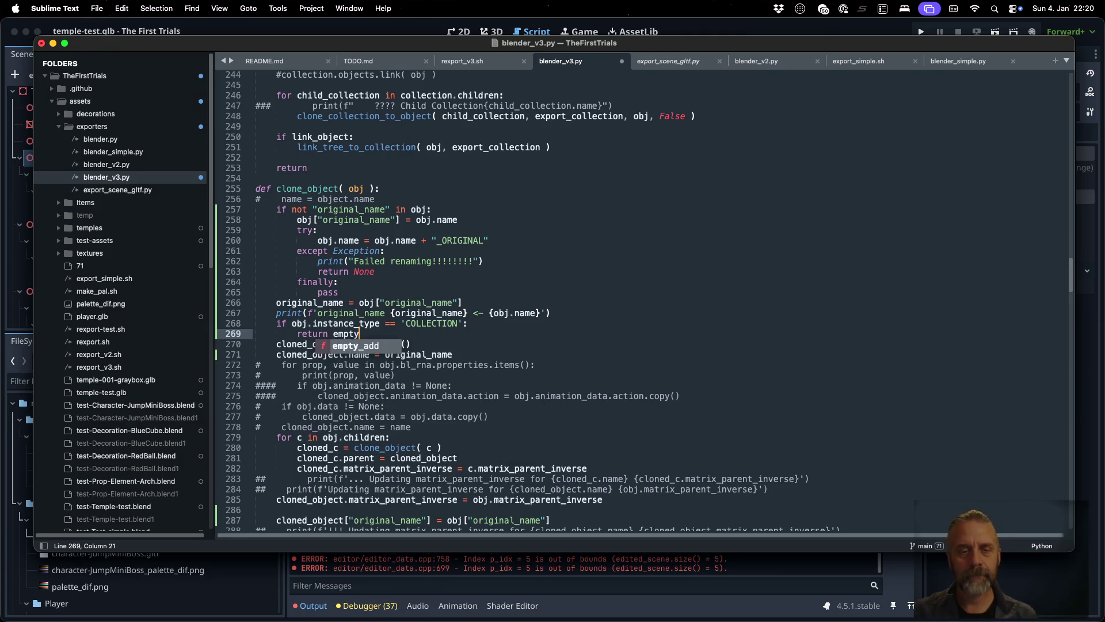
key("Return")
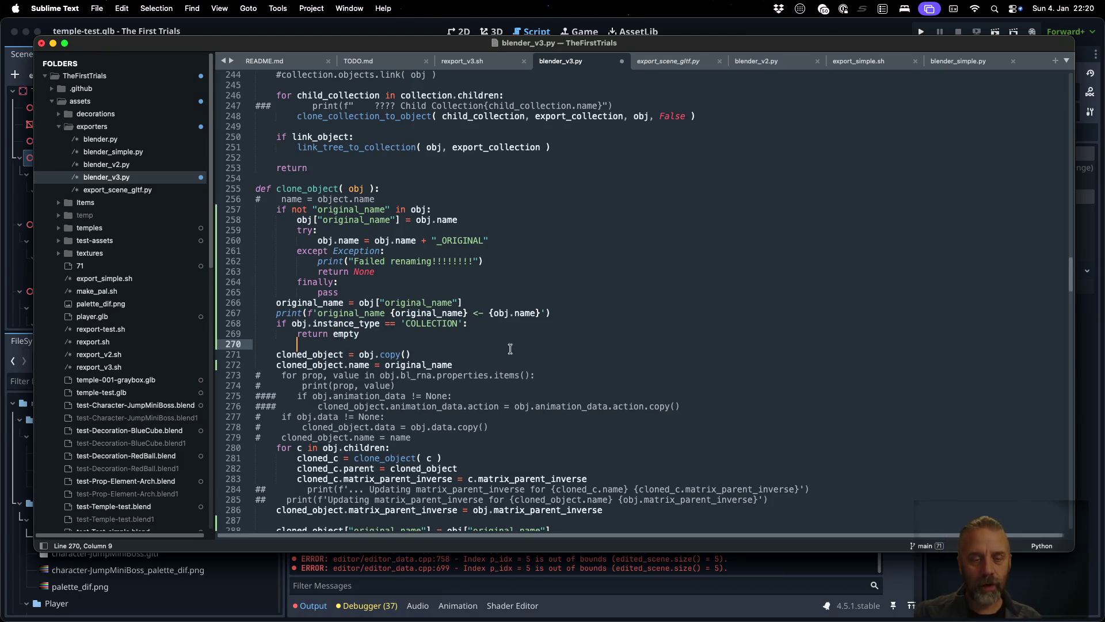
scroll(516, 378, "down", 5)
scroll(516, 378, "up", 15)
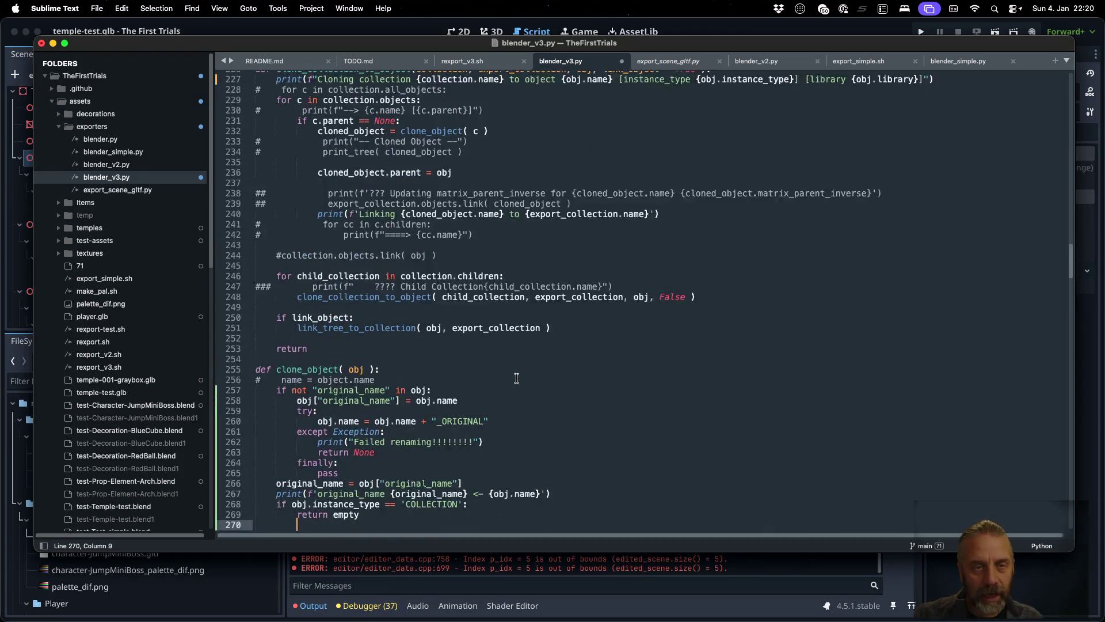
- Copy the commented empty-creation lines and paste them above 'return empty'
left_click(452, 197)
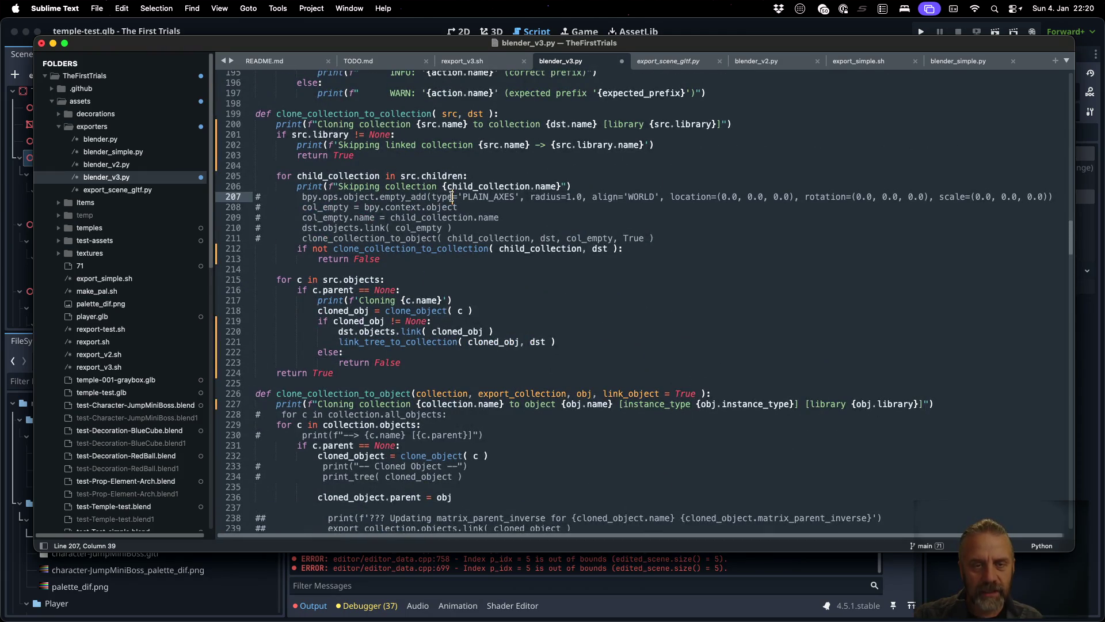
key("super+Left")
key("shift+Down")
key("shift+Down")
key("shift+Down")
key("shift+Up")
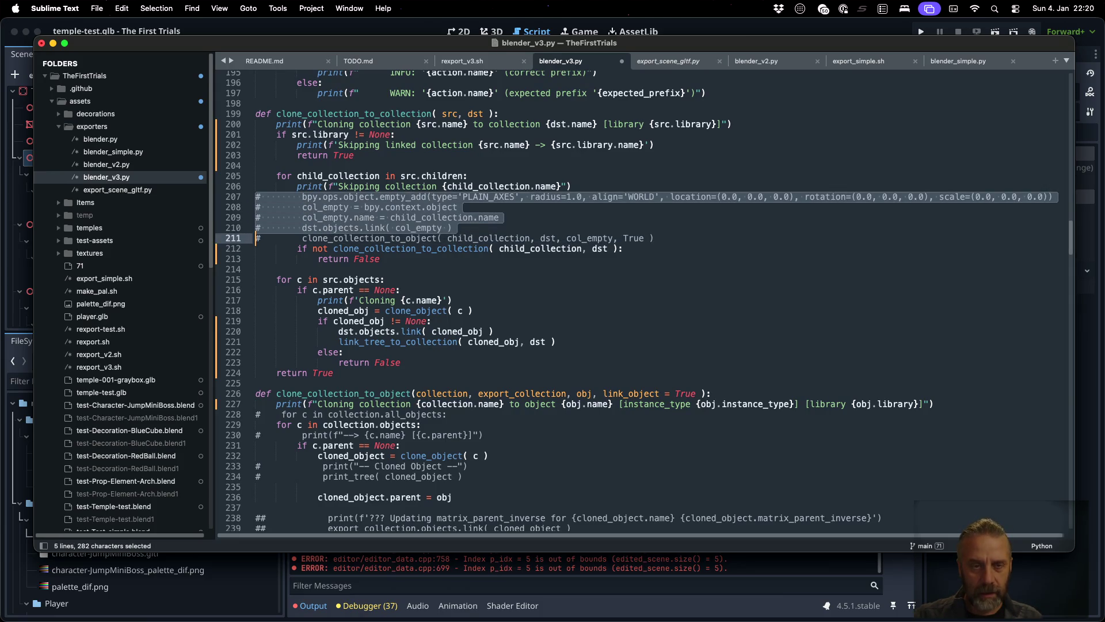
key("super+c")
scroll(632, 321, "down", 15)
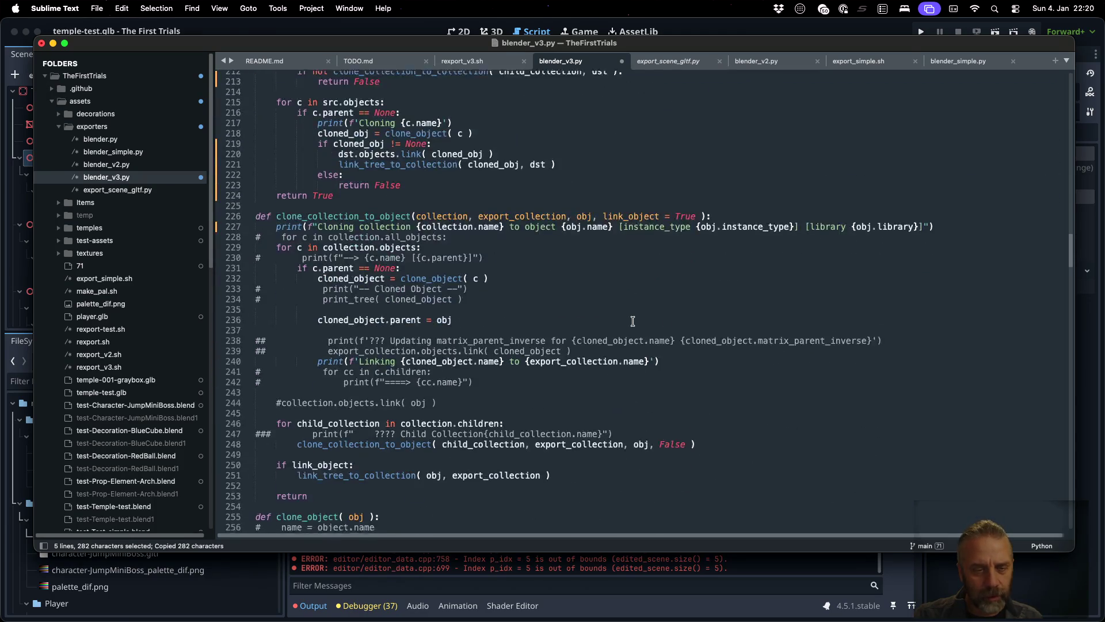
scroll(633, 321, "down", 1)
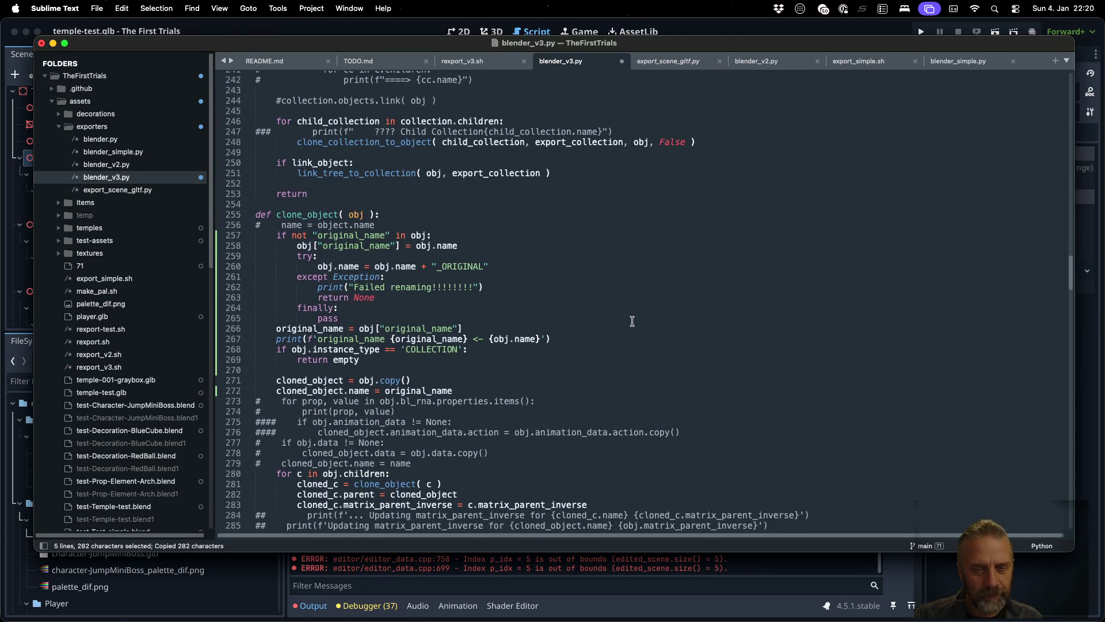
left_click(510, 360)
key("super+Left")
key("super+Left")
key("super+v")
- Uncomment the empty_add line and the object assignment, renaming col_empty to empty
key("Up")
key("Up")
key("Up")
key("Delete")
key("Tab")
key("Right")
key("Right")
key("Right")
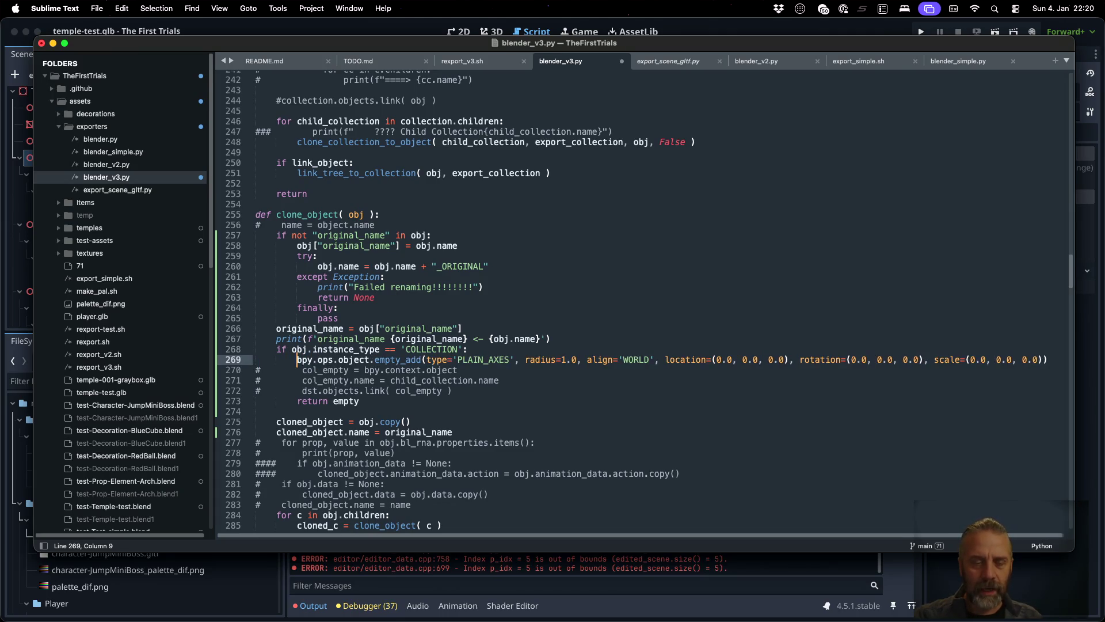
key("BackSpace")
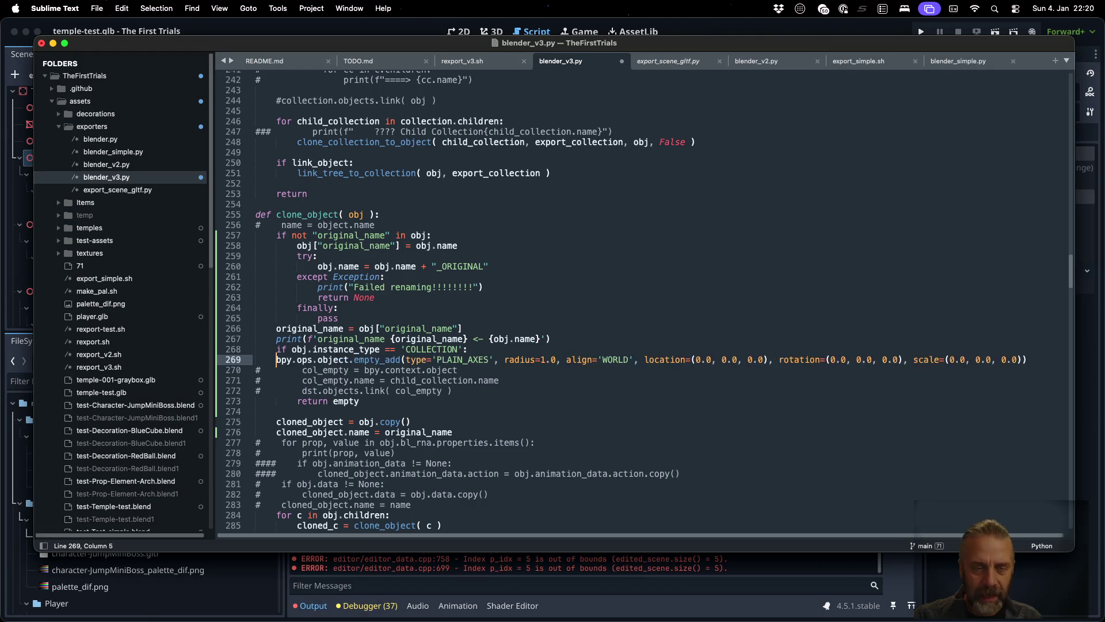
key("Down")
key("Right")
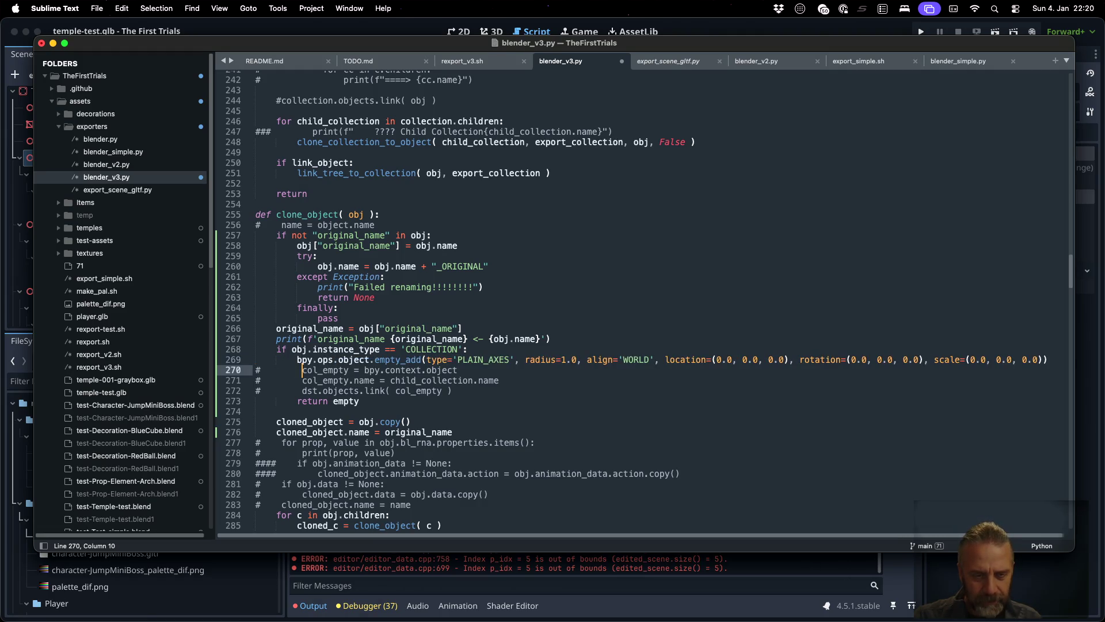
key("Right")
key("Right")
key("Right")
key("shift+Left")
key("shift+Left")
key("shift+Left")
key("BackSpace")
key("super+slash")
- Uncomment the name line, set empty.name to original_name, and save the script
key("Down")
key("Right")
key("Right")
key("Right")
key("shift+Home")
key("BackSpace")
key("Tab")
key("Tab")
key("End")
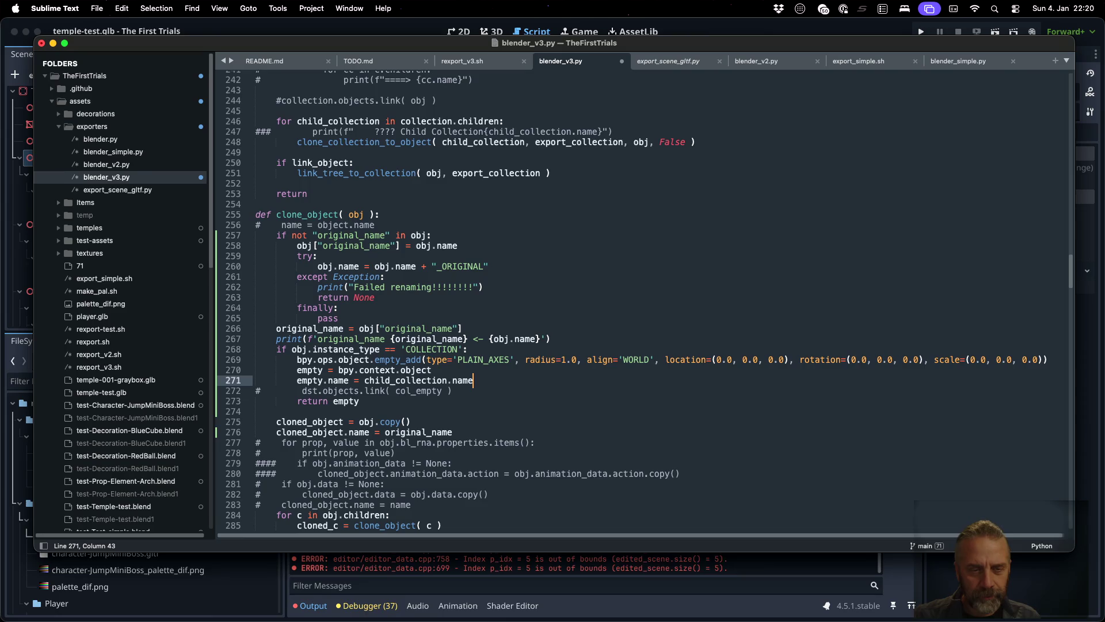
double_click(317, 329)
key("super+c")
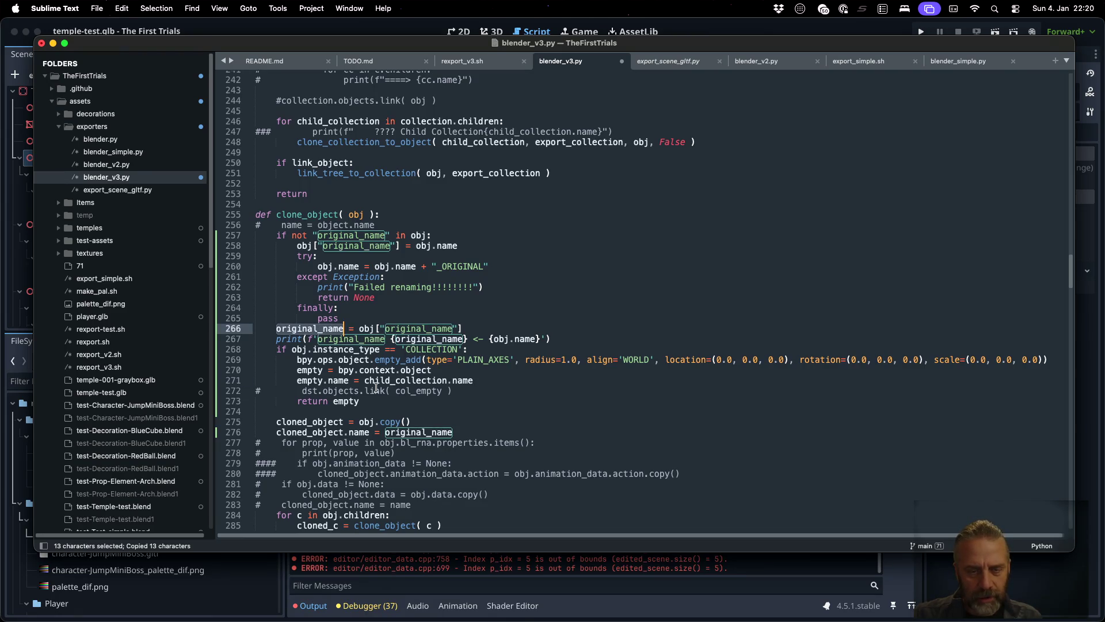
left_click(365, 380)
key("shift+End")
key("super+v")
key("super+s")
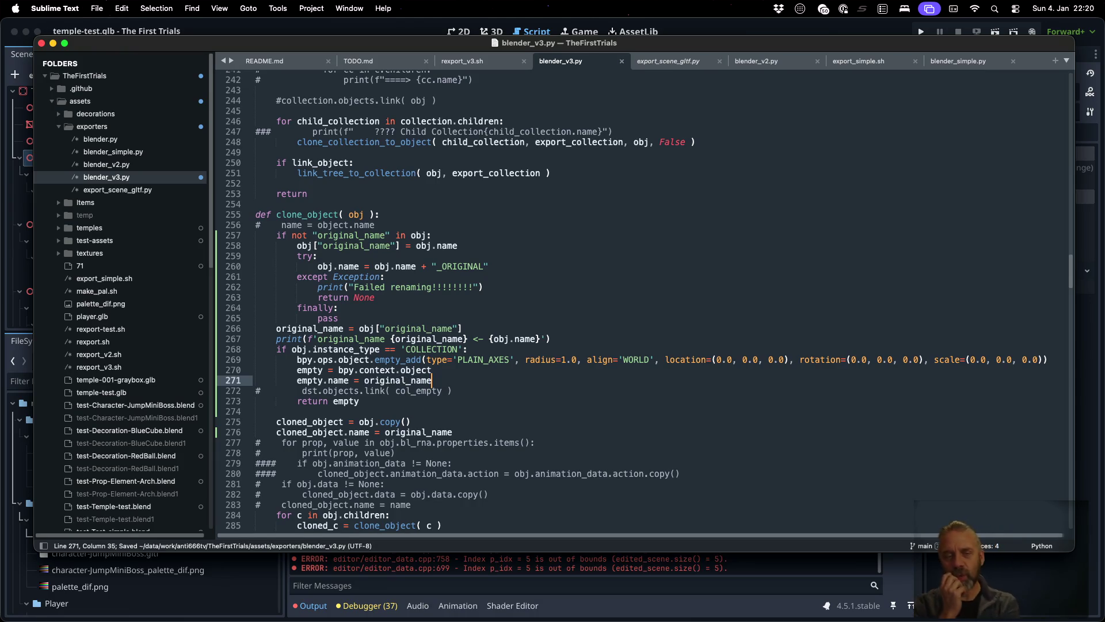
- Remove the stray mistyped line below the name assignment and save again
key("Return")
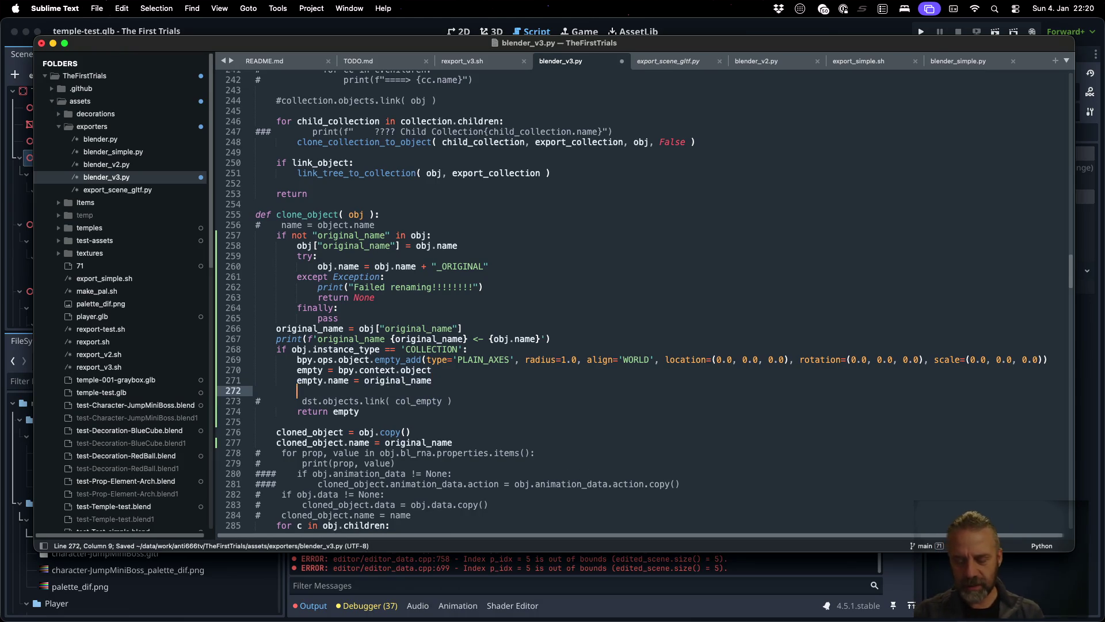
type("empot")
key("BackSpace")
key("BackSpace")
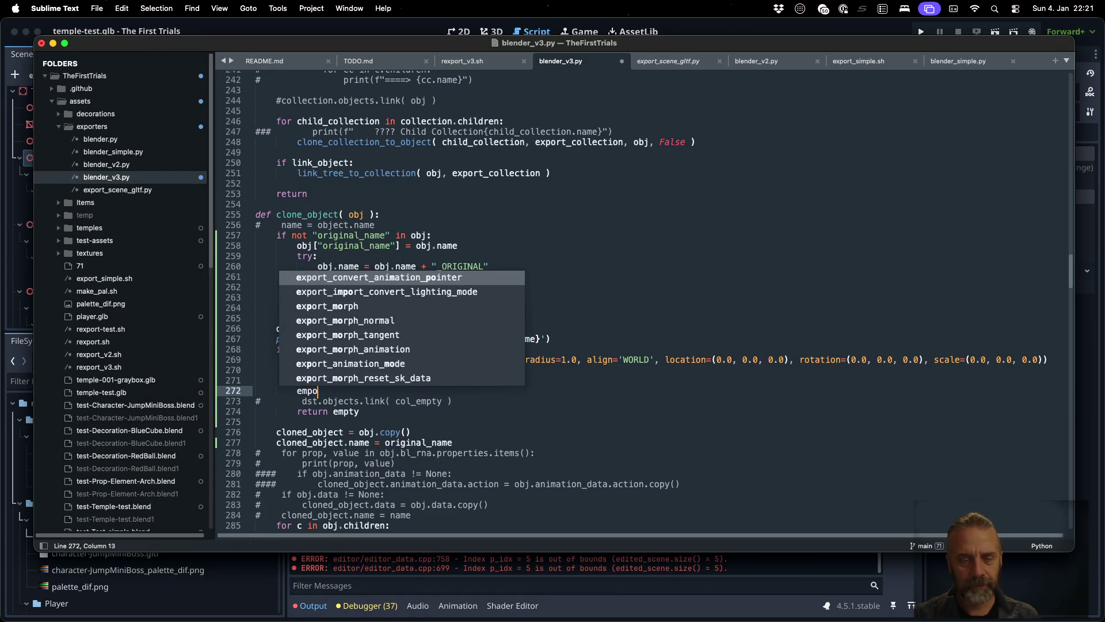
key("super+Left")
key("shift+Down")
key("BackSpace")
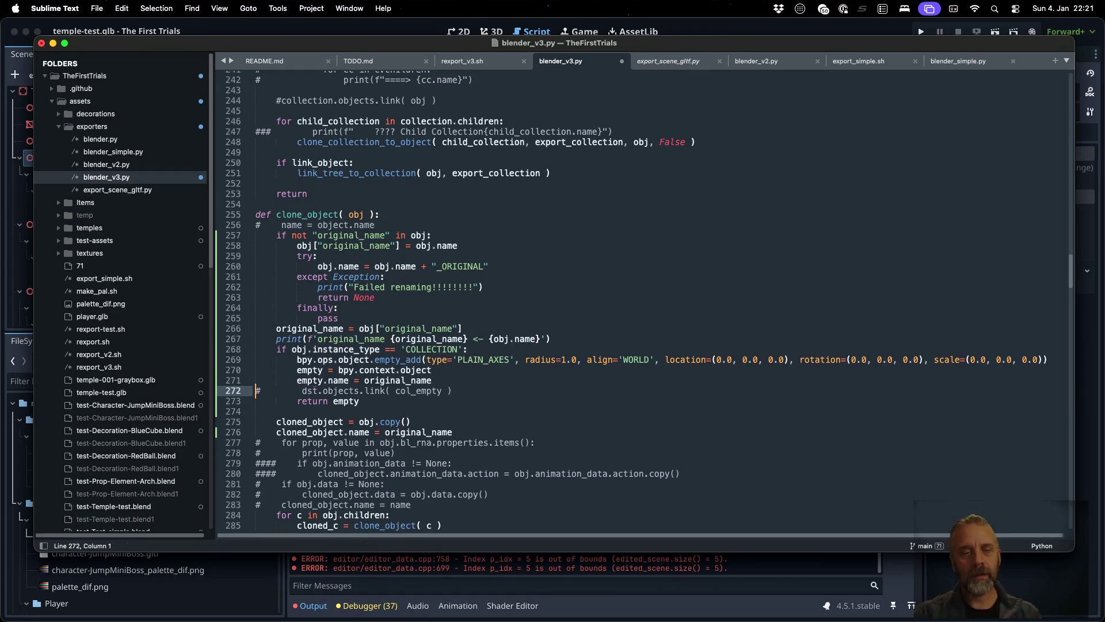
key("super+s")
- Check the parent reference on line 236, then return to line 270
scroll(460, 411, "up", 5)
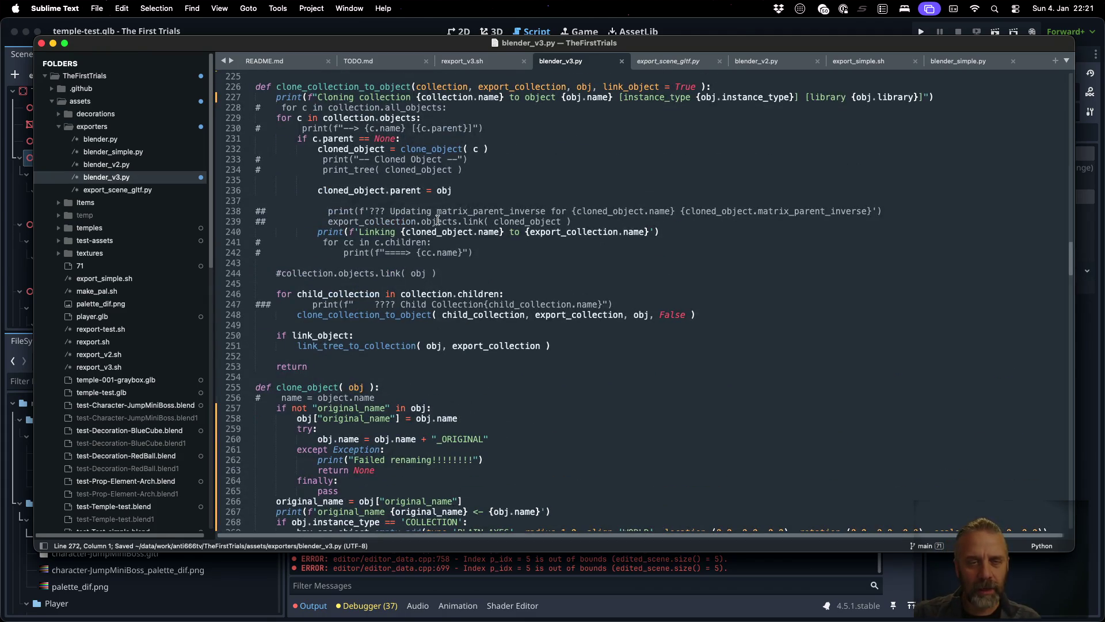
double_click(408, 191)
scroll(518, 322, "down", 3)
scroll(546, 356, "down", 1)
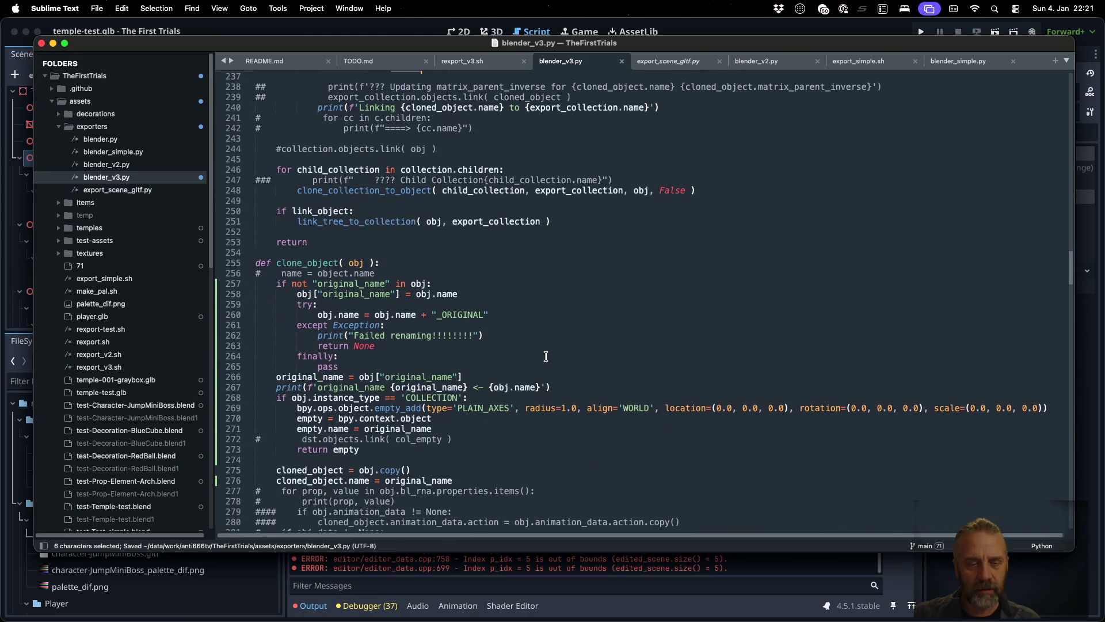
left_click(456, 418)
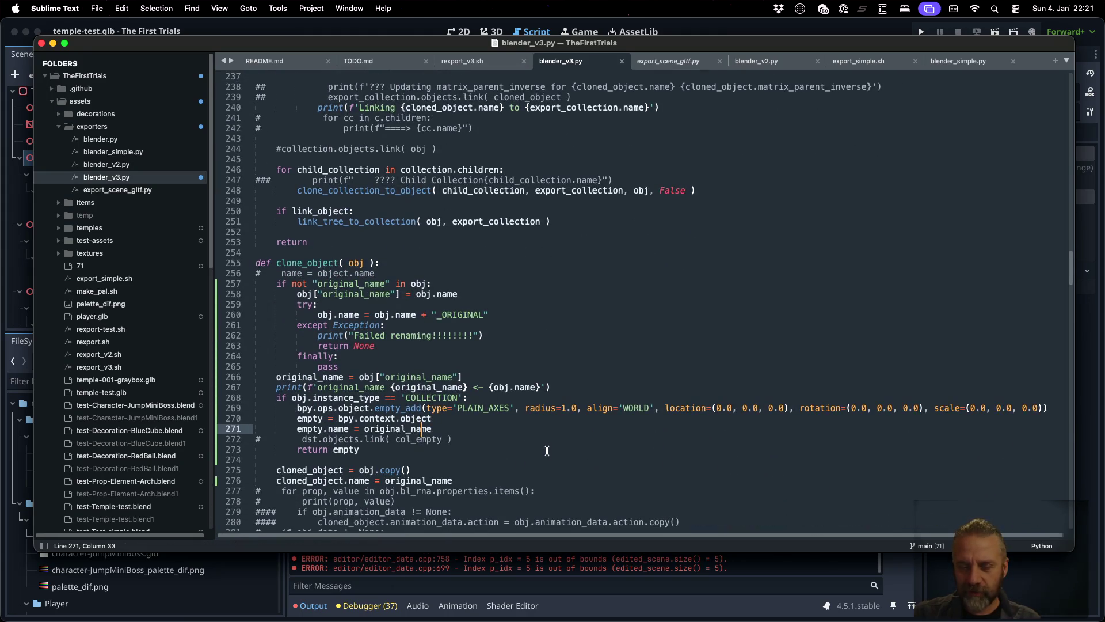
key("super+Tab")
scroll(547, 450, "up", 1)
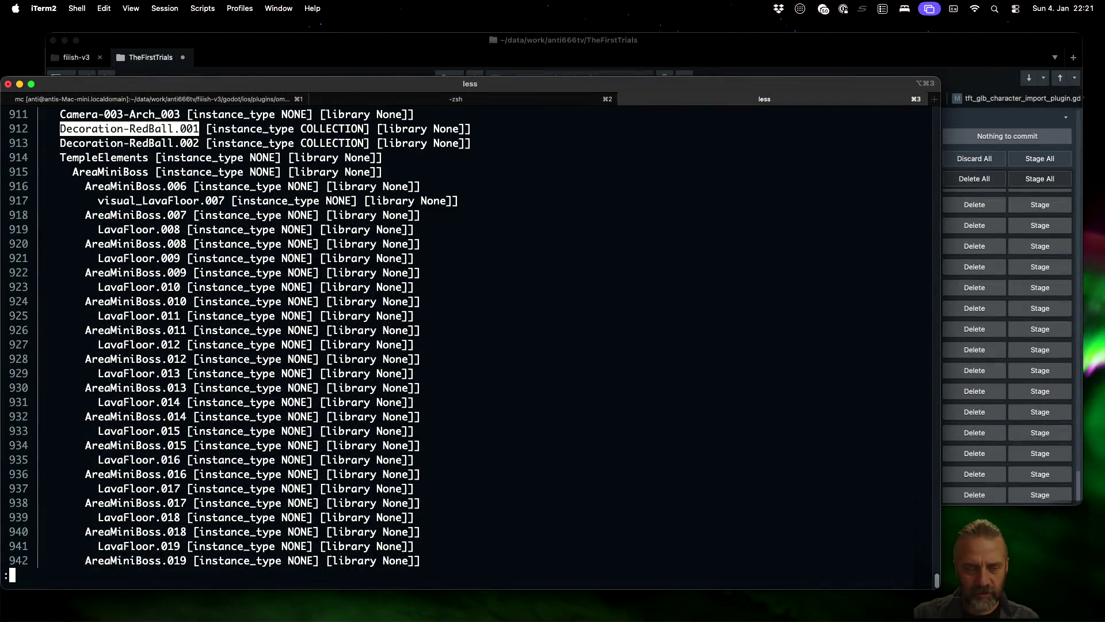
- Rerun the export and search its log for RedBall
key("q")
key("Up")
key("Return")
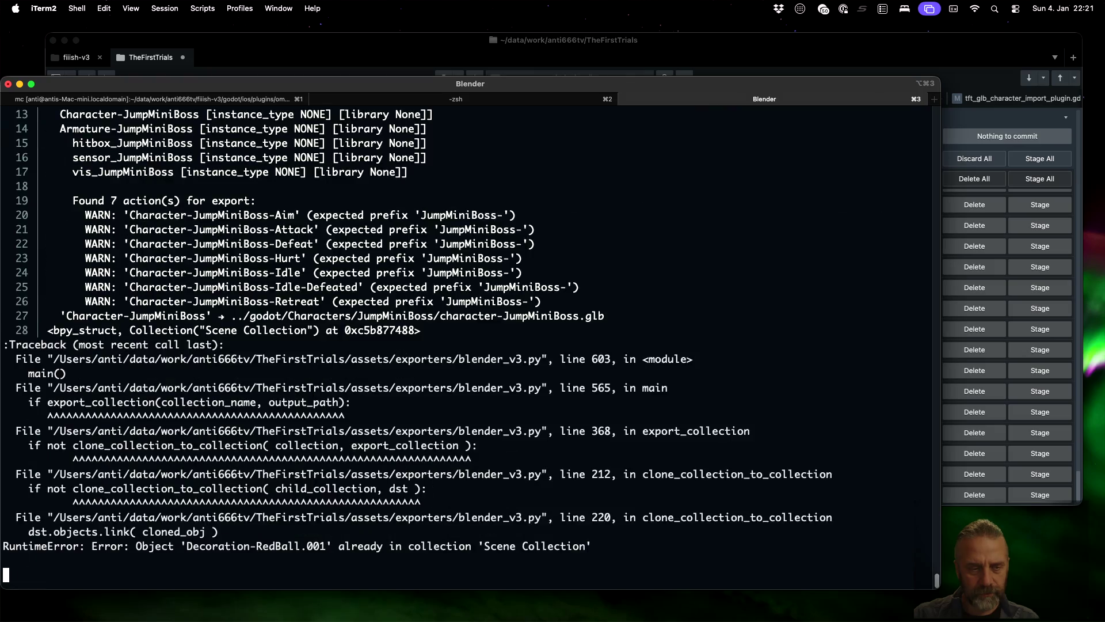
type("/original_name")
key("BackSpace")
key("BackSpace")
key("BackSpace")
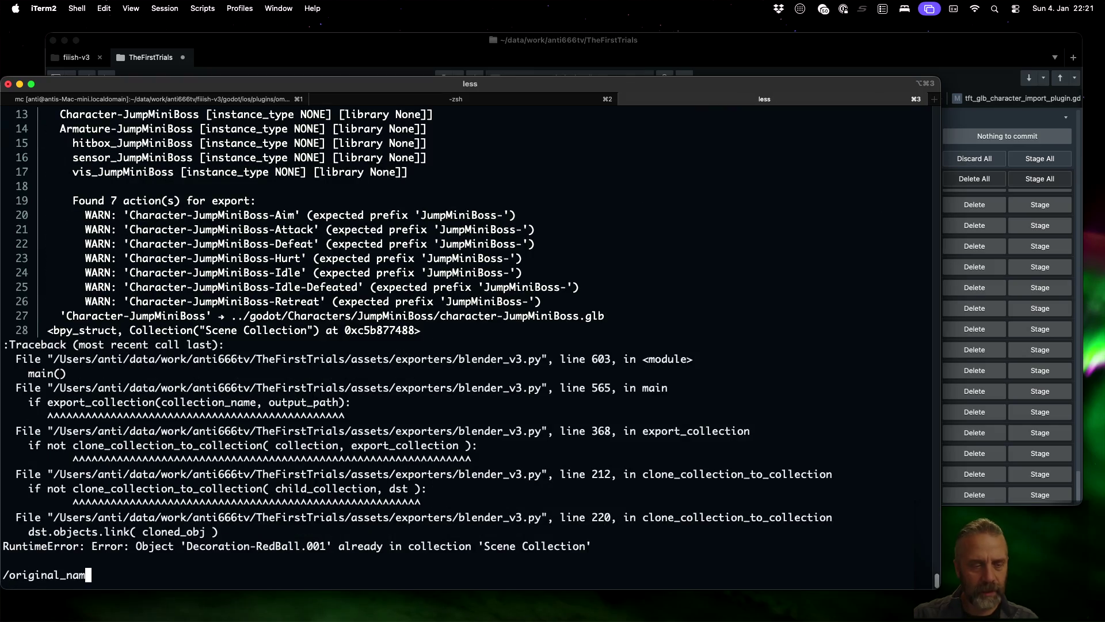
type("RedBall")
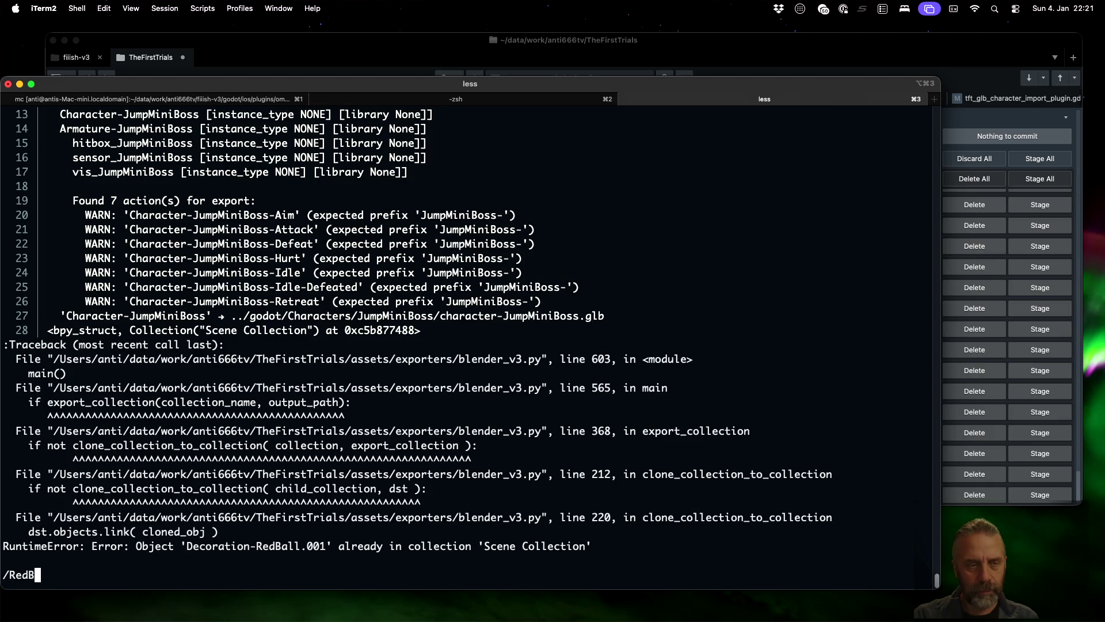
key("Return")
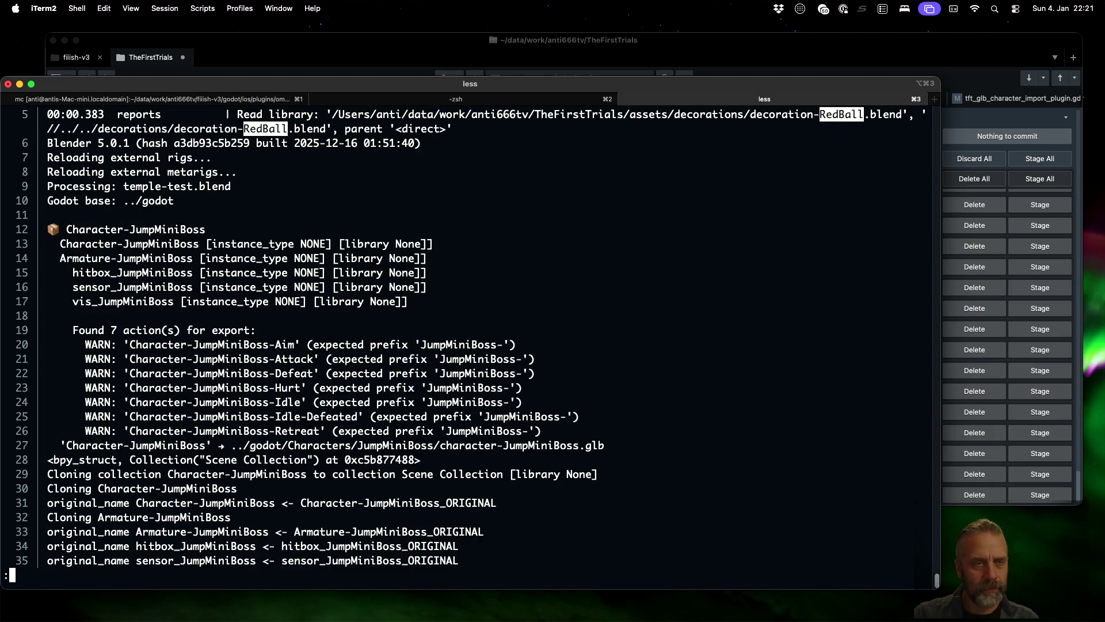
- Step through each RedBall match down to the last one
key("n")
key("n")
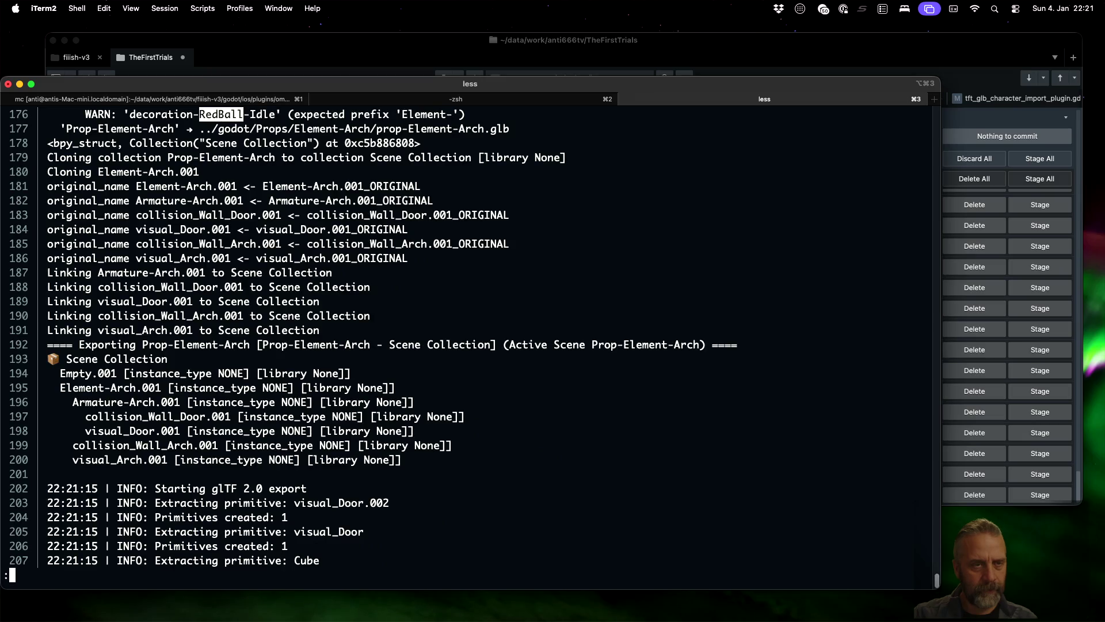
key("n")
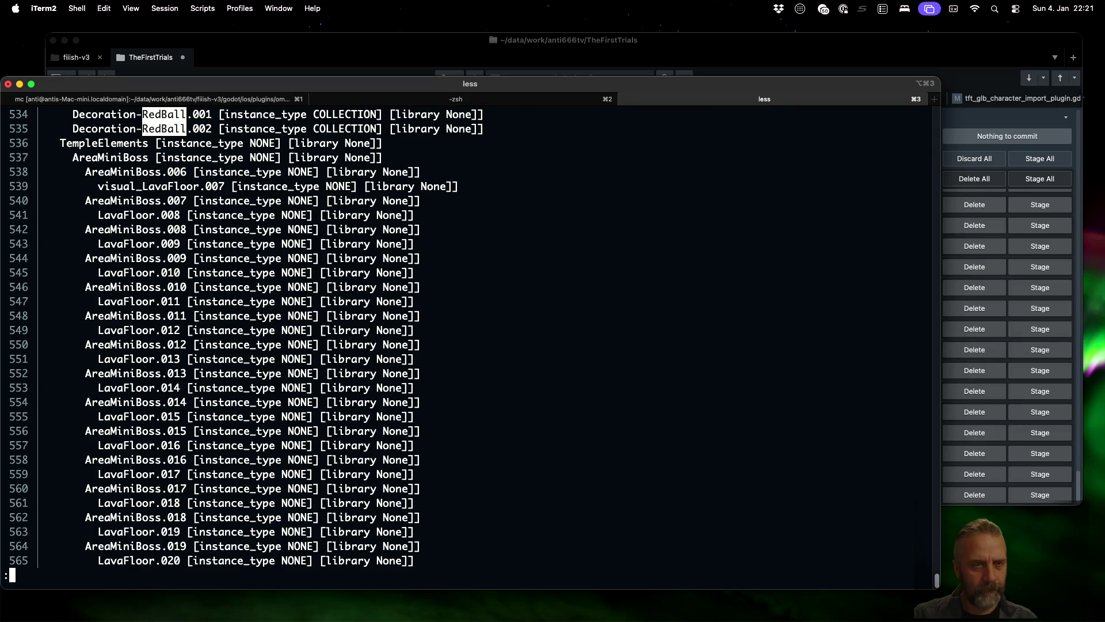
key("n")
key("n")
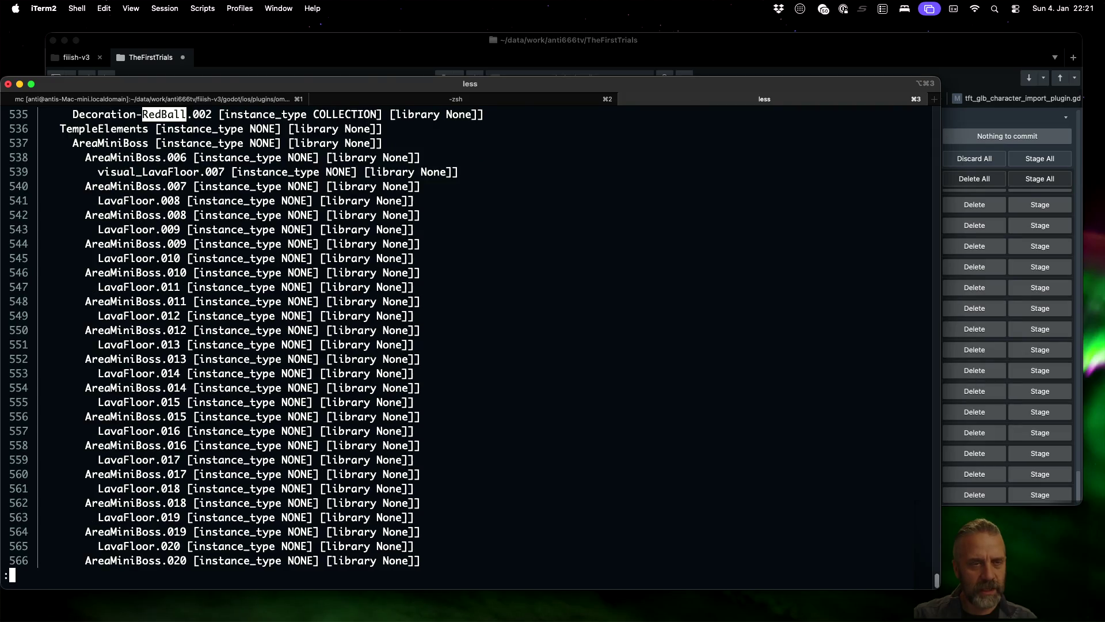
key("n")
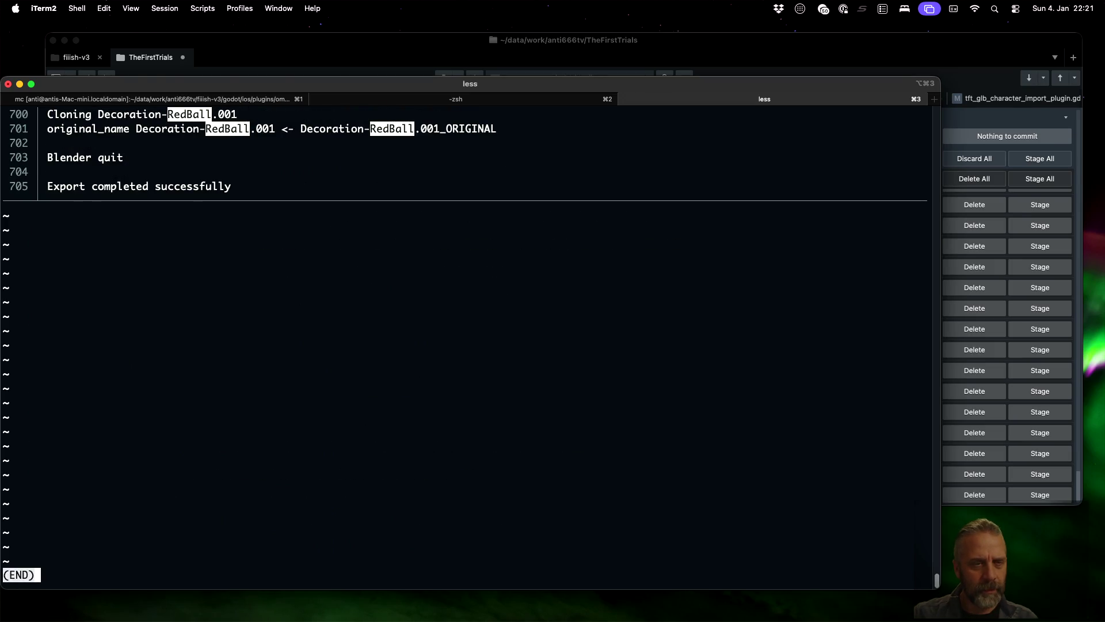
key("Up")
key("Up")
key("Up")
key("Up")
key("Up")
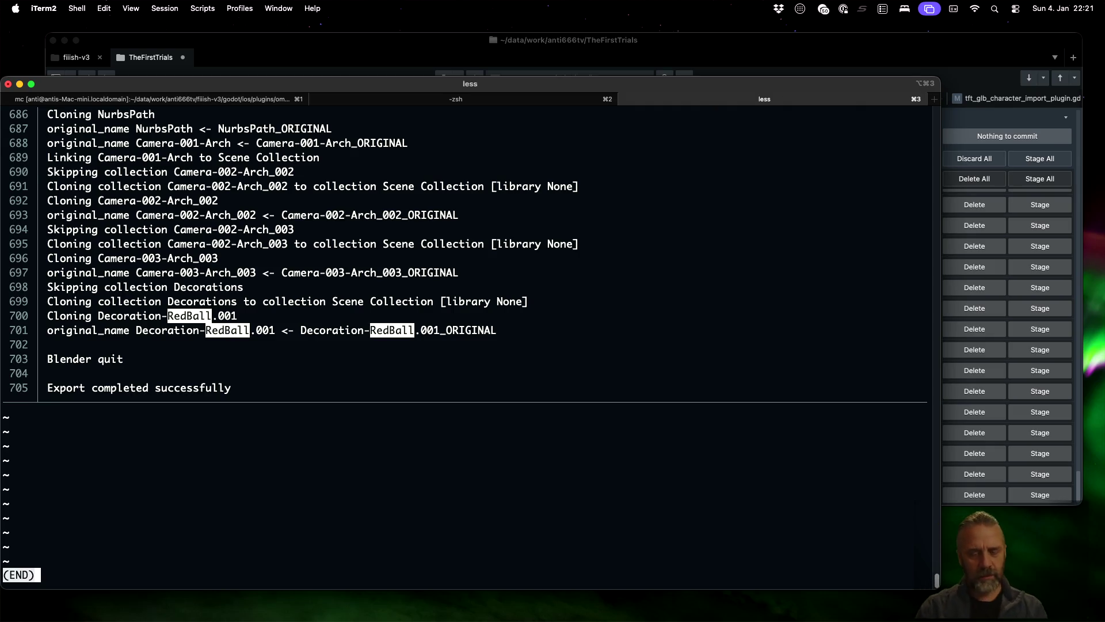
- Rerun the export without the pager and select Decoration-RedBall.001 in the resulting error
key("q")
key("Up")
key("BackSpace")
key("BackSpace")
key("BackSpace")
key("Return")
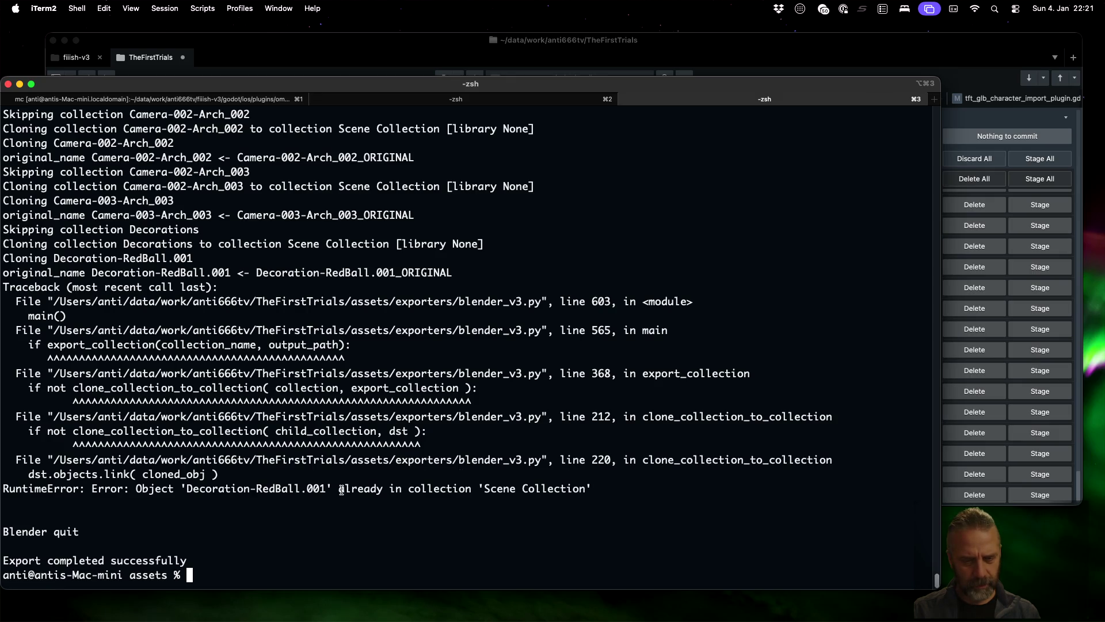
left_click_drag(188, 494, 326, 490)
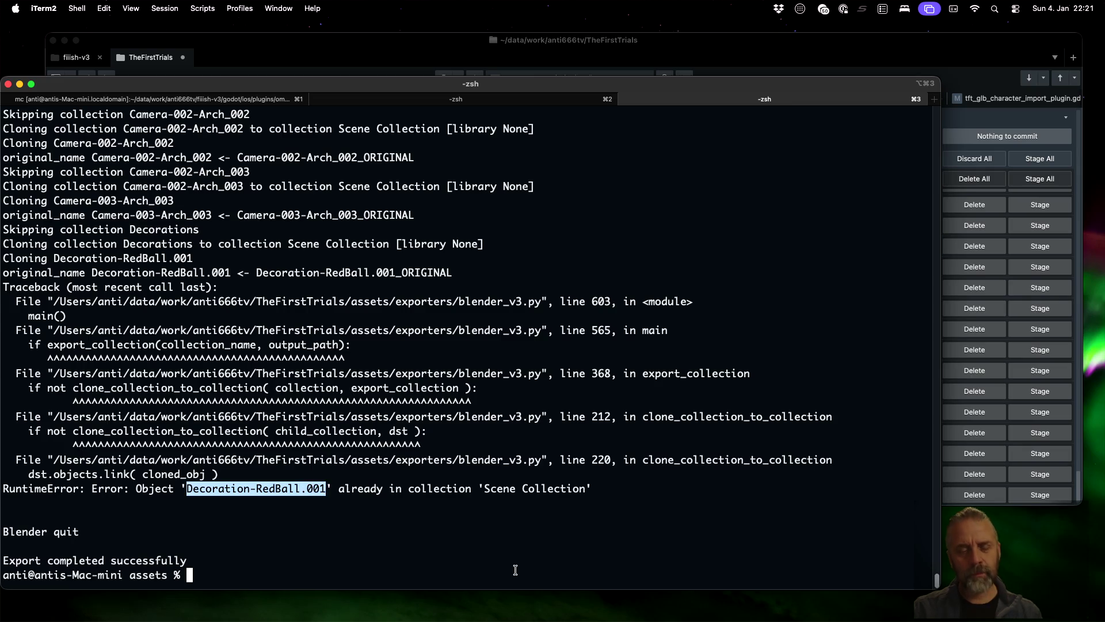
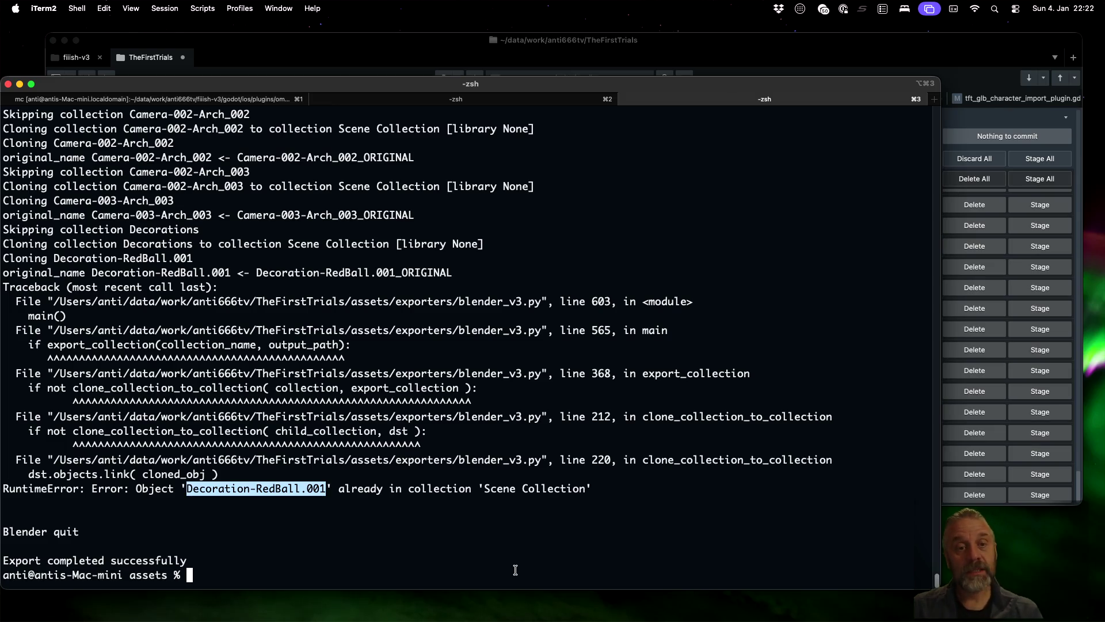
- In Sublime Text's blender_v3.py, select the empty_add call on line 269
key("ctrl+Left")
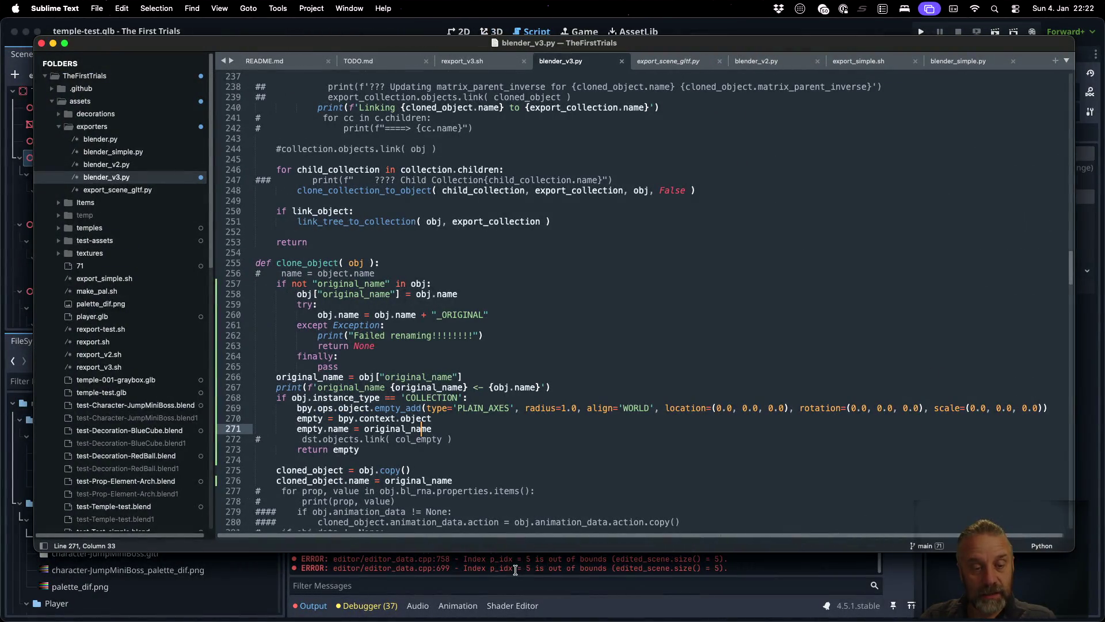
double_click(399, 408)
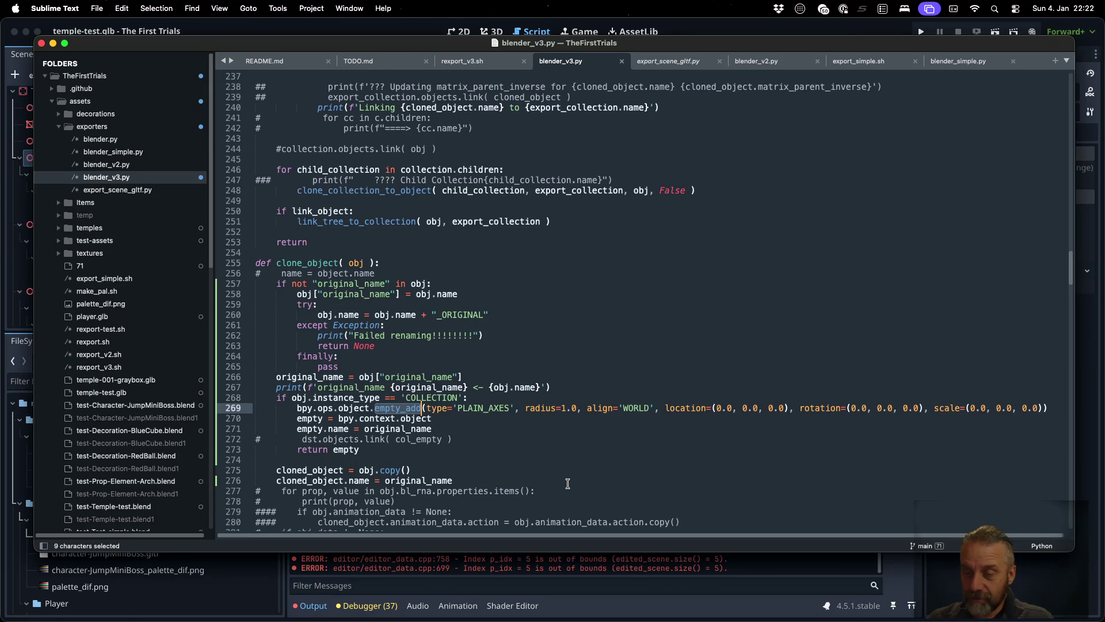
key("super+Right")
key("super+Left")
key("super+Left")
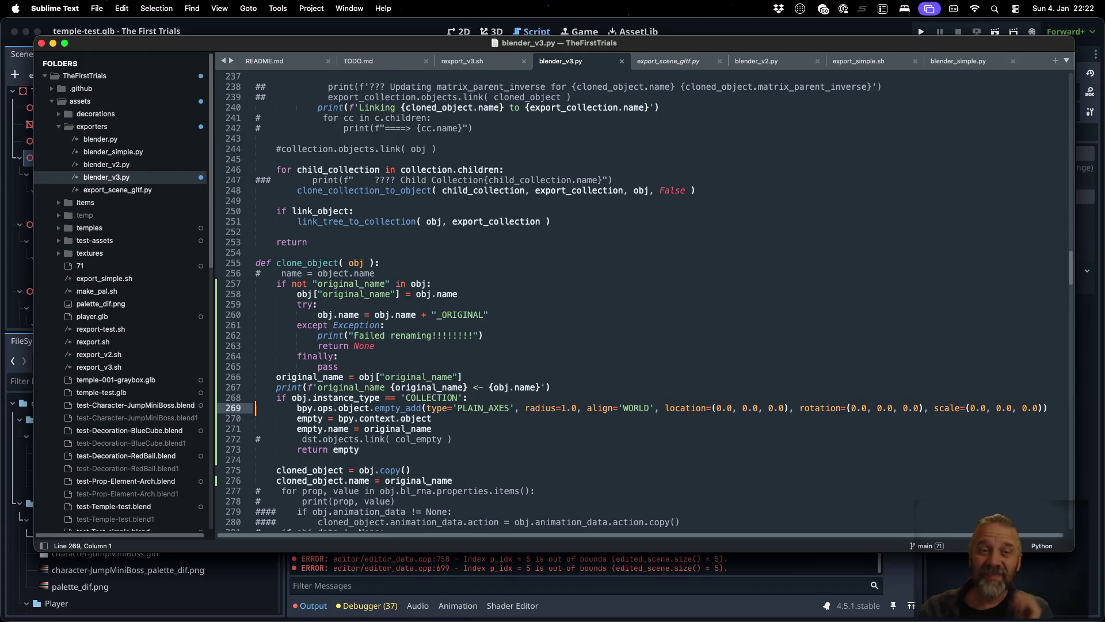
- Find and select the link_tree_to_collection call on line 251 in clone_collection_to_object
scroll(563, 379, "up", 5)
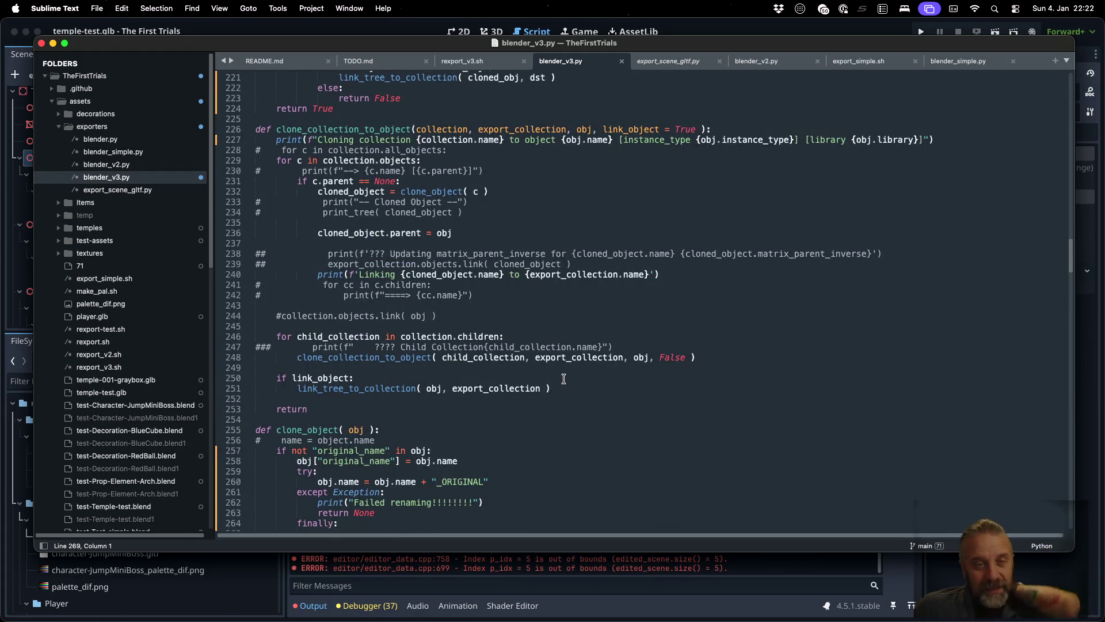
scroll(563, 379, "down", 1)
scroll(564, 379, "down", 3)
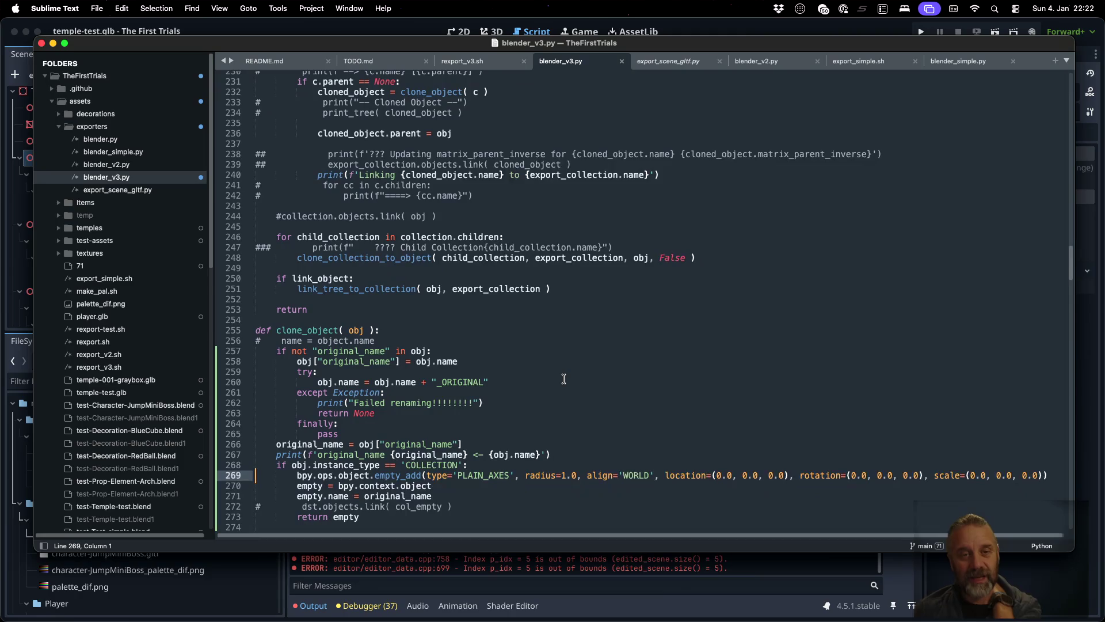
scroll(563, 379, "up", 1)
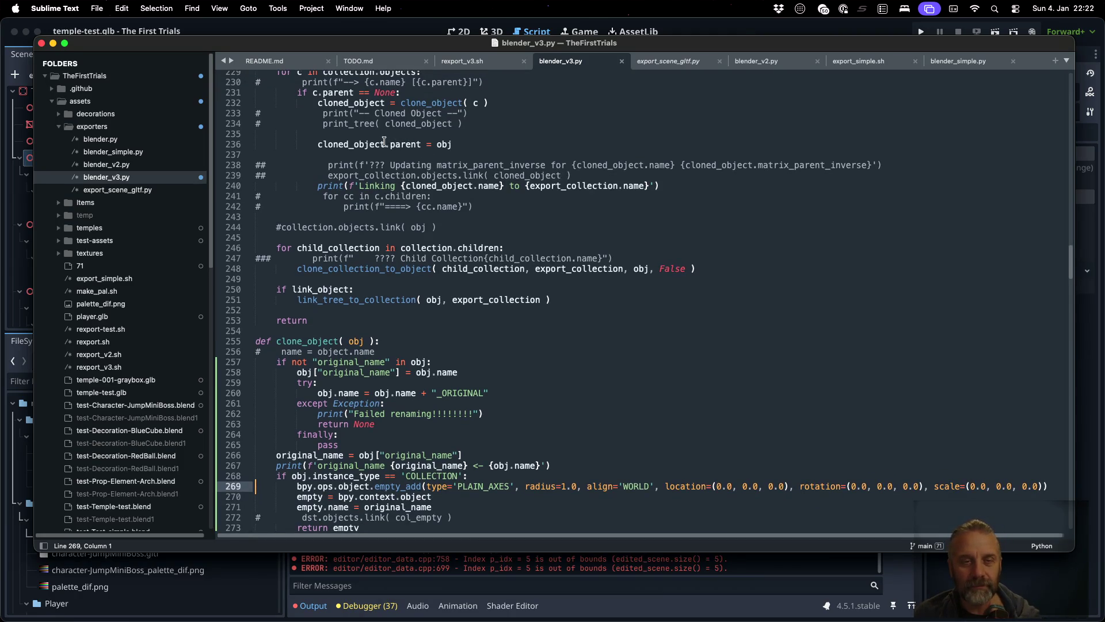
double_click(371, 300)
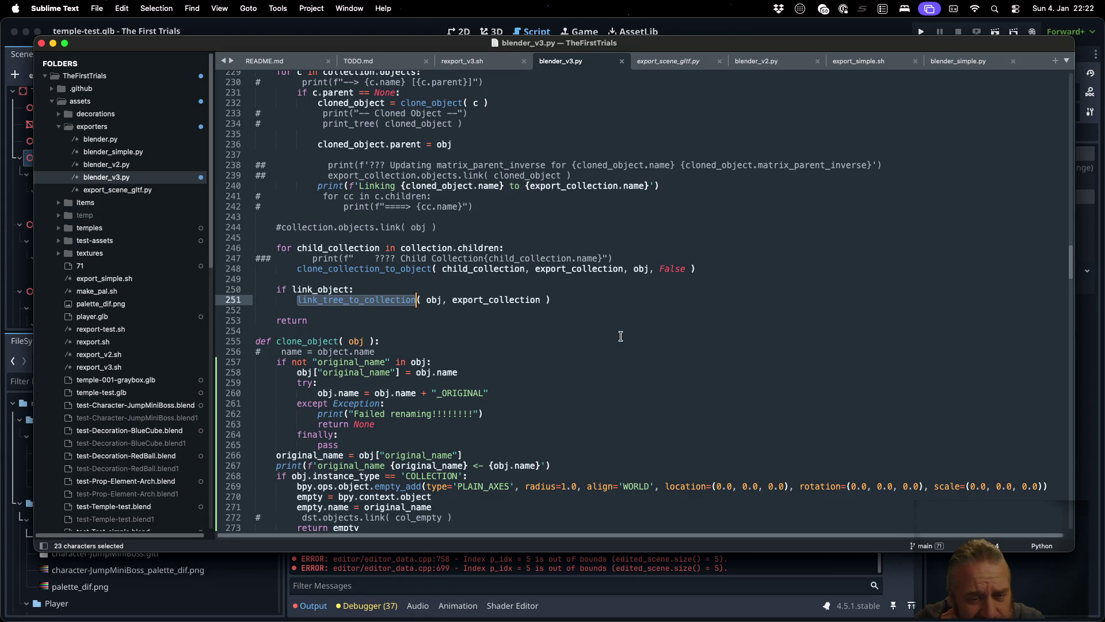
key("super+Tab")
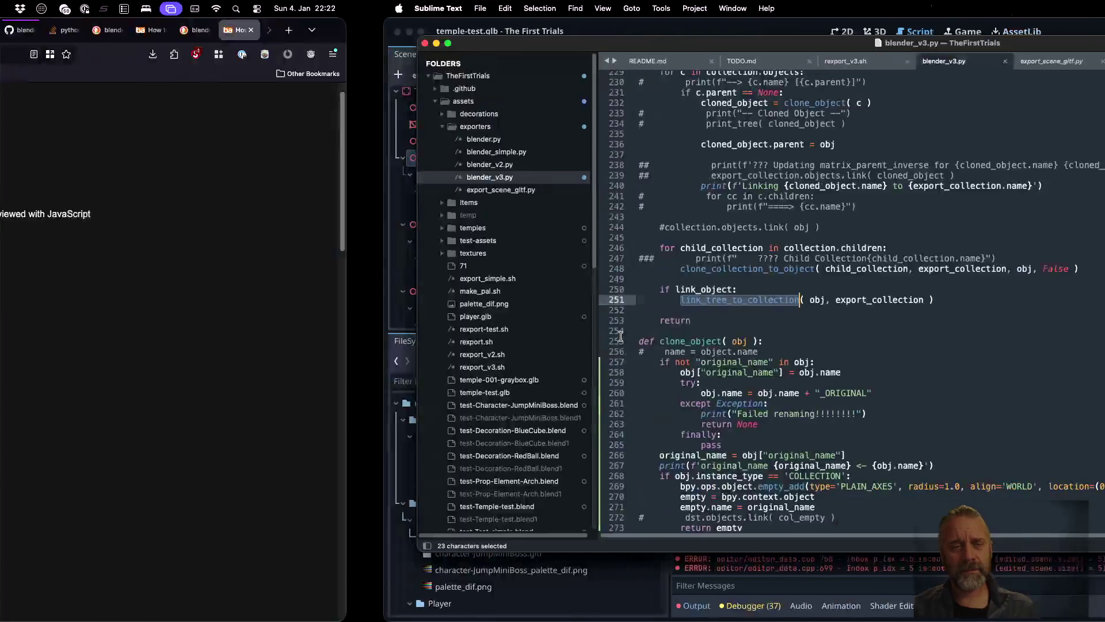
- Search 'blender python remove object from all collections' and open the Interplanety article
key("super+t")
type("blen")
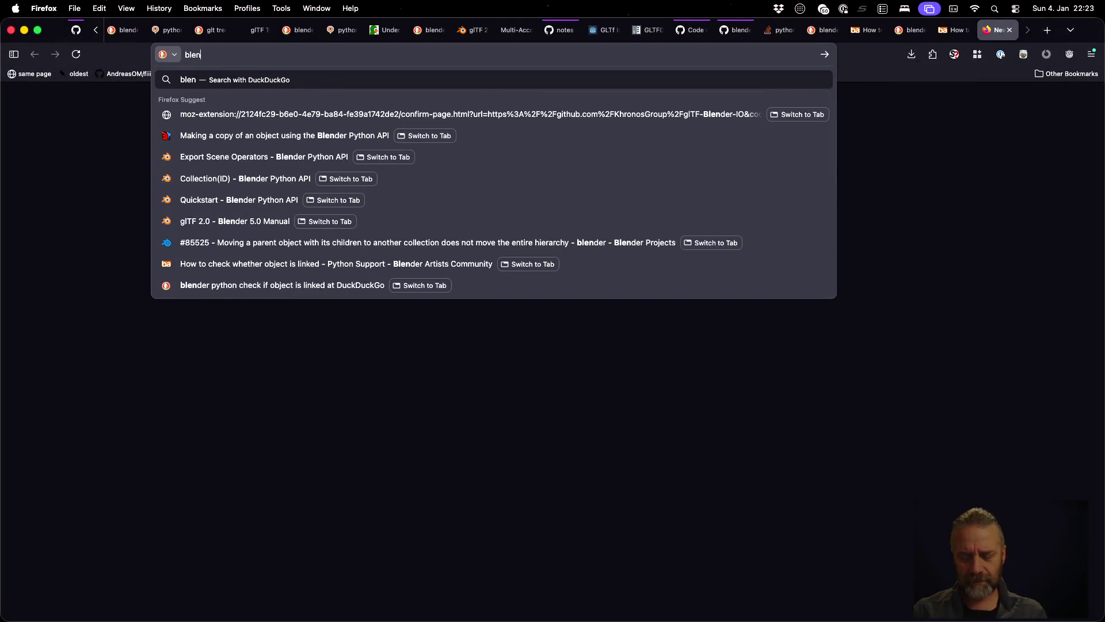
type("der python ")
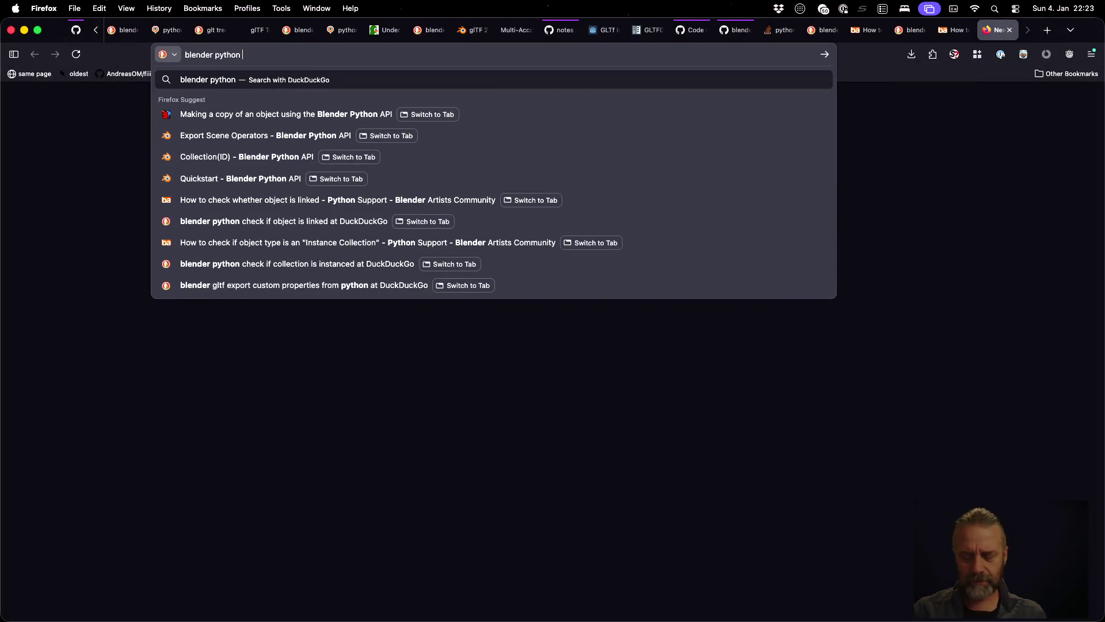
type("remove object fr")
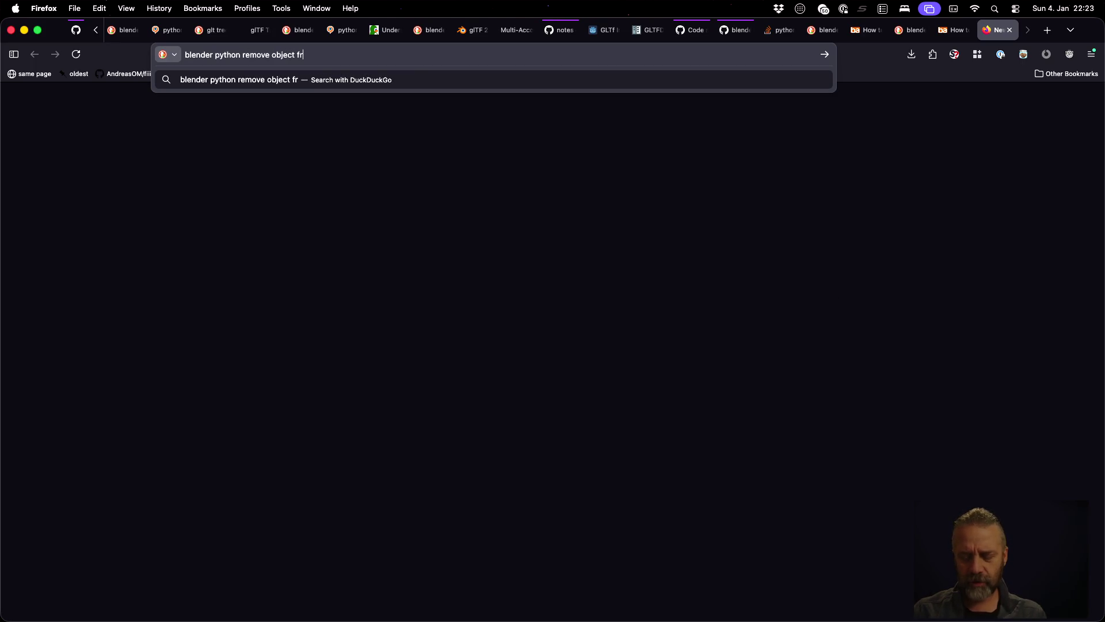
type("om all collections")
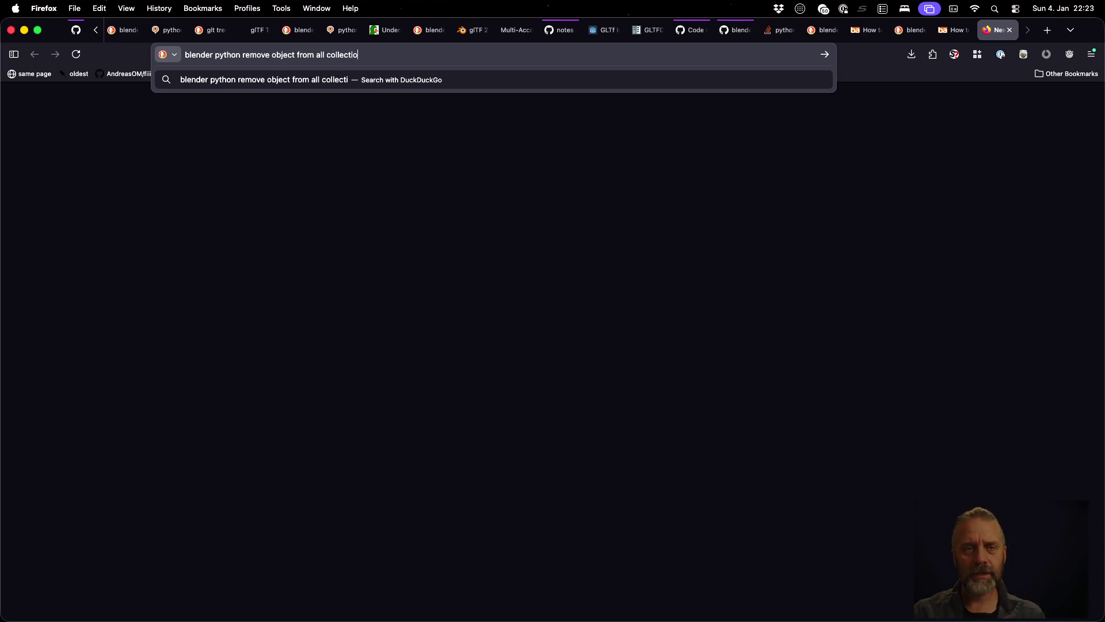
key("Return")
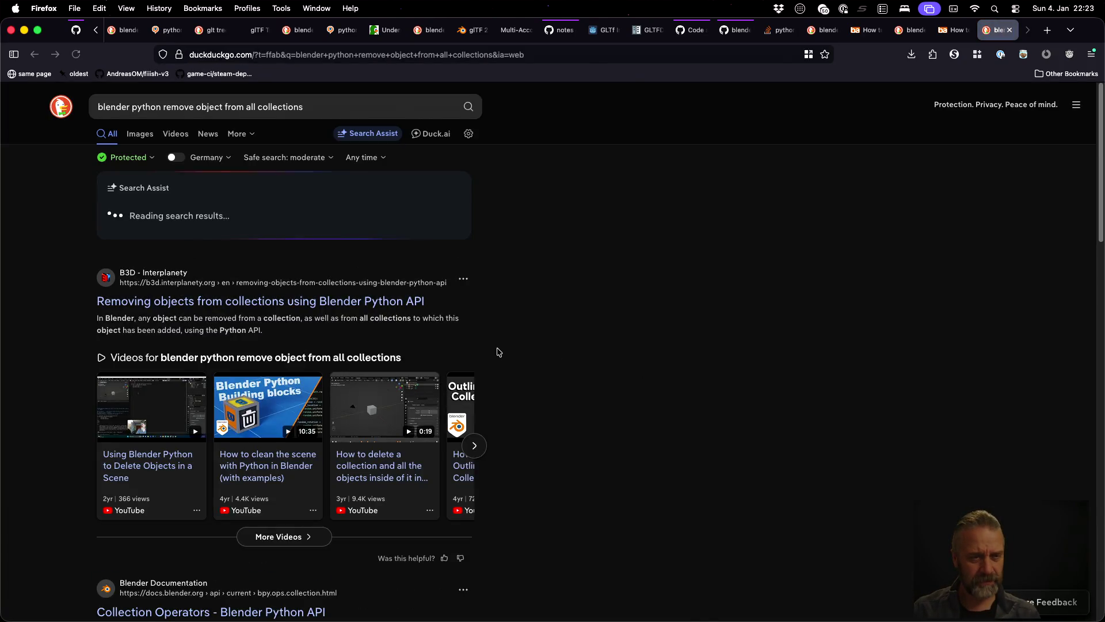
left_click(259, 301, "super")
- Select the article's loop that unlinks an object from every collection
scroll(586, 339, "down", 3)
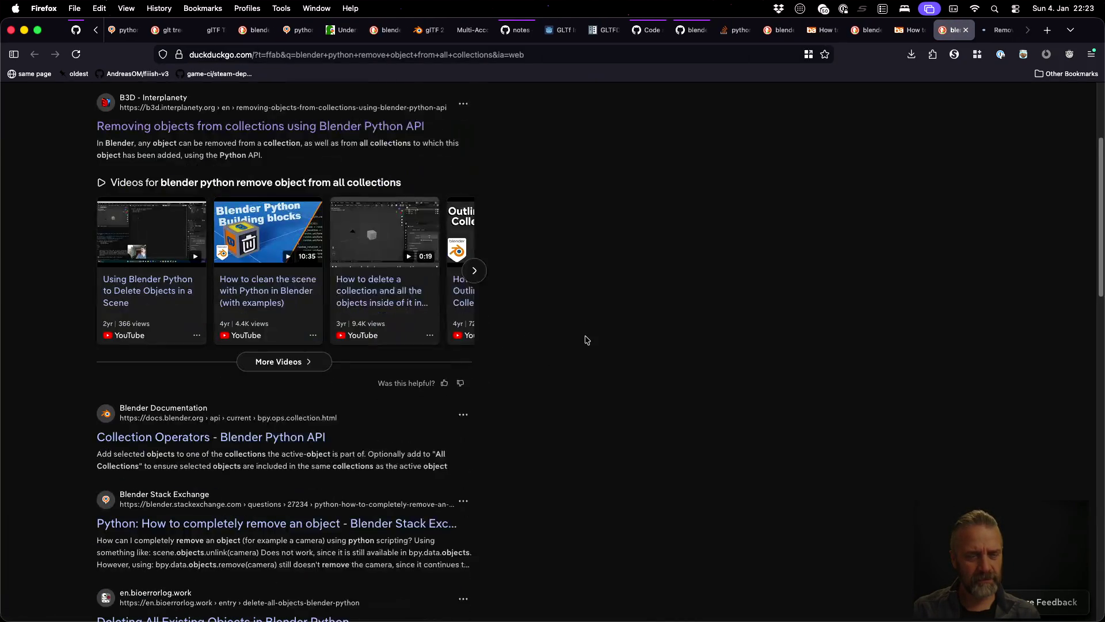
scroll(586, 340, "down", 2)
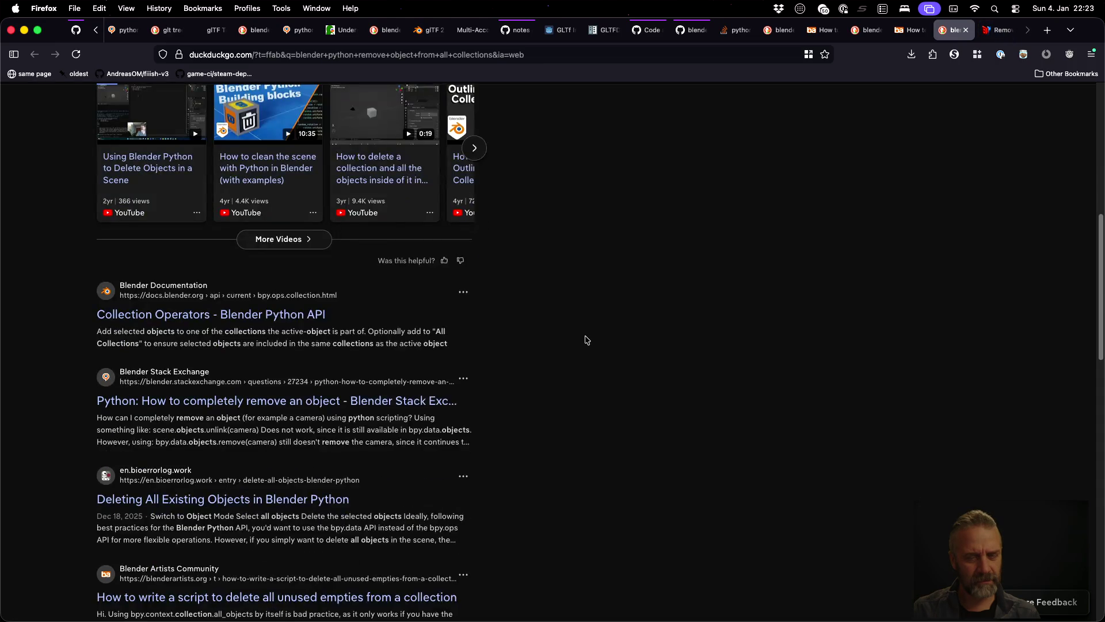
key("ctrl+Tab")
scroll(585, 340, "down", 5)
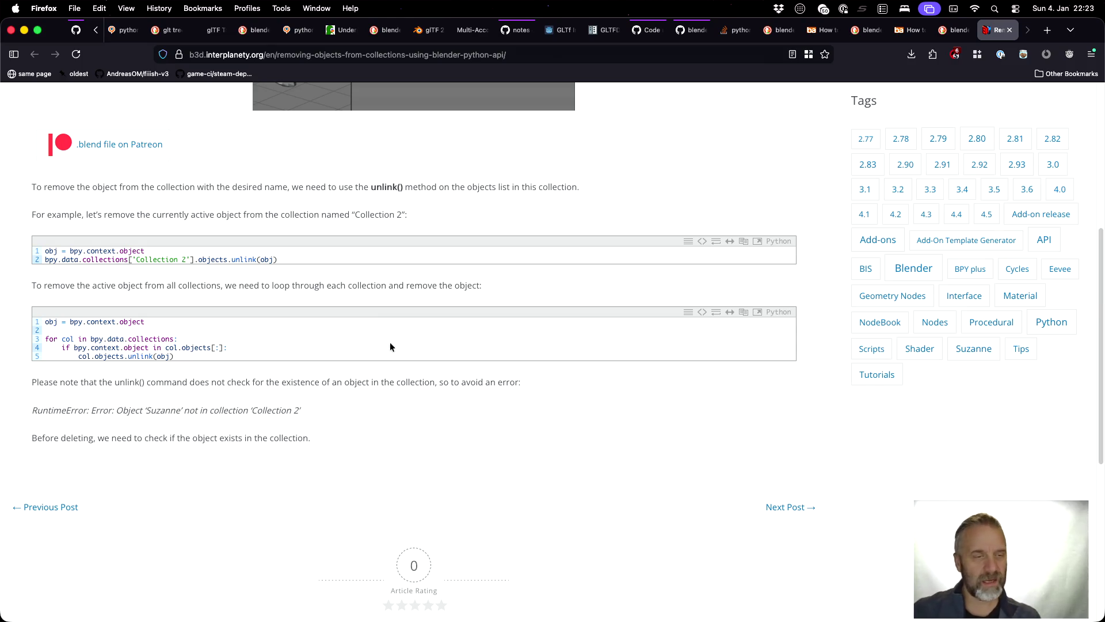
left_click_drag(173, 356, 43, 341)
key("super+c")
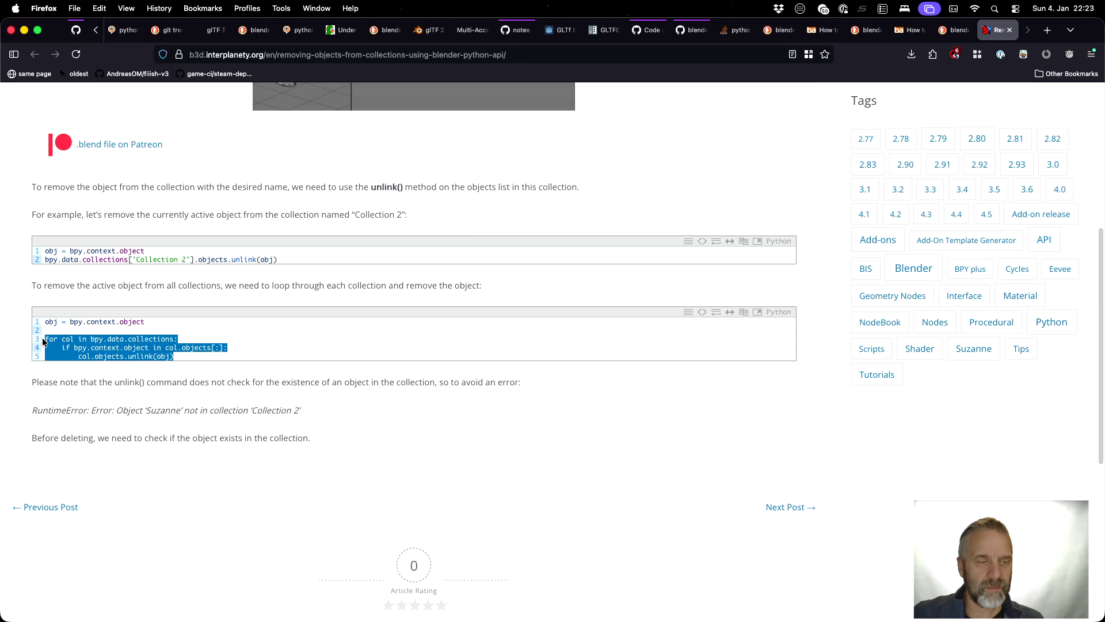
key("super+Tab")
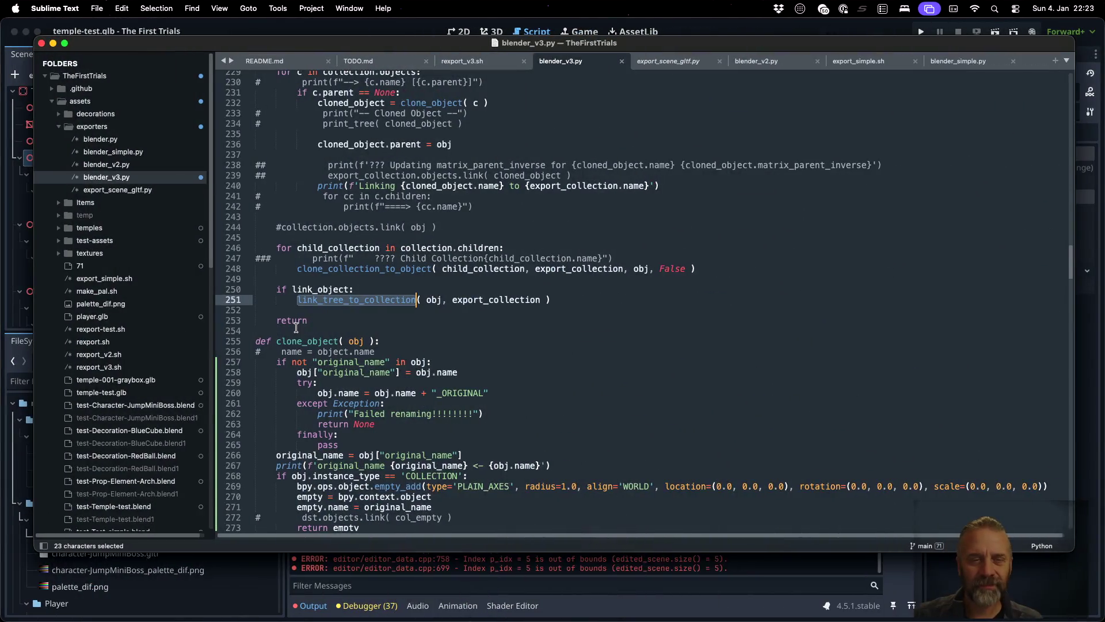
- Paste the collection-unlink loop on a new line after empty.name
scroll(446, 323, "down", 3)
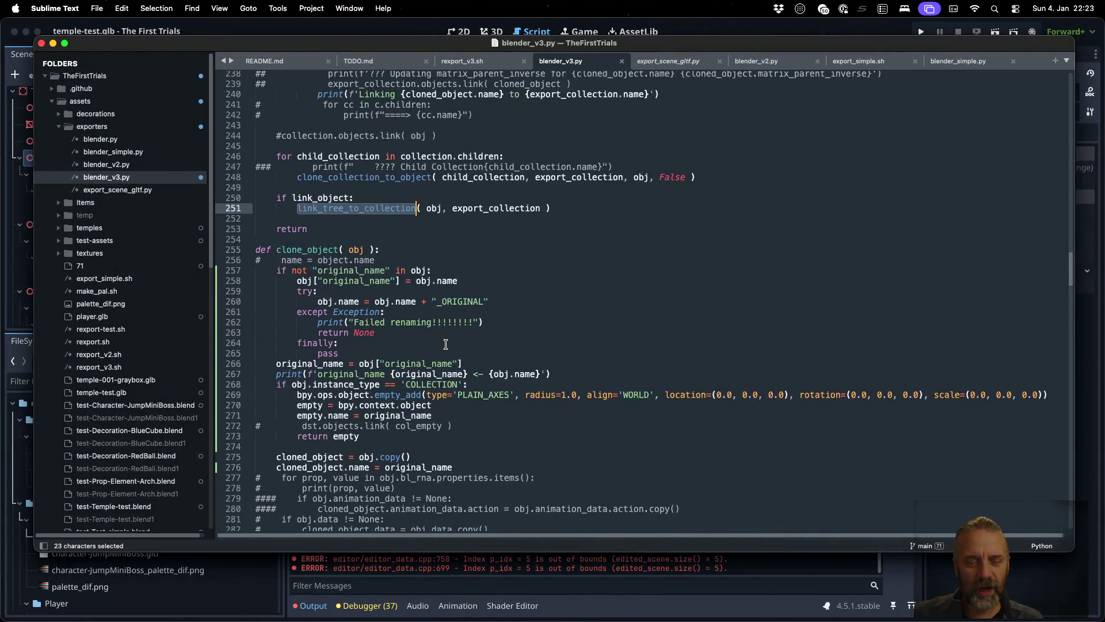
left_click(486, 415)
key("Return")
key("super+Left")
key("super+v")
- Indent the pasted loop lines to sit under empty.name
left_click(256, 456)
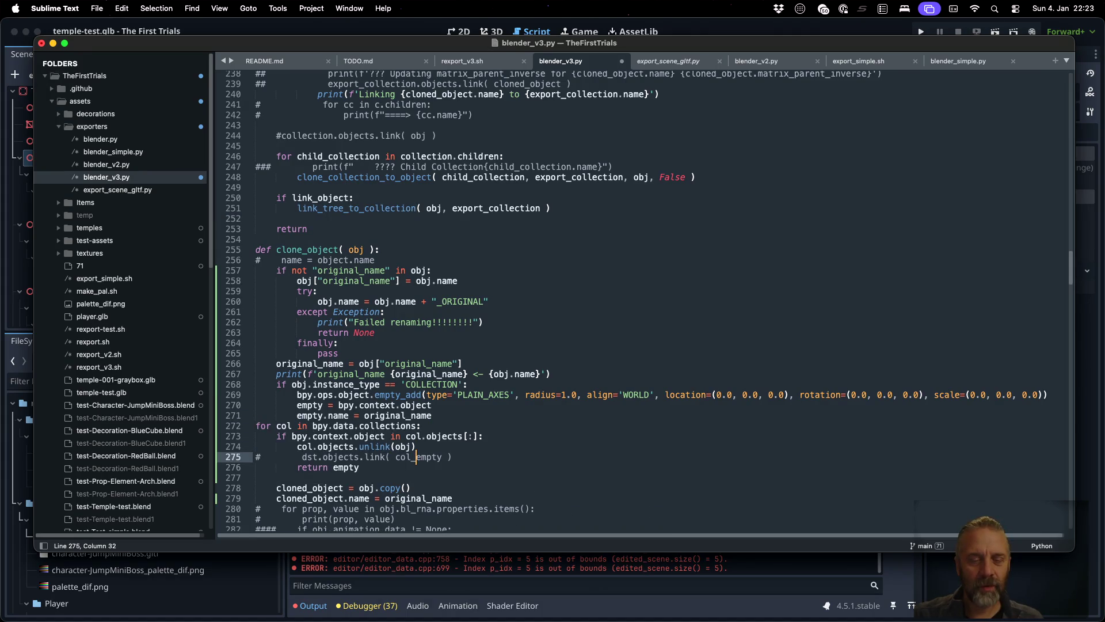
key("shift+Up")
key("shift+Up")
key("shift+Up")
key("Tab")
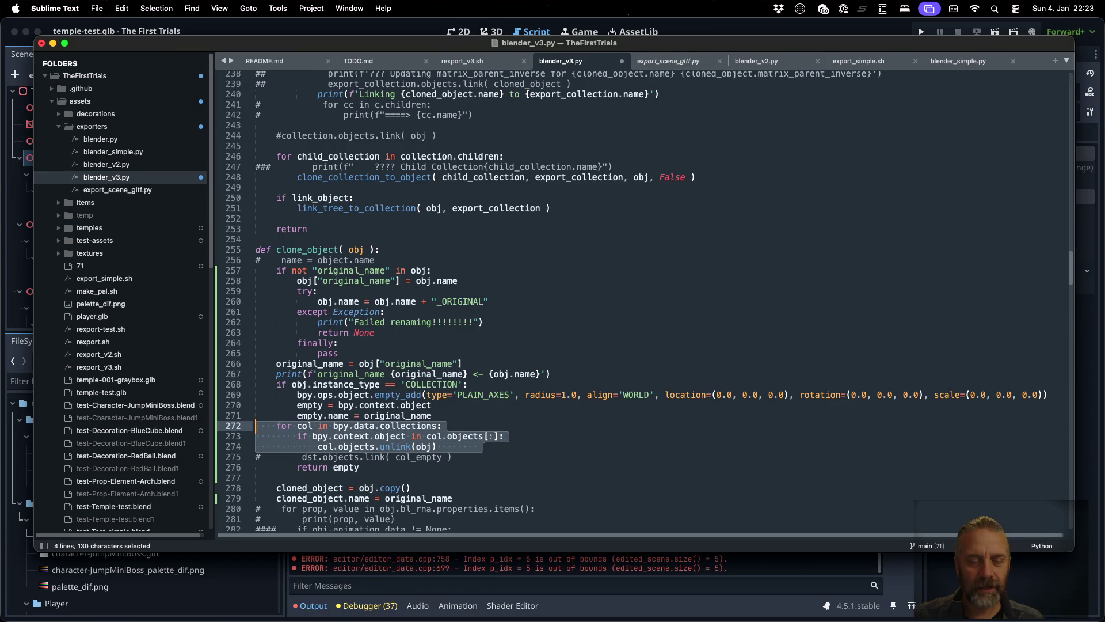
key("Tab")
key("Left")
key("shift+Down")
key("shift+Down")
key("shift+Down")
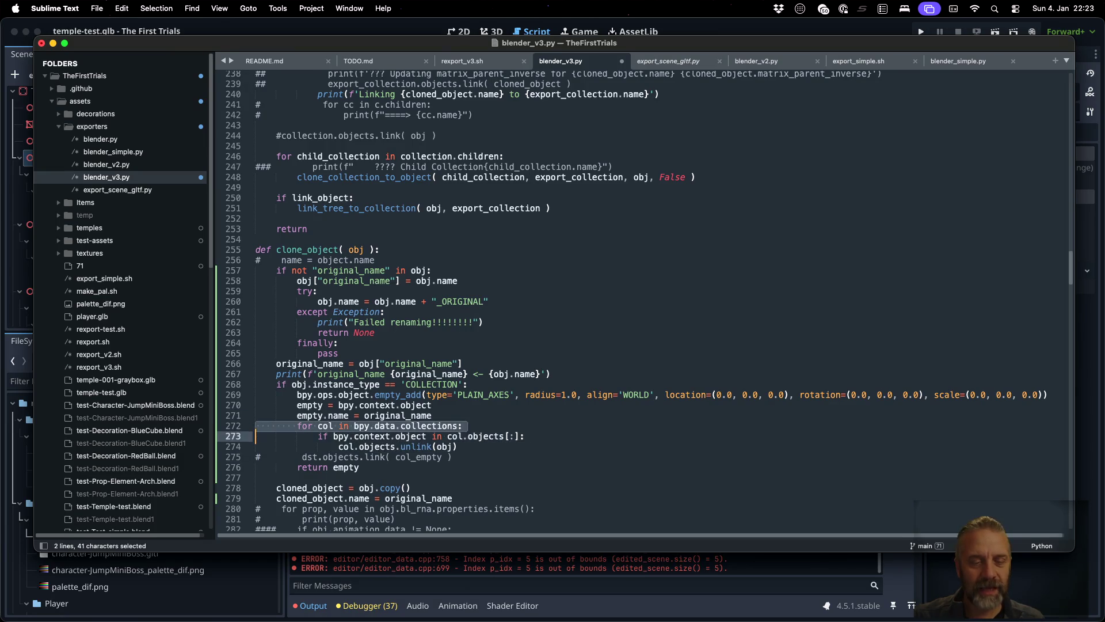
key("shift+Tab")
key("shift+Tab")
key("shift+Tab")
key("shift+Tab")
key("Tab")
- Fix the indentation of the empty.name line and nest the unlink line under the if
key("Tab")
left_click(256, 415)
key("Tab")
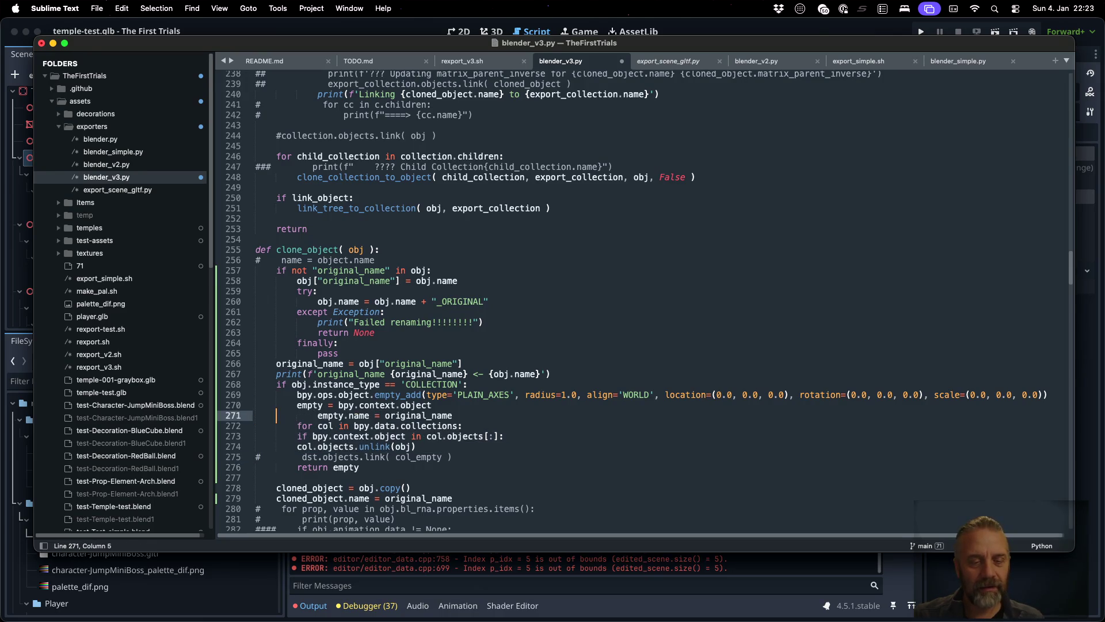
key("shift+Tab")
key("Right")
key("Right")
key("Right")
key("Down")
key("Down")
key("Tab")
key("Down")
key("Tab")
key("Tab")
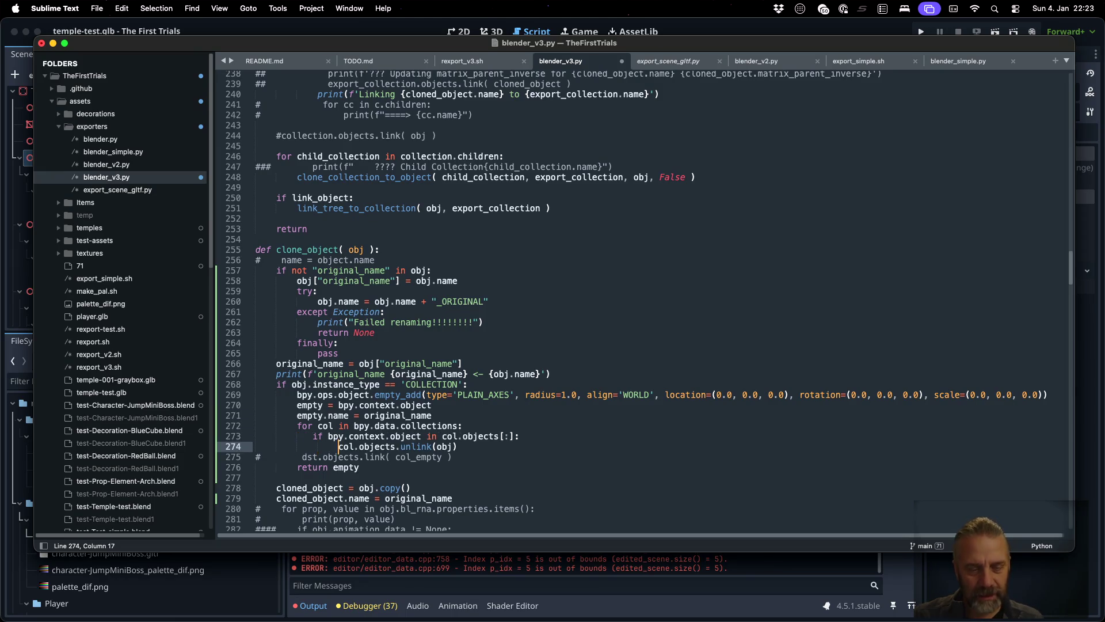
key("shift+Tab")
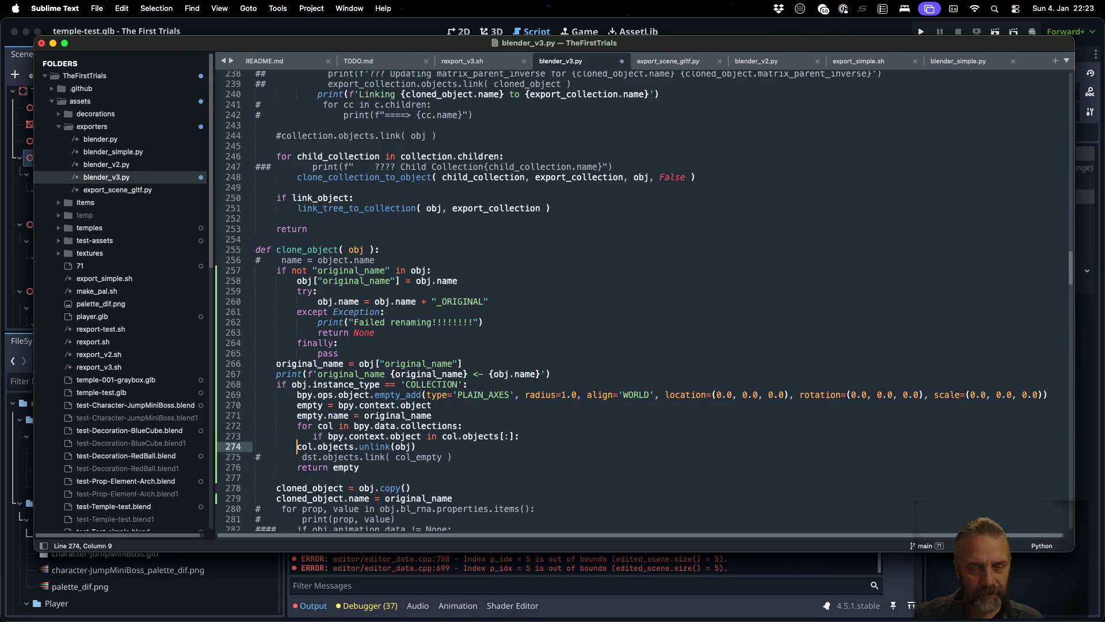
key("Up")
key("Left")
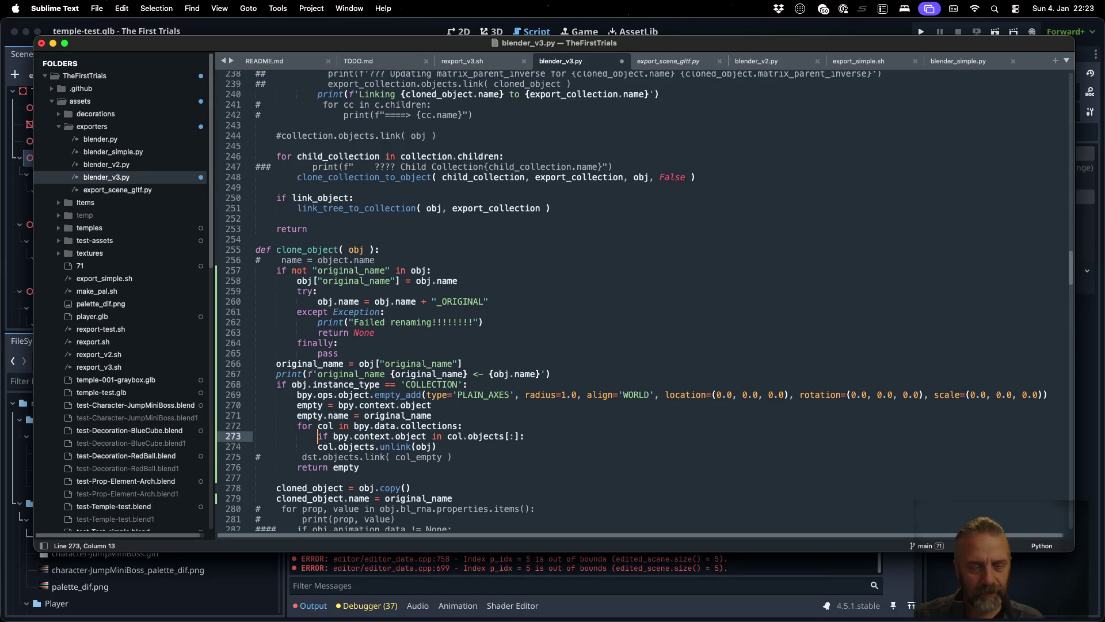
key("Down")
key("Tab")
- Name the loop variable col and replace bpy.context.object with empty in the if check
key("Up")
key("Up")
key("BackSpace")
key("BackSpace")
key("BackSpace")
type("emp")
key("BackSpace")
type("col")
key("Escape")
key("Down")
key("shift+Right")
key("shift+Right")
key("shift+Right")
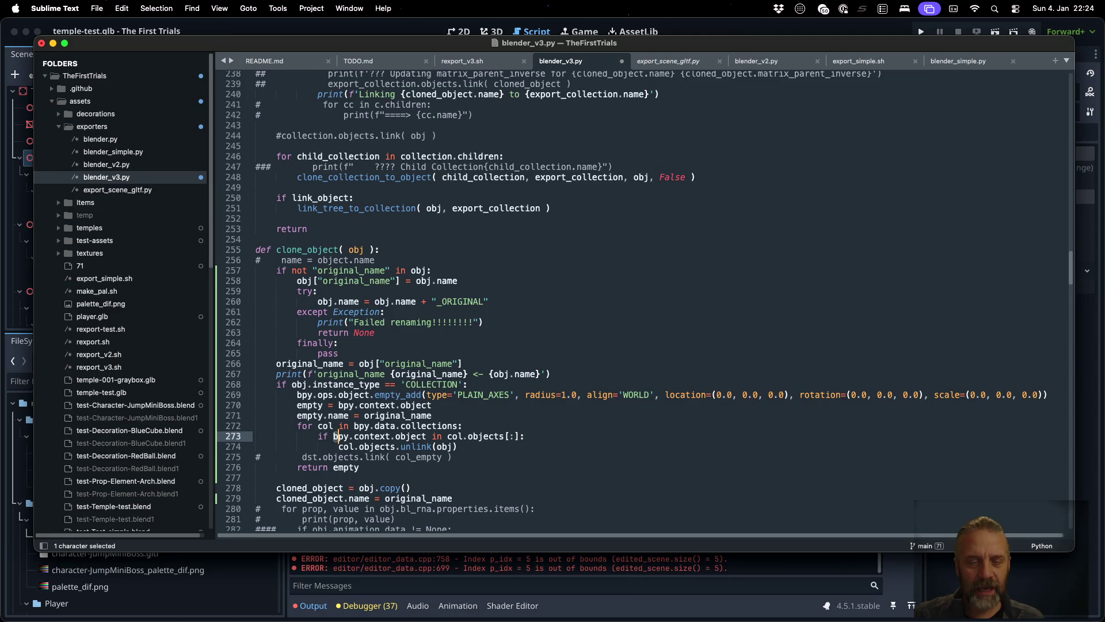
type("empty")
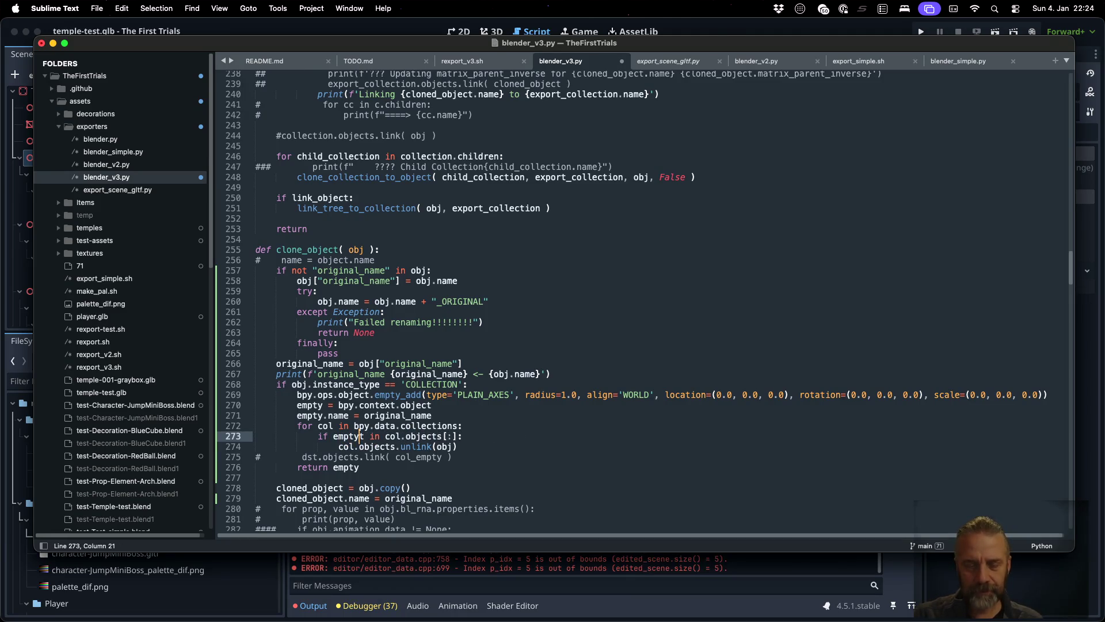
- Replace obj with empty in the unlink call
key("End")
key("Down")
key("End")
key("BackSpace")
key("BackSpace")
key("BackSpace")
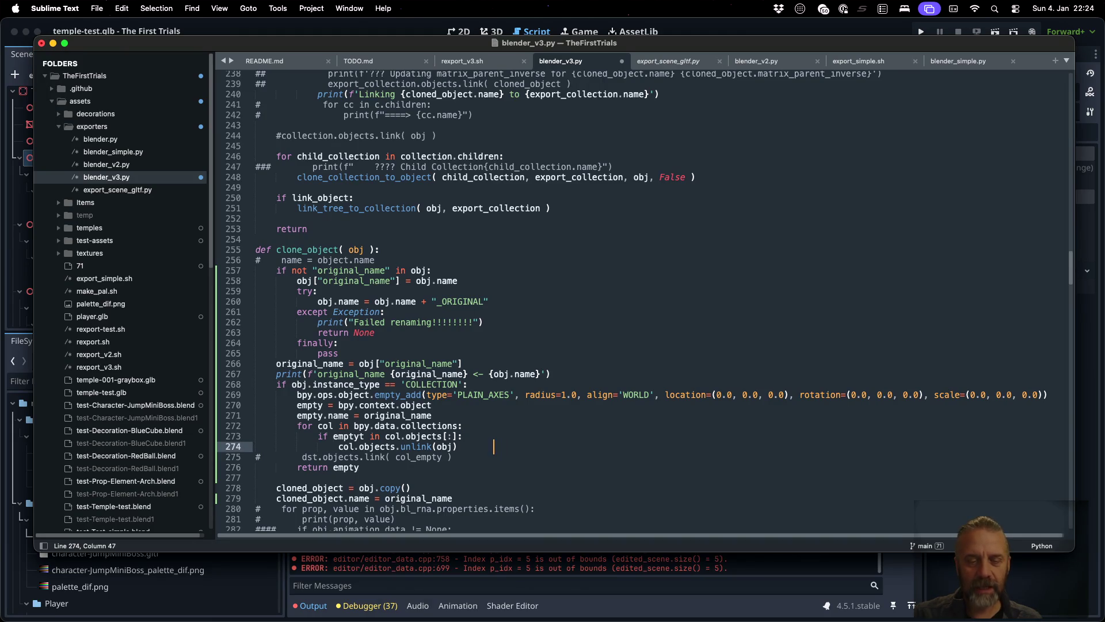
key("Left")
key("BackSpace")
key("BackSpace")
key("BackSpace")
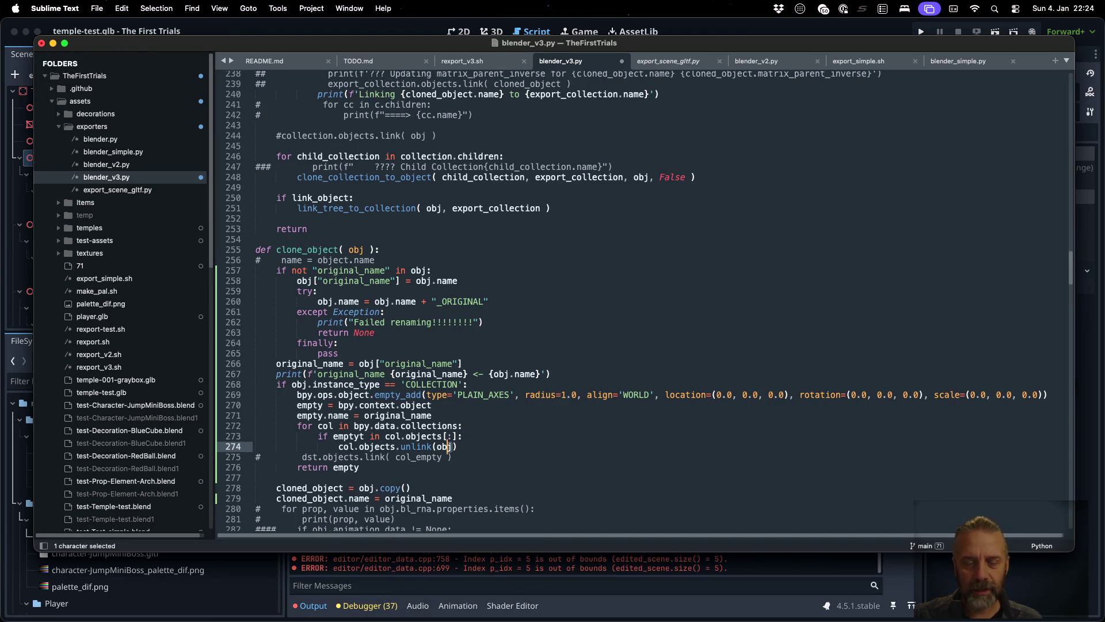
type("empty")
- Save blender_v3.py and rerun the export command in the terminal
key("ctrl+s")
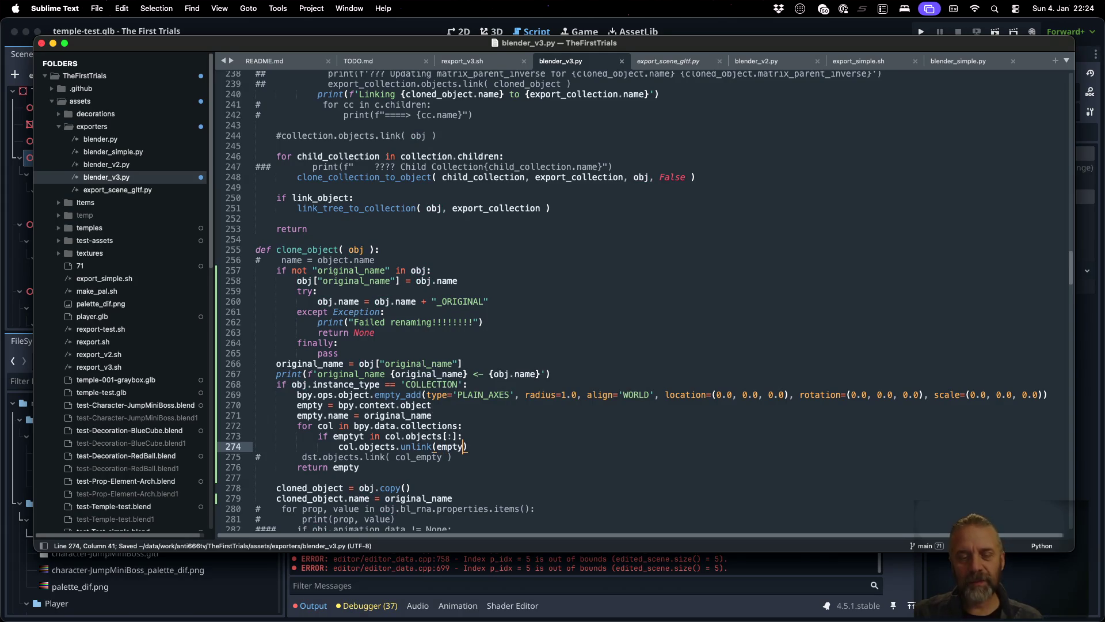
key("super+Tab")
key("Up")
key("Return")
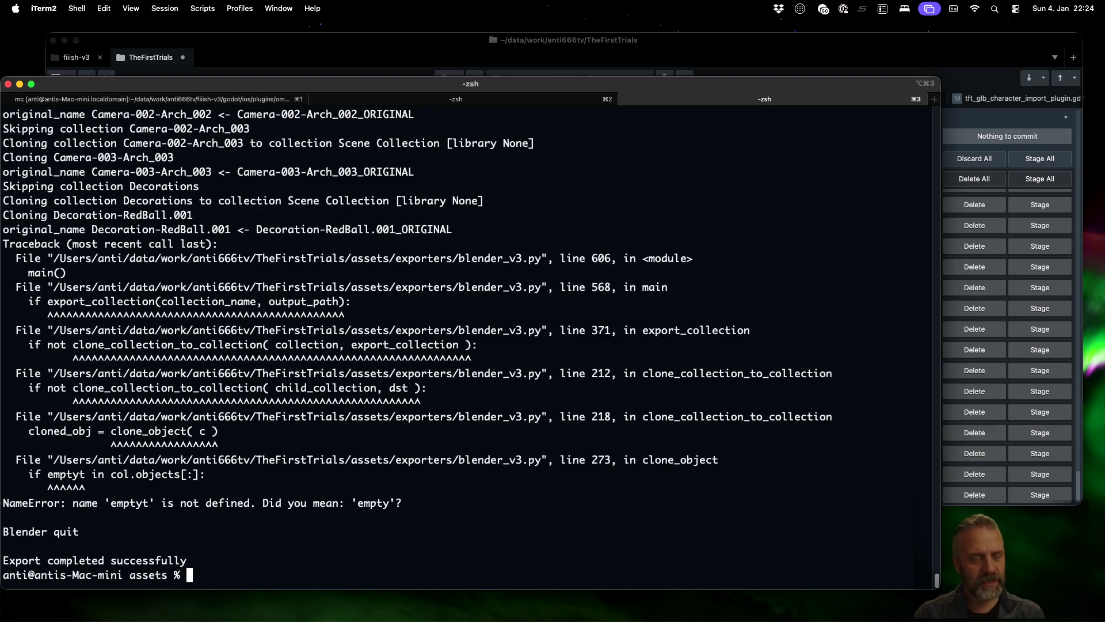
- Fix the 'emptyt' typo on line 273, save, and rerun the export in iTerm2
key("super+Tab")
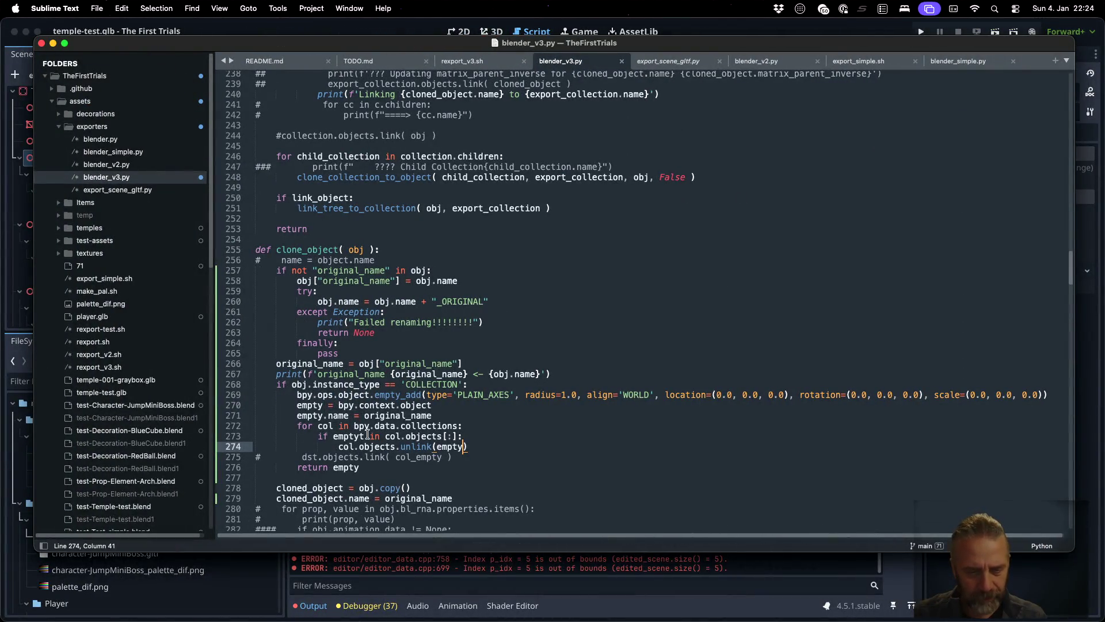
left_click(367, 435)
key("BackSpace")
key("super+s")
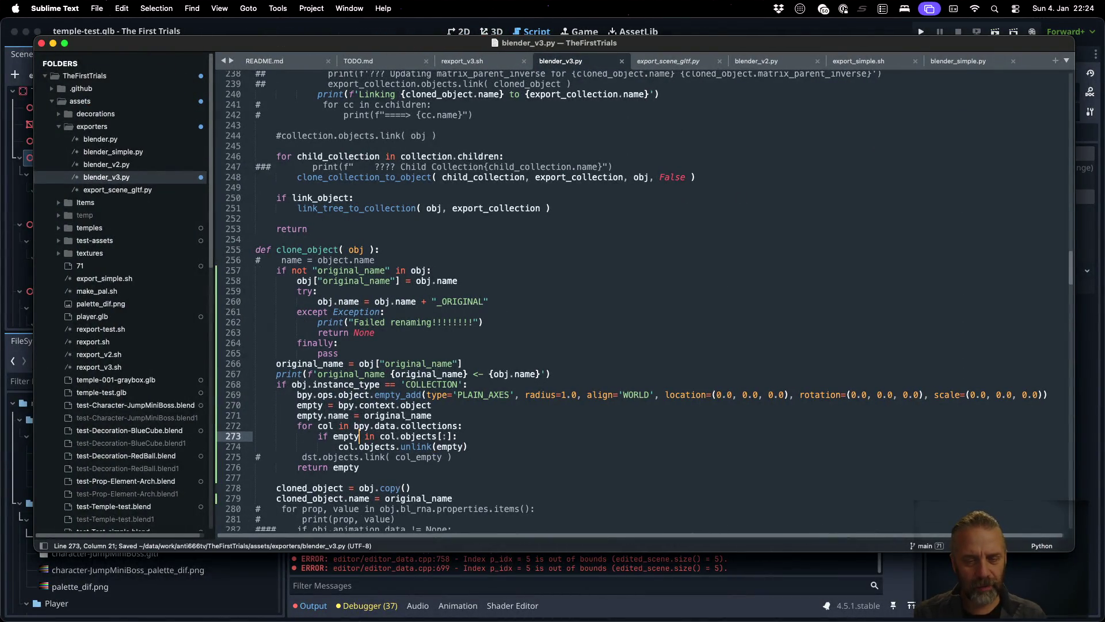
key("super+Tab")
key("Up")
key("Return")
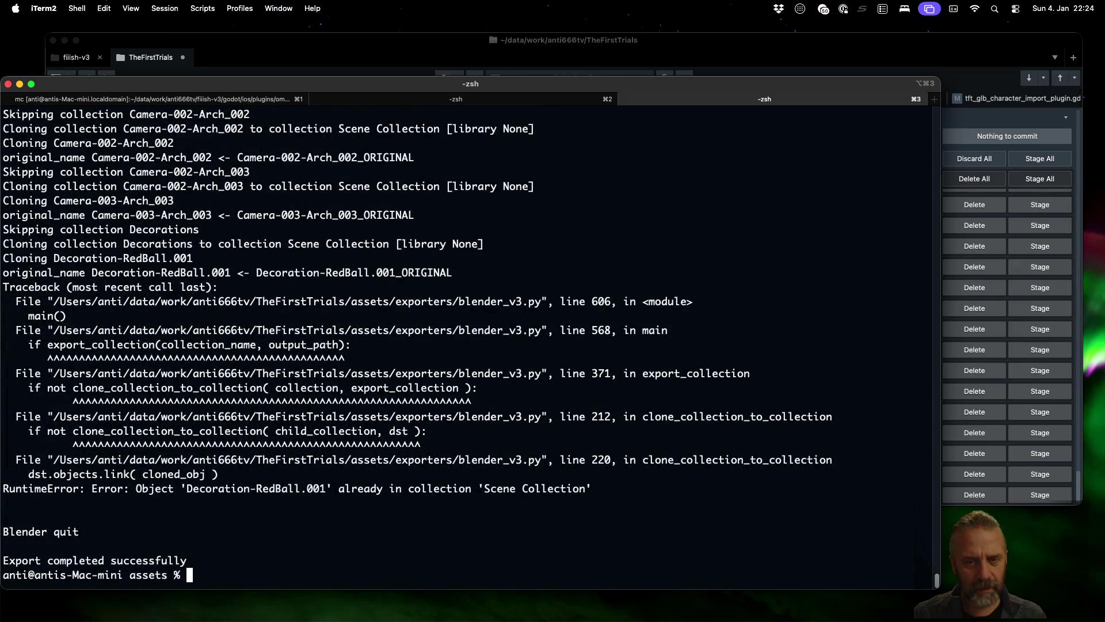
- Highlight the cloned_obj uses in the script and select Decoration-RedBall.001 in the error log
key("super+Tab")
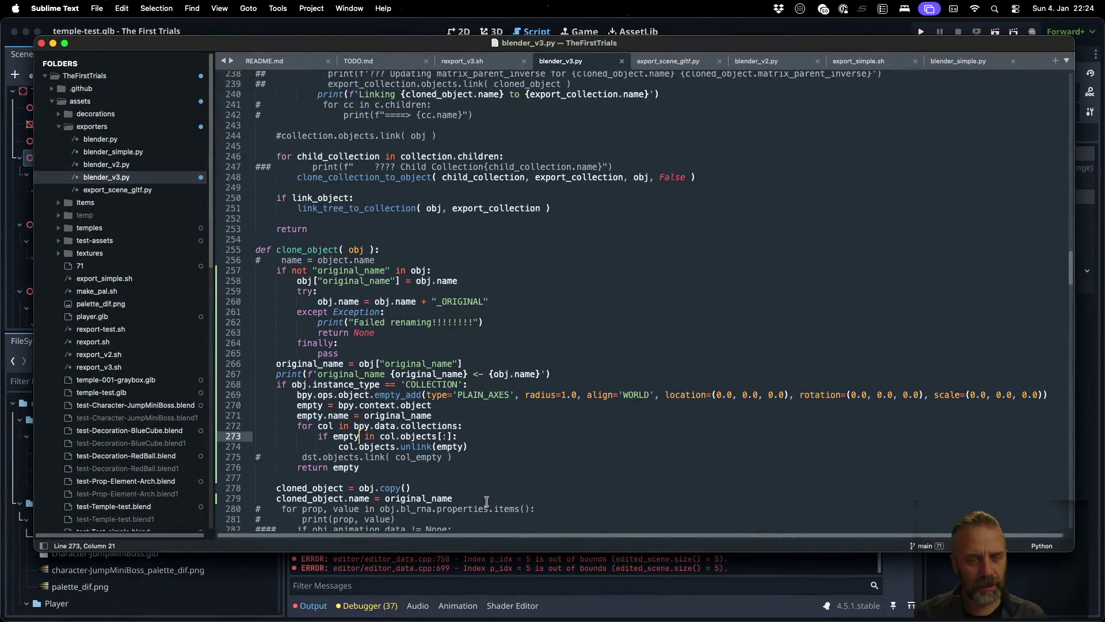
scroll(484, 354, "up", 10)
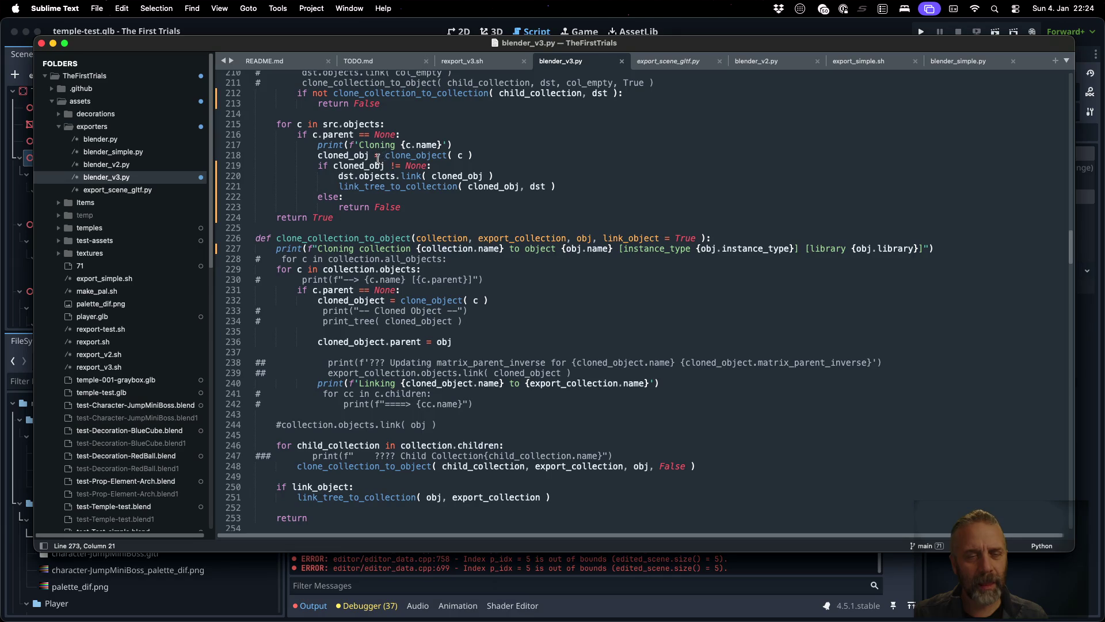
double_click(377, 165)
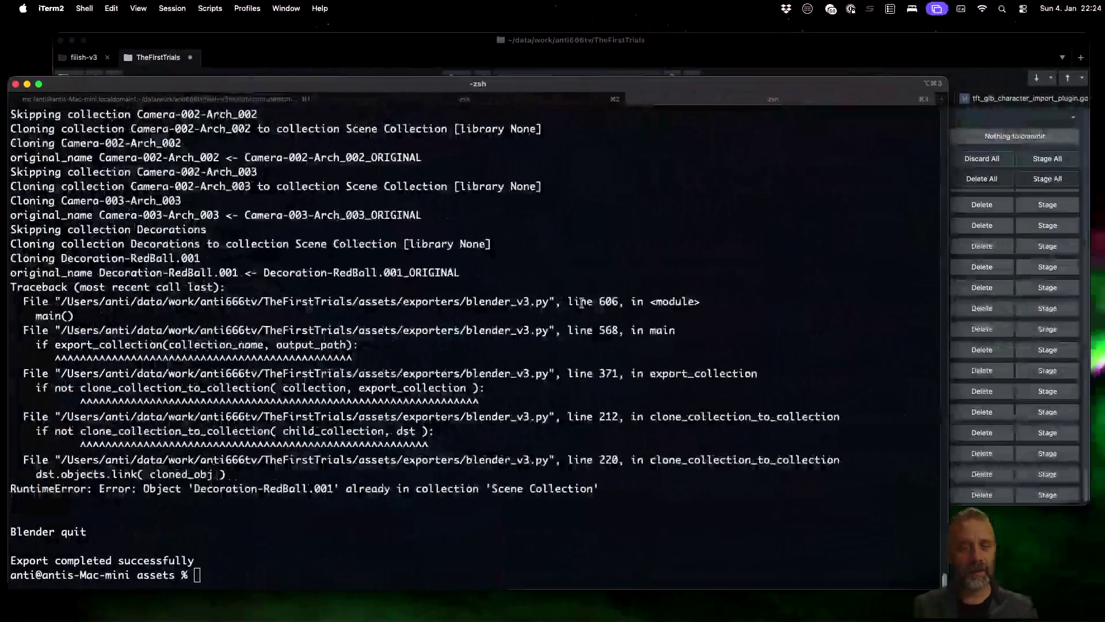
mouse_move(56, 258)
left_mouse_down()
mouse_move(213, 255)
mouse_move(194, 257)
left_mouse_up()
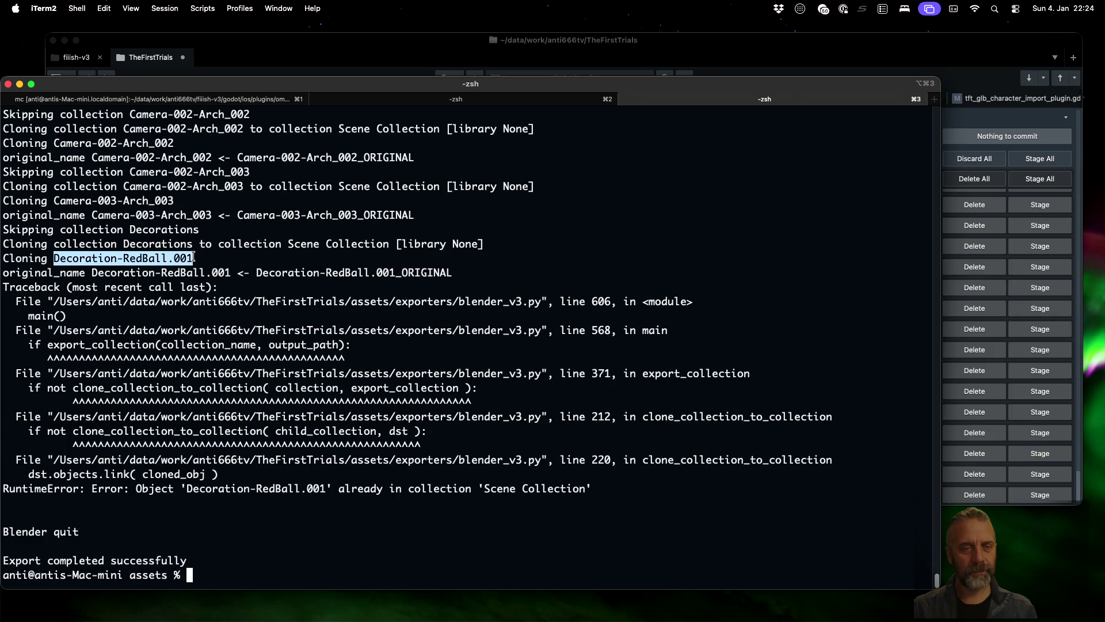
key("super+Tab")
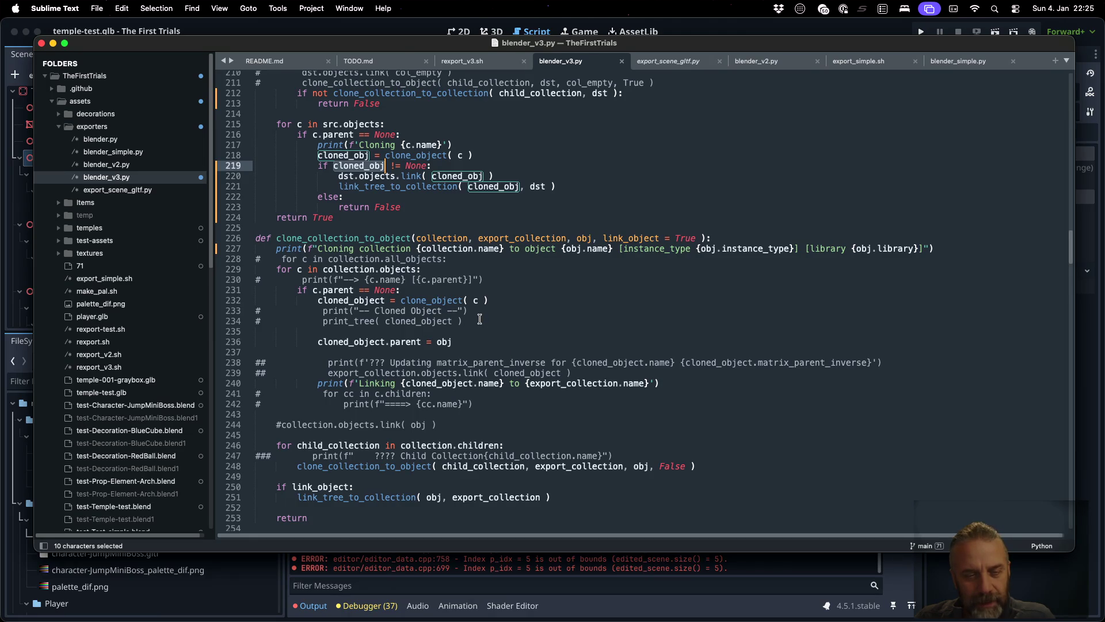
- Add a 'Unlinking {obj.name} from {col.name}' print under the if empty in col.objects[:] check
scroll(482, 320, "down", 2)
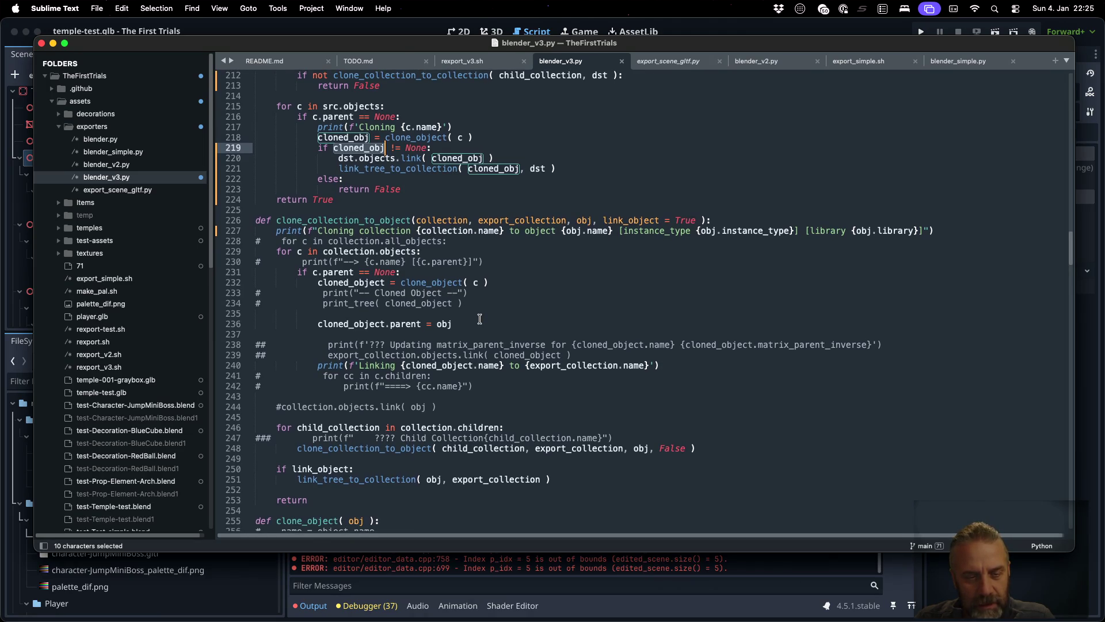
scroll(480, 319, "down", 9)
left_click(460, 420)
key("Down")
key("Down")
key("super+Return")
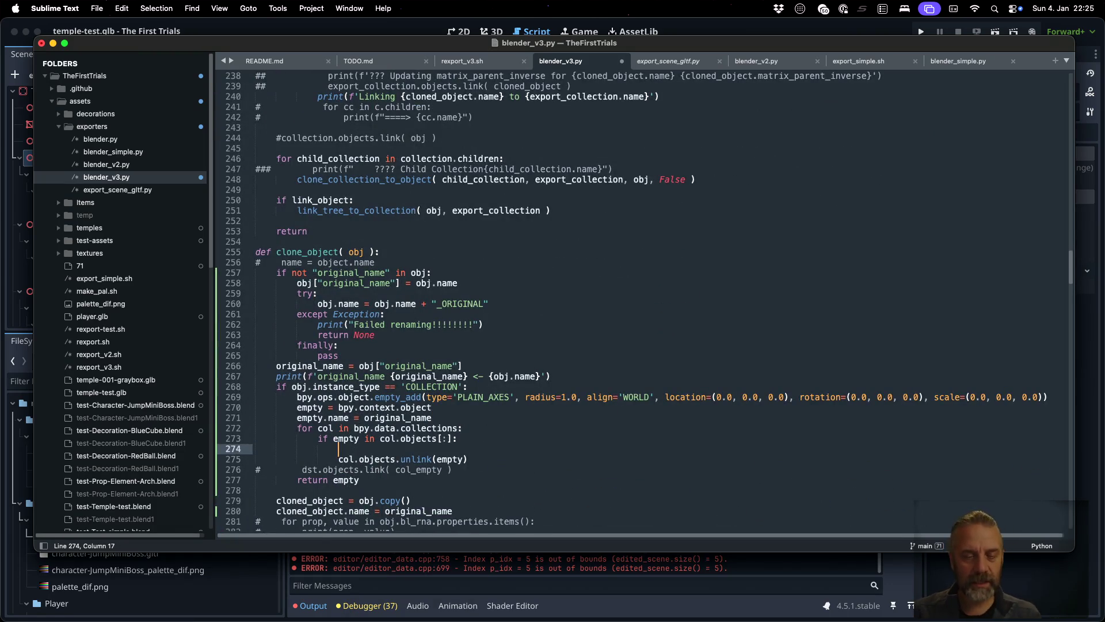
type("print(")
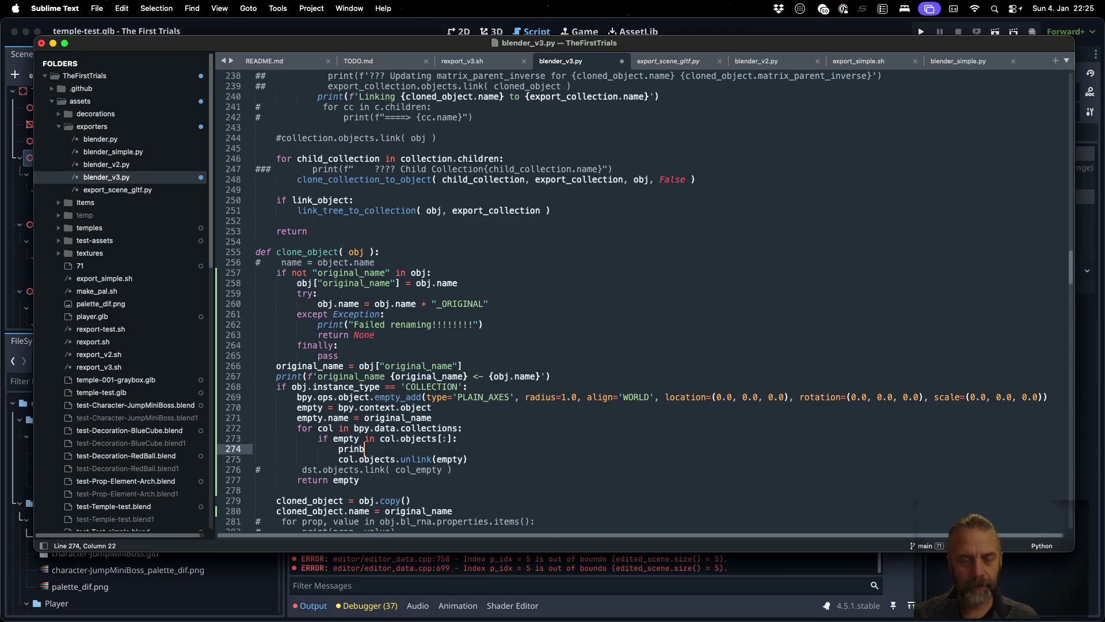
type("\"Unlink")
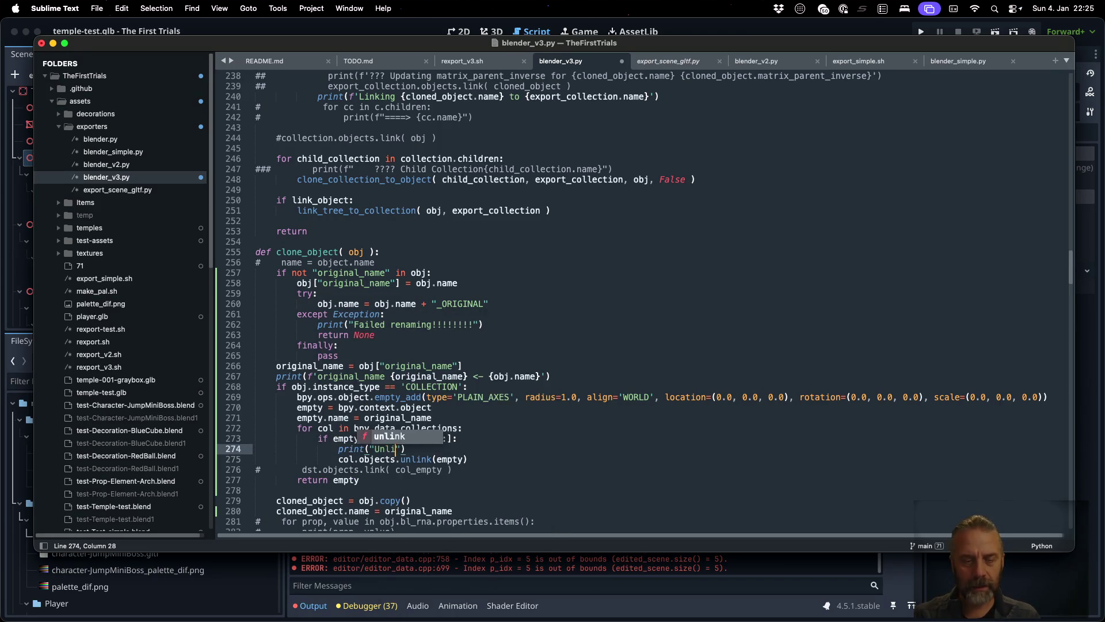
type("ing {obj.name")
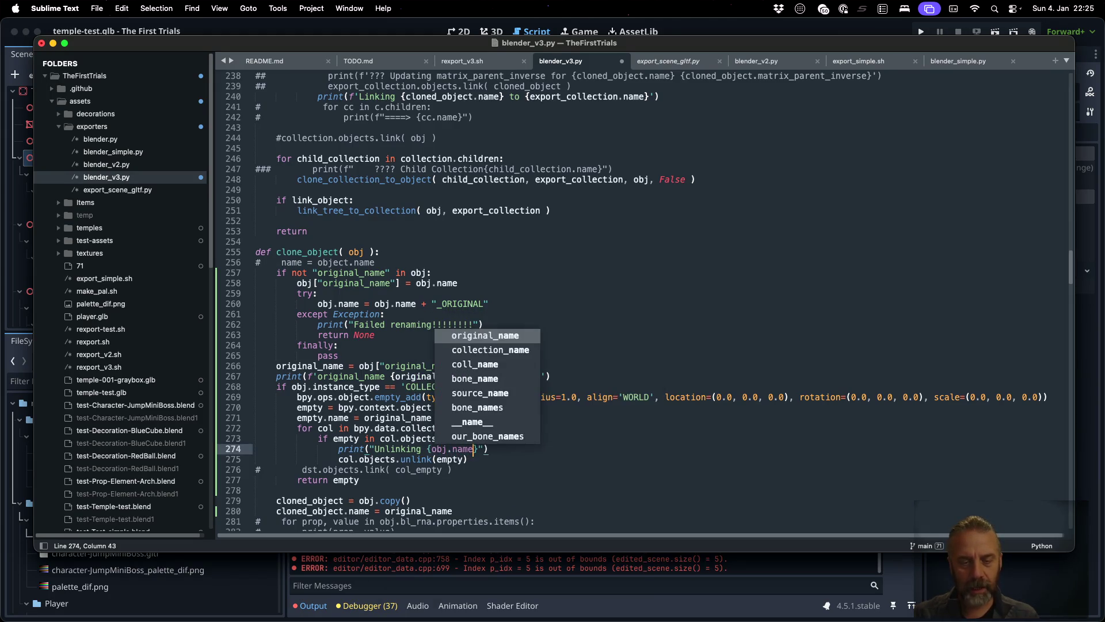
type("} from {col")
key("BackSpace")
key("BackSpace")
key("BackSpace")
type("{col")
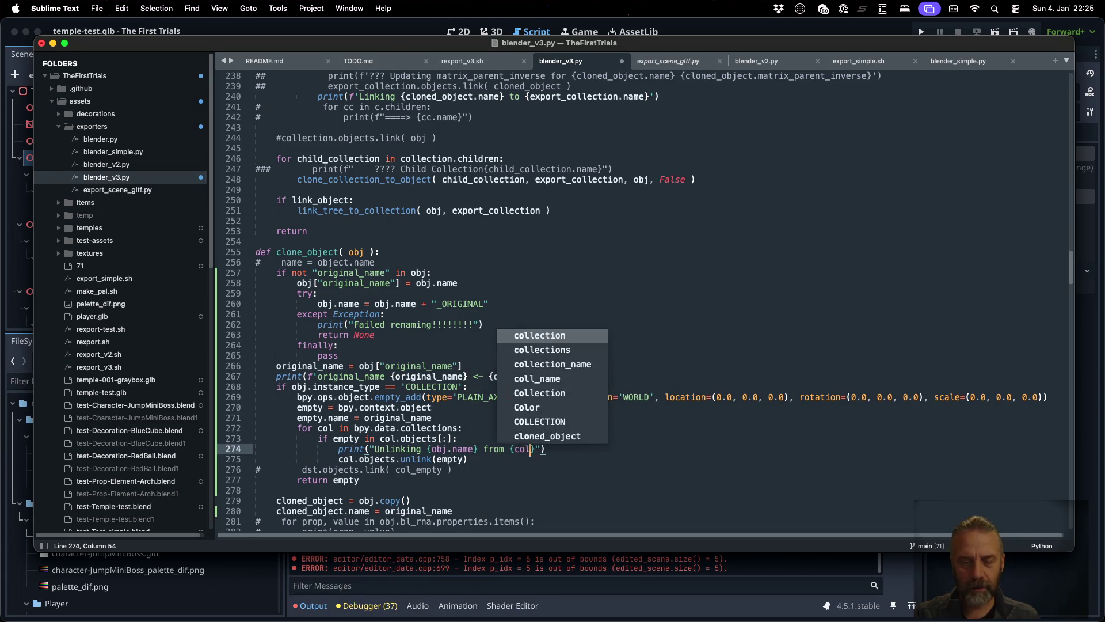
type(".name")
- Make the print an f-string with matching single quotes on one line
key("Left")
key("Left")
key("Left")
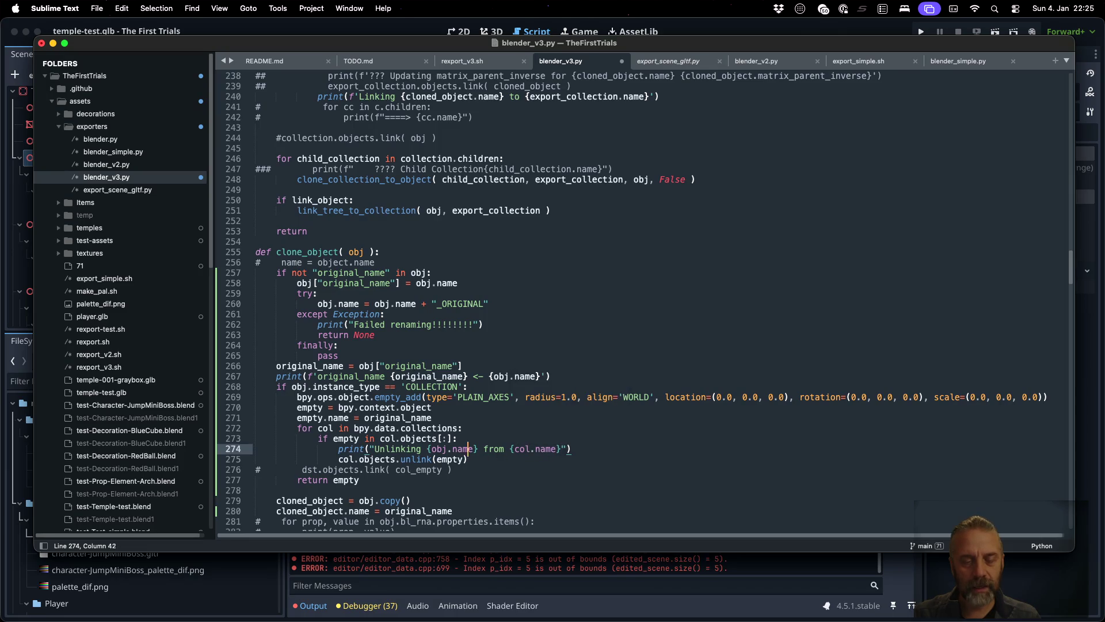
type("g")
key("Right")
key("BackSpace")
key("BackSpace")
type("f'")
key("super+Right")
key("Left")
key("BackSpace")
key("Return")
key("BackSpace")
key("BackSpace")
key("BackSpace")
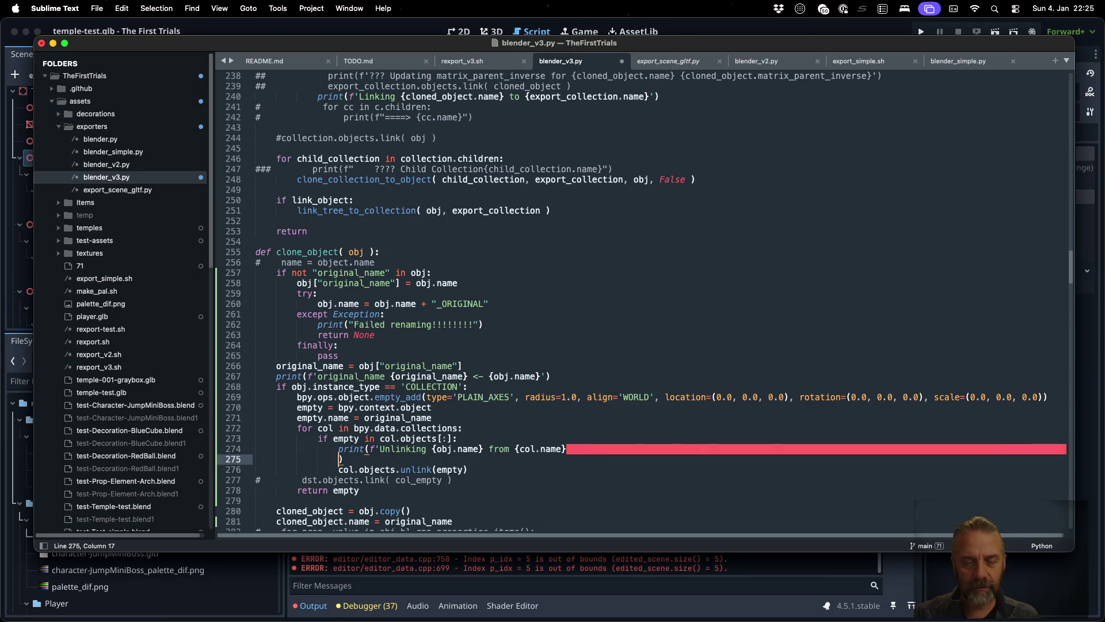
type("'")
- Save the script, rerun the export in iTerm2, and return to Sublime Text
key("super+s")
key("super+Tab")
key("Up")
key("Return")
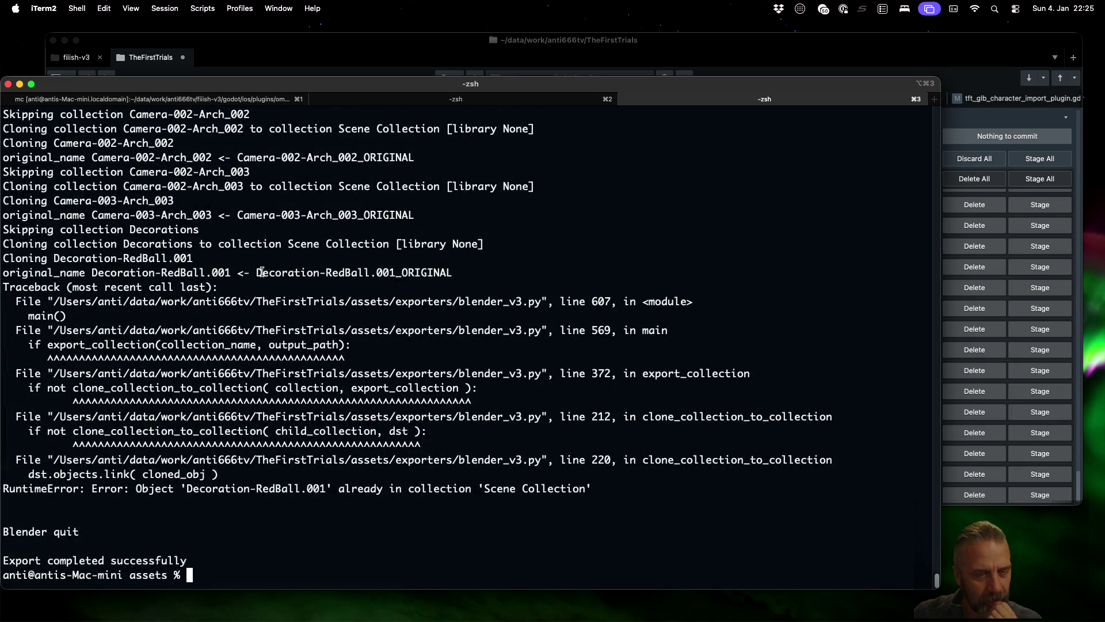
key("super+Tab")
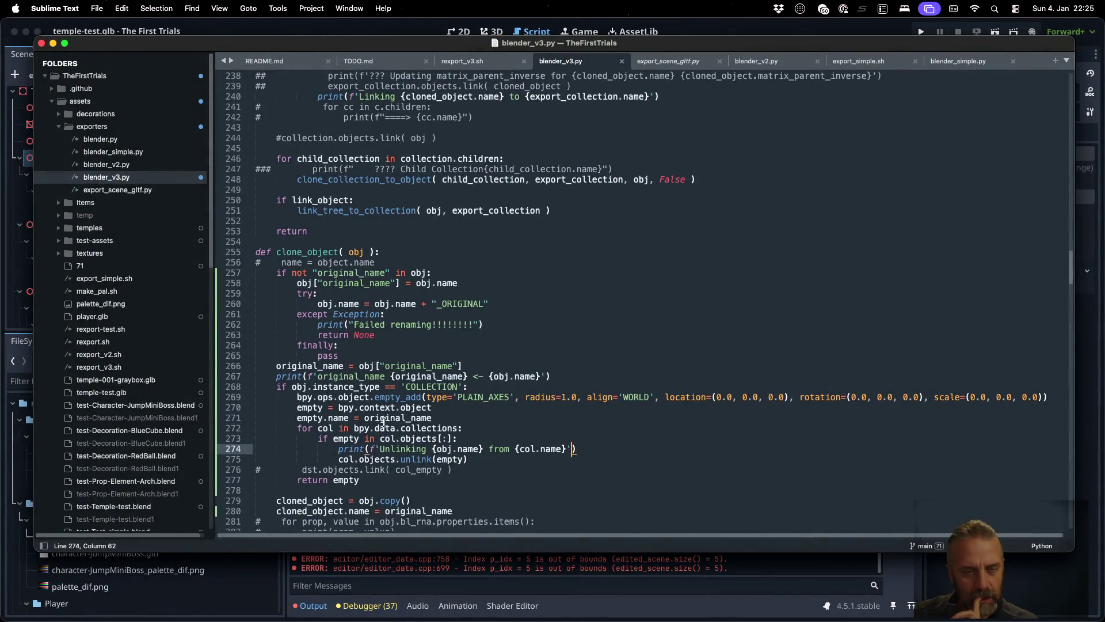
- Copy the Unlinking print line and paste a duplicate above the if check
double_click(367, 427)
left_click(507, 433)
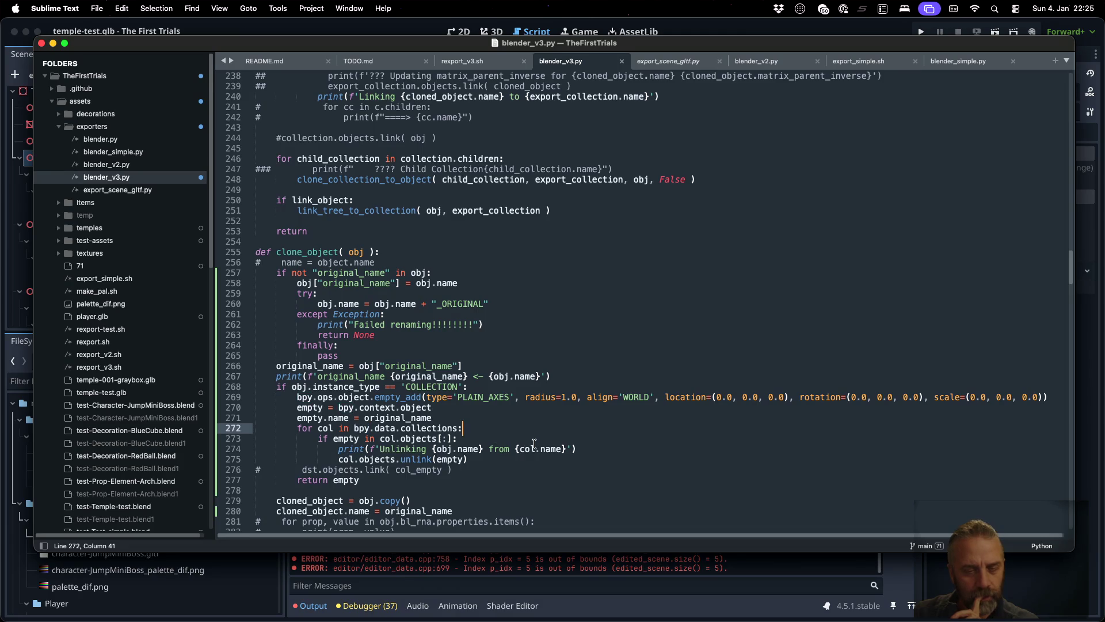
key("Down")
key("Down")
key("super+Left")
key("shift+Down")
key("super+c")
key("Up")
key("Up")
key("Up")
key("Down")
key("super+v")
key("Up")
- Edit the copy to print(f'Is linked {obj.name} in {col.name}') and dedent it one level
key("Right")
key("Right")
key("Right")
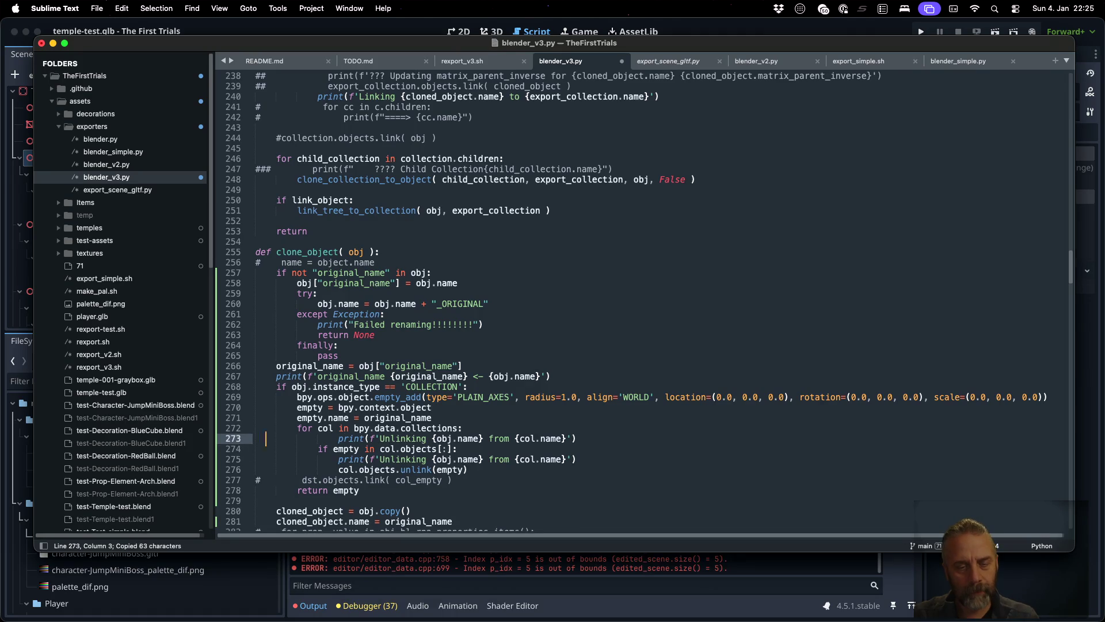
key("shift+Right")
key("shift+Right")
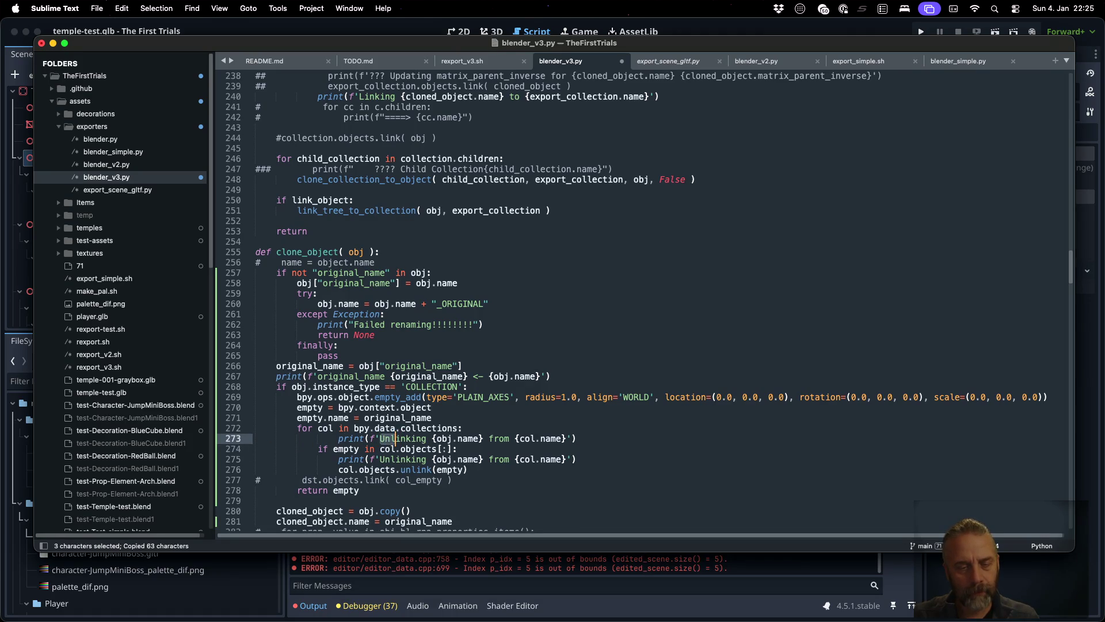
type("Is")
key("Right")
key("Right")
key("Right")
key("shift+Right")
key("shift+Right")
key("shift+Right")
type("ed")
key("Right")
key("Right")
key("Right")
key("Left")
key("shift+Right")
key("shift+Right")
key("shift+Right")
type("in")
key("super+Left")
key("super+bracketleft")
- Save, clear the iTerm2 output, and rerun the export
key("super+s")
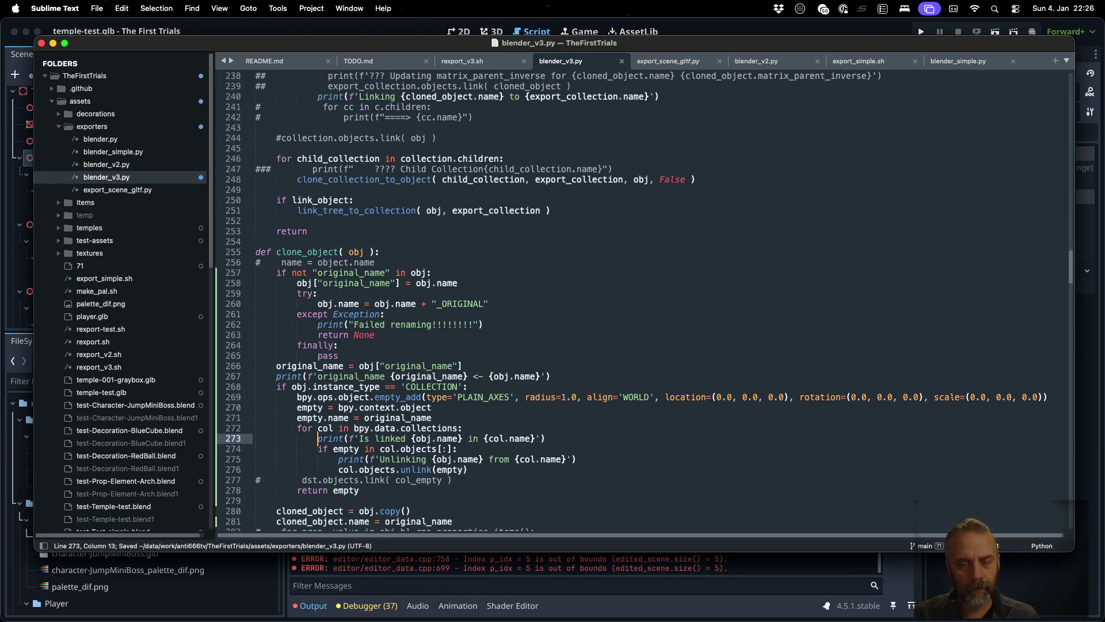
key("super+Tab")
key("super+k")
key("Up")
key("Return")
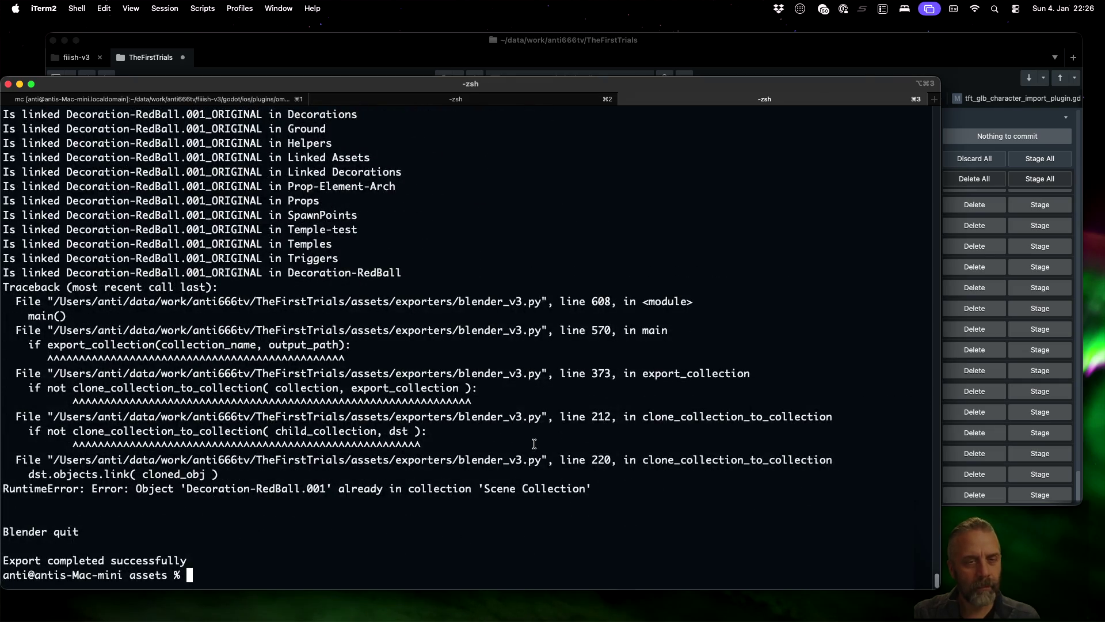
- Read back through the 'Is linked' log lines, then return to blender_v3.py in Sublime Text
scroll(534, 444, "up", 5)
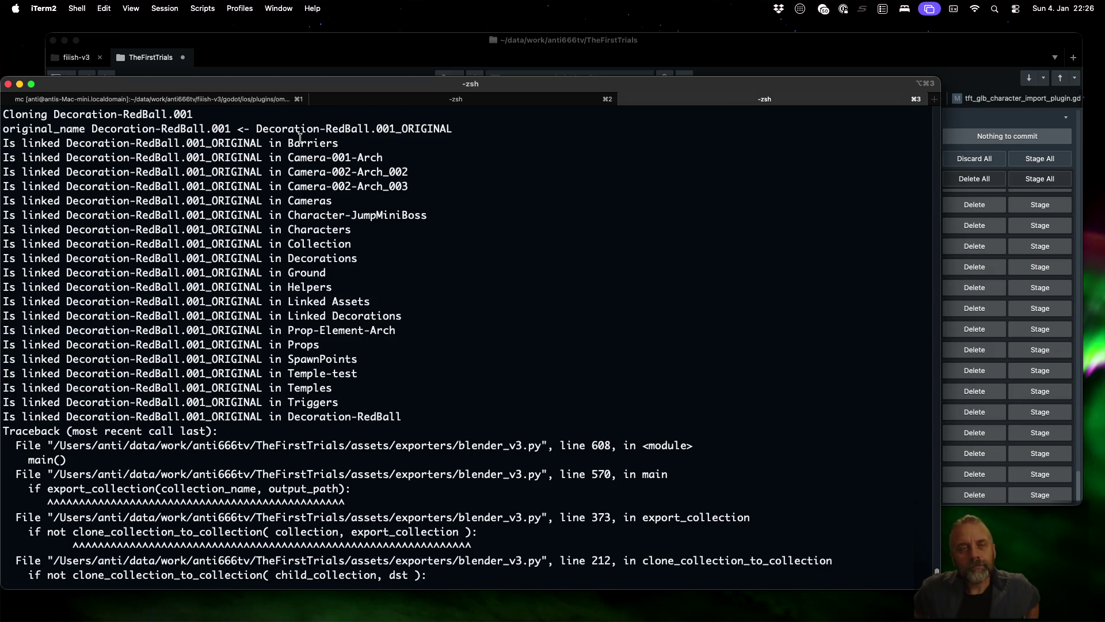
key("ctrl+Left")
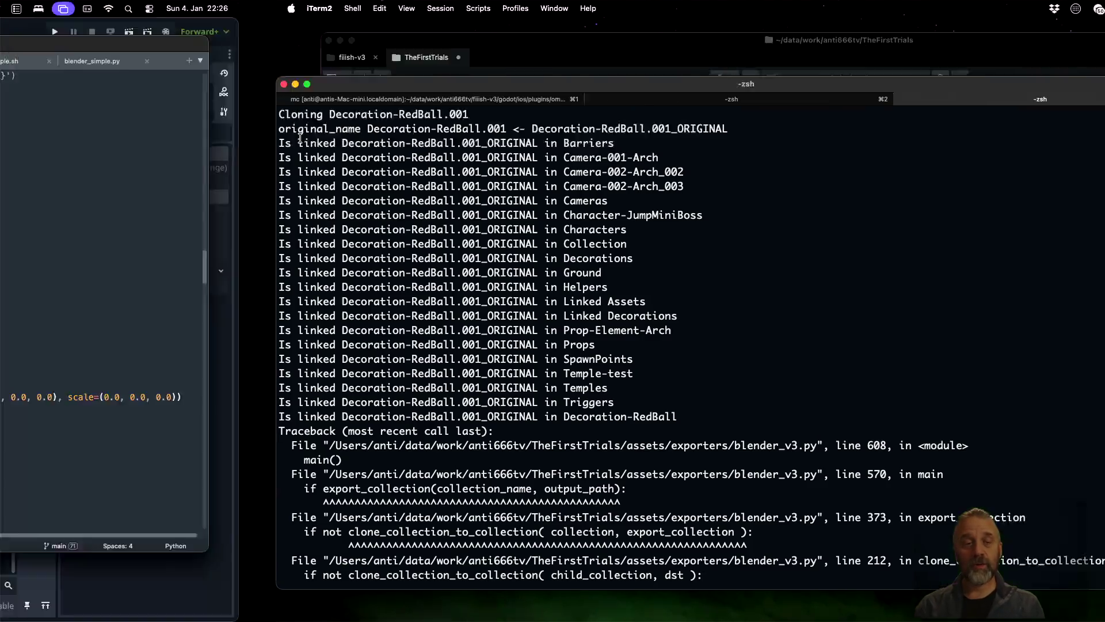
left_click(464, 344)
scroll(464, 342, "up", 6)
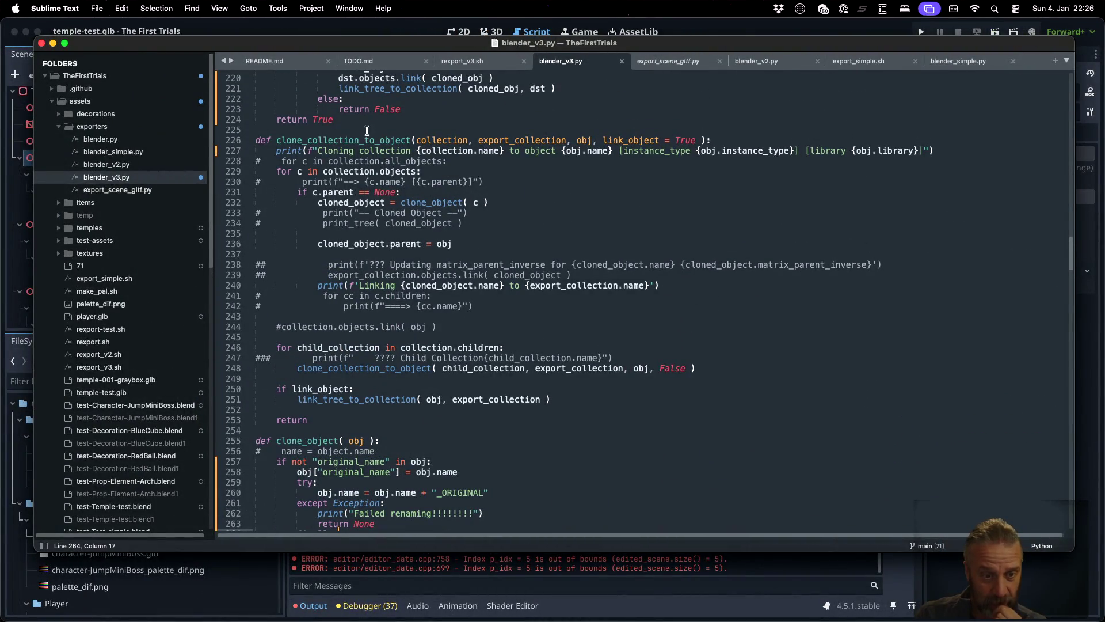
- Highlight the uses of clone_collection_to_object and export_collection in blender_v3.py, and scroll through clone_object
double_click(348, 140)
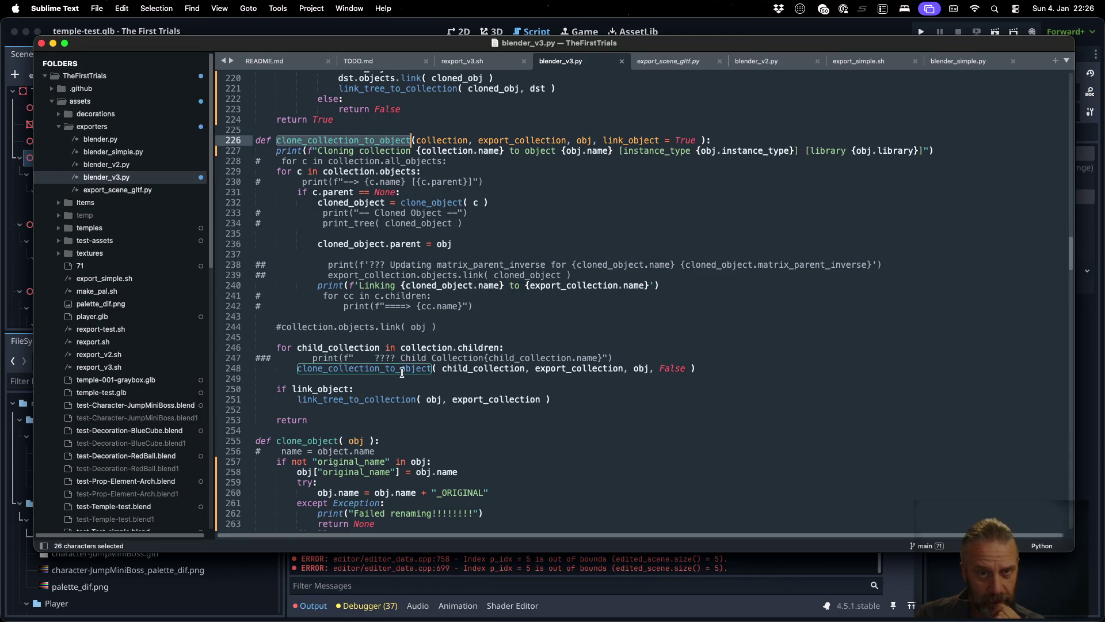
left_click(515, 140)
double_click(516, 140)
scroll(577, 255, "up", 10)
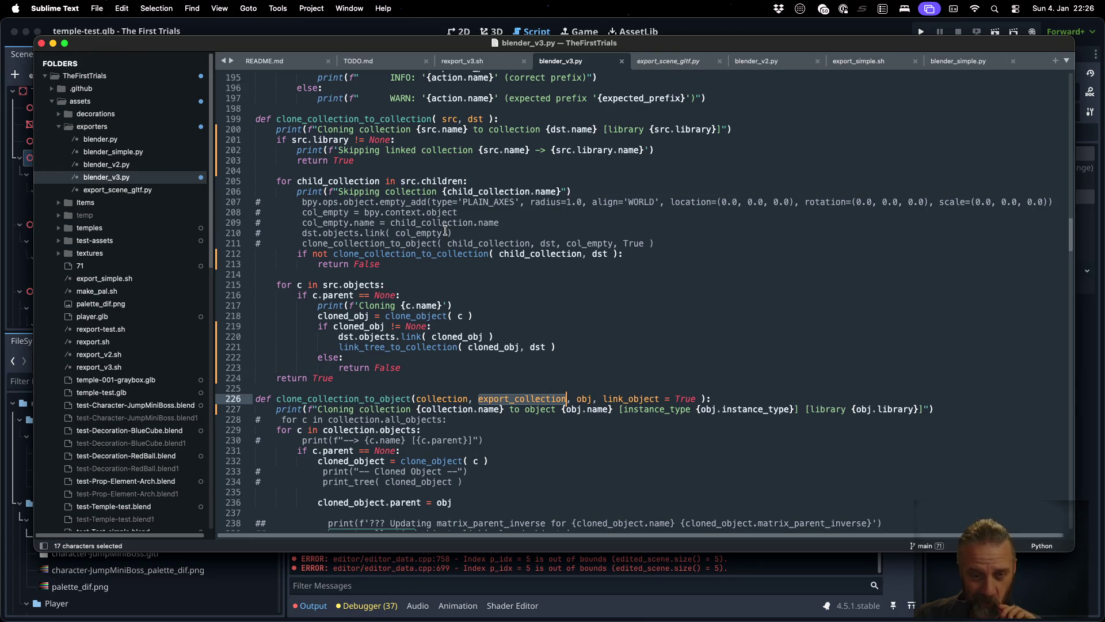
scroll(446, 231, "down", 1)
scroll(445, 231, "down", 10)
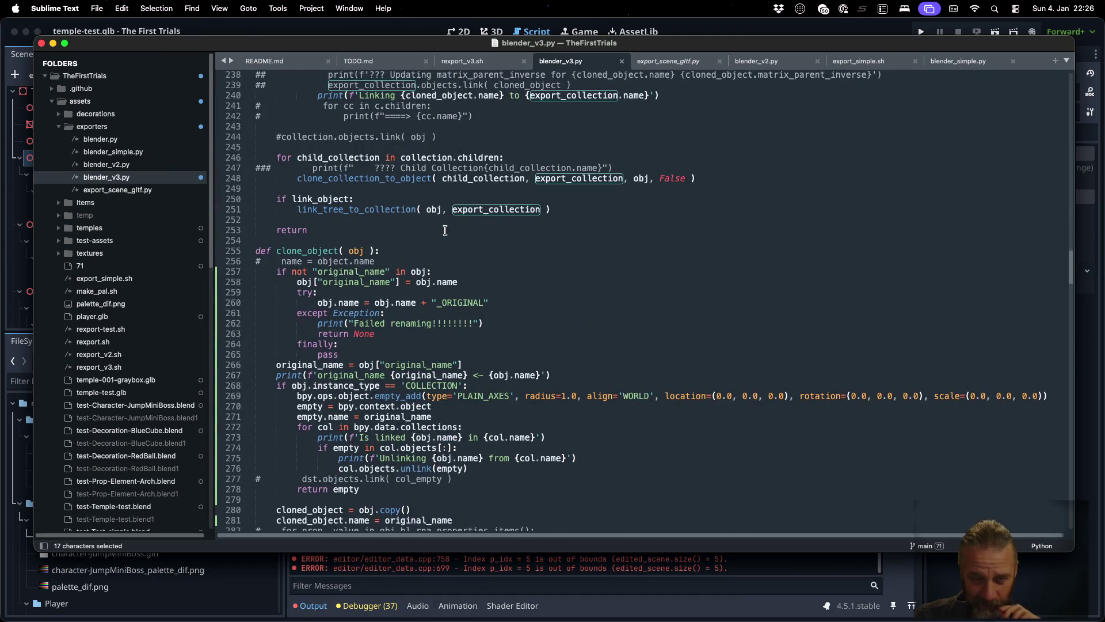
scroll(445, 230, "down", 3)
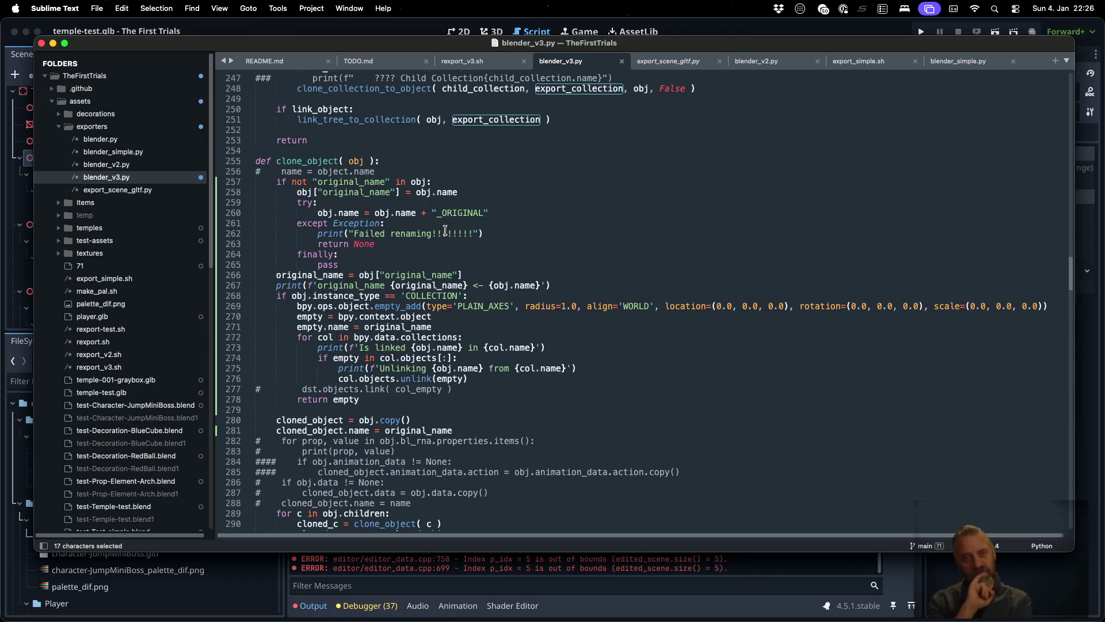
scroll(446, 228, "up", 5)
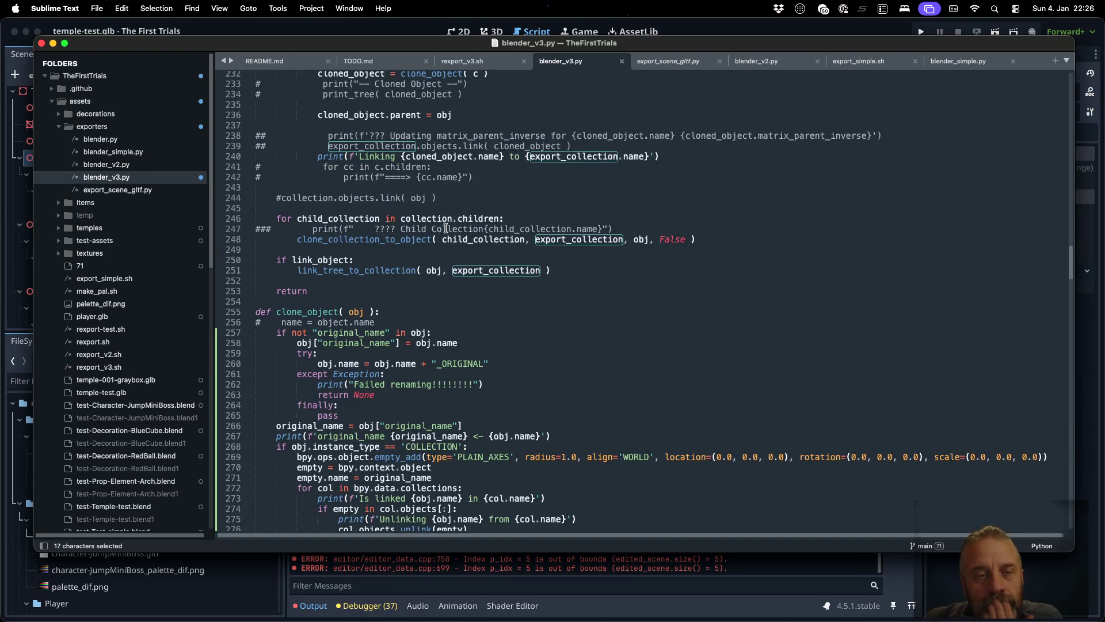
scroll(445, 228, "up", 3)
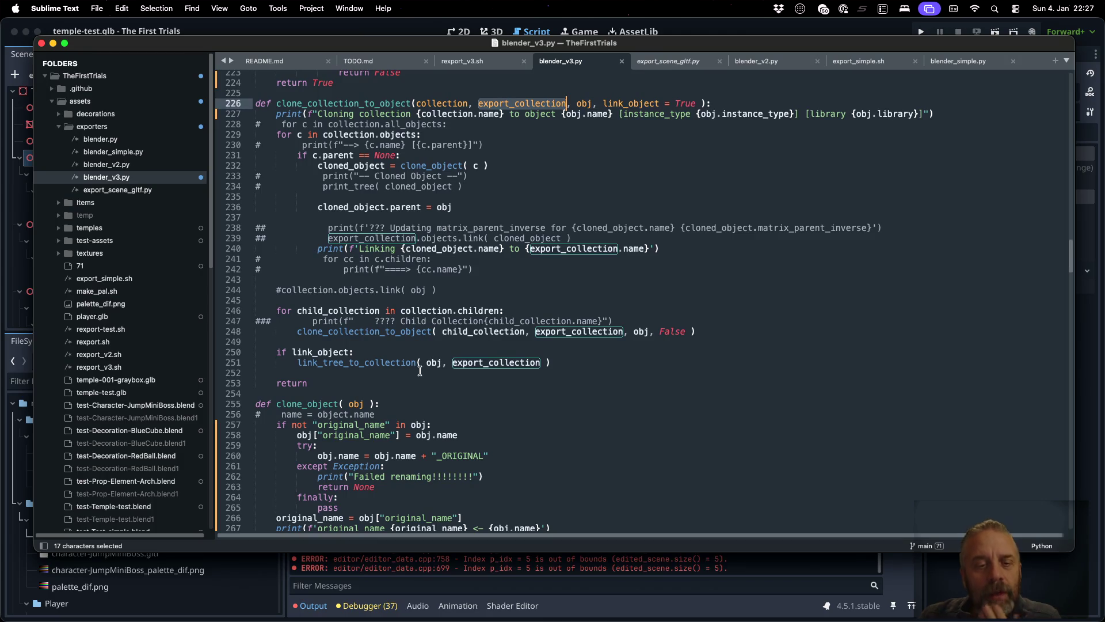
- Add the parameter ', target_collection = None' to the clone_object definition on line 255 and save
left_click(357, 404)
key("Right")
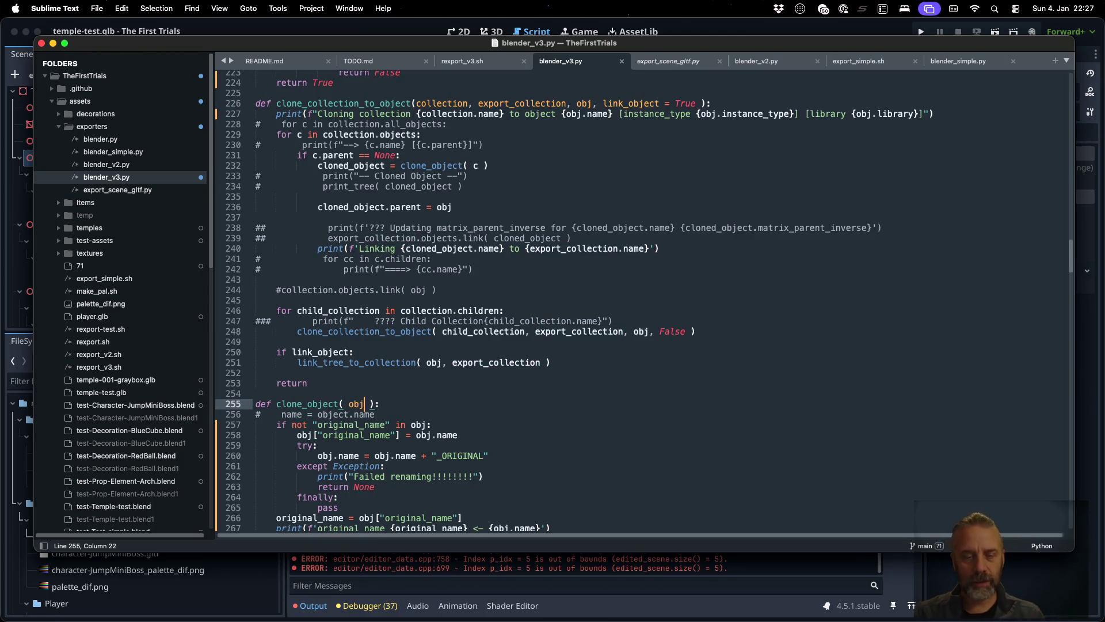
type(", target_collectio")
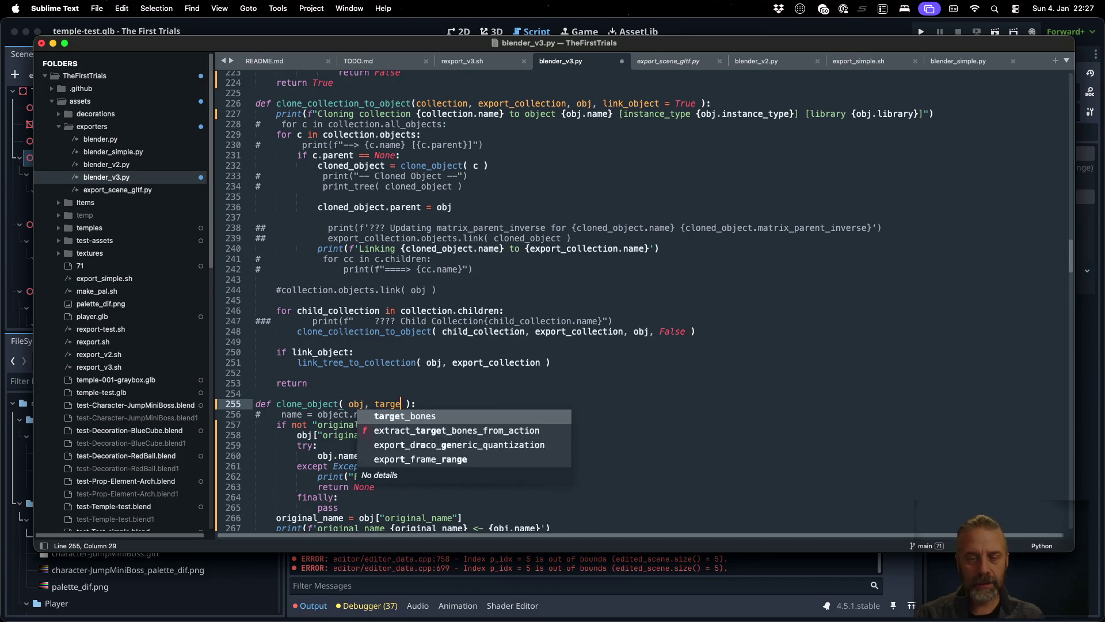
type("n =")
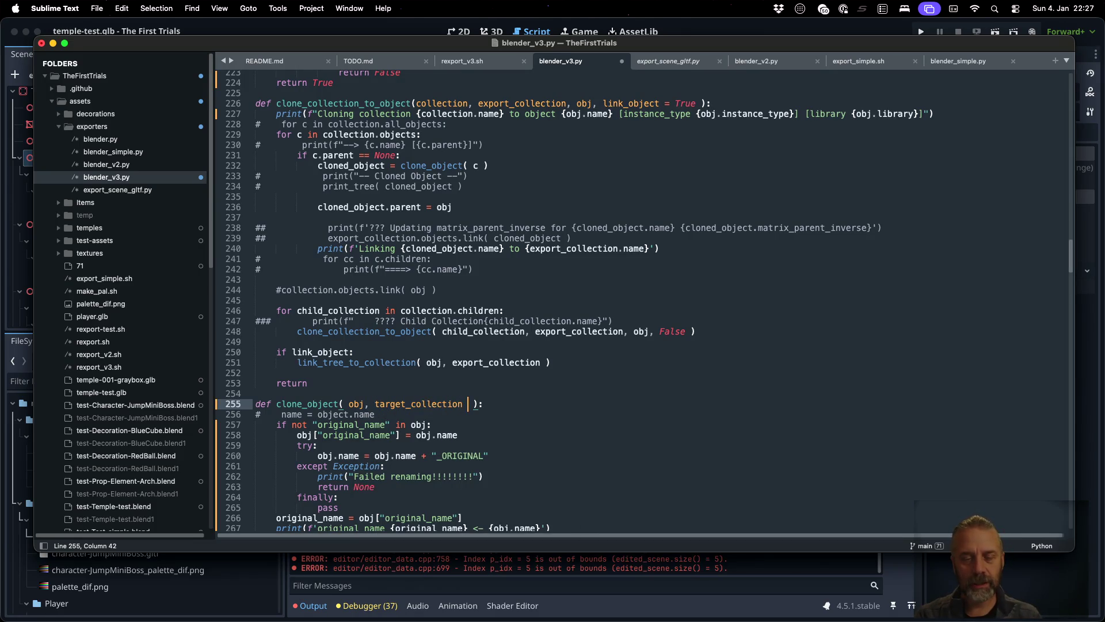
type(" None")
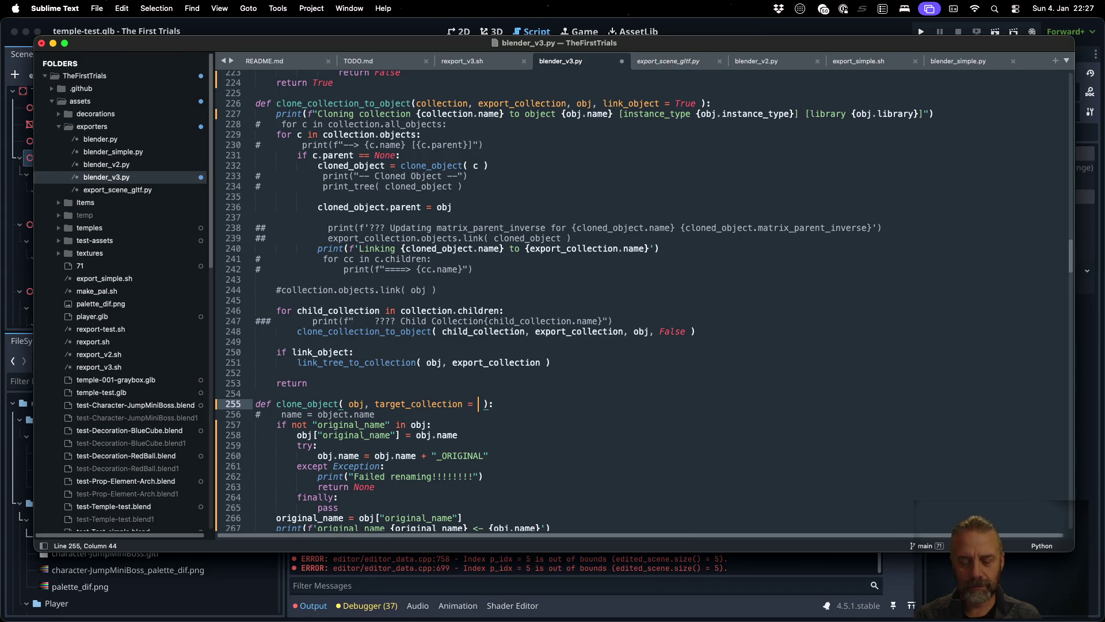
key("super+s")
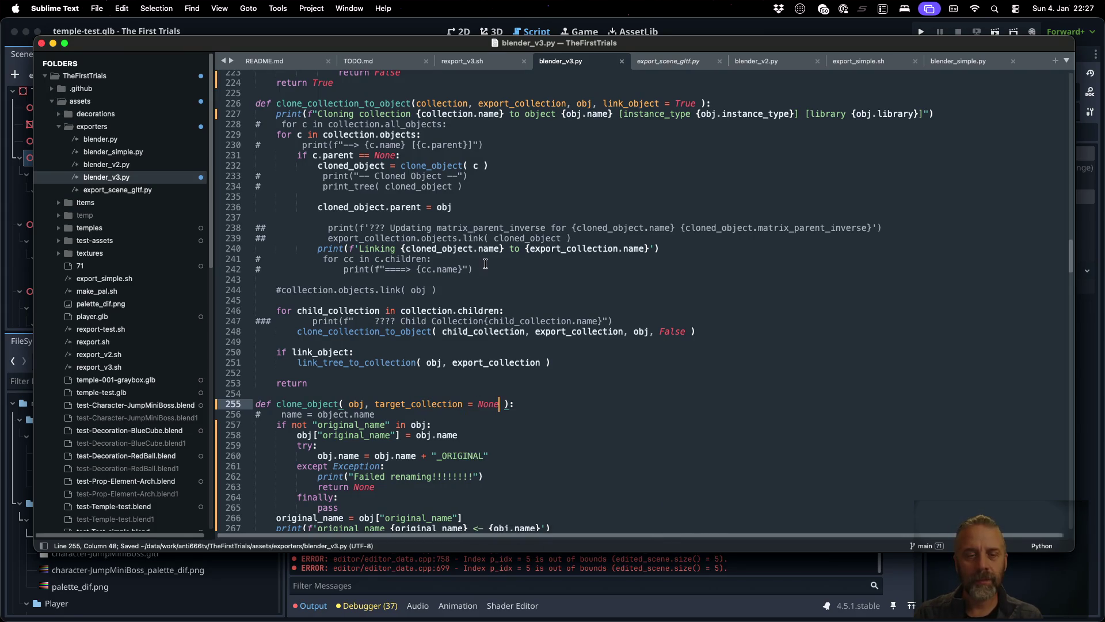
- Pass export_collection as the second argument in the clone_object call on line 232 and save
double_click(534, 103)
key("super+c")
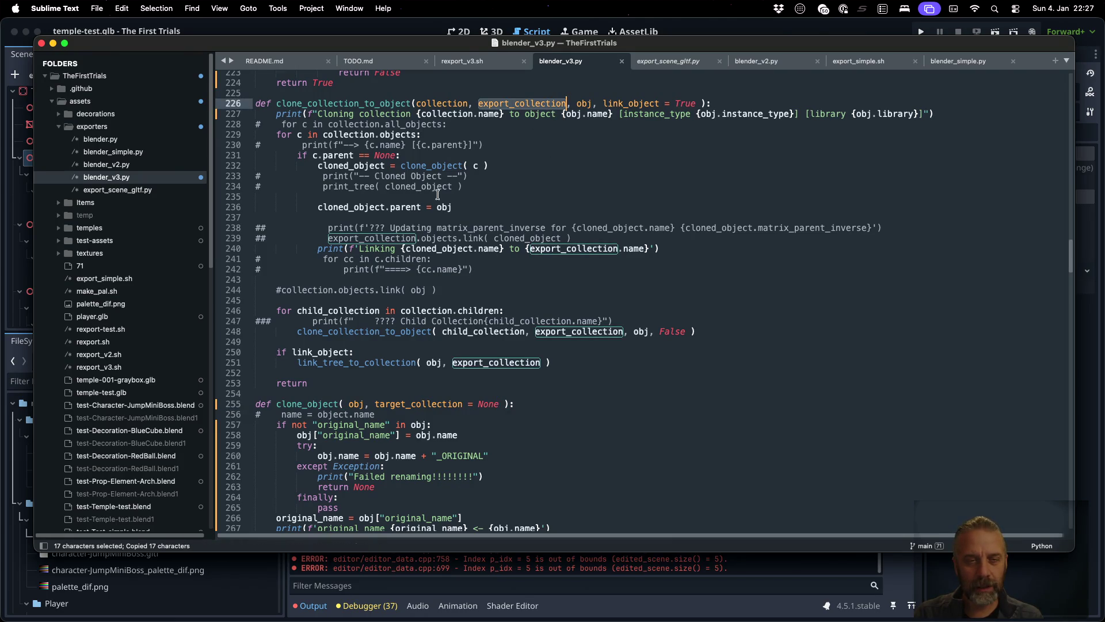
left_click(479, 166)
key("super+v")
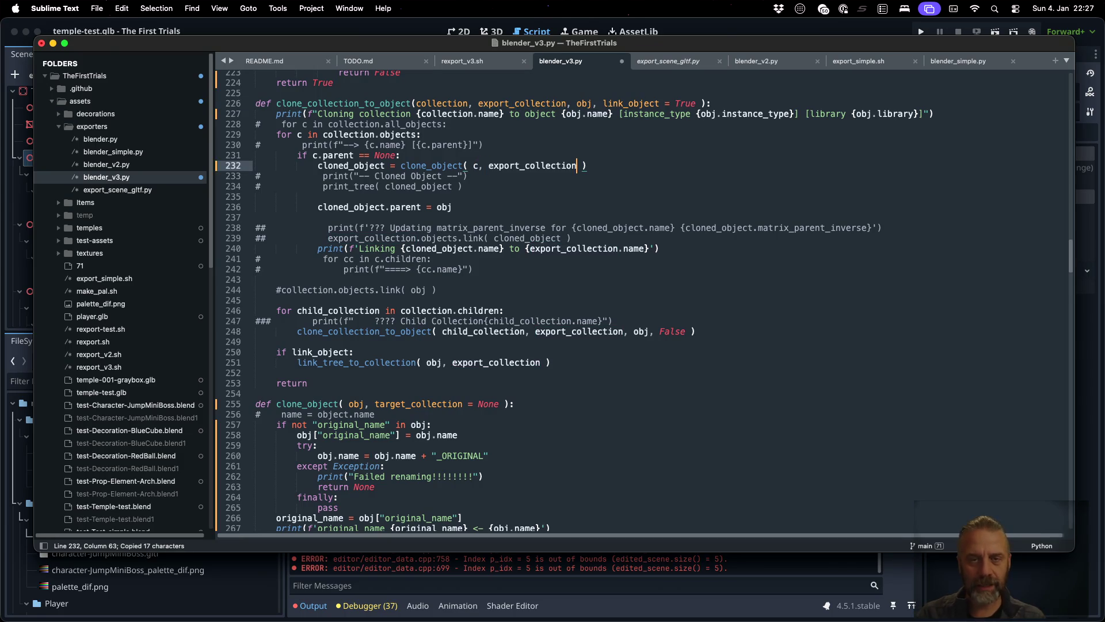
key("super+s")
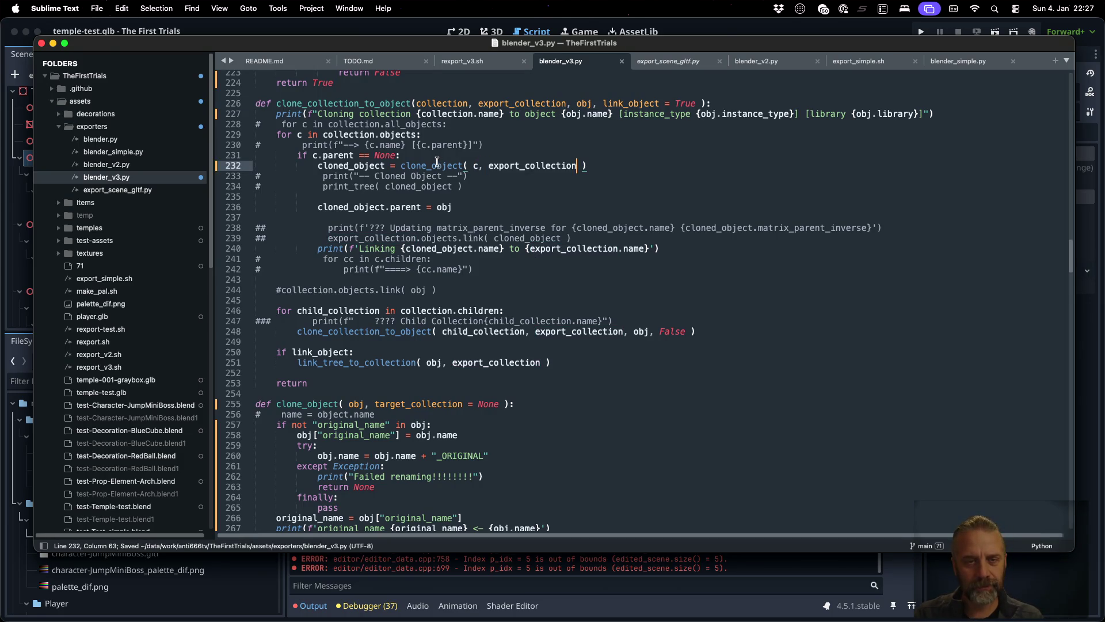
- Search for clone_object and make the recursive call on line 290 pass target_collection
key("super+f")
type("clon")
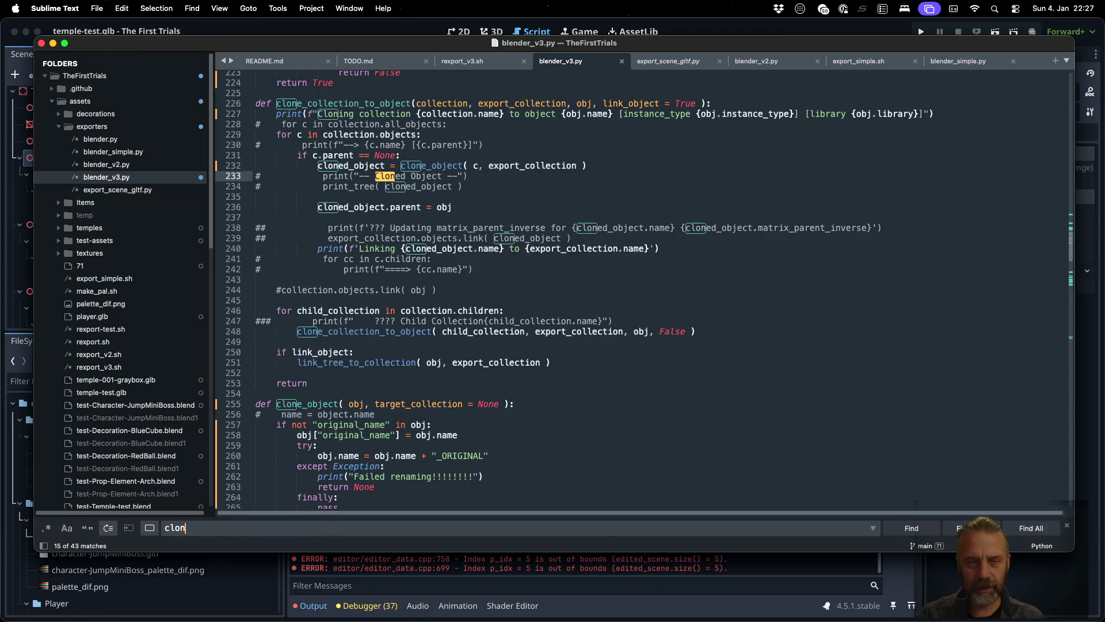
type("e_object")
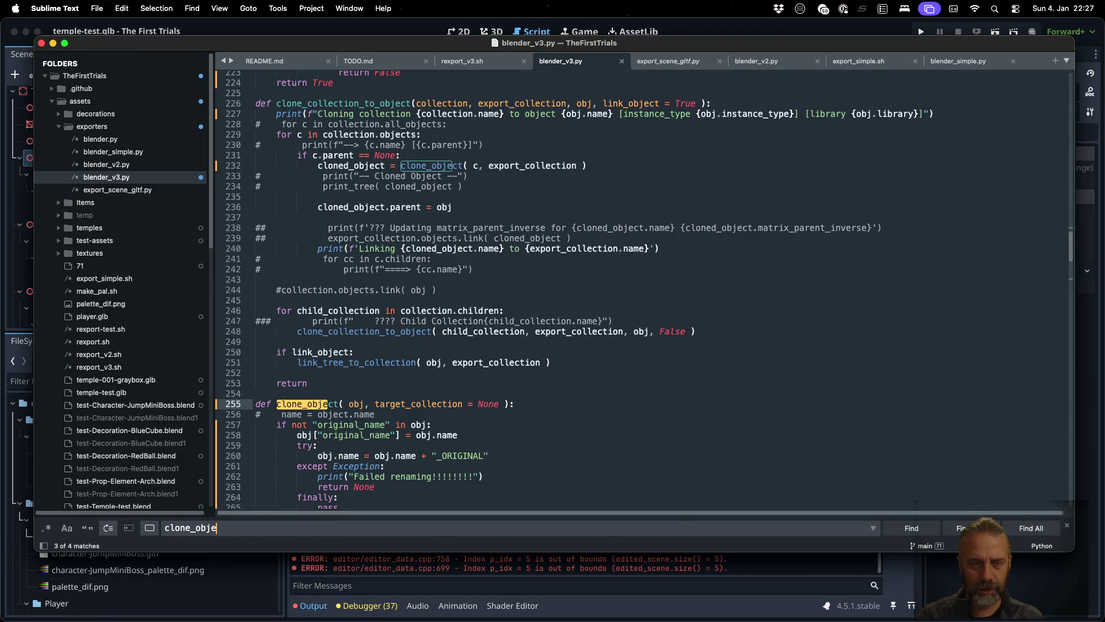
key("Return")
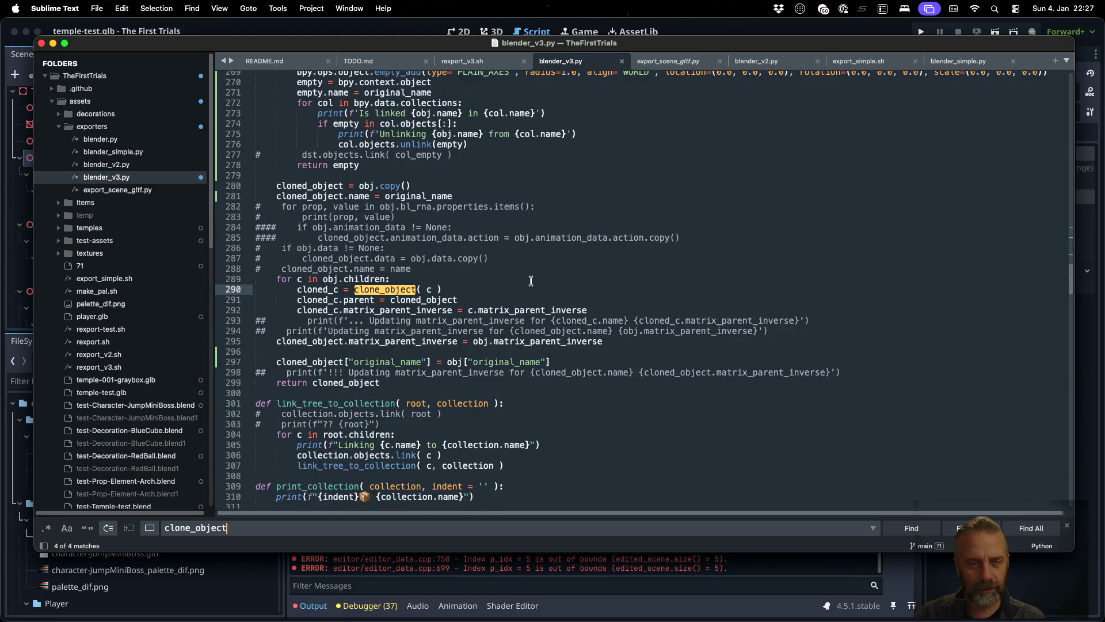
left_click(436, 289)
scroll(483, 305, "up", 5)
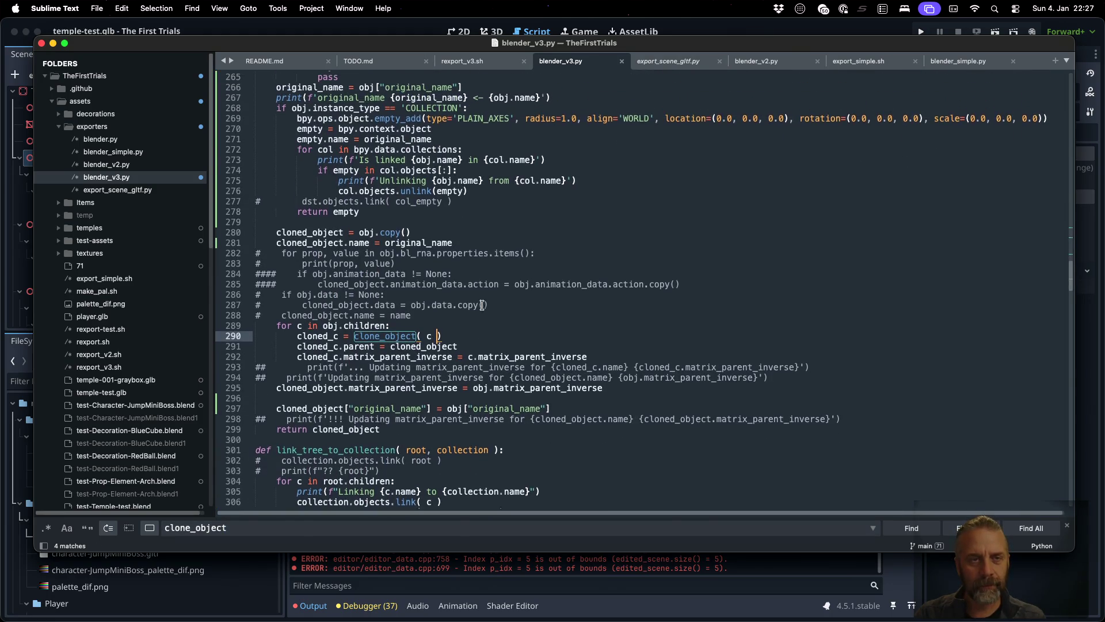
scroll(483, 305, "up", 5)
scroll(482, 305, "down", 3)
key("Left")
type(", export_collection")
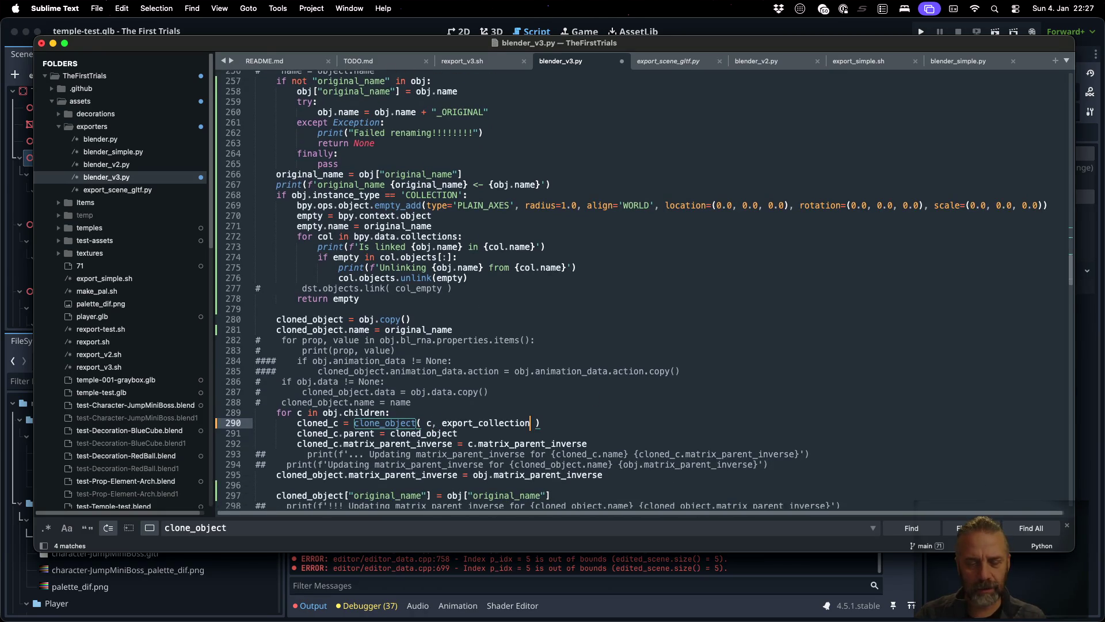
scroll(534, 267, "up", 5)
double_click(425, 208)
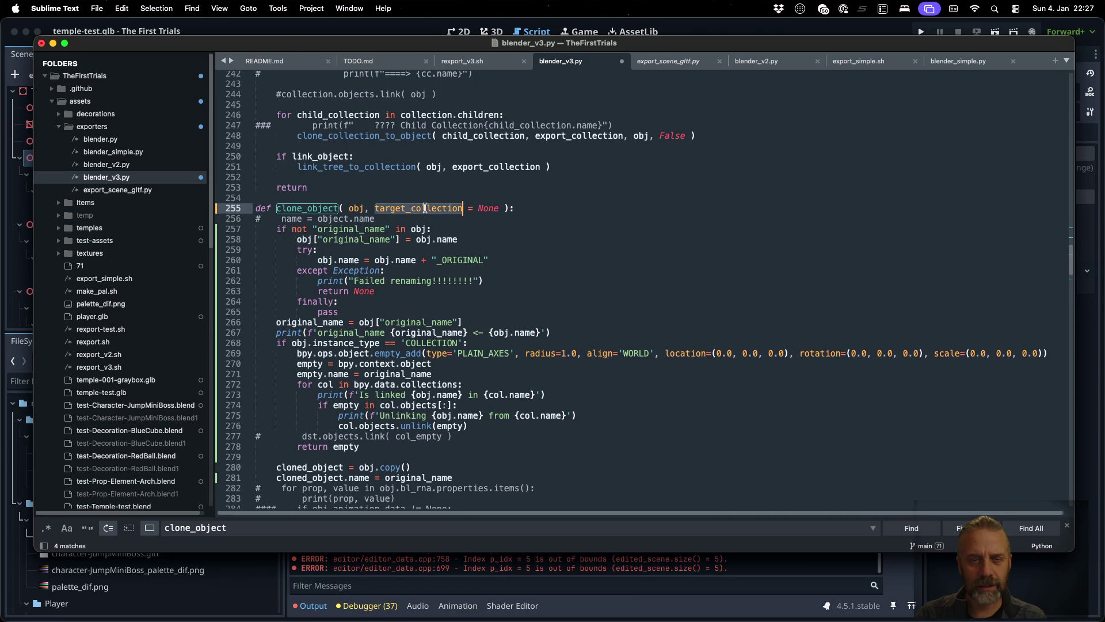
key("cmd+c")
scroll(425, 230, "down", 5)
double_click(486, 395)
key("cmd+v")
- Add dst as the second argument to the clone_object call on line 218 and save
key("super+g")
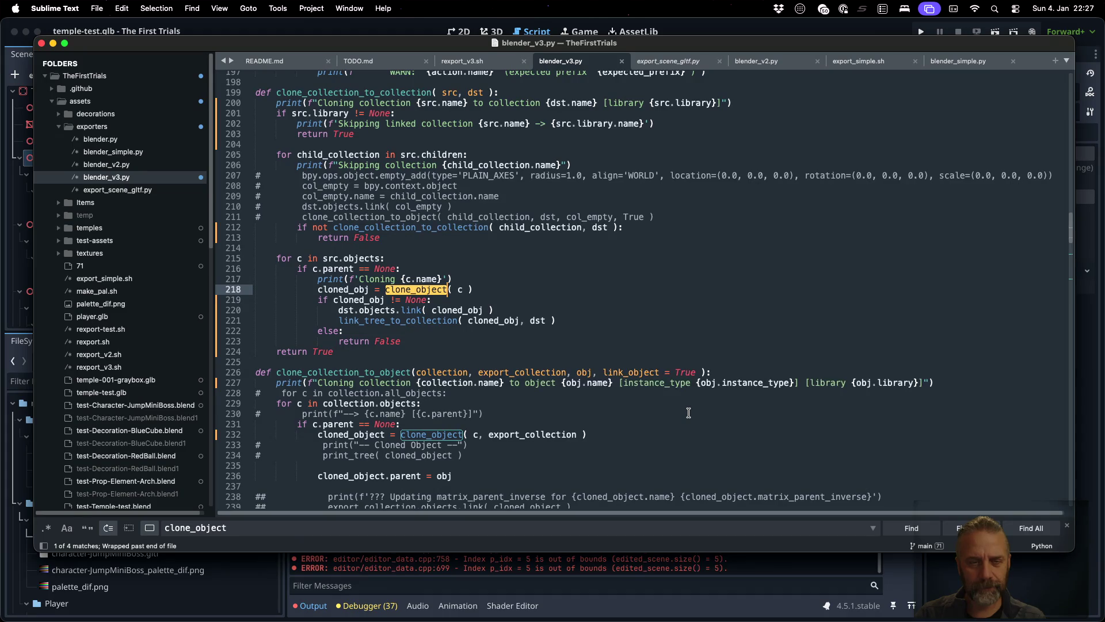
scroll(460, 303, "up", 2)
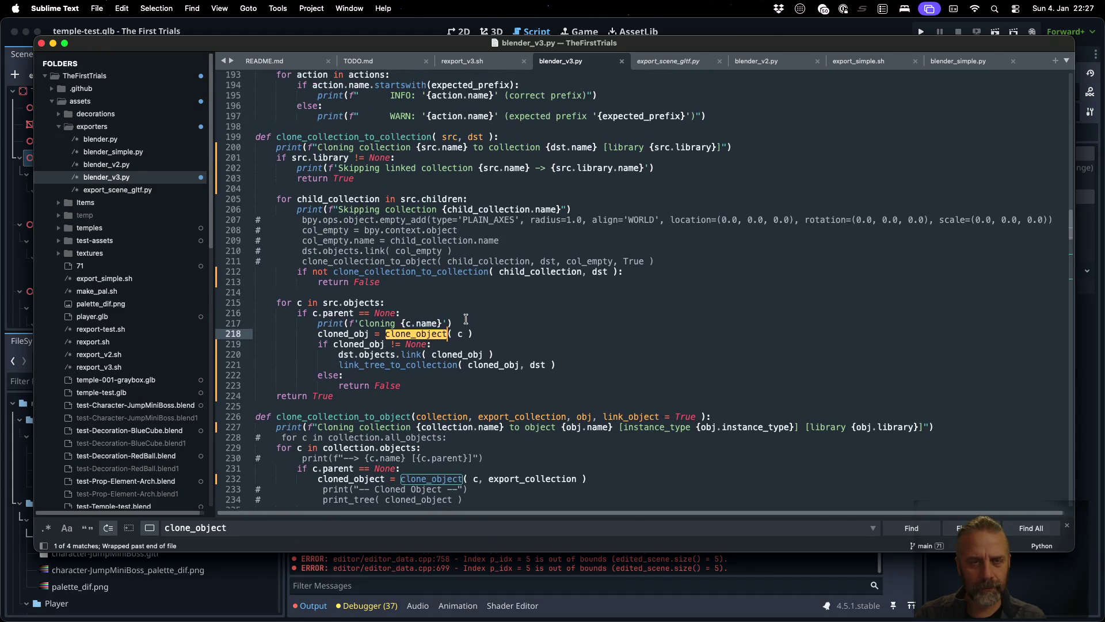
left_click(466, 331)
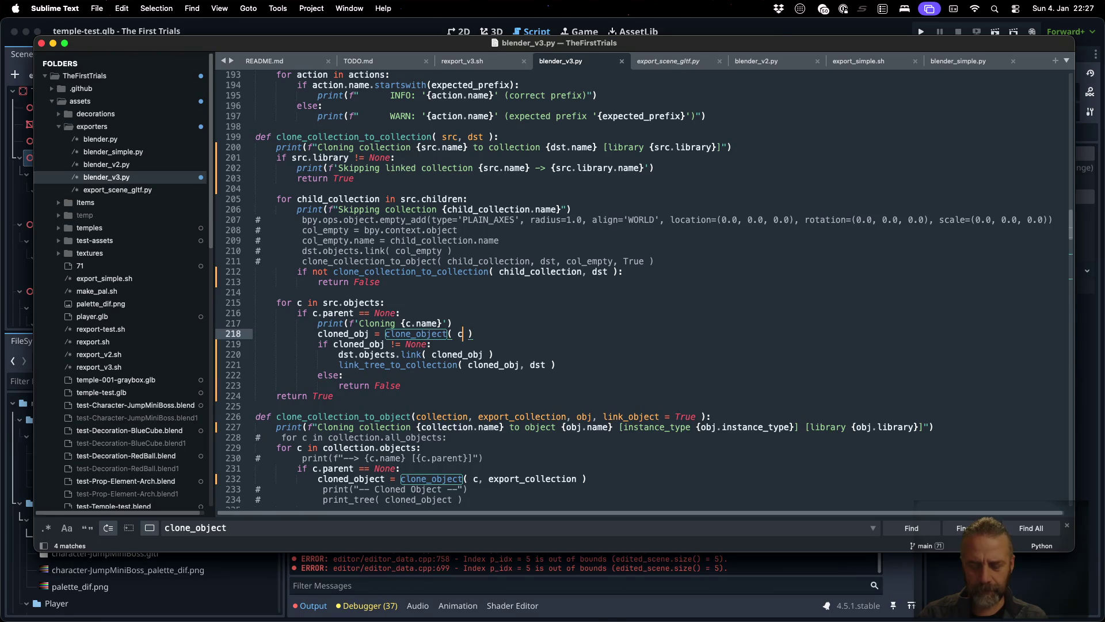
type(", dst")
key("super+s")
key("super+g")
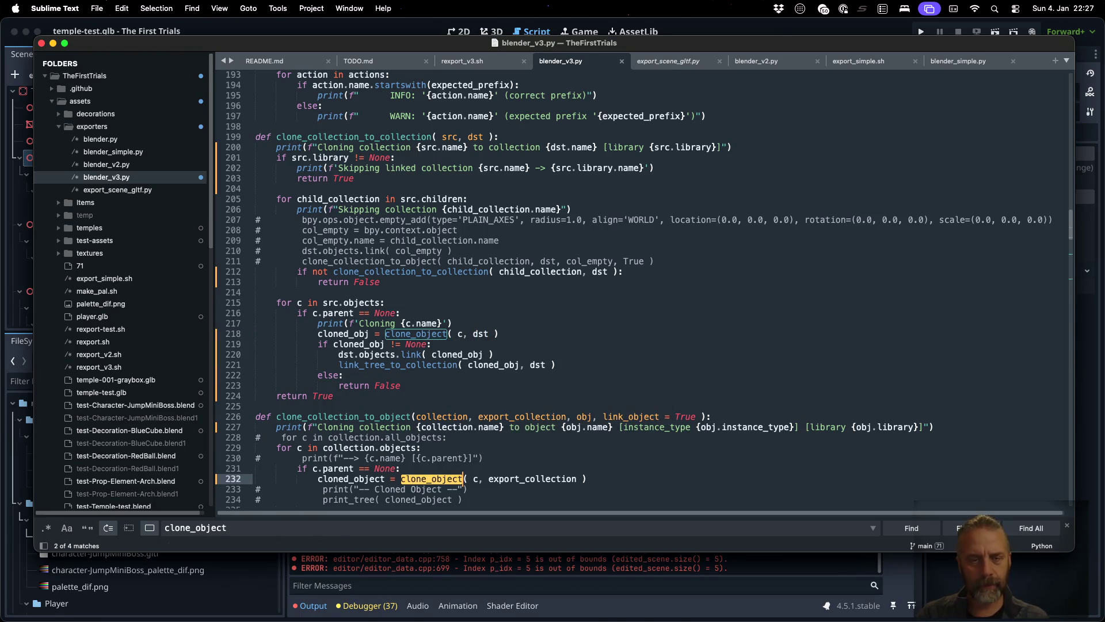
key("super+s")
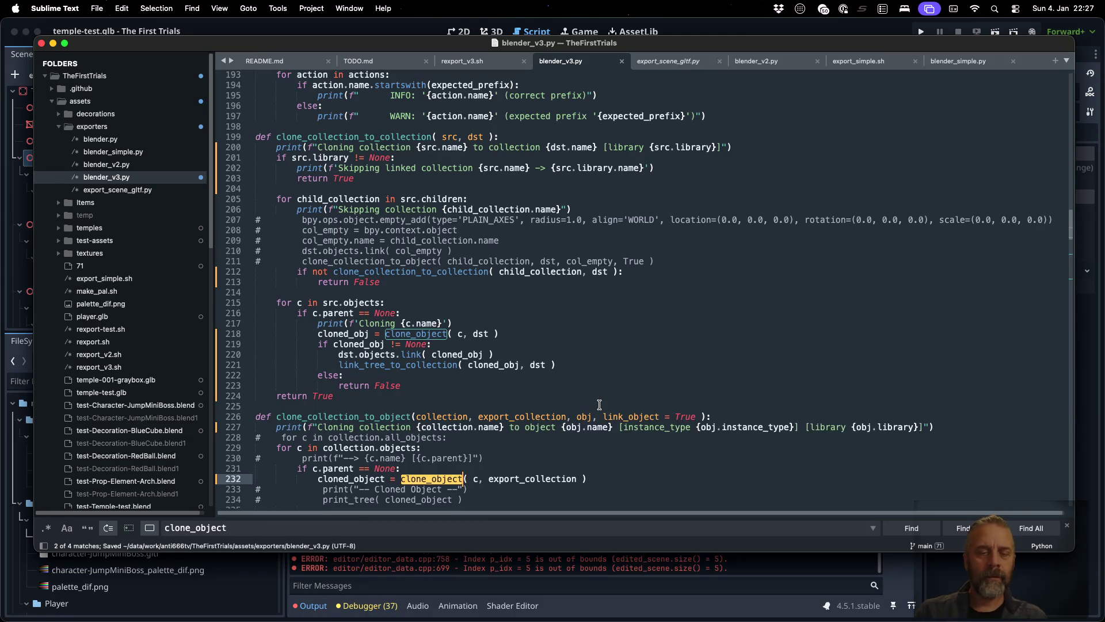
- Scroll down to the collection-unlinking loop on line 273 in clone_object
scroll(599, 404, "down", 4)
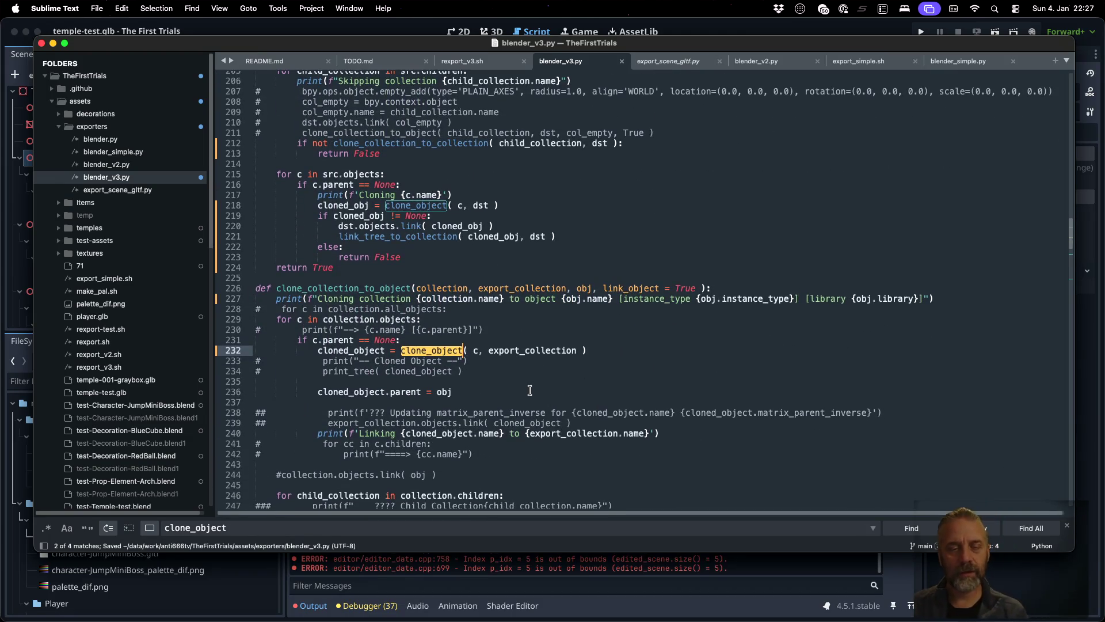
scroll(529, 391, "down", 3)
scroll(491, 320, "down", 7)
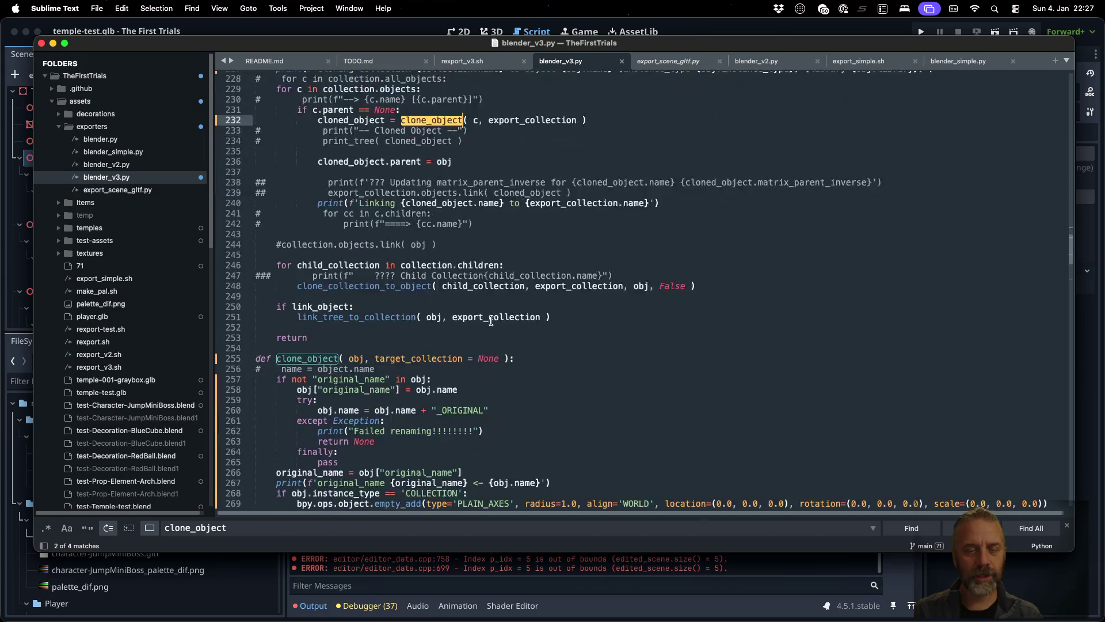
scroll(461, 340, "down", 1)
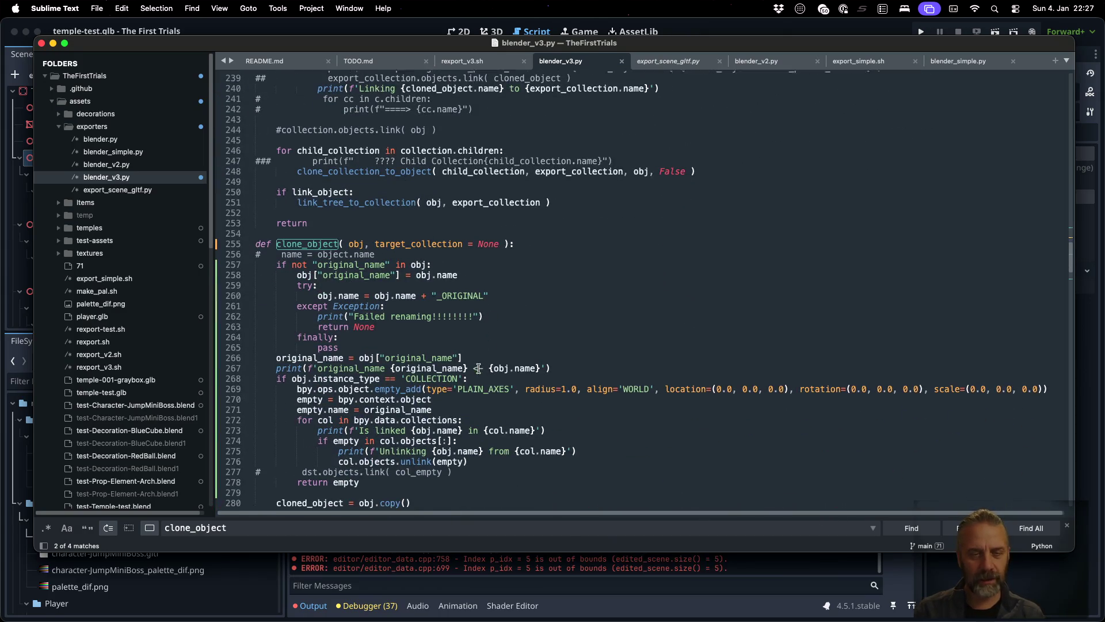
scroll(448, 389, "down", 2)
left_click(421, 381)
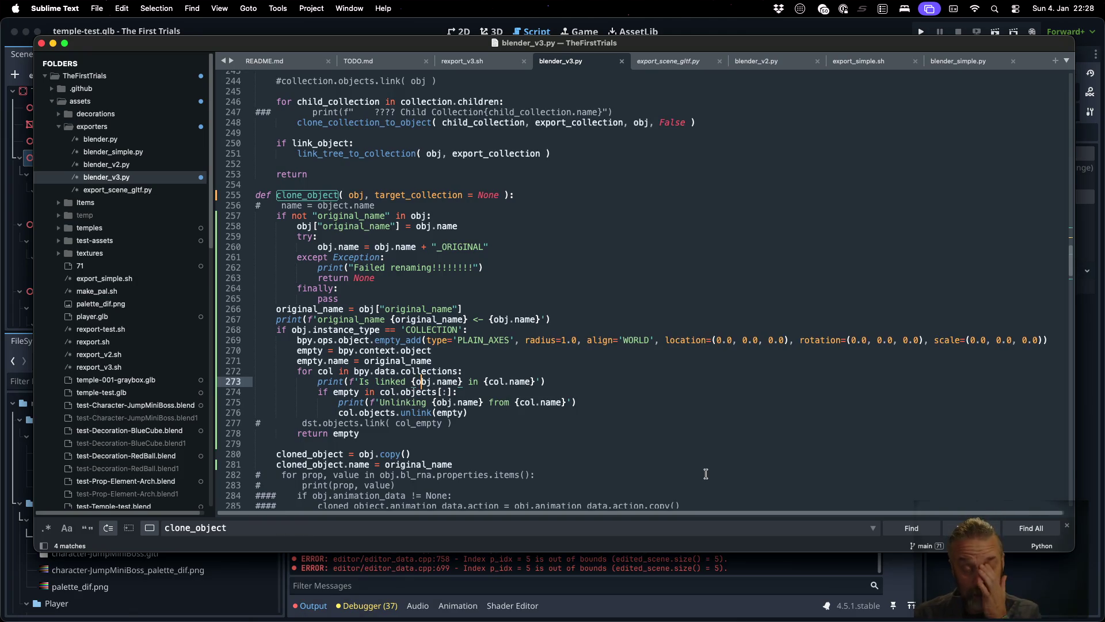
key("Down")
key("Down")
key("Down")
- After empty.name, add the condition 'if target_collection != None && empty in target_collection:'
key("End")
key("Up")
key("Up")
key("Up")
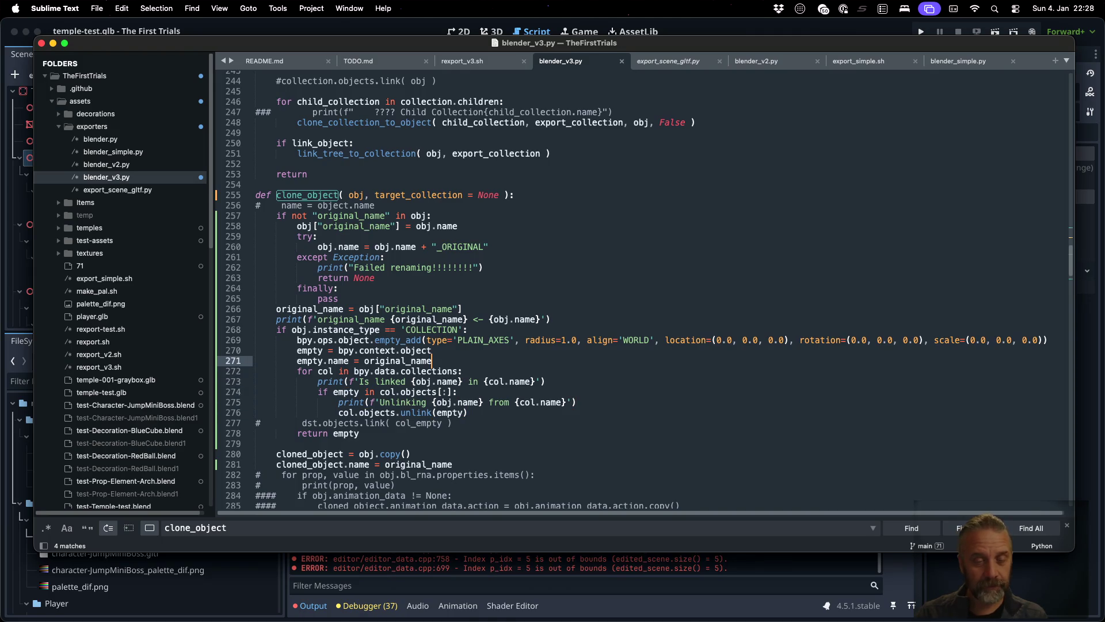
key("Return")
type("if ")
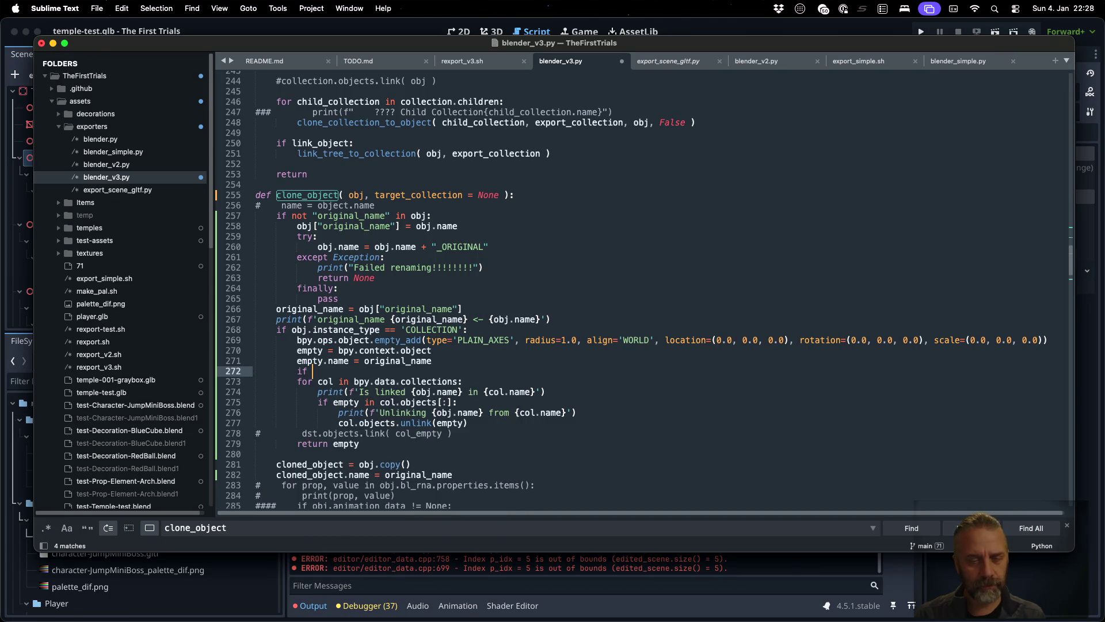
type("empty is")
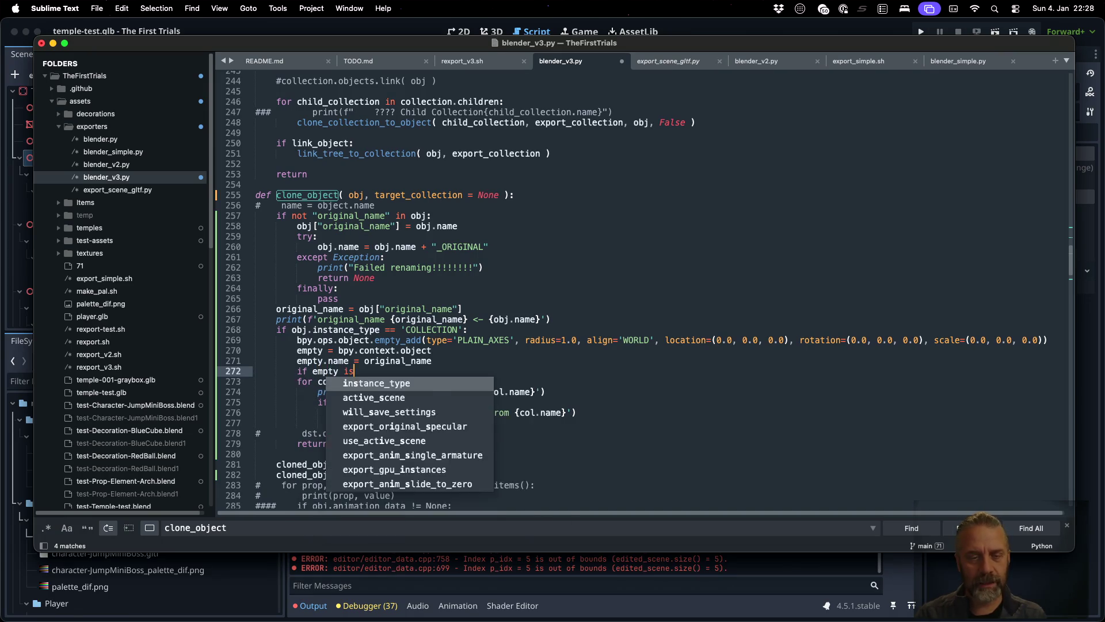
type(" in ")
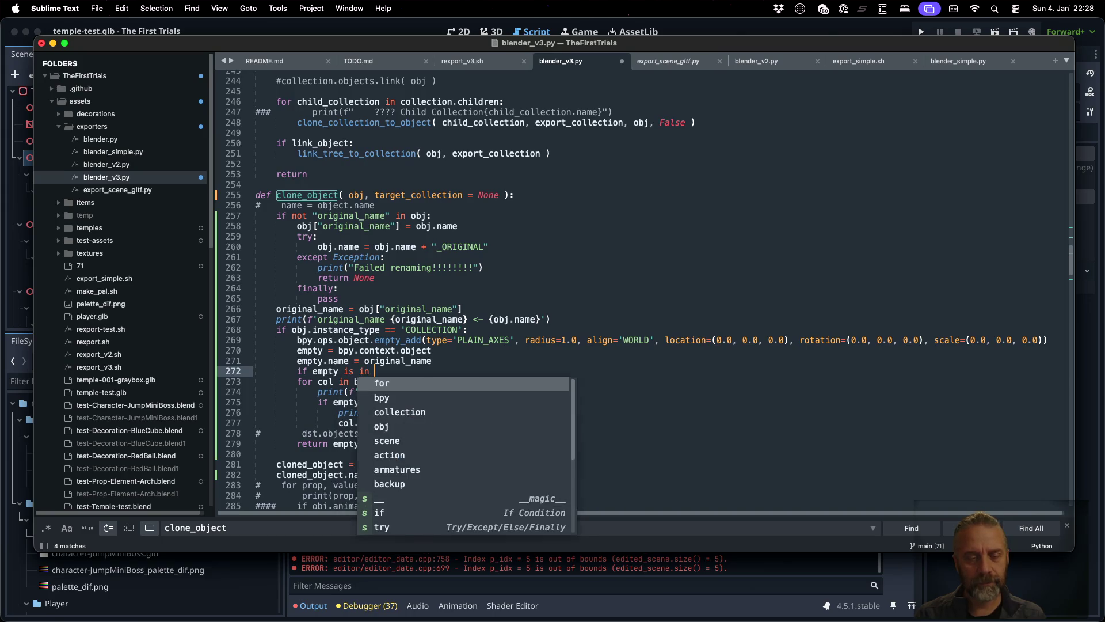
key("BackSpace")
key("BackSpace")
key("BackSpace")
key("BackSpace")
key("BackSpace")
type("n ")
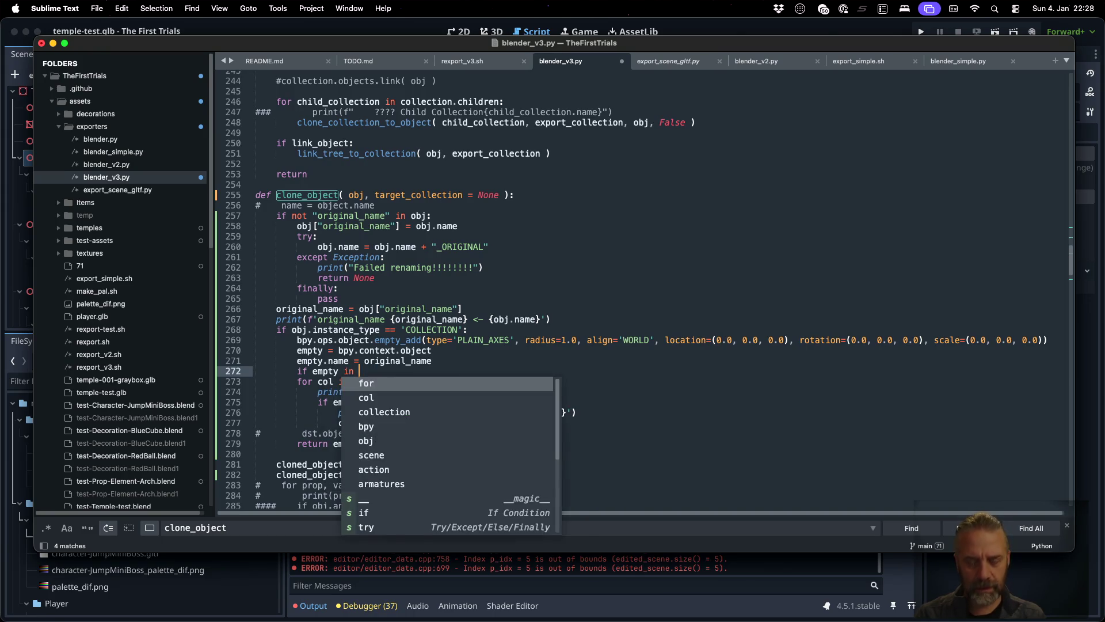
type("tar")
key("Return")
left_click(313, 370)
type("target_collection")
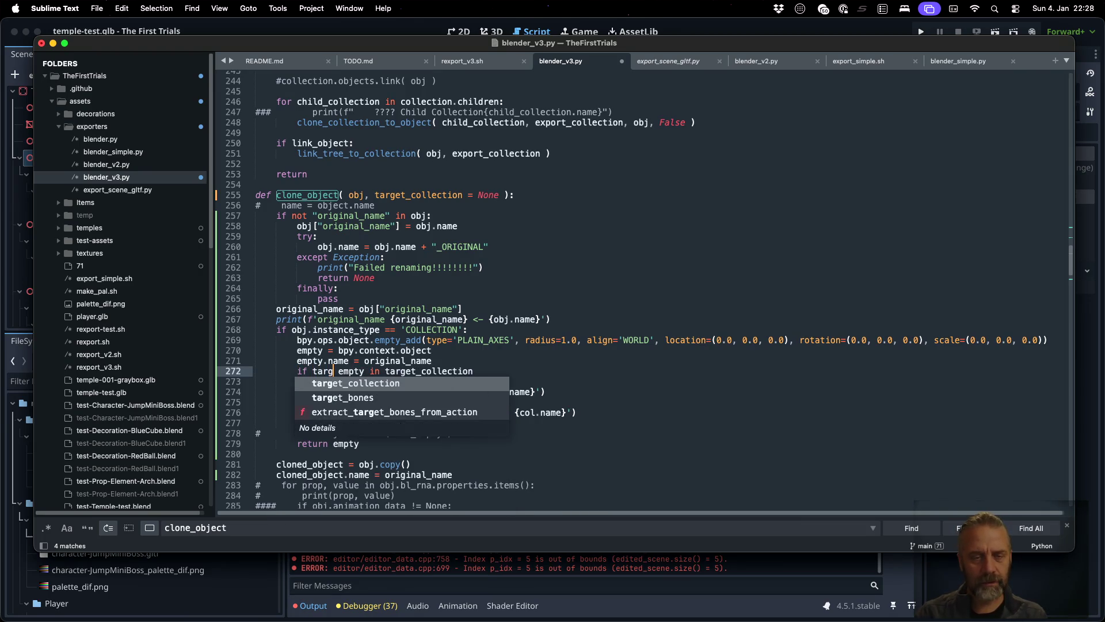
key("Return")
type("!= ")
type("None ^^")
key("BackSpace")
key("BackSpace")
type("&&")
key("Escape")
left_click(463, 370)
key("shift+Right")
key("End")
type(":")
- Copy the print and unlink lines under the new if and dedent them one level
key("Down")
key("Down")
key("Down")
key("Home")
key("Home")
key("shift+Down")
key("shift+Down")
key("super+c")
key("Up")
key("Up")
key("Up")
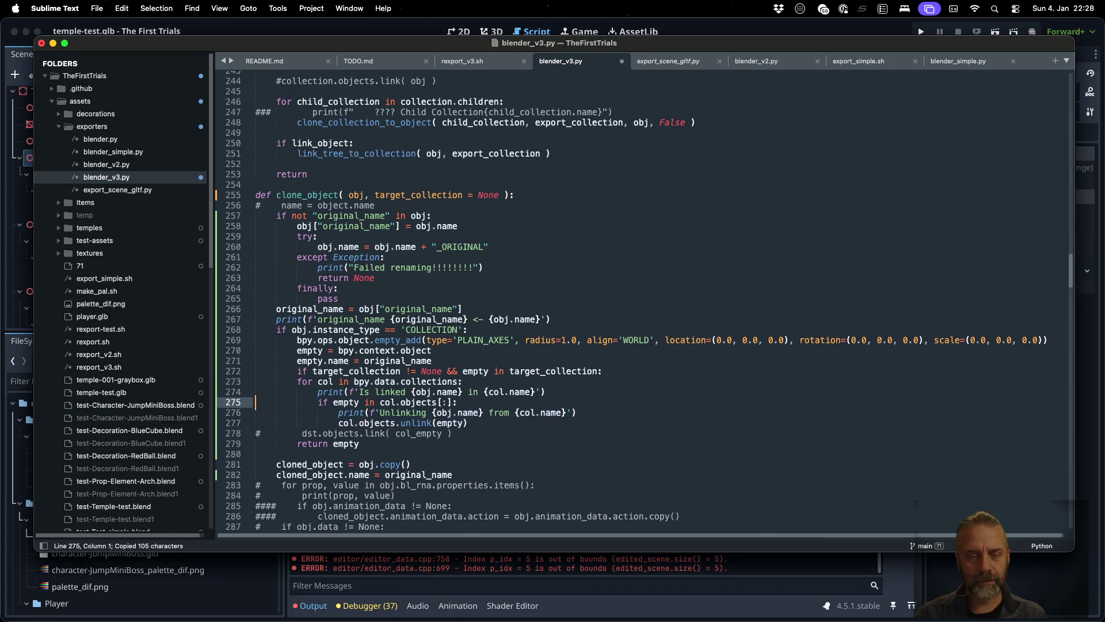
key("super+v")
key("shift+Up")
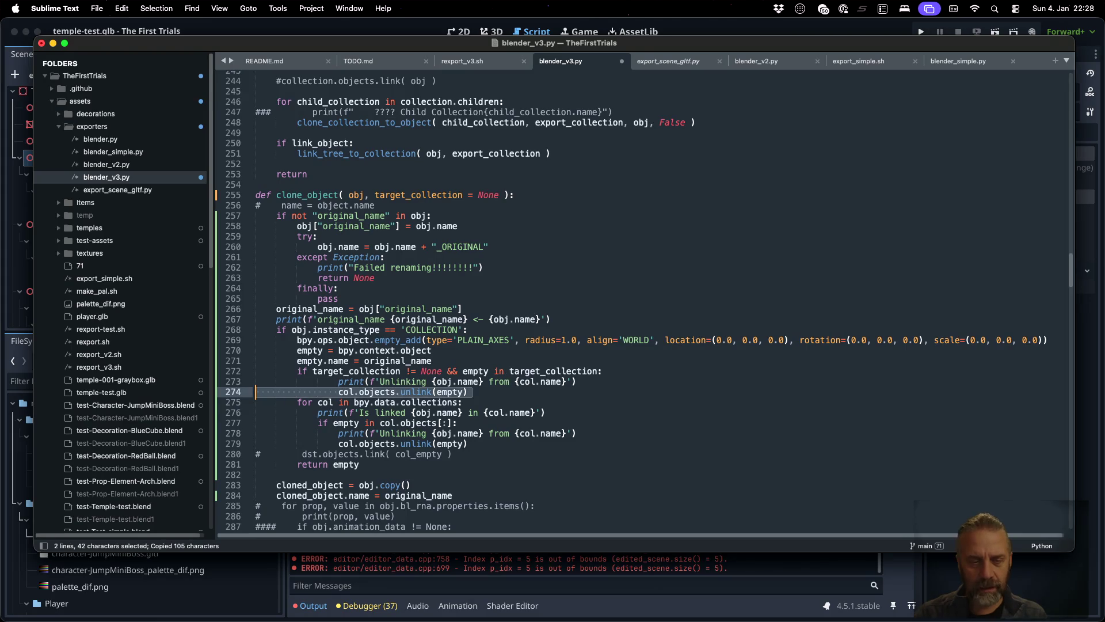
key("shift+Up")
key("super+bracketleft")
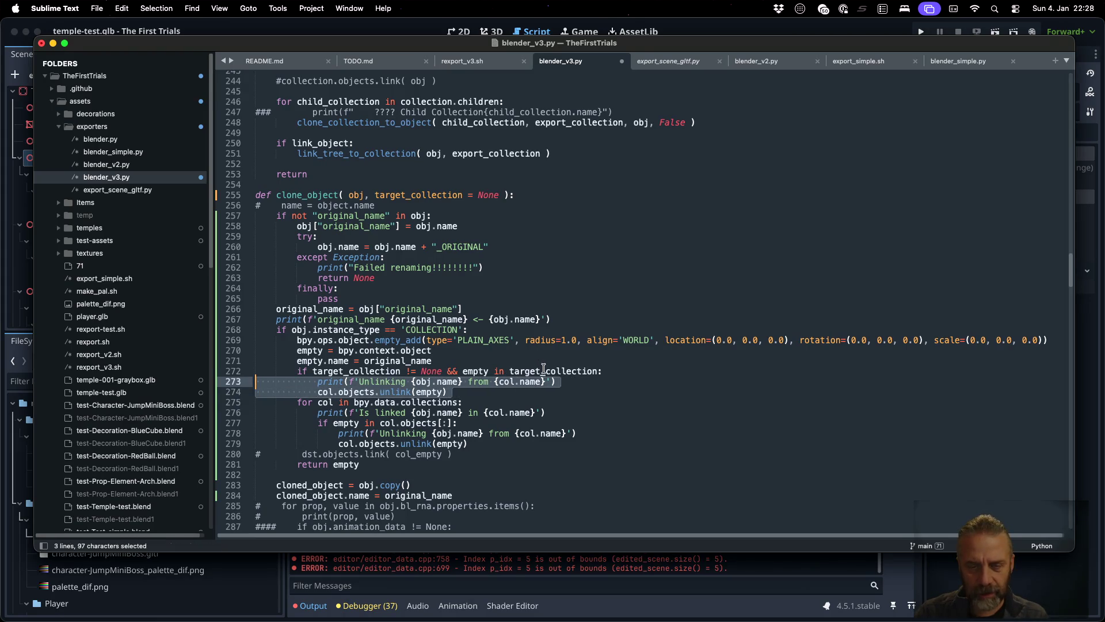
- Replace col with target_collection on lines 273 and 274, add a blank line, and save
double_click(542, 371)
key("super+c")
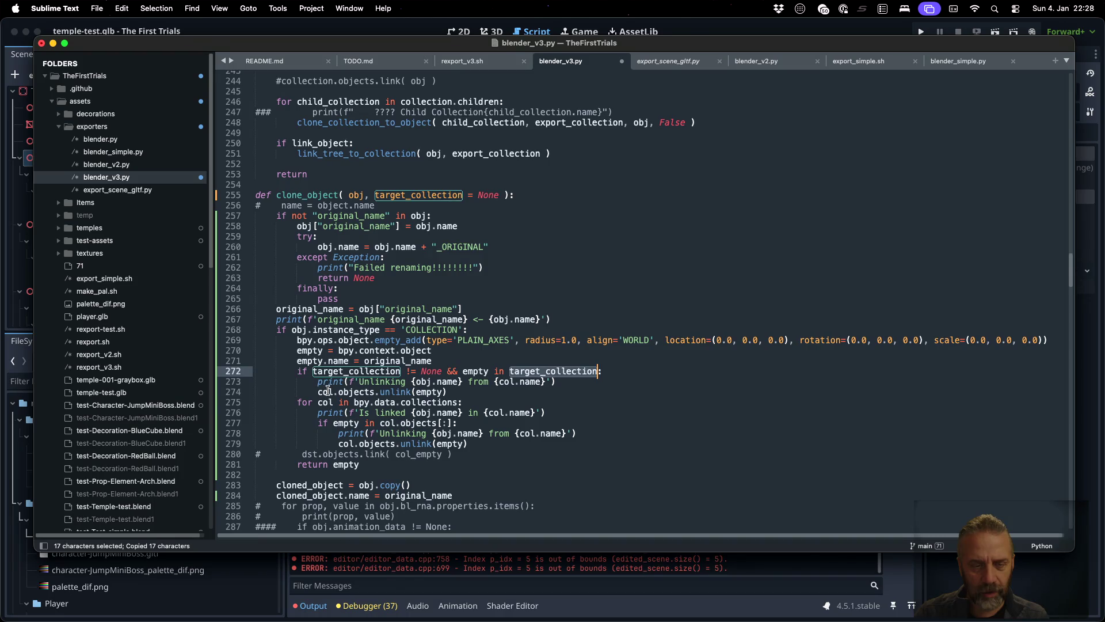
double_click(327, 392)
key("super+v")
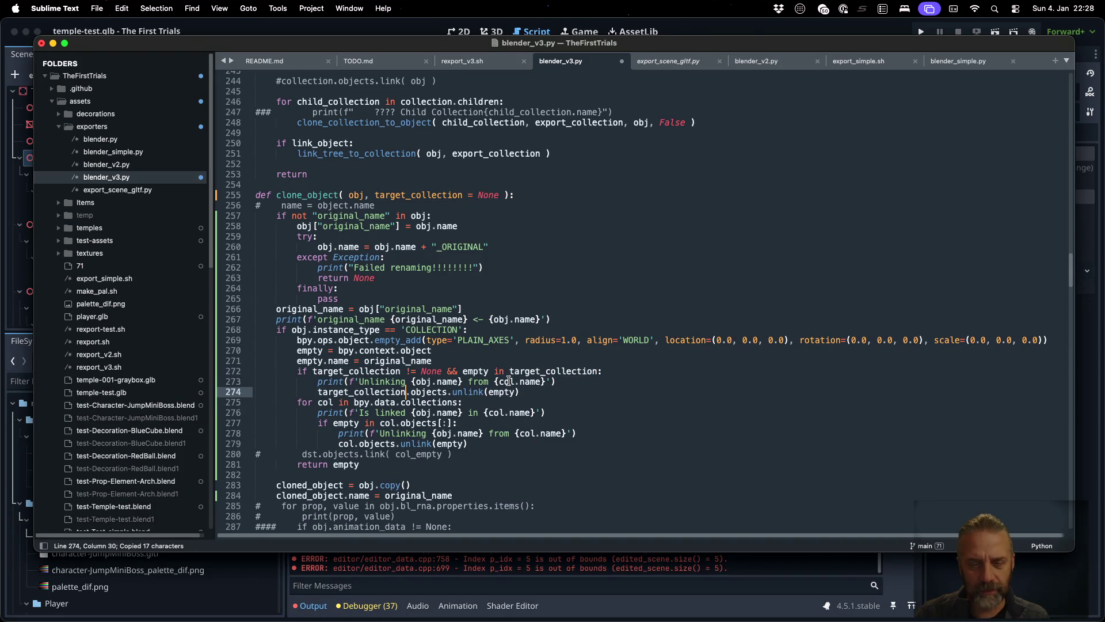
double_click(508, 381)
key("super+v")
key("Down")
key("Return")
key("BackSpace")
key("BackSpace")
key("super+s")
key("super+Tab")
key("super+k")
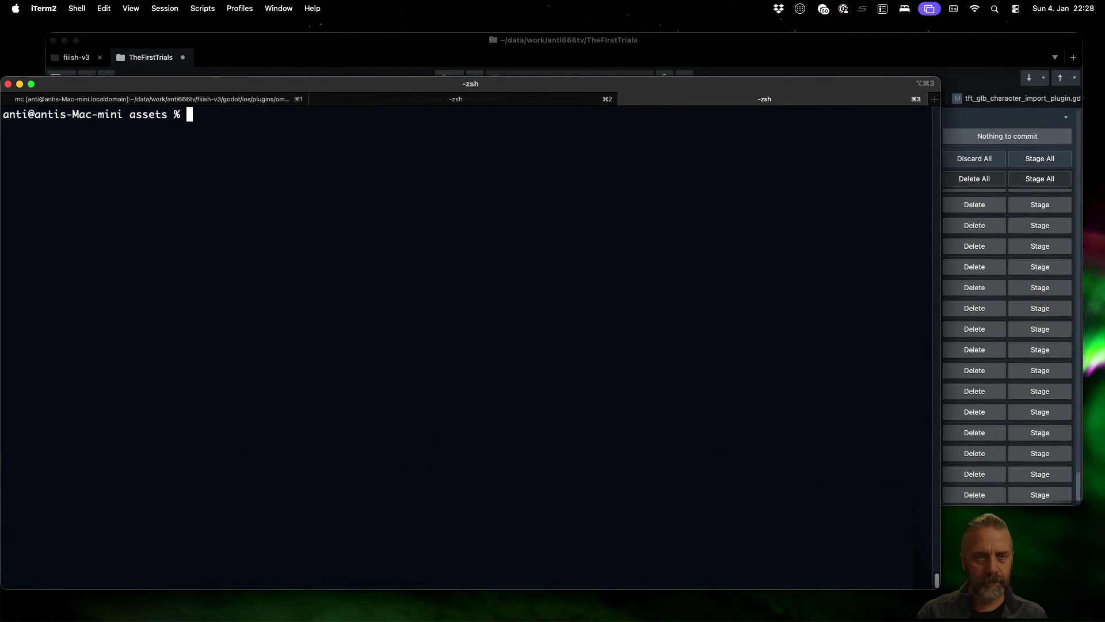
- Rerun the temple-test export, then change && to 'and' on line 272 and save
key("Up")
key("Return")
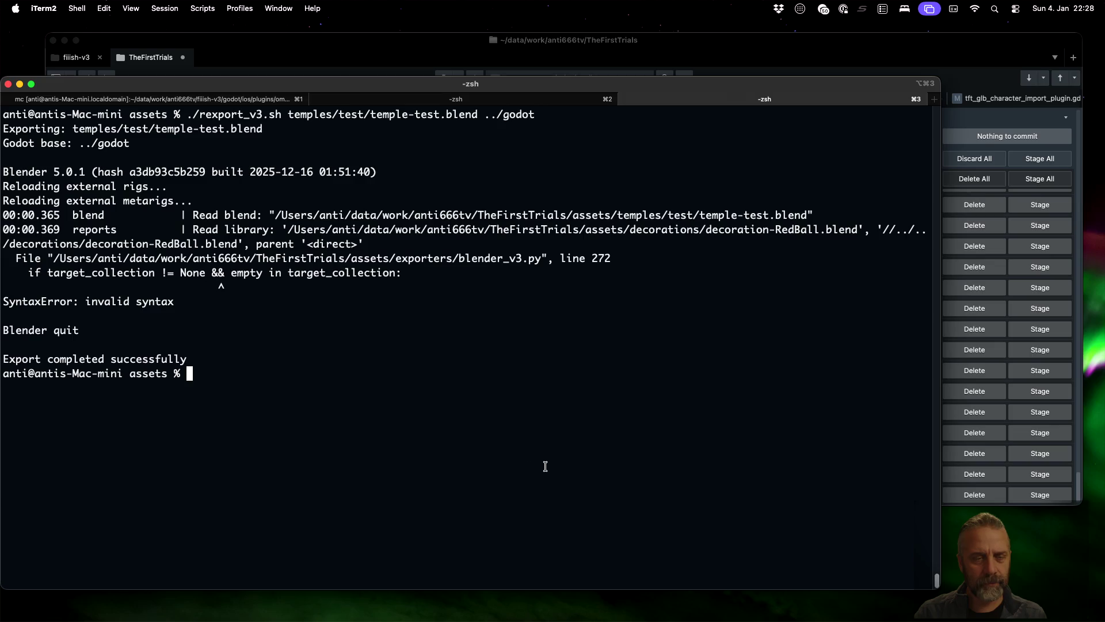
key("super+Tab")
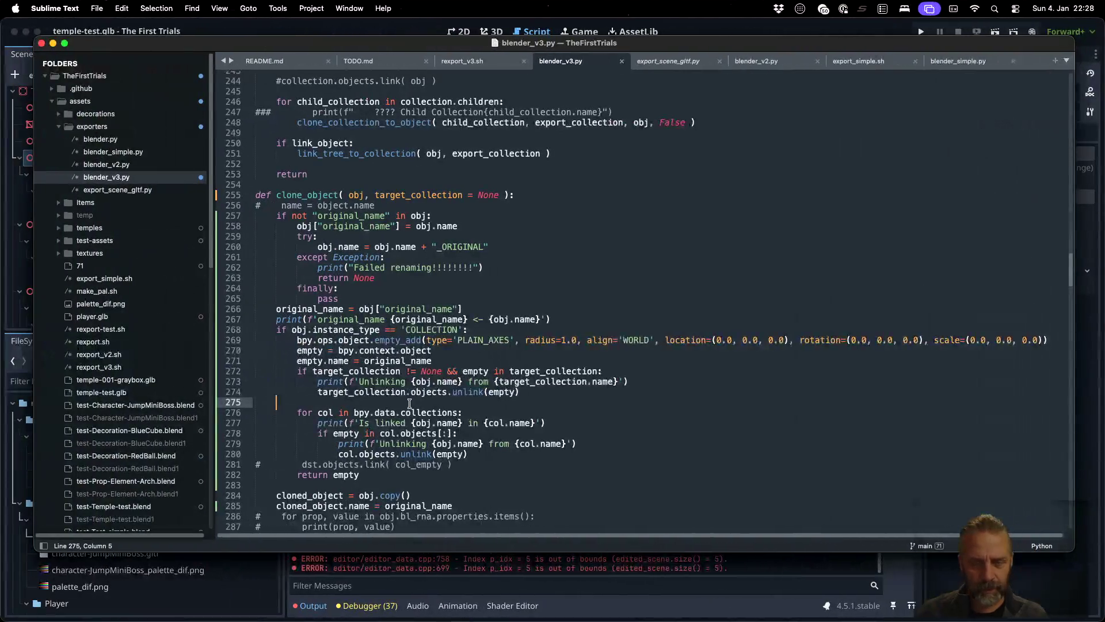
double_click(452, 371)
type("and")
key("cmd+s")
- Rerun the temple-test export, which now fails with a bpy_struct TypeError
key("super+Tab")
key("Up")
key("Return")
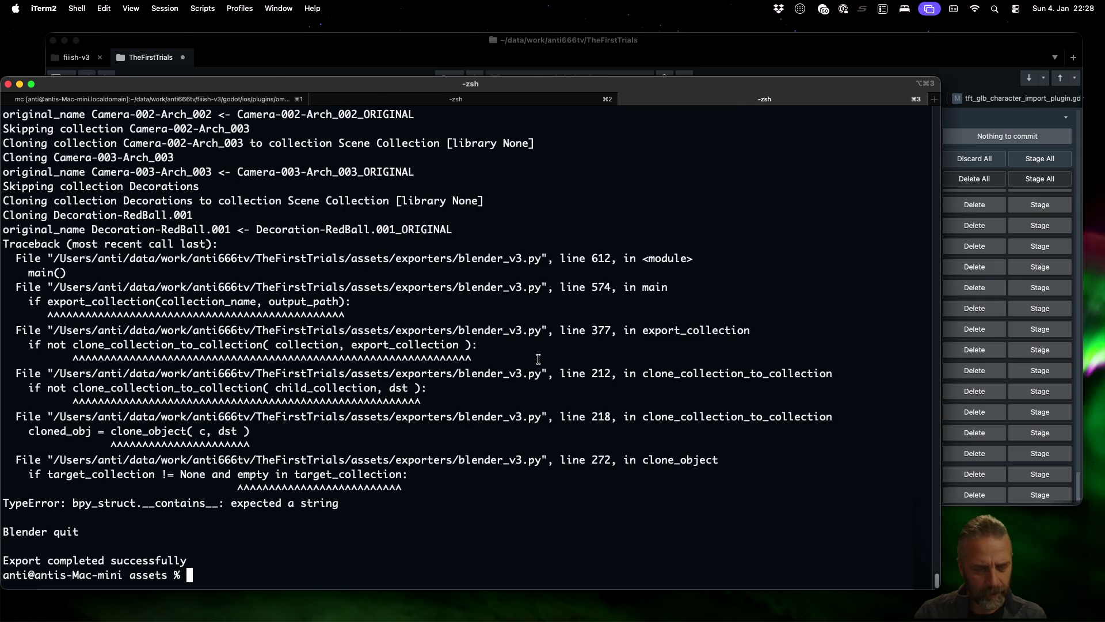
key("super+Tab")
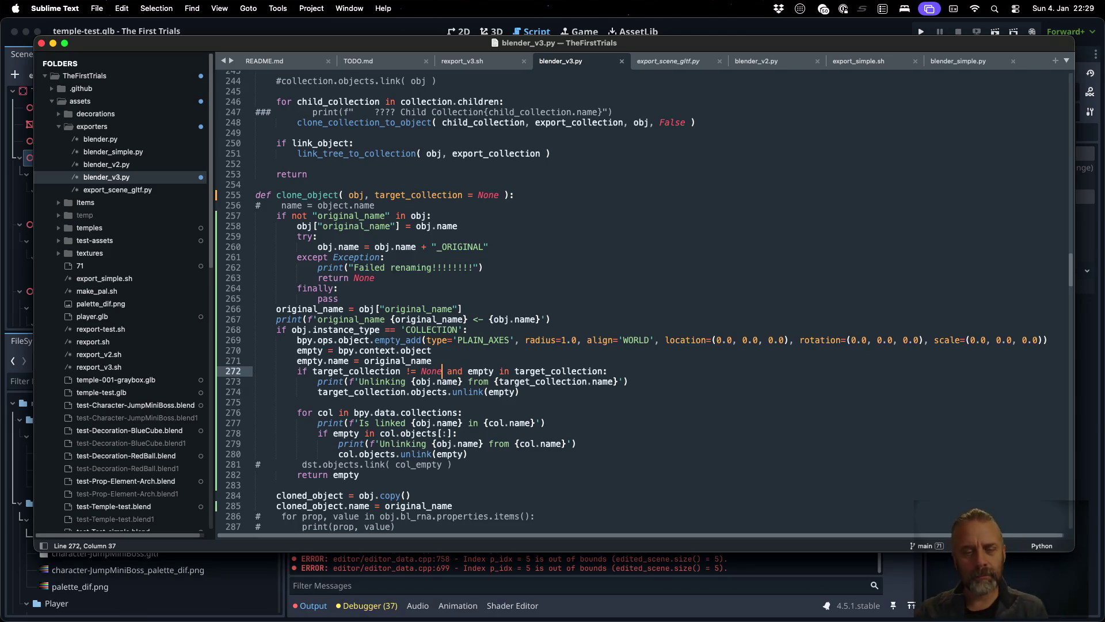
- Split line 272 after 'None:', turn 'and' into a nested if, and indent the lines below
key("Left")
key("Left")
key("Left")
type(":")
key("Return")
key("Right")
key("shift+Right")
key("shift+Right")
key("shift+Right")
type("if")
key("Home")
key("Tab")
key("Down")
key("Tab")
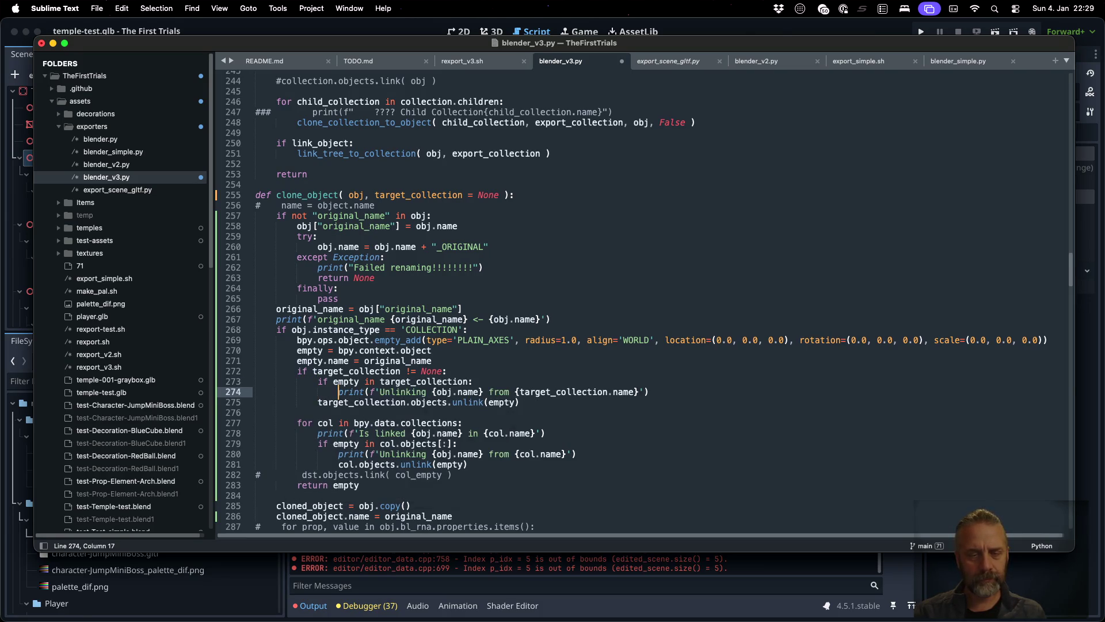
key("Down")
key("Home")
key("Tab")
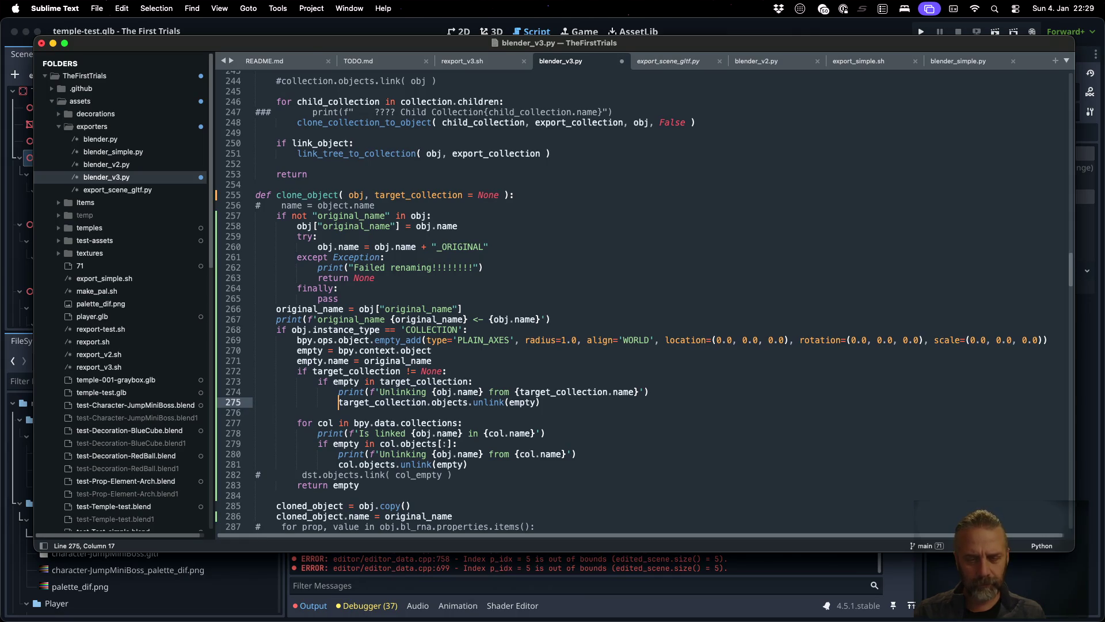
- Change the check to 'empty in target_collection.objects[:]' and save blender_v3.py
left_click(520, 381)
key("Left")
type(".")
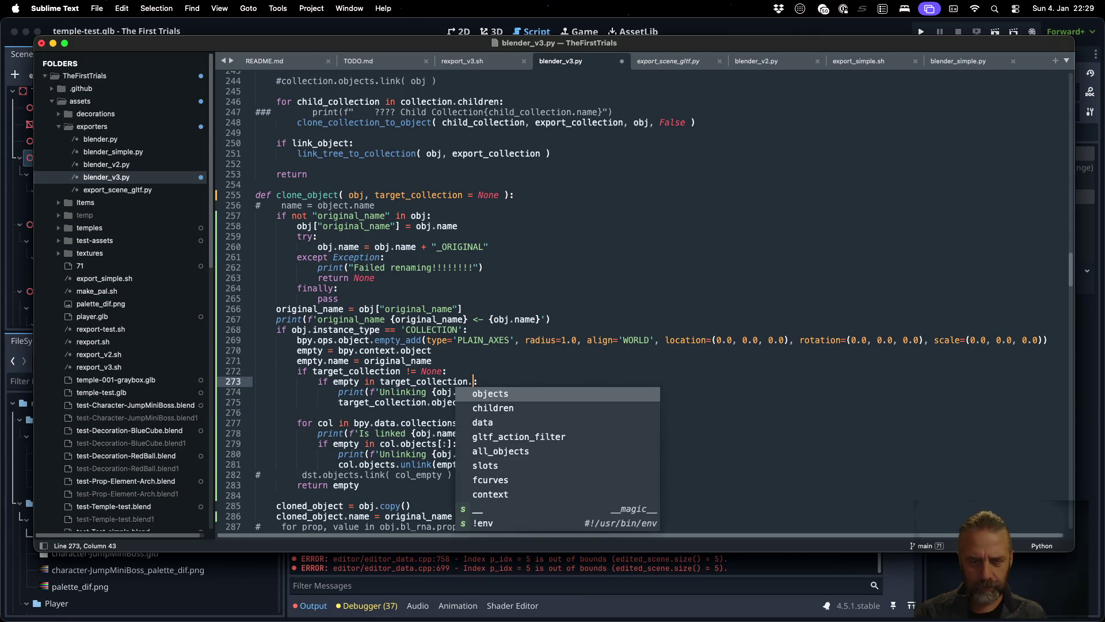
key("Return")
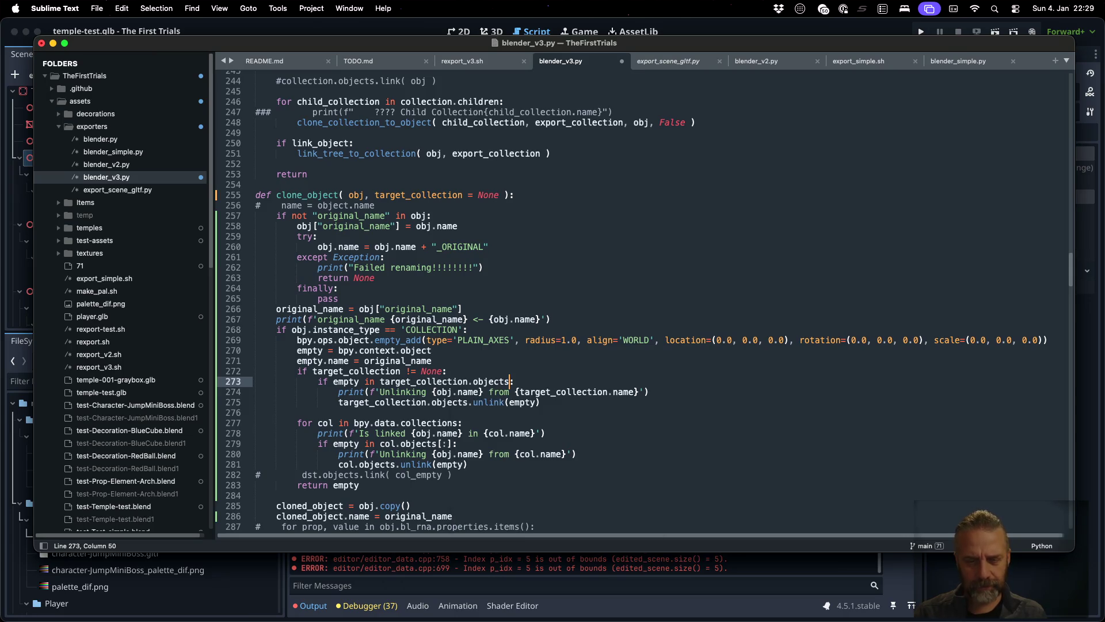
type("[:]")
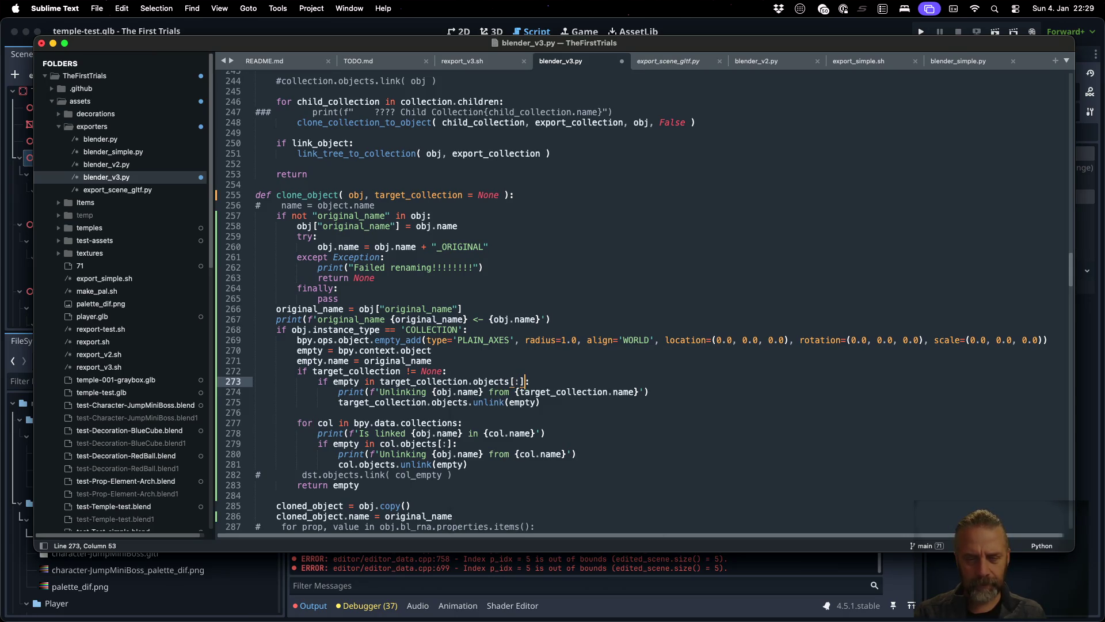
key("super+s")
- Clear the terminal and rerun the temple-test export
key("super+Tab")
key("super+k")
key("Up")
key("Return")
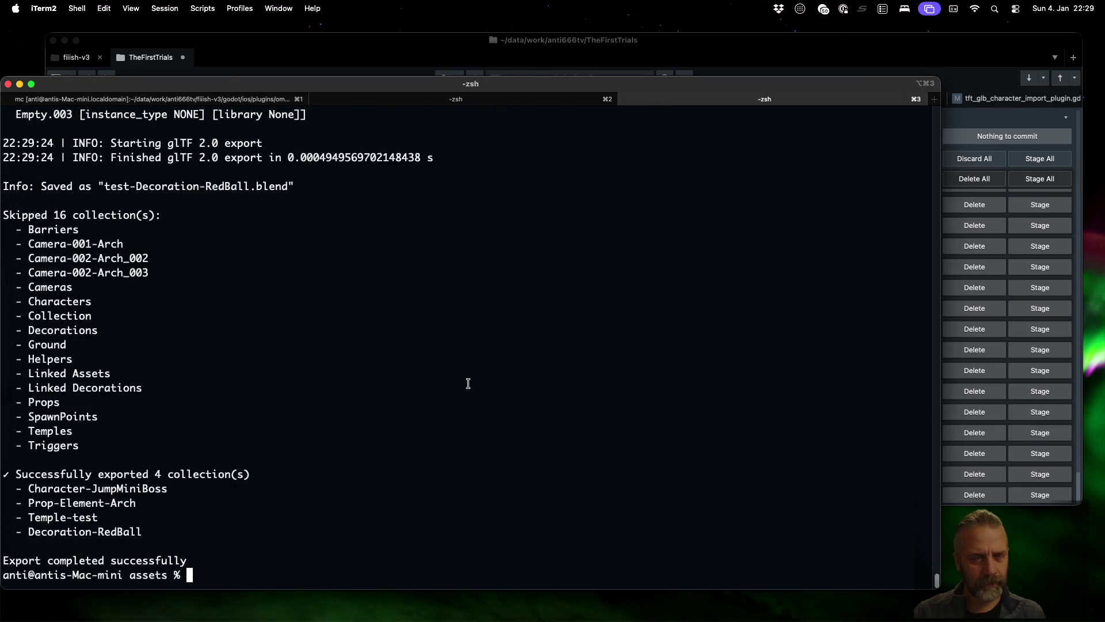
- Rerun the export through bat and check Decoration-RedBall.001's NONE instance type in the Temple-test section
scroll(482, 420, "up", 10)
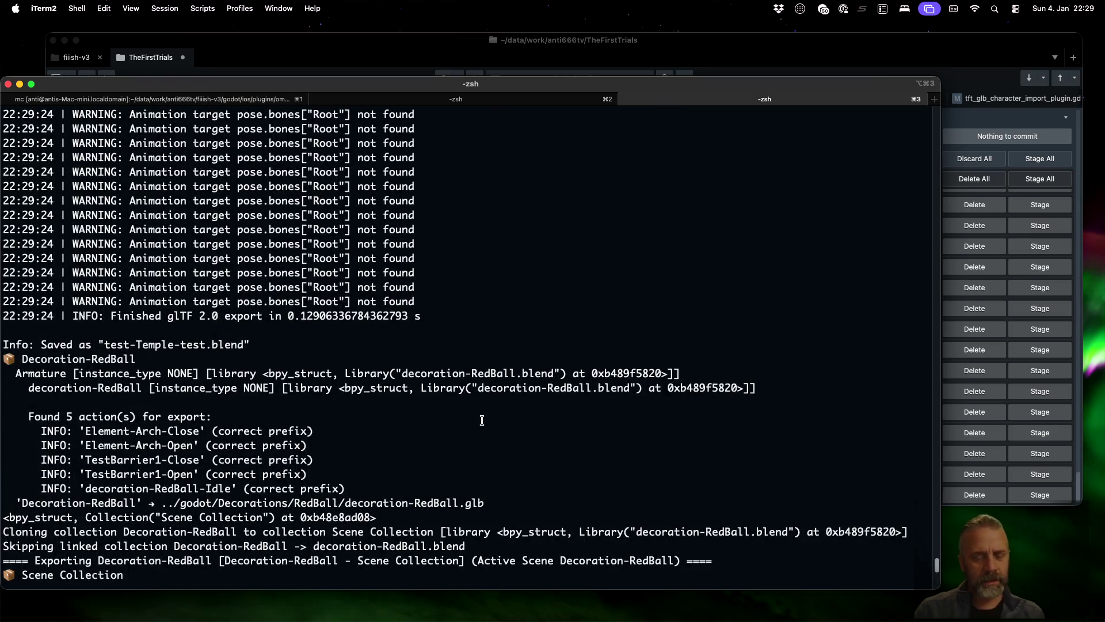
key("Up")
type("|bat")
key("Return")
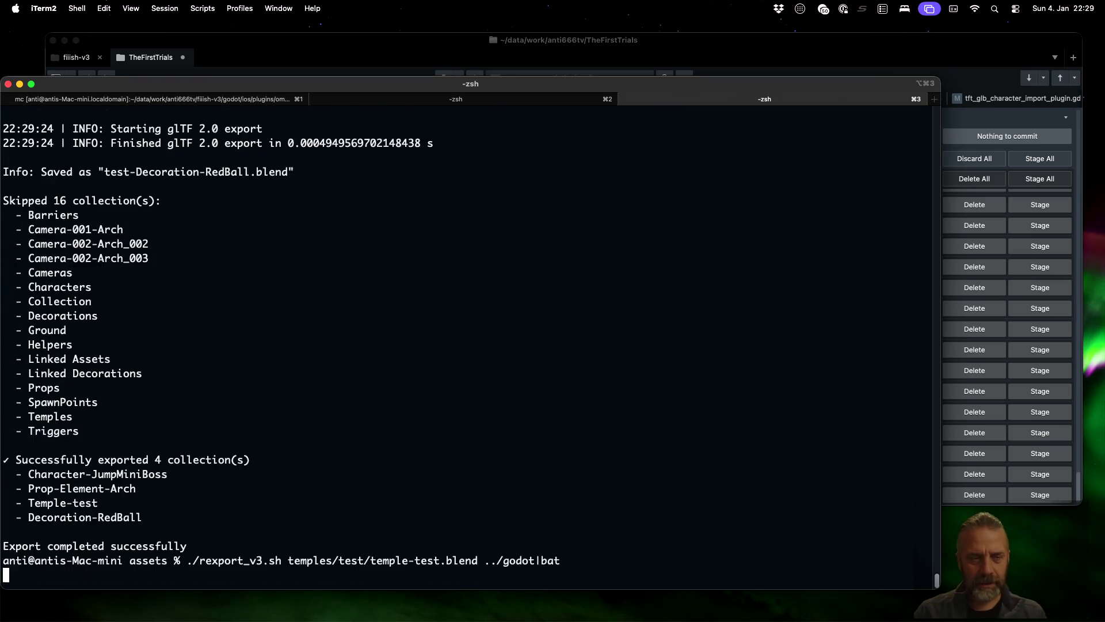
type("====")
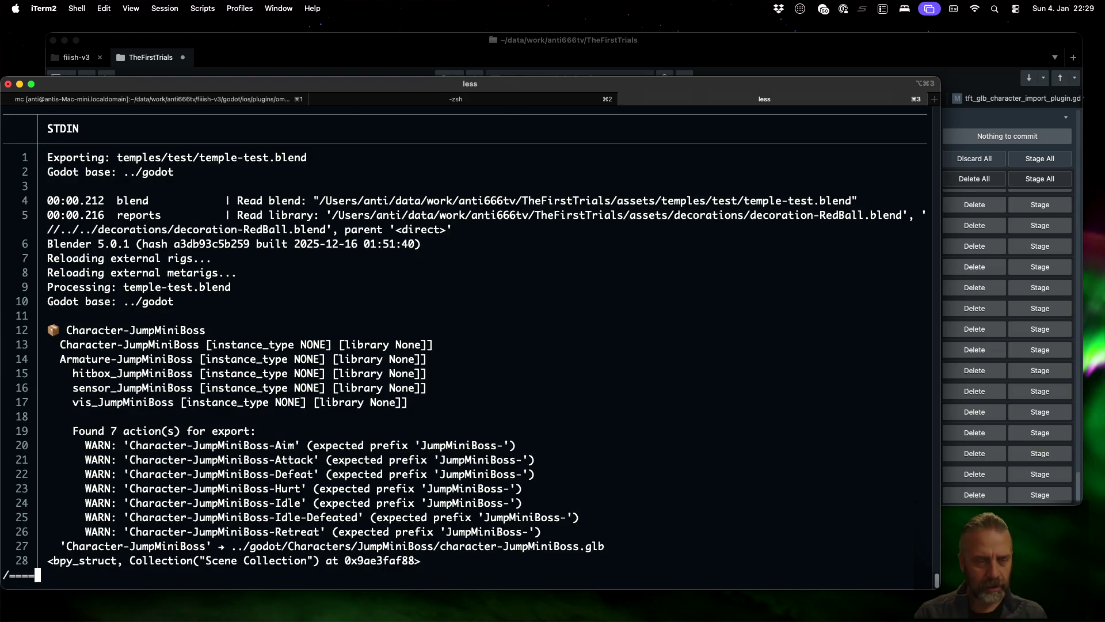
key("Return")
key("n")
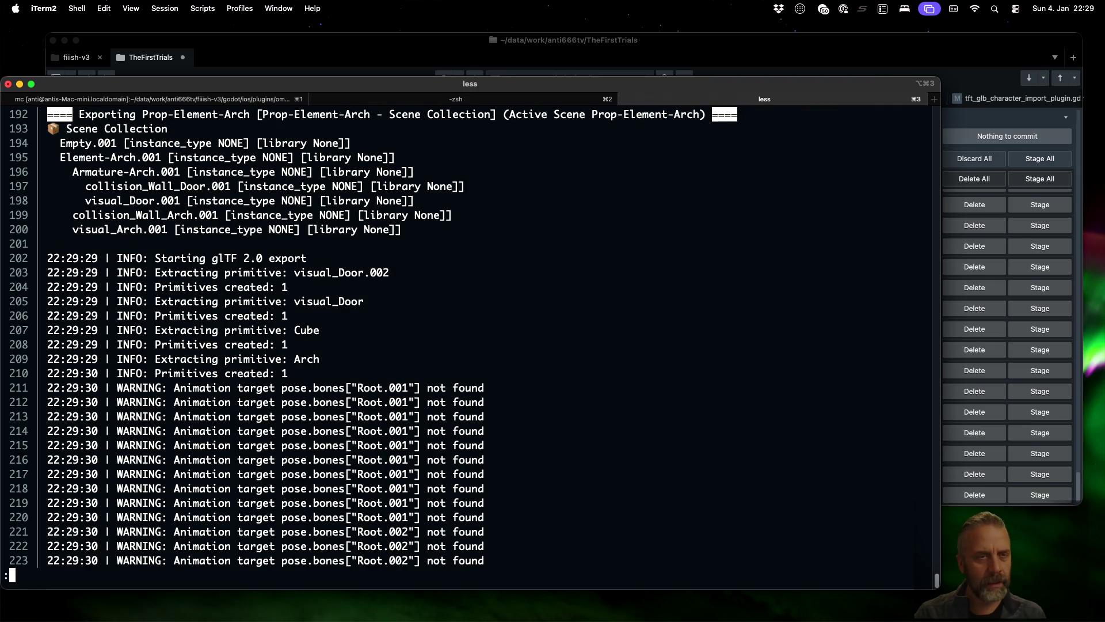
key("n")
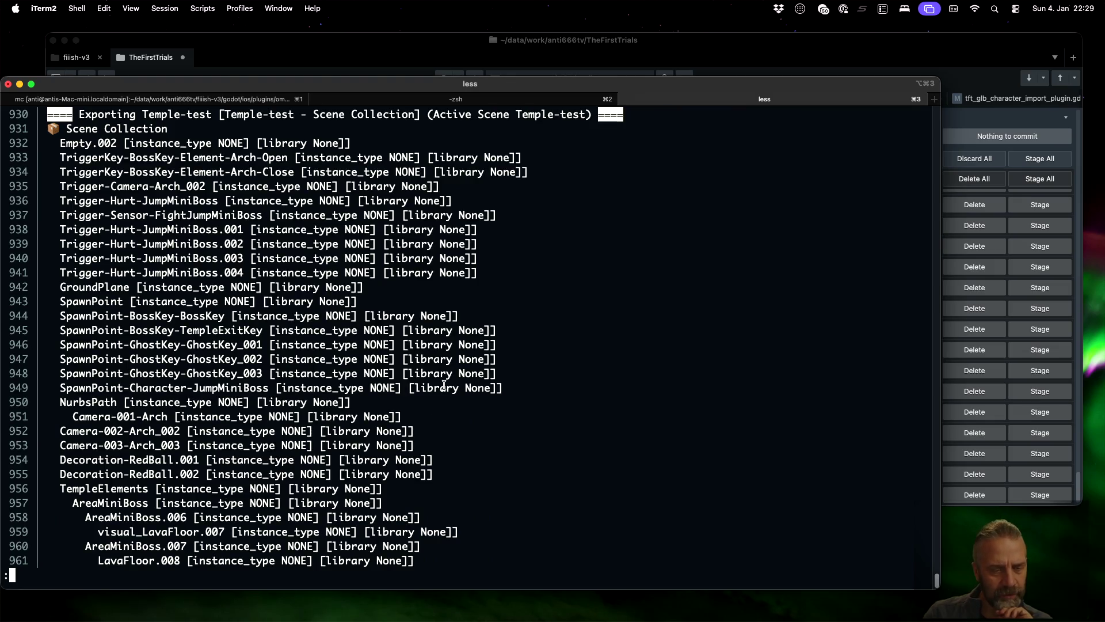
left_click_drag(62, 459, 362, 460)
double_click(310, 460)
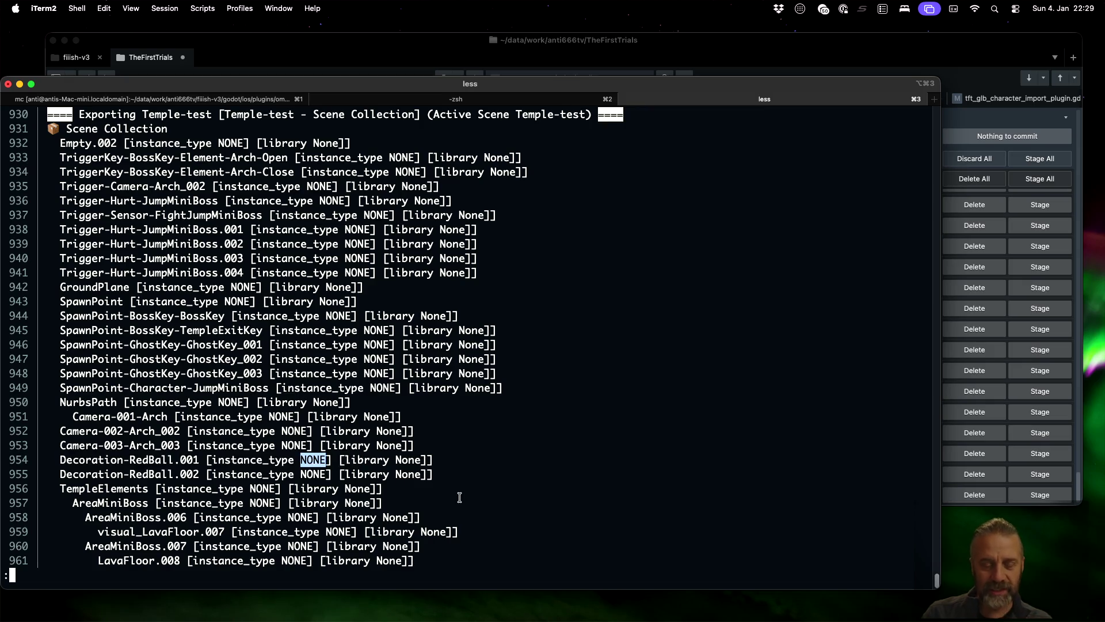
key("q")
- Open test-Temple-test.blend in Blender from the Atuin history search for 'blender'
key("ctrl+r")
type("blender")
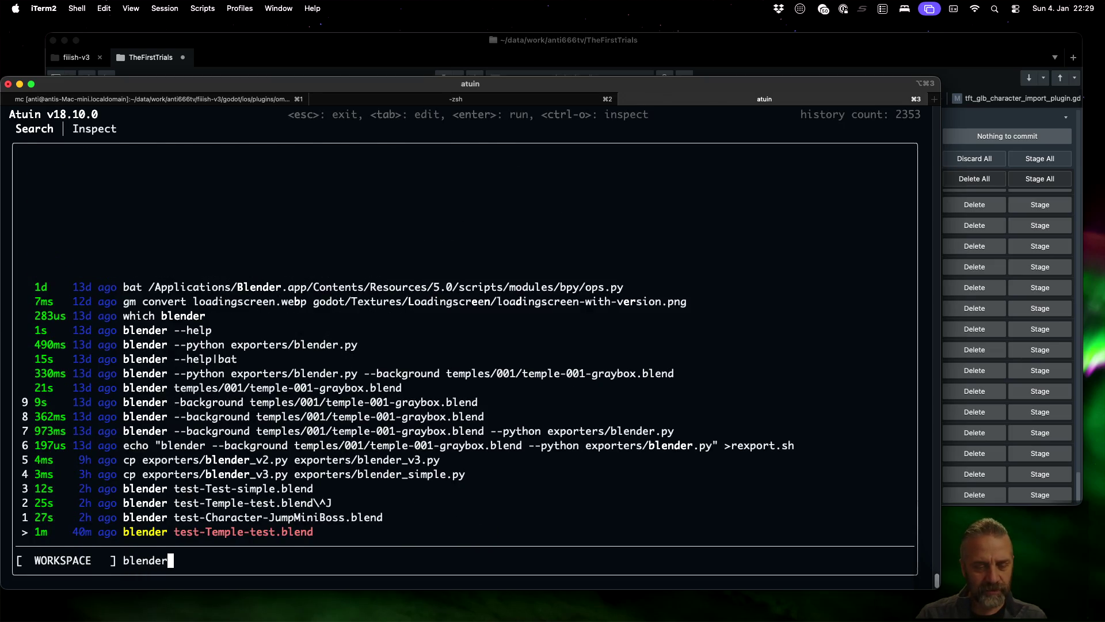
key("Return")
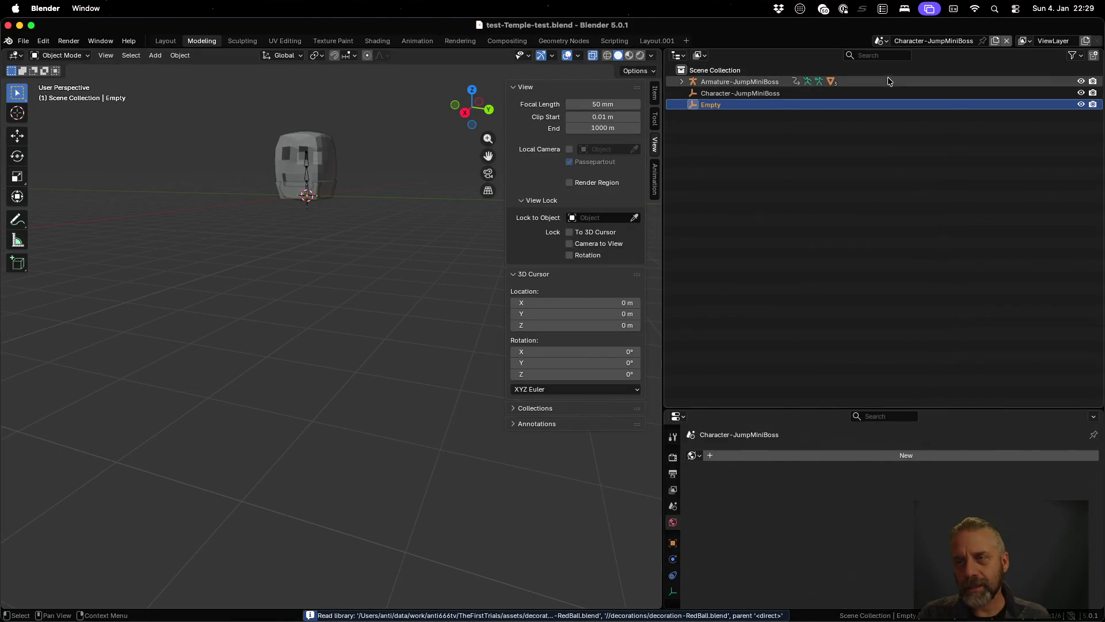
- Switch to the Temple-test scene, select Decoration-RedBall.001, then quit Blender with Don't Save
left_click(882, 41)
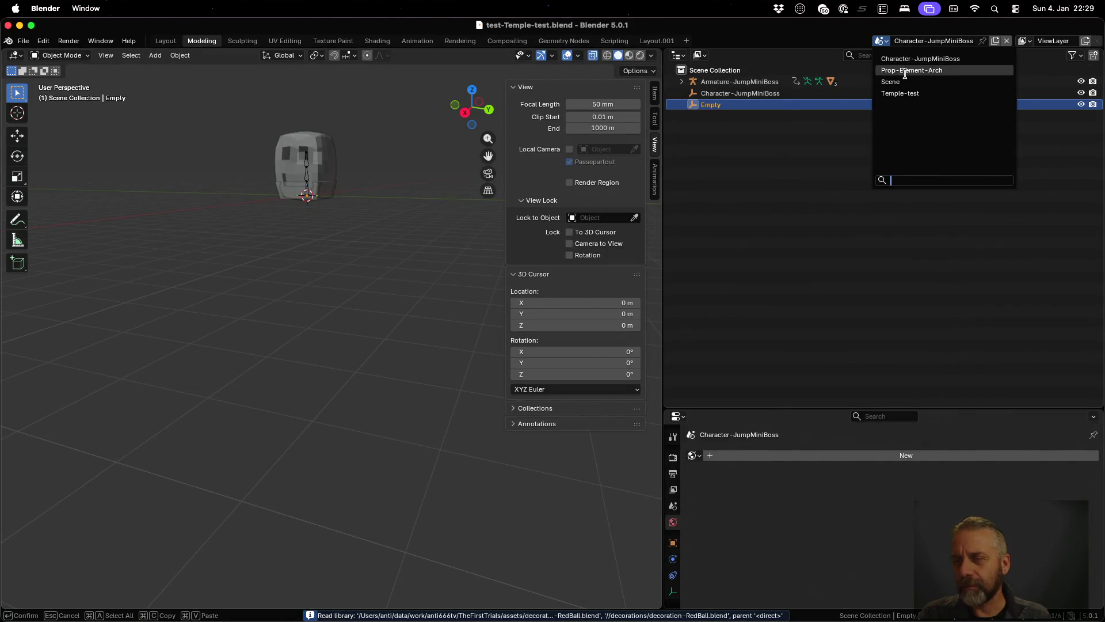
left_click(910, 93)
left_click(756, 106)
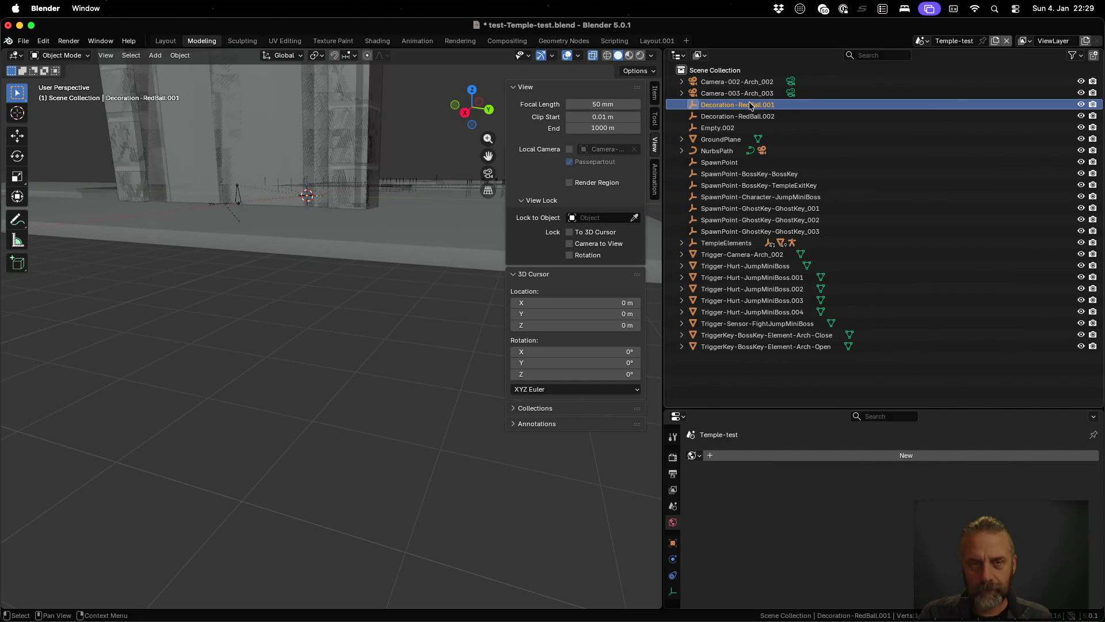
key("super+q")
left_click(493, 344)
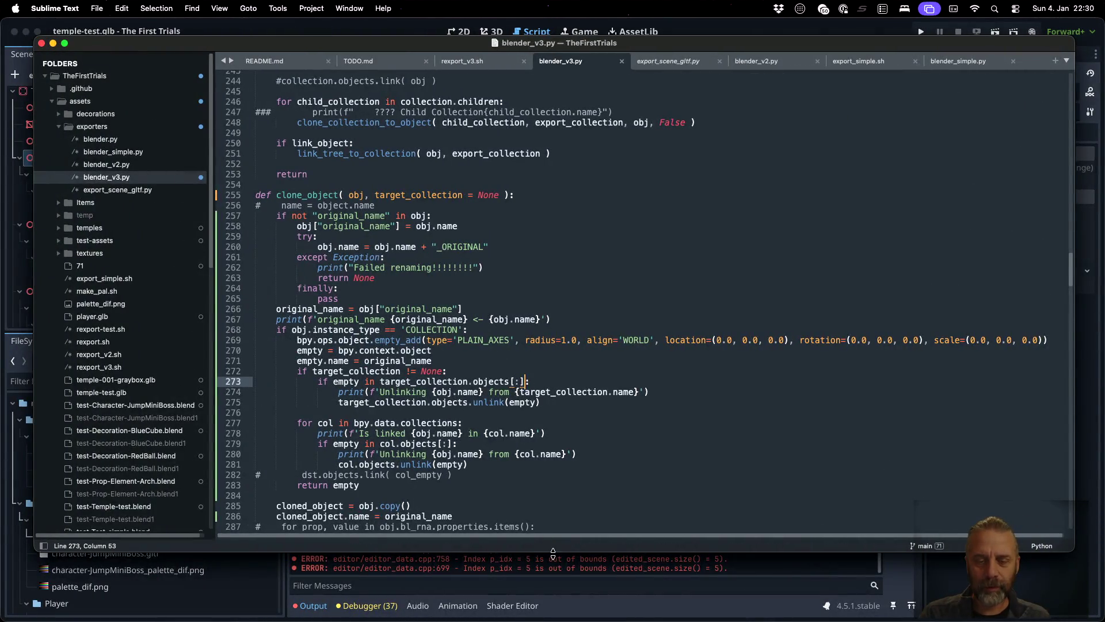
- Reload the changed temple-test.glb from disk and view the temple-test scene in 3D
left_click(555, 572)
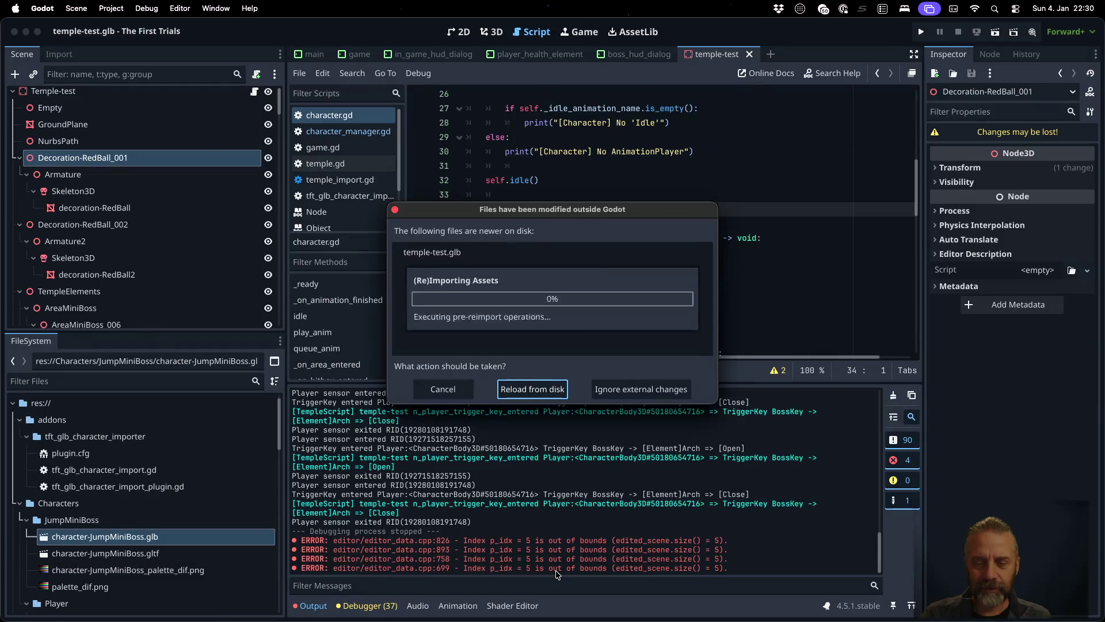
left_click(548, 393)
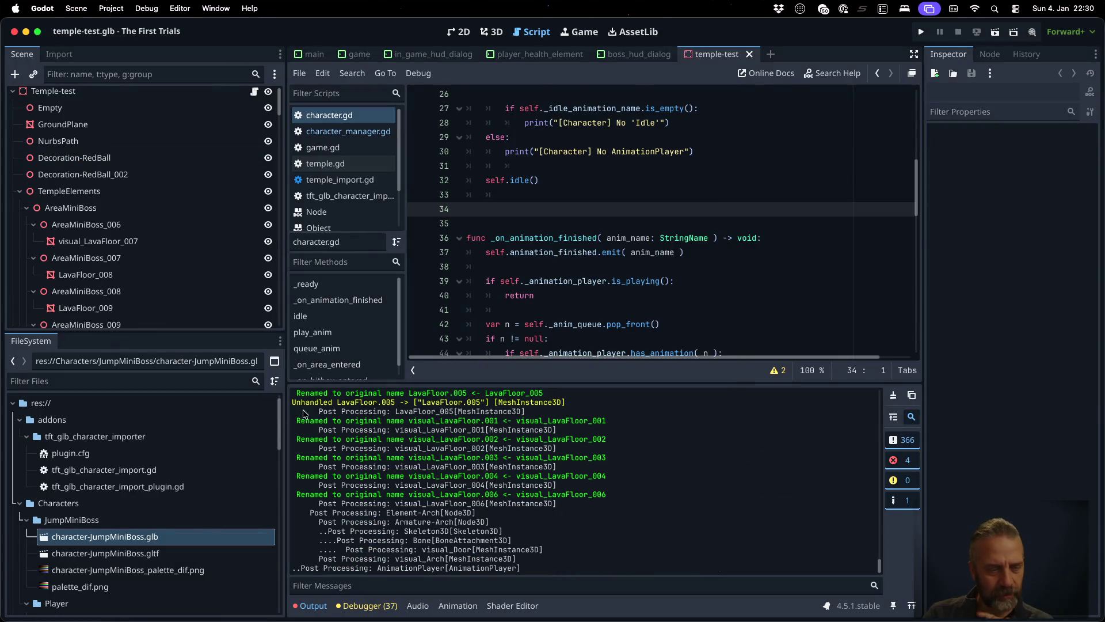
scroll(173, 541, "down", 5)
scroll(541, 485, "up", 20)
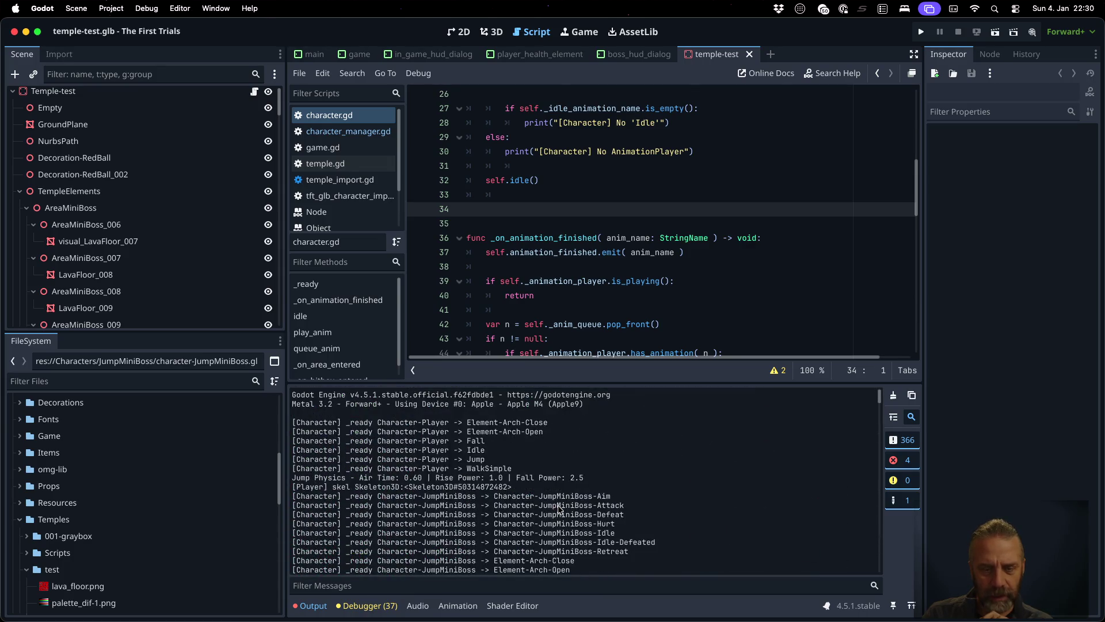
scroll(558, 509, "down", 15)
left_click(357, 54)
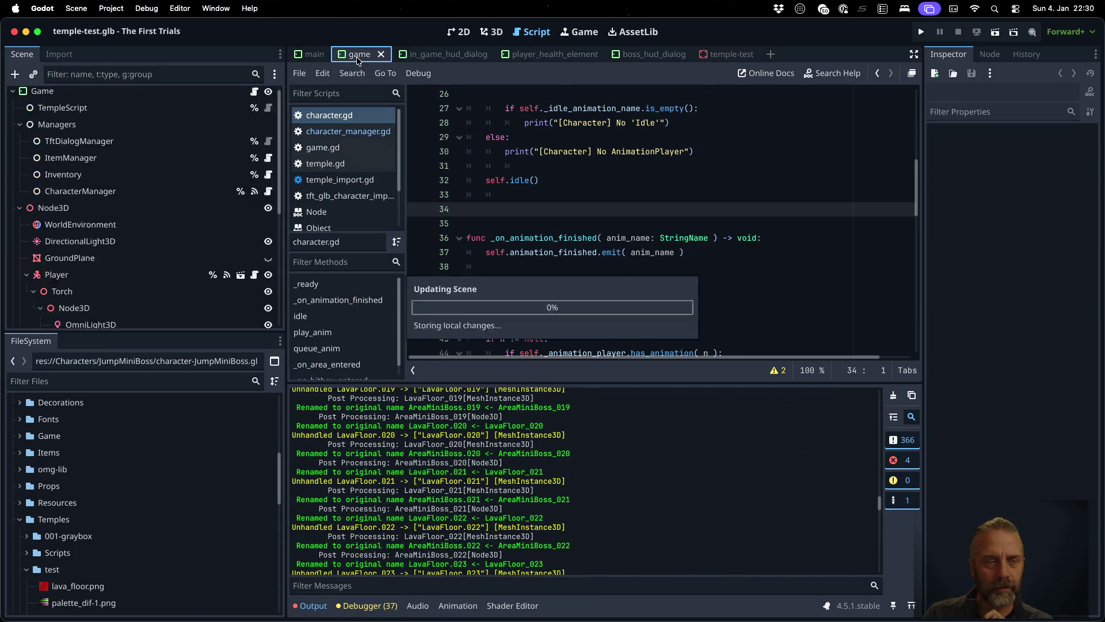
left_click(241, 217)
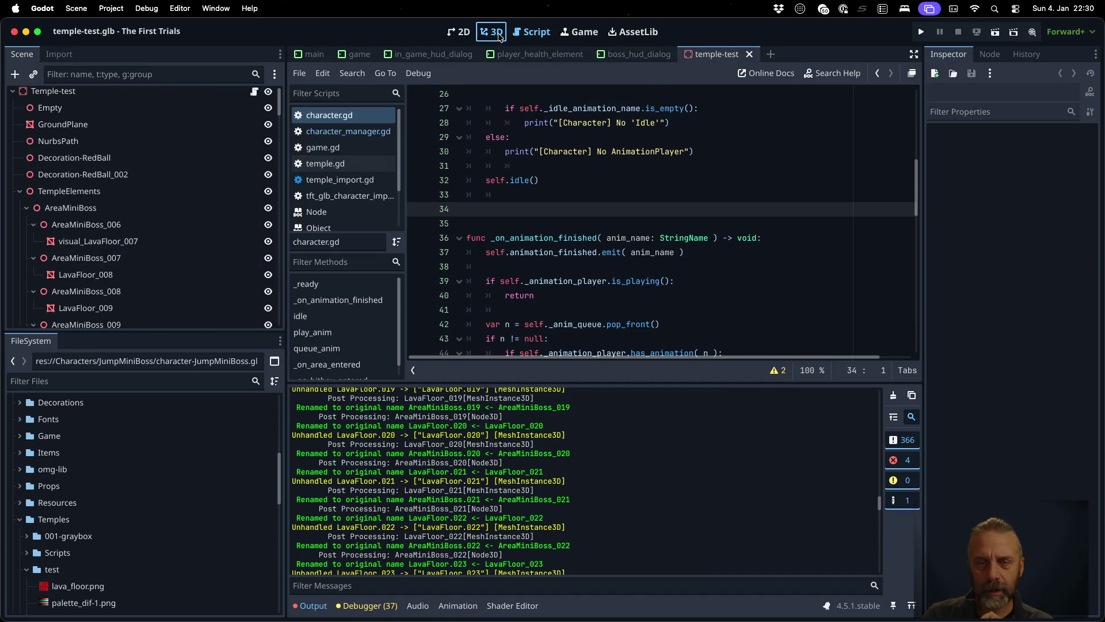
left_click(492, 32)
mouse_move(649, 198)
left_mouse_down()
mouse_move(543, 237)
mouse_move(407, 230)
mouse_move(627, 249)
left_mouse_up()
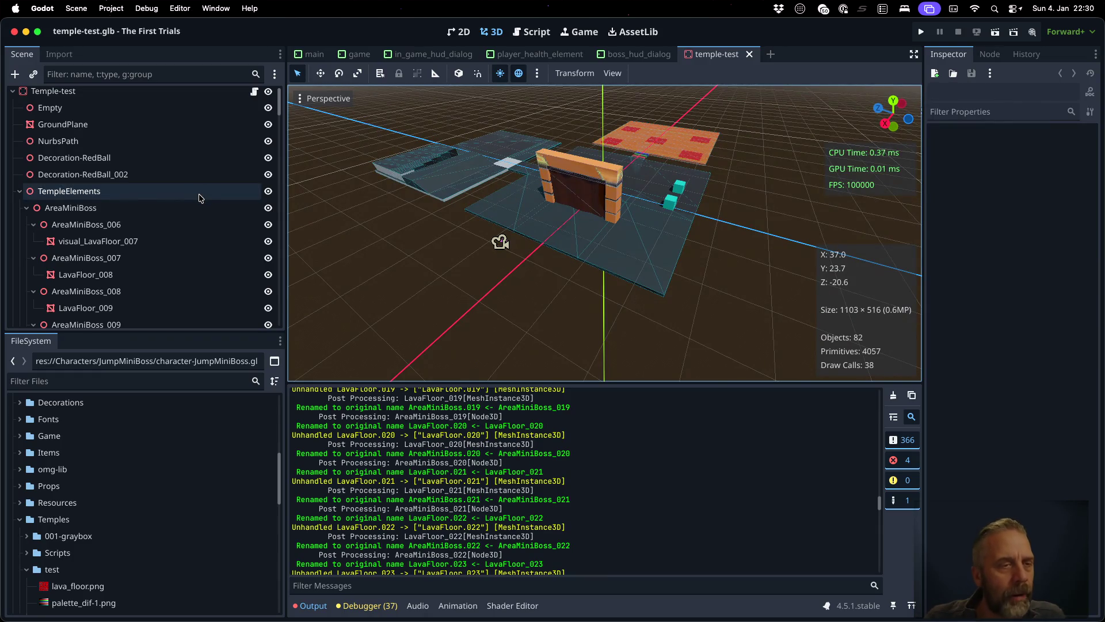
- Filter the scene tree by 'Red' and compare Decoration-RedBall with Decoration-RedBall_002
left_click(172, 75)
type("Red")
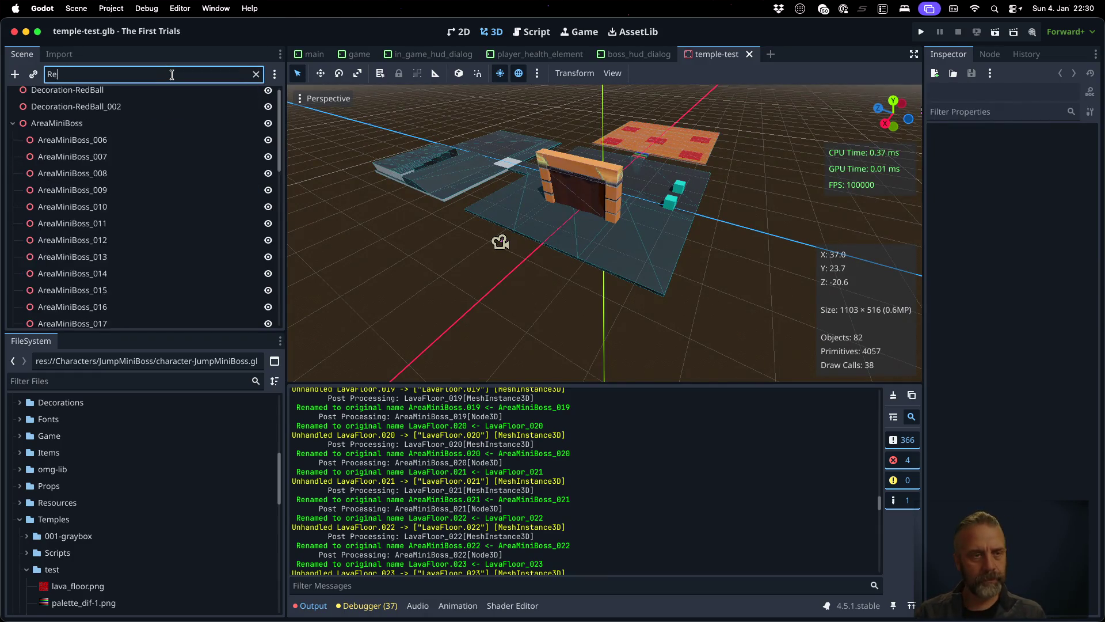
left_click(132, 95)
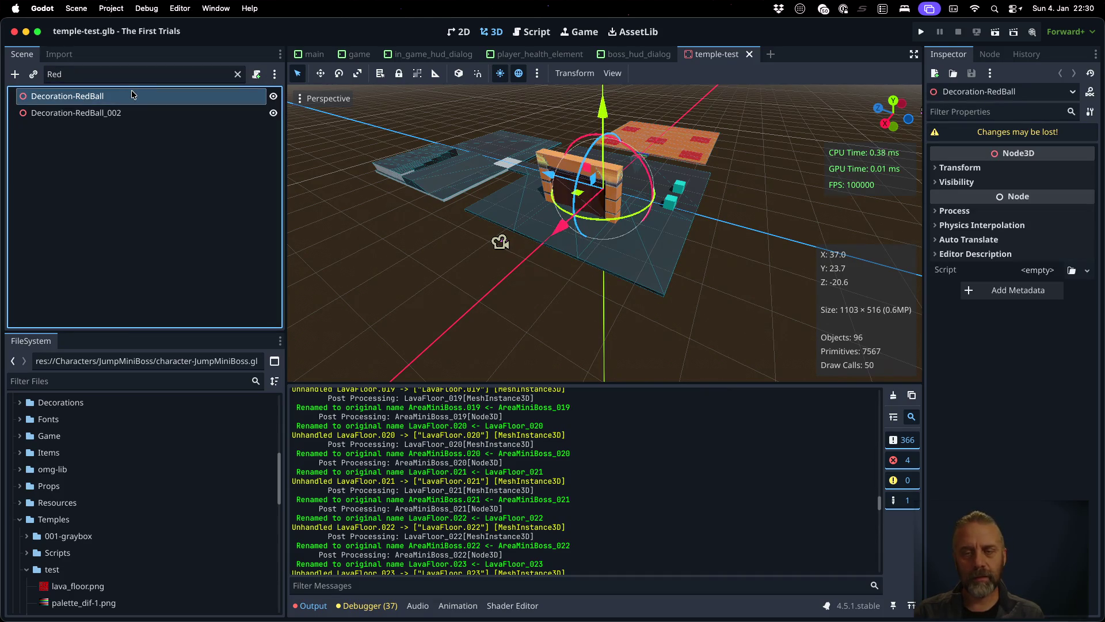
left_click(118, 113)
left_click(124, 97)
left_click(126, 113)
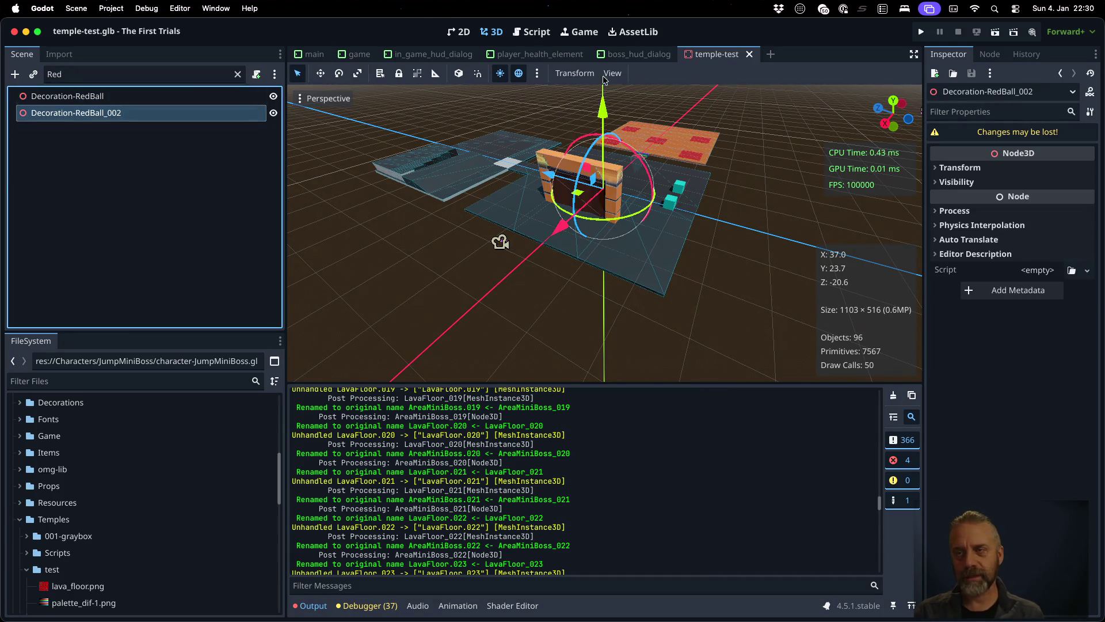
key("ctrl+Right")
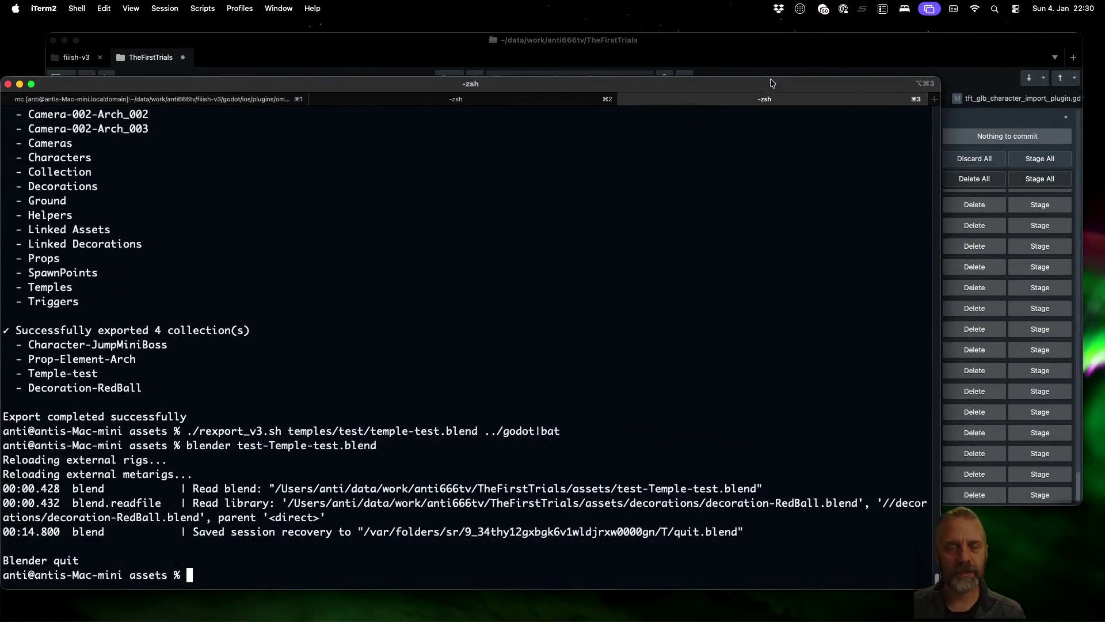
- Bring the Sublime Text window showing blender_v3.py forward via Mission Control
key("ctrl+Left")
key("ctrl+Up")
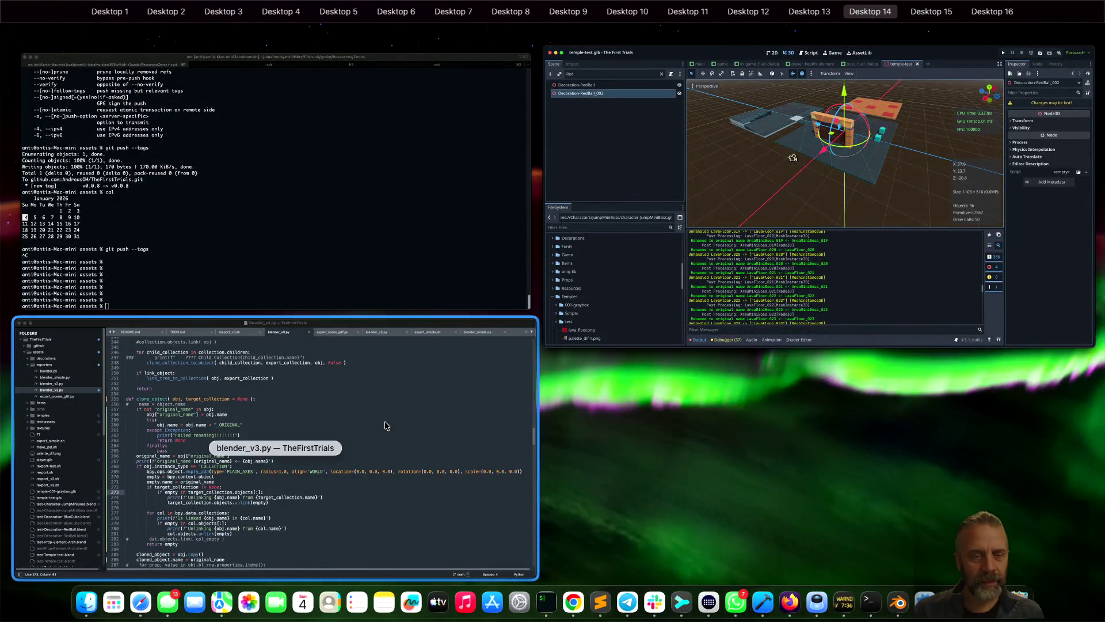
left_click(386, 425)
key("Up")
key("Up")
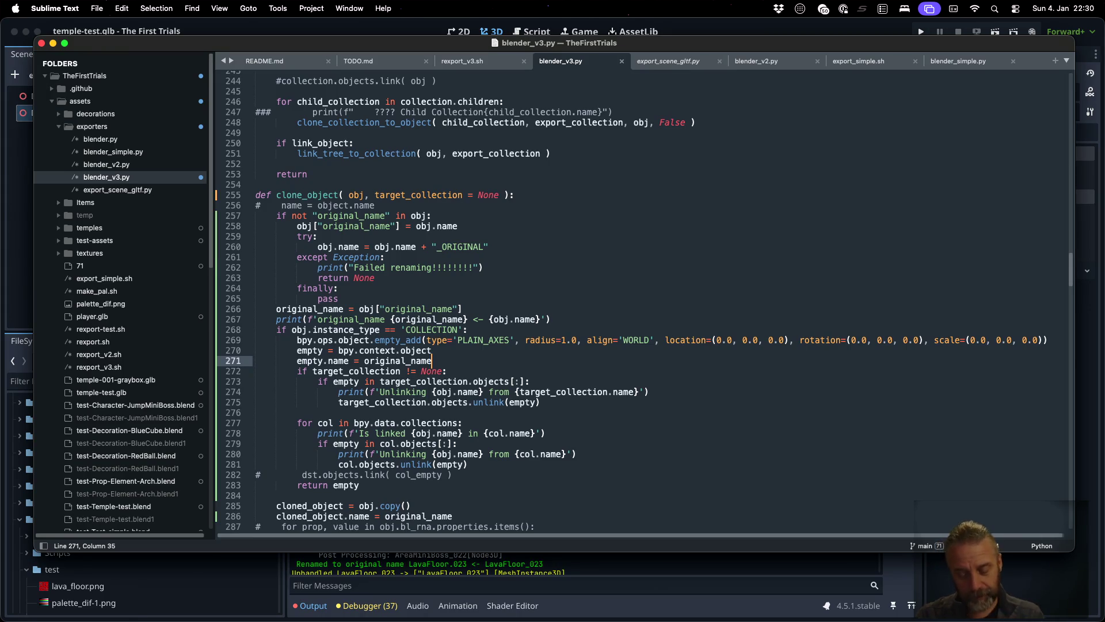
- Review the clone_object function in blender_v3.py, then move to the Firefox desktop
key("ctrl+Left")
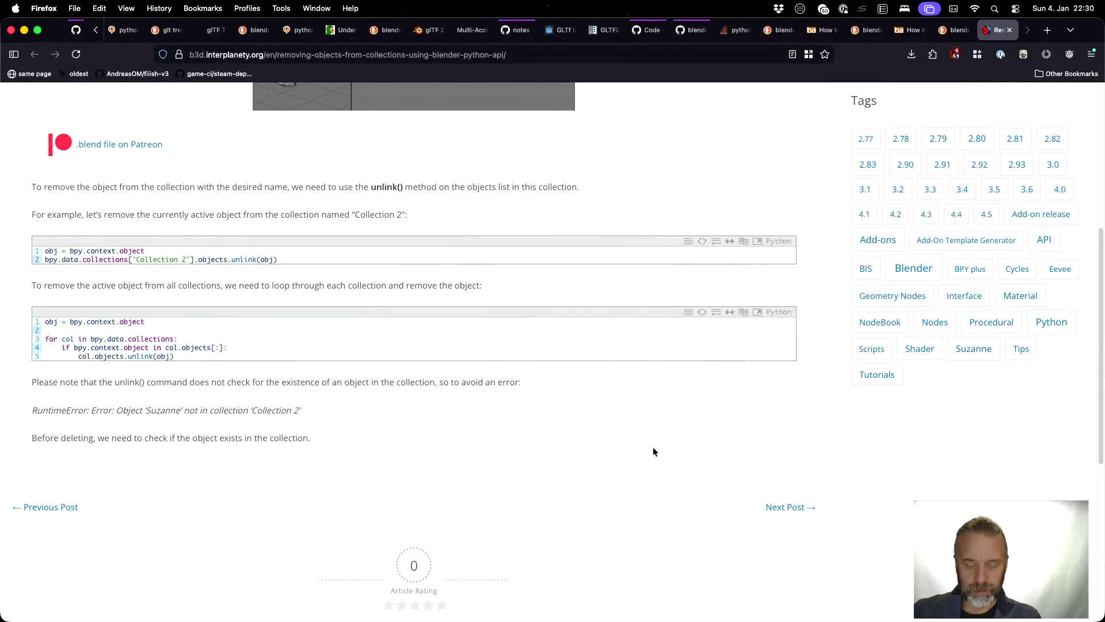
- Search the web in a new tab for 'blender python copy tansform of object'
key("super+t")
type("blender p")
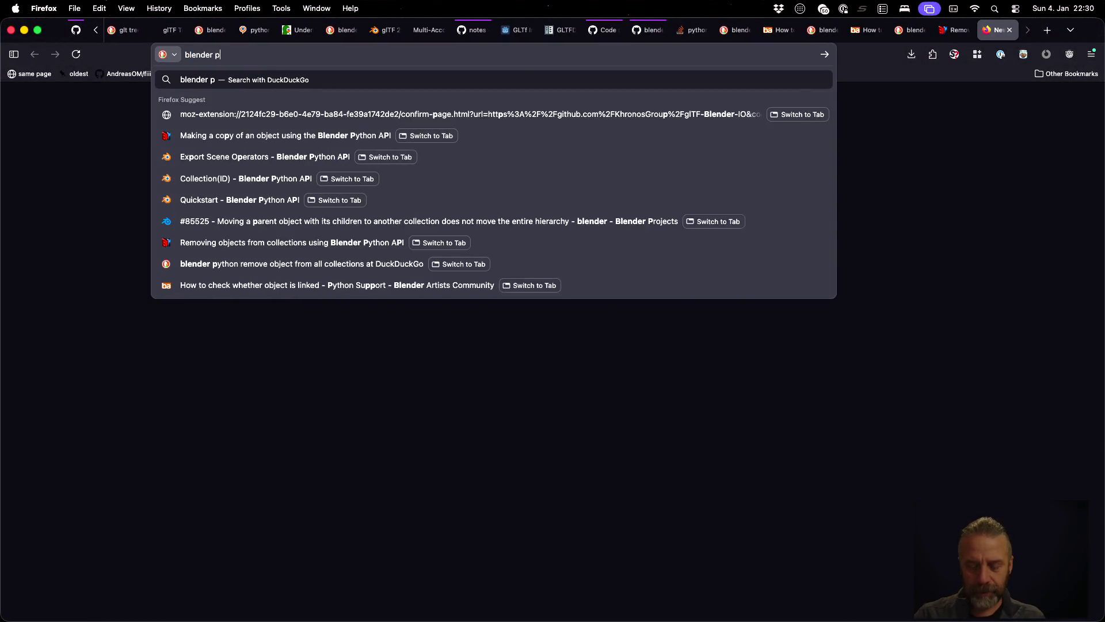
type("ython trans")
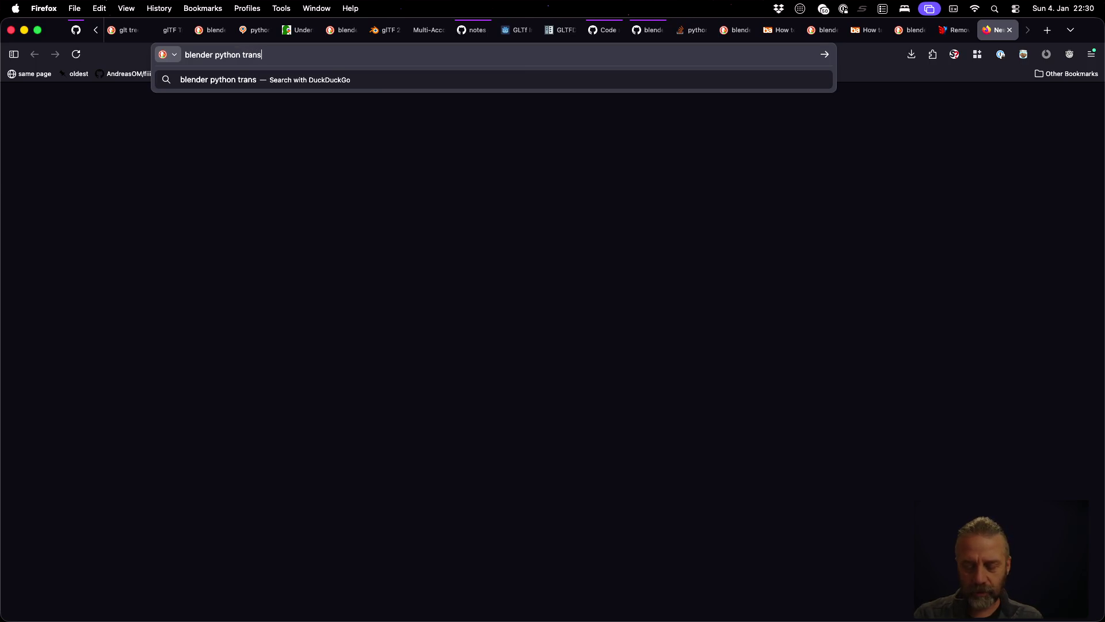
type("f")
key("BackSpace")
key("BackSpace")
key("BackSpace")
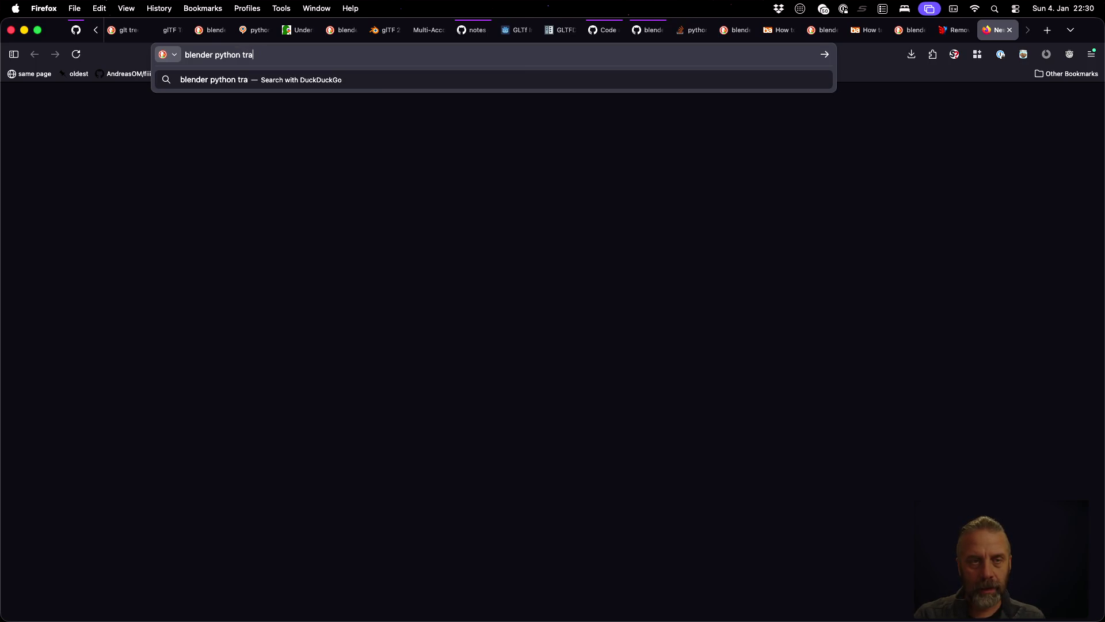
type("copy ta")
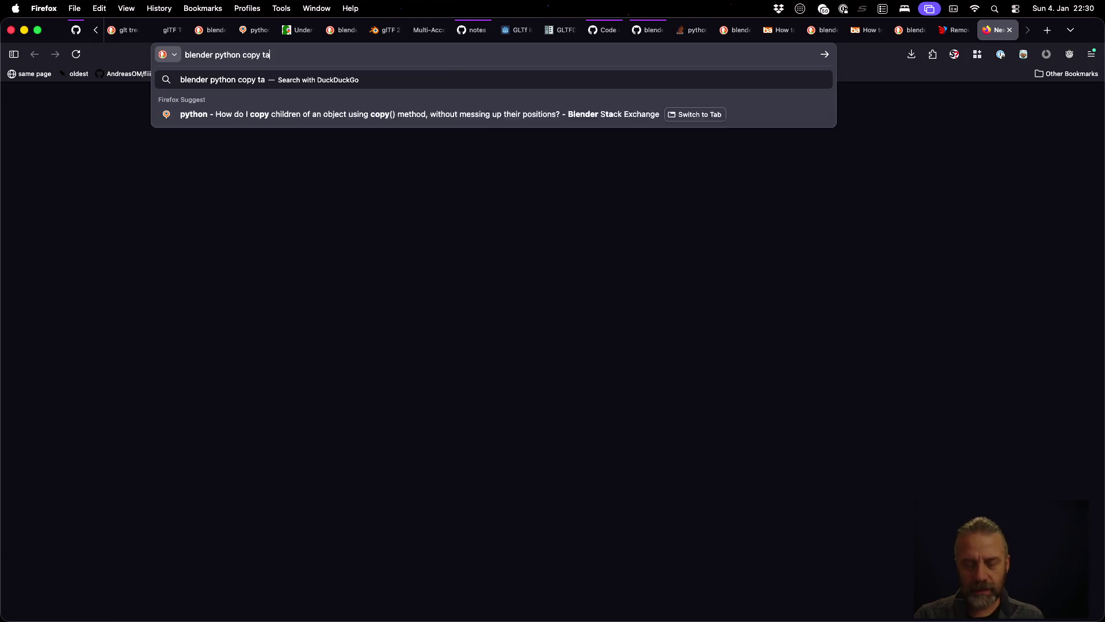
type("nsform of object")
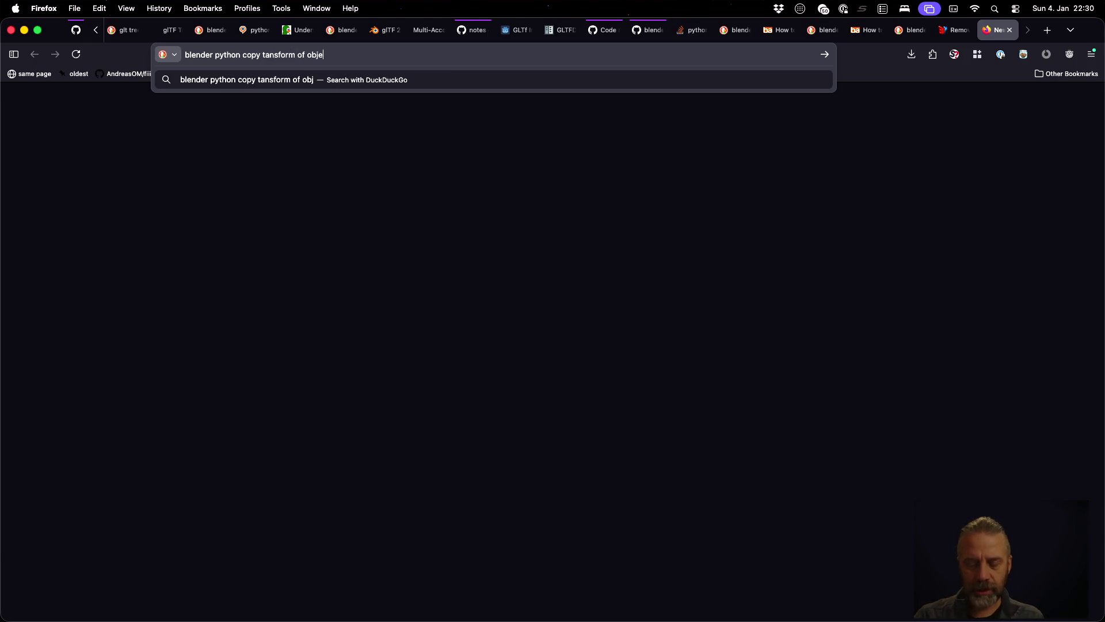
key("Return")
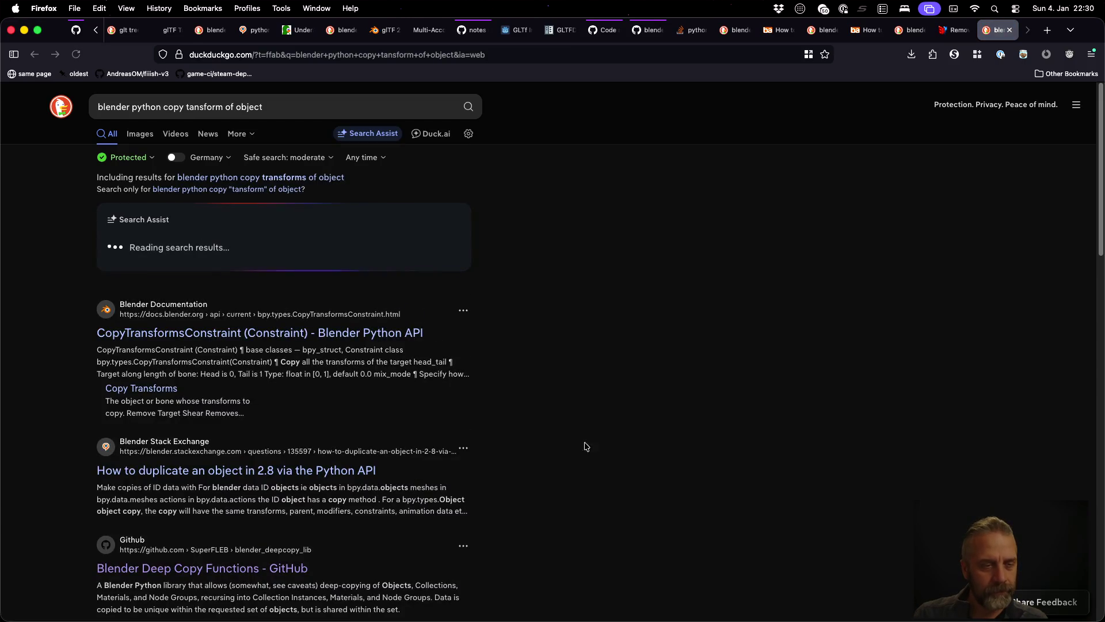
- Scroll the results and open the question on batch copying transforms
scroll(449, 414, "down", 3)
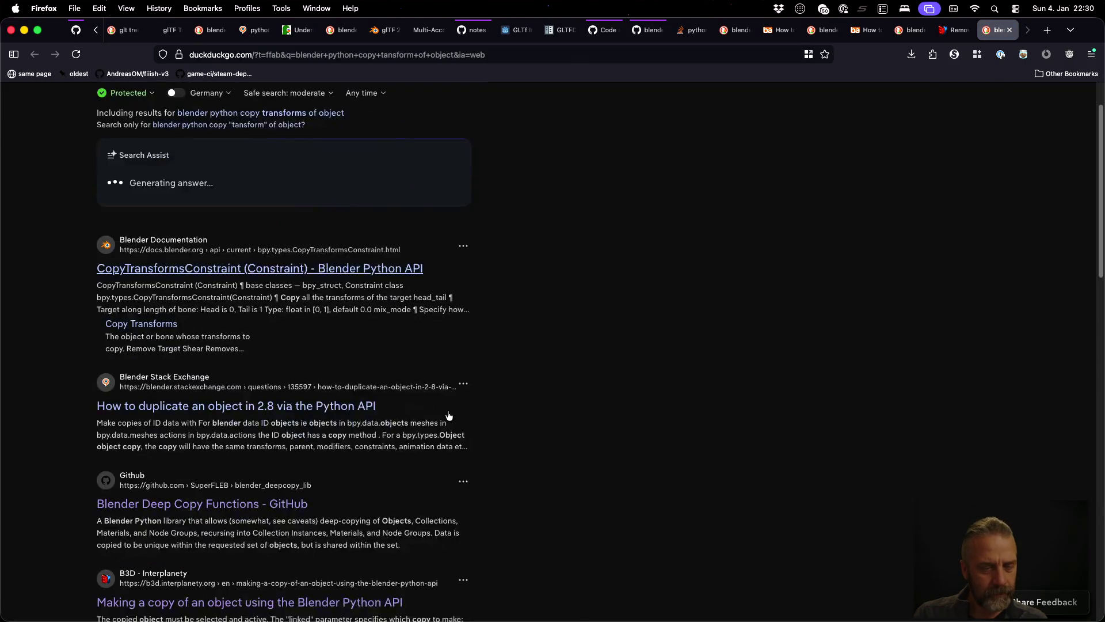
scroll(449, 414, "down", 10)
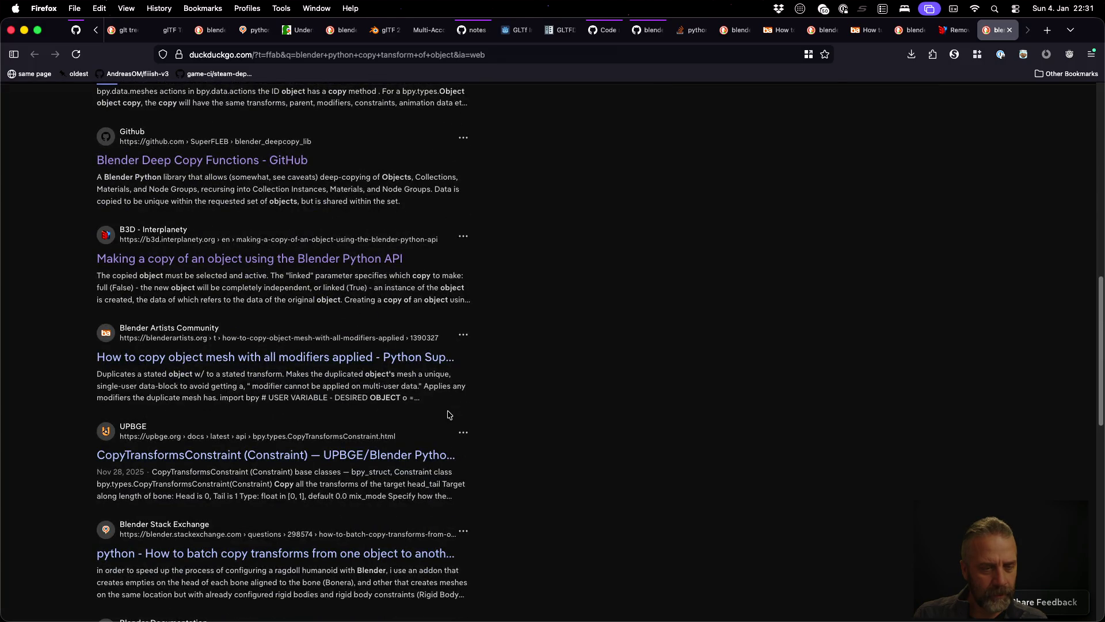
scroll(449, 415, "down", 4)
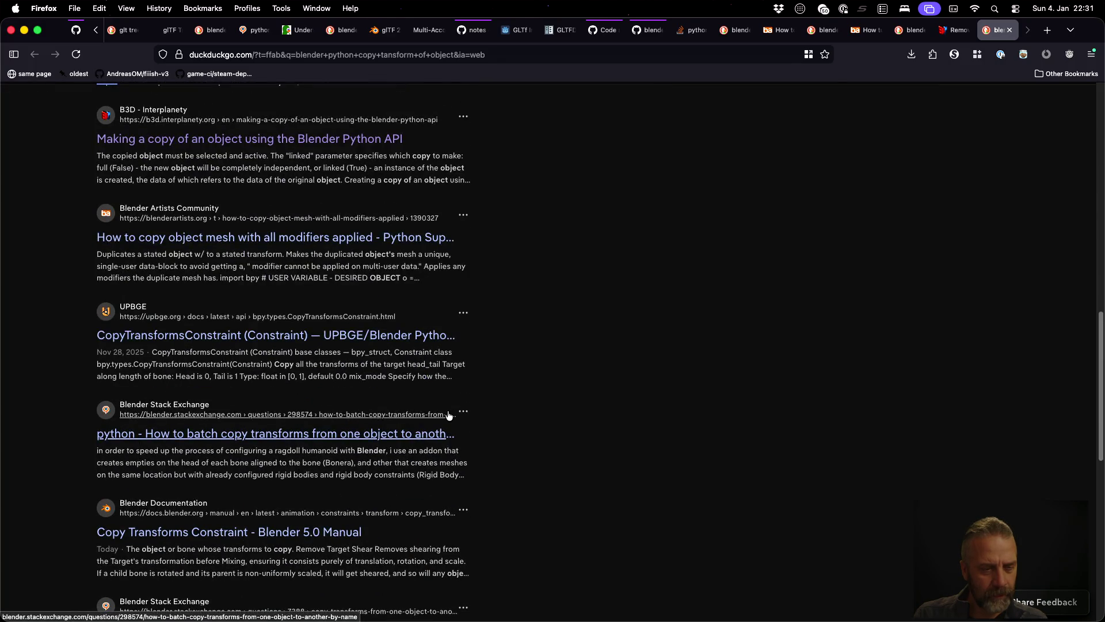
scroll(449, 415, "down", 4)
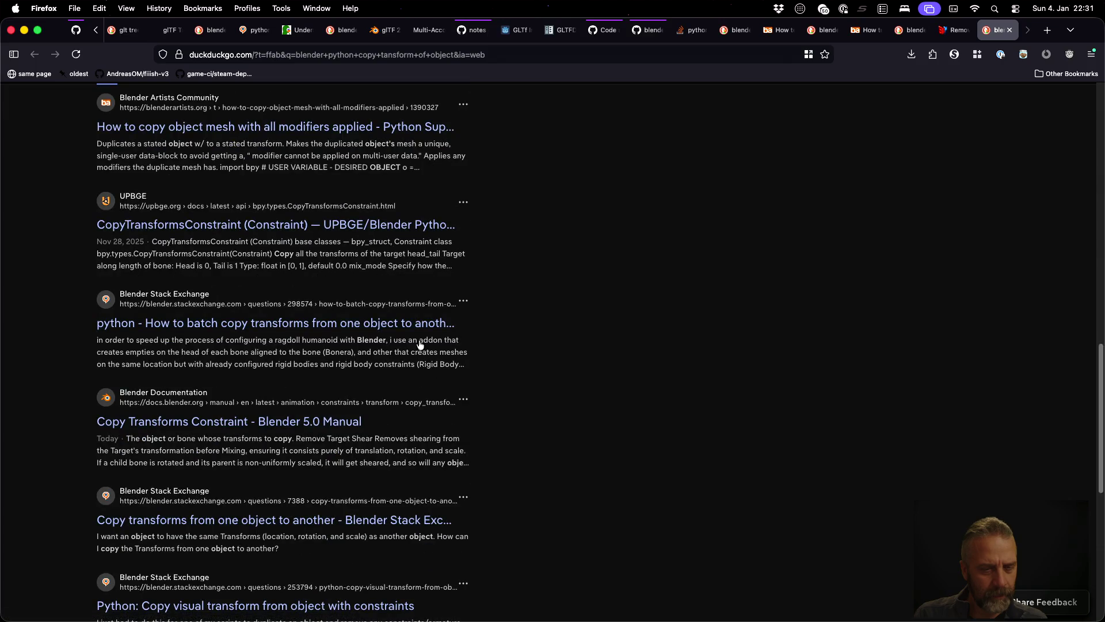
left_click(408, 323)
- Read the batch copy transforms answer and comments, then open the linked copy-rotation question
scroll(544, 350, "down", 5)
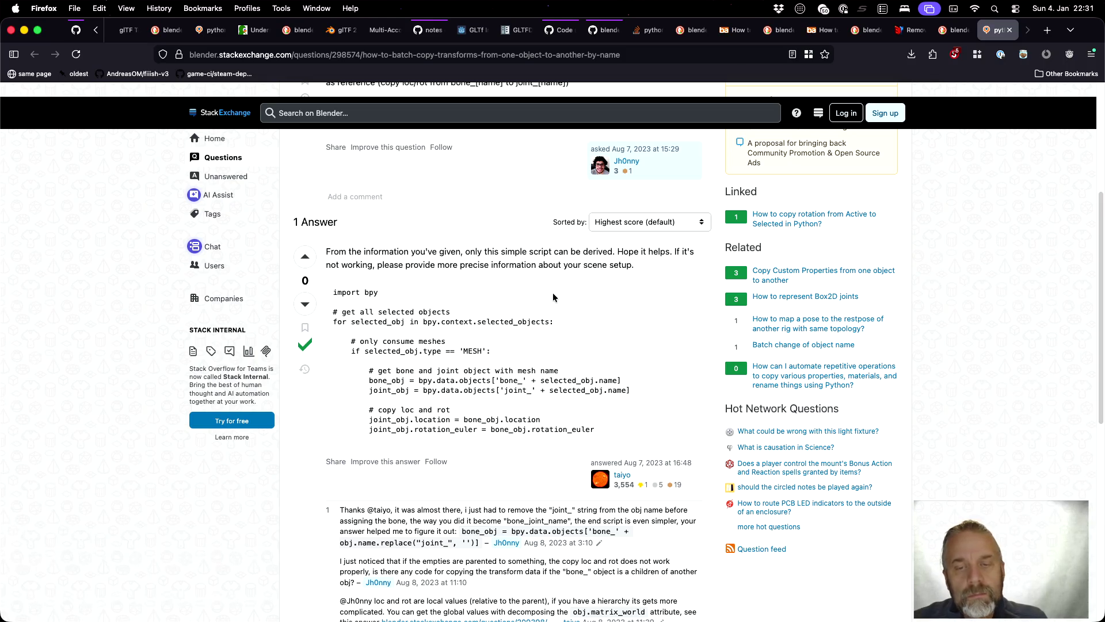
scroll(554, 297, "down", 3)
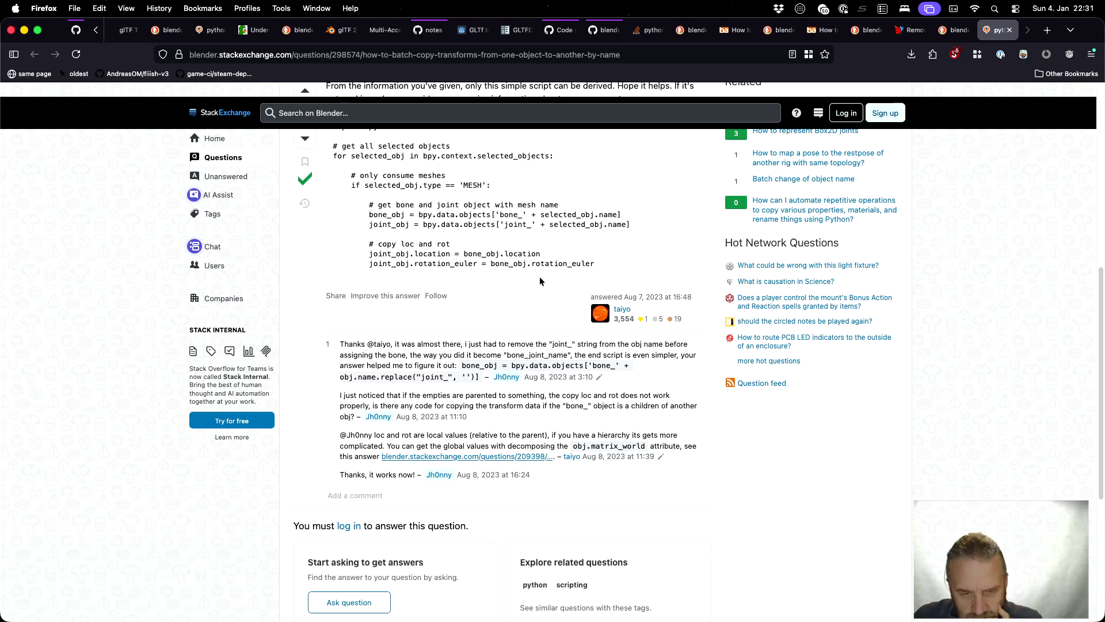
left_click(523, 457)
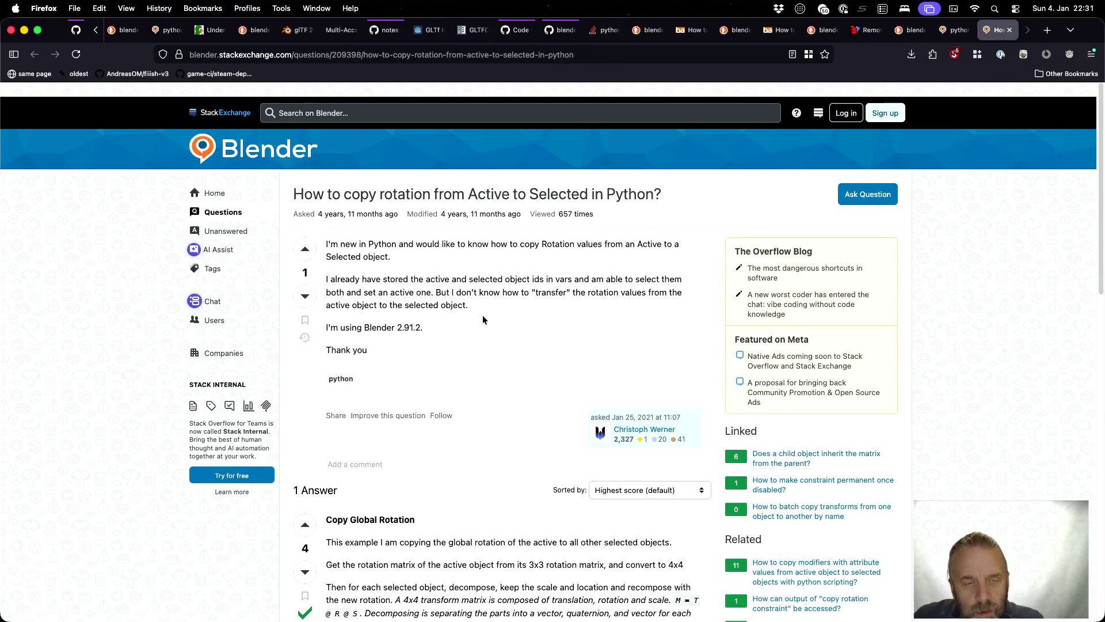
- Scroll to the Copy Global Rotation answer and open the child-inherits-parent-matrix question
scroll(483, 318, "down", 5)
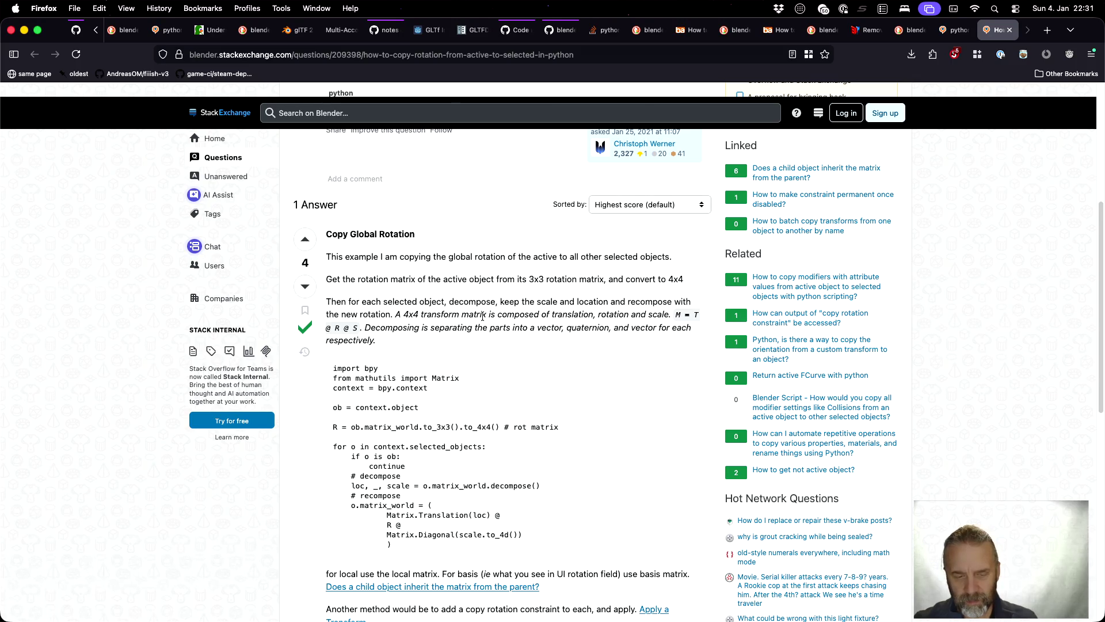
scroll(483, 316, "down", 3)
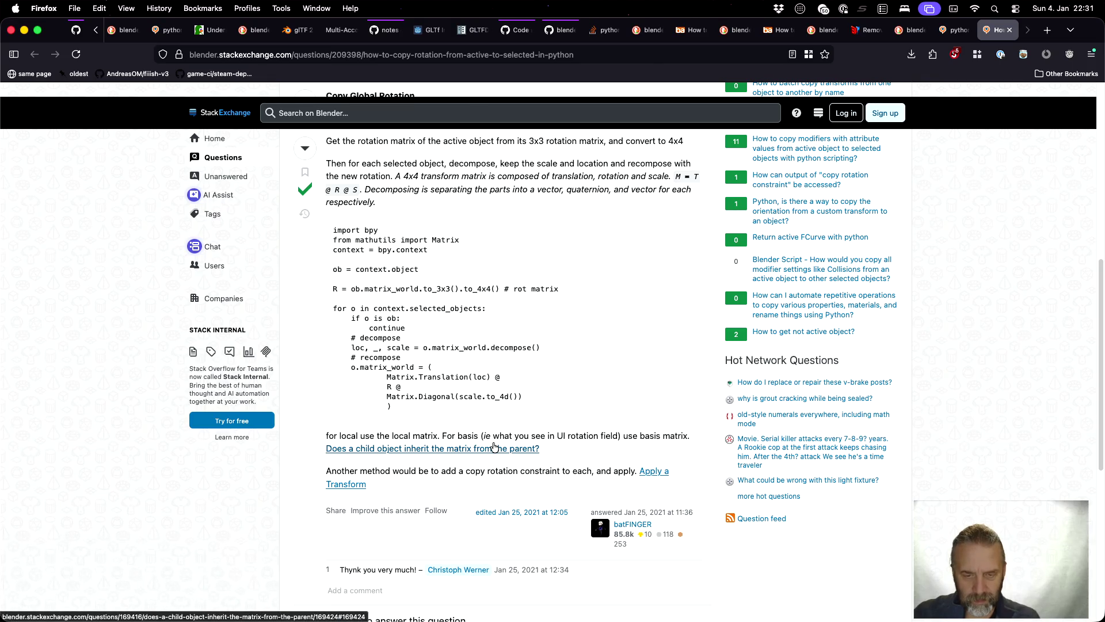
left_click(494, 450)
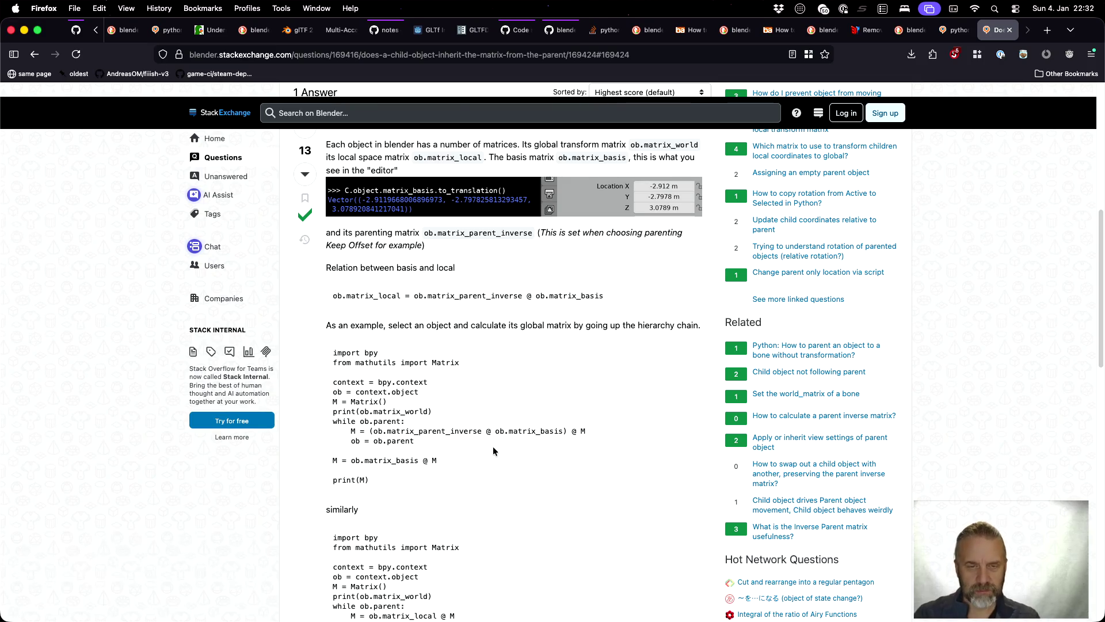
- Read the answer on computing global matrices through parents, then return to Sublime Text
scroll(493, 449, "down", 1)
scroll(493, 449, "down", 4)
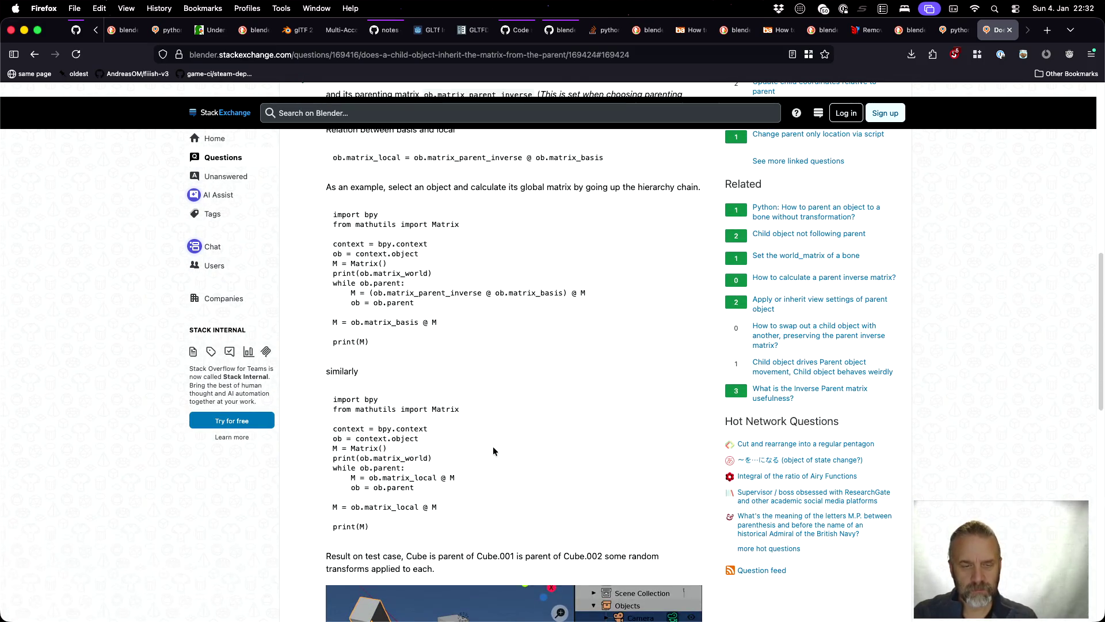
scroll(489, 429, "down", 6)
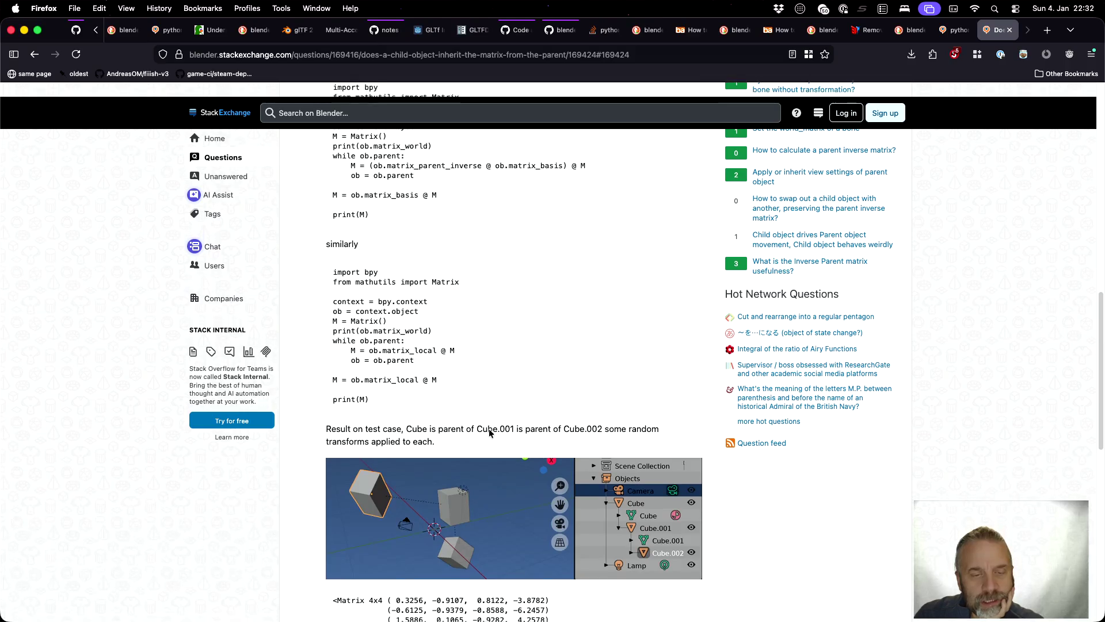
scroll(478, 396, "down", 10)
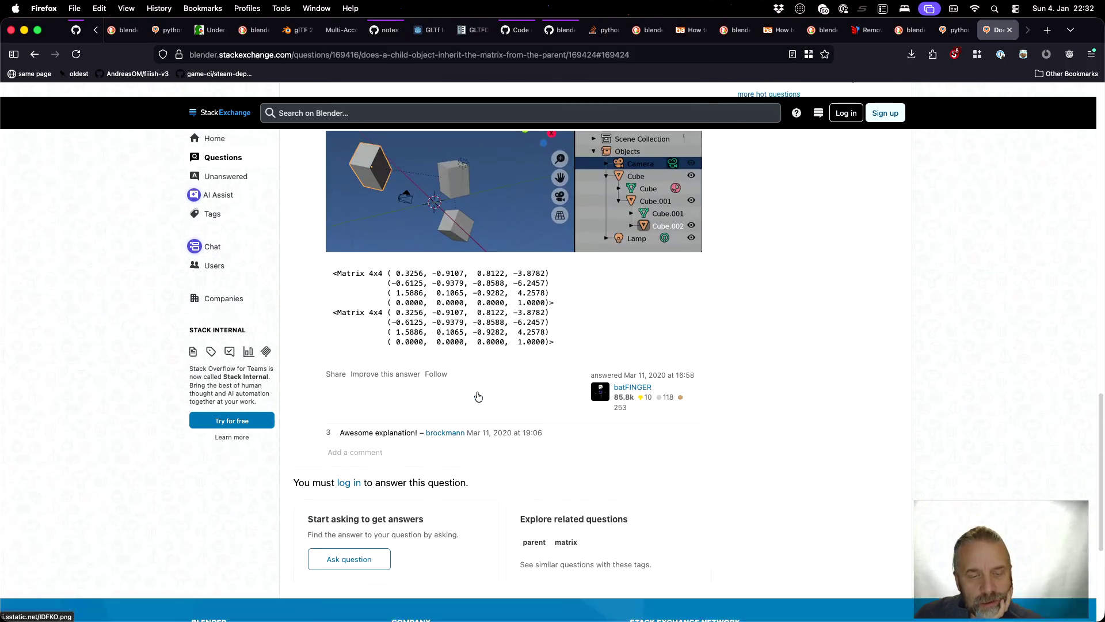
scroll(477, 395, "up", 7)
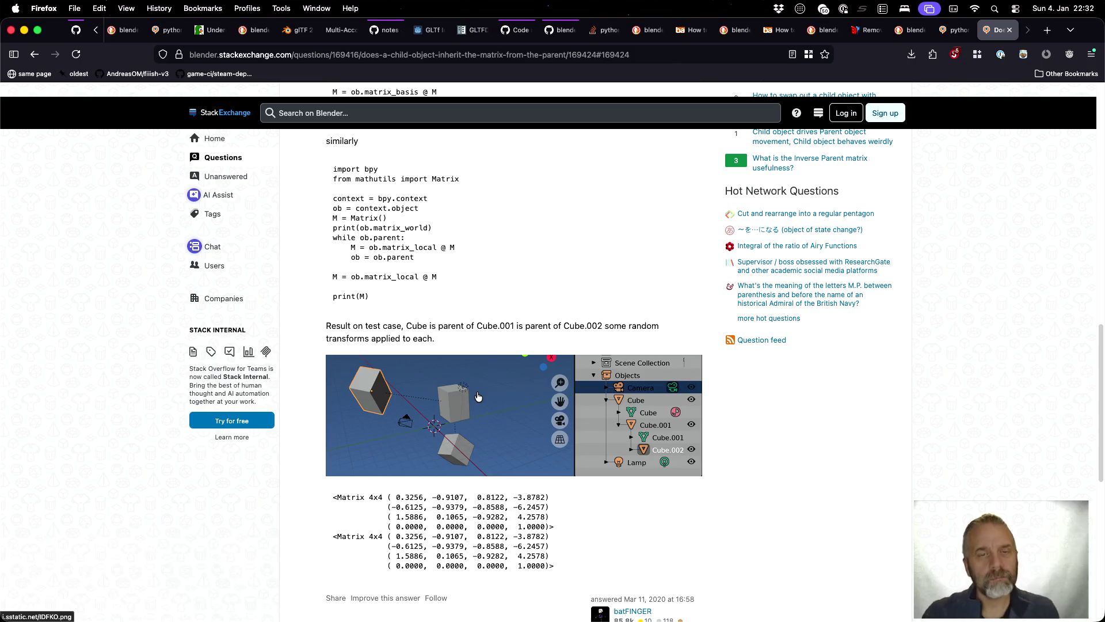
key("ctrl+Right")
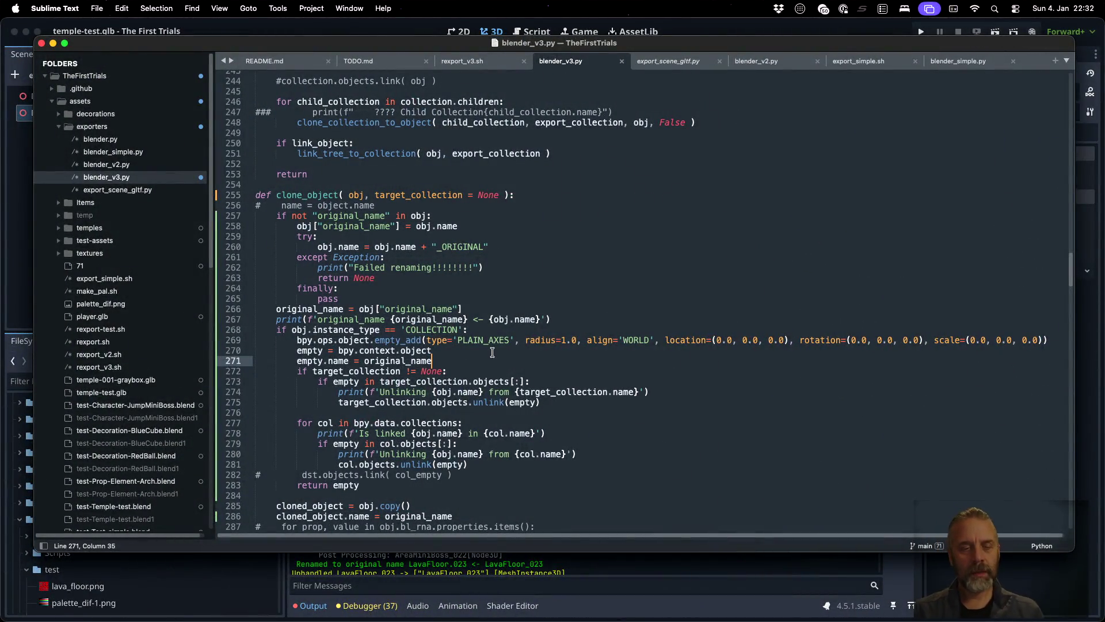
- Add 'empty.matrix_local = obj.matrix_local' on line 272 and save blender_v3.py
key("Return")
type("empty")
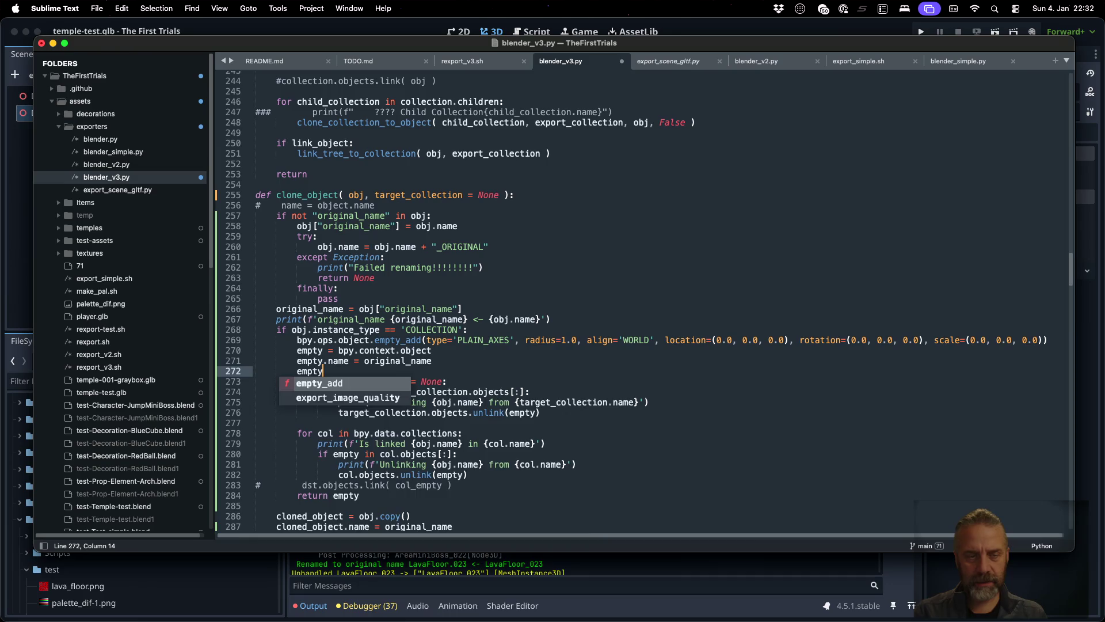
type(".matr")
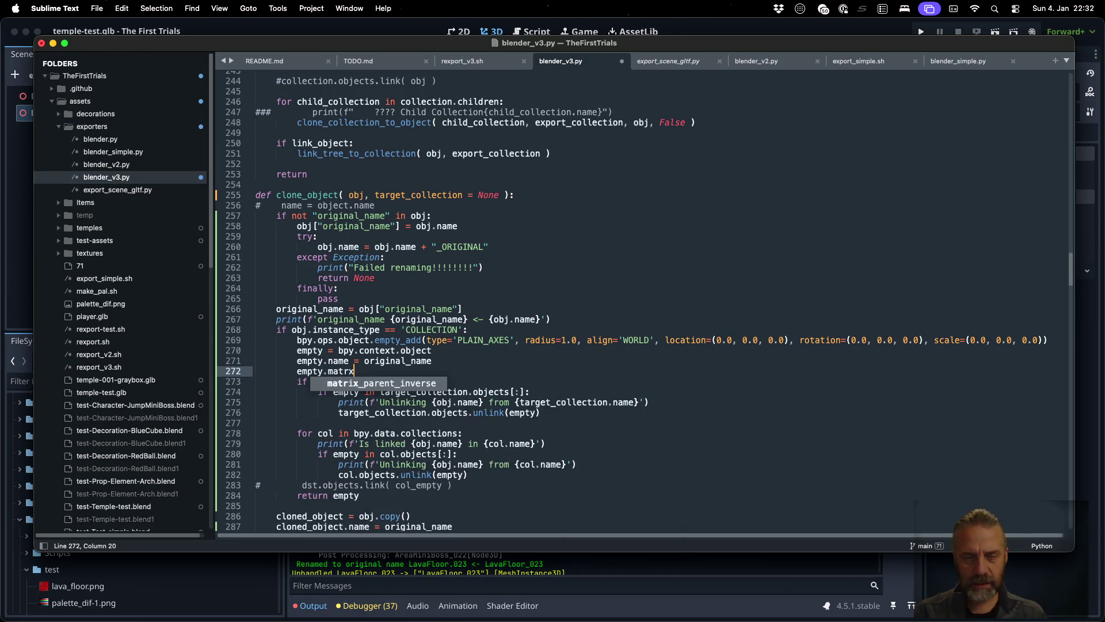
type("ix_lo")
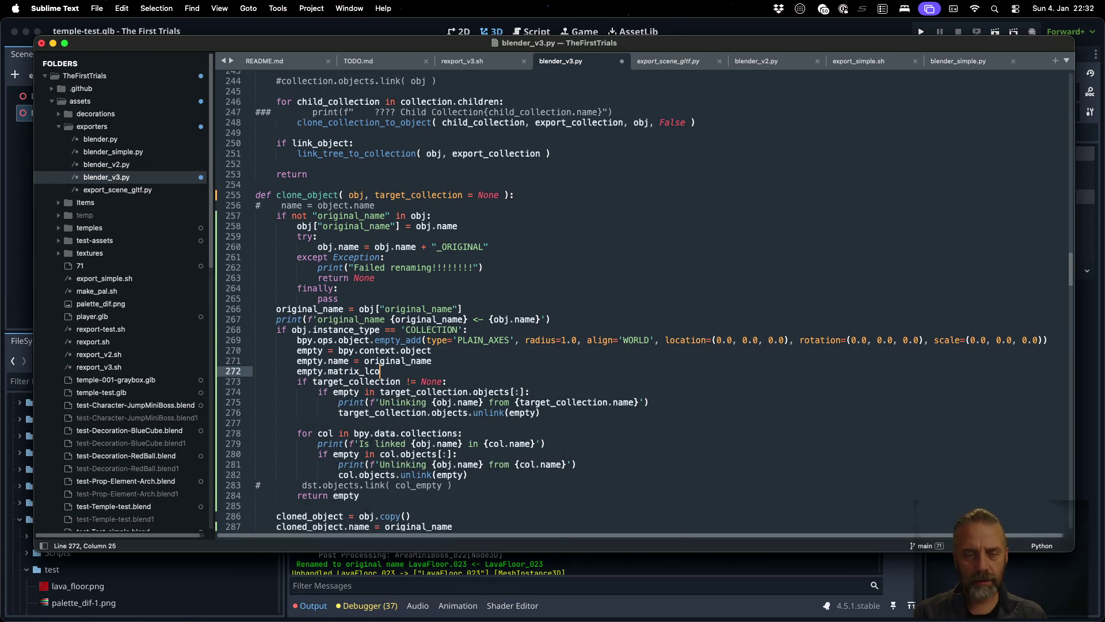
type("cal = ")
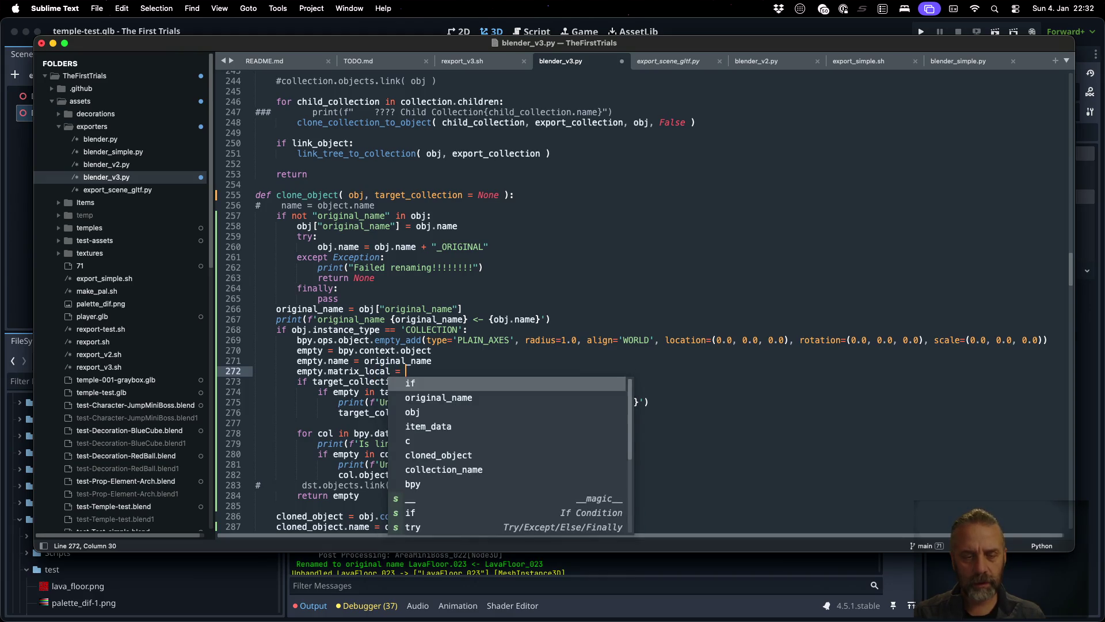
type("obj.m")
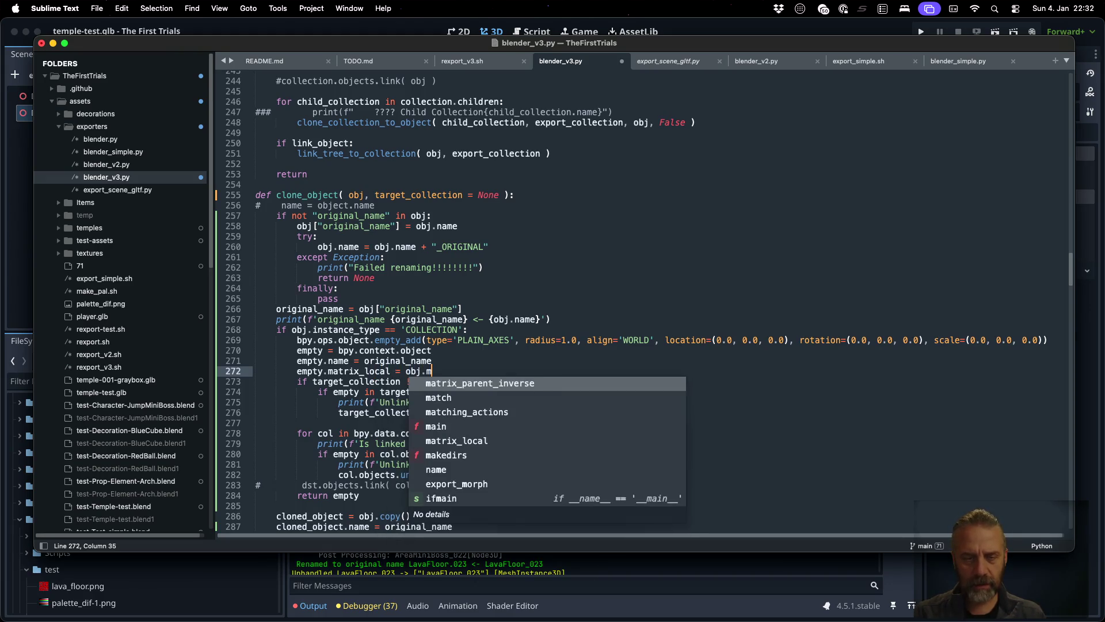
type("at")
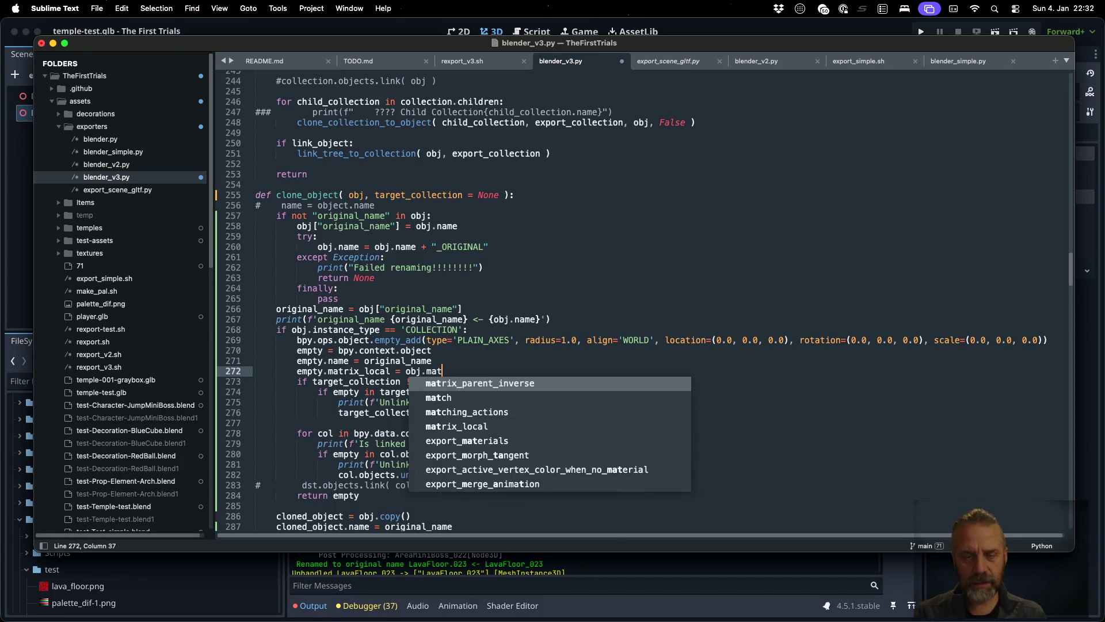
type("rix_l")
key("Return")
key("cmd+s")
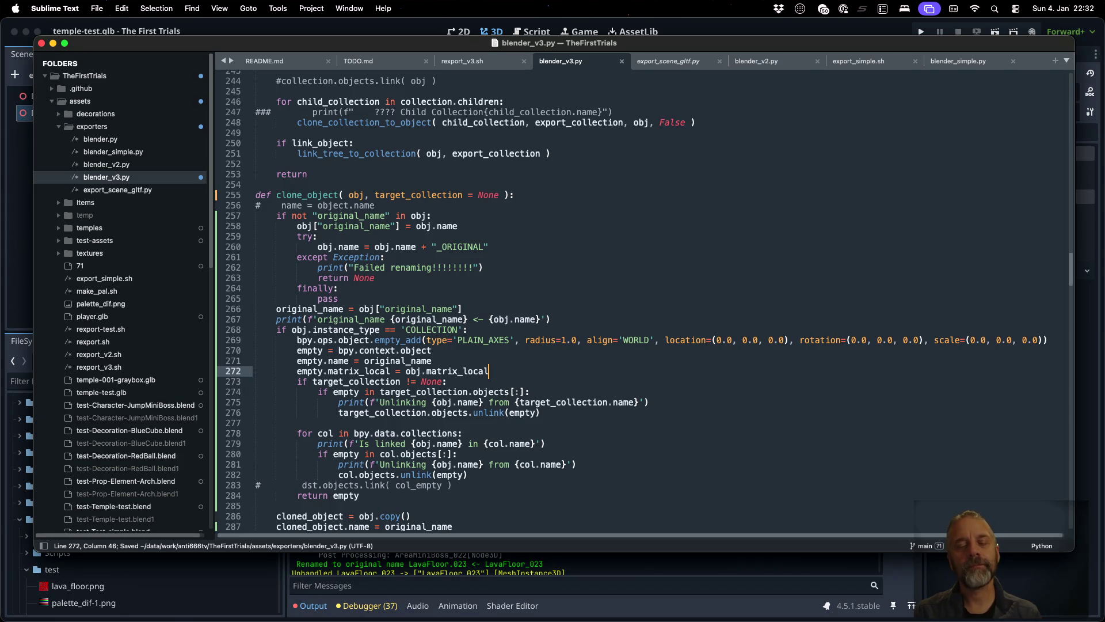
- Comment out the bpy.data.collections unlink loop on lines 278–282 and save
key("Down")
key("shift+Down")
key("shift+Down")
key("shift+Down")
key("Right")
key("Down")
key("cmd+slash")
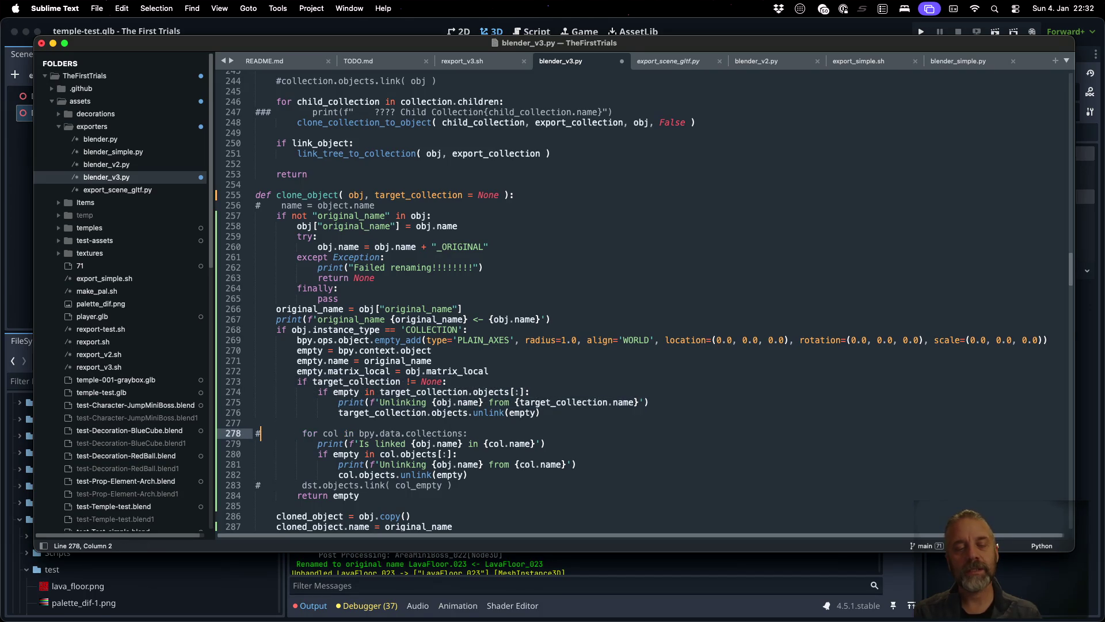
key("Down")
key("cmd+slash")
key("Down")
key("cmd+slash")
key("Down")
key("cmd+slash")
key("Down")
key("cmd+slash")
key("cmd+s")
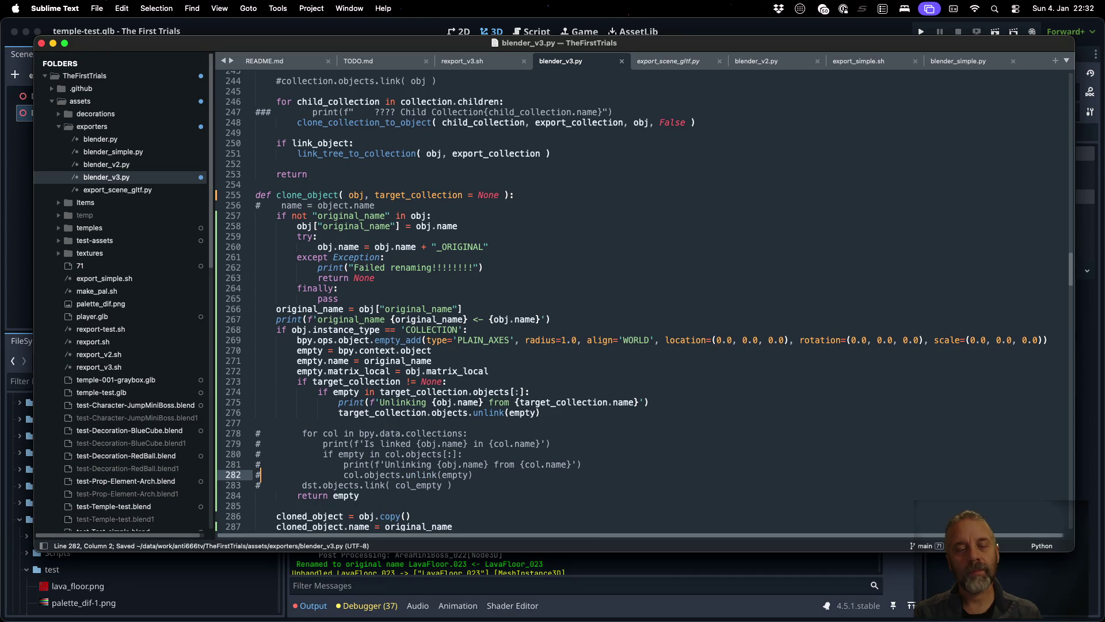
- In the terminal, rerun the command opening test-Temple-test.blend in Blender
key("cmd+Tab")
key("Up")
key("Return")
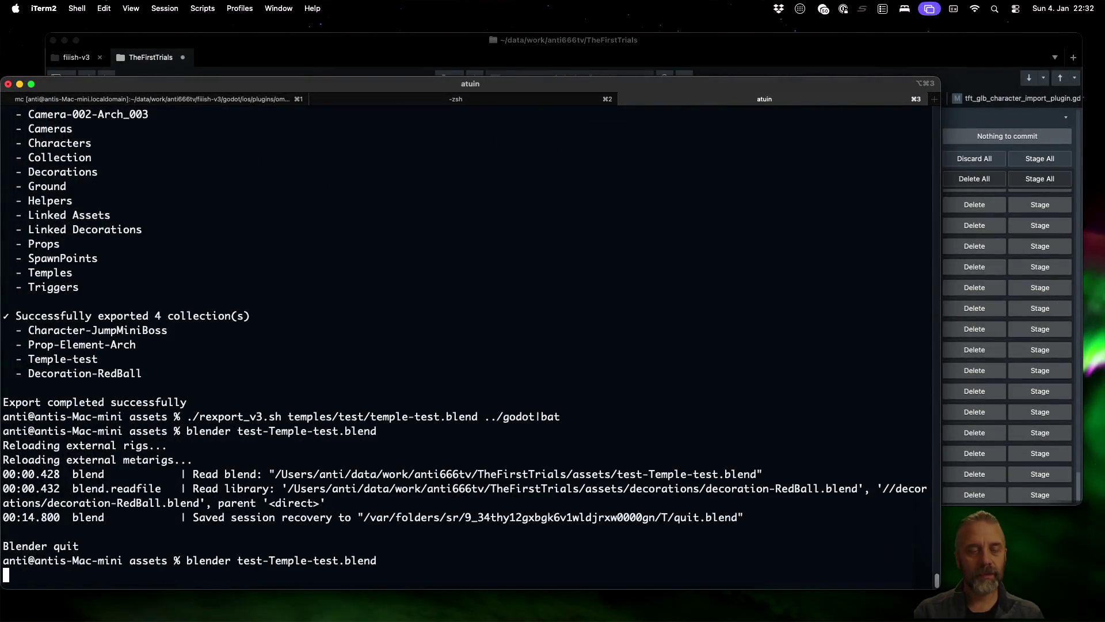
- Quit Blender, rerun ./rexport_v3.sh temples/test/temple-test.blend ../godot, and relaunch test-Temple-test.blend
key("cmd+q")
key("Up")
key("Up")
key("Return")
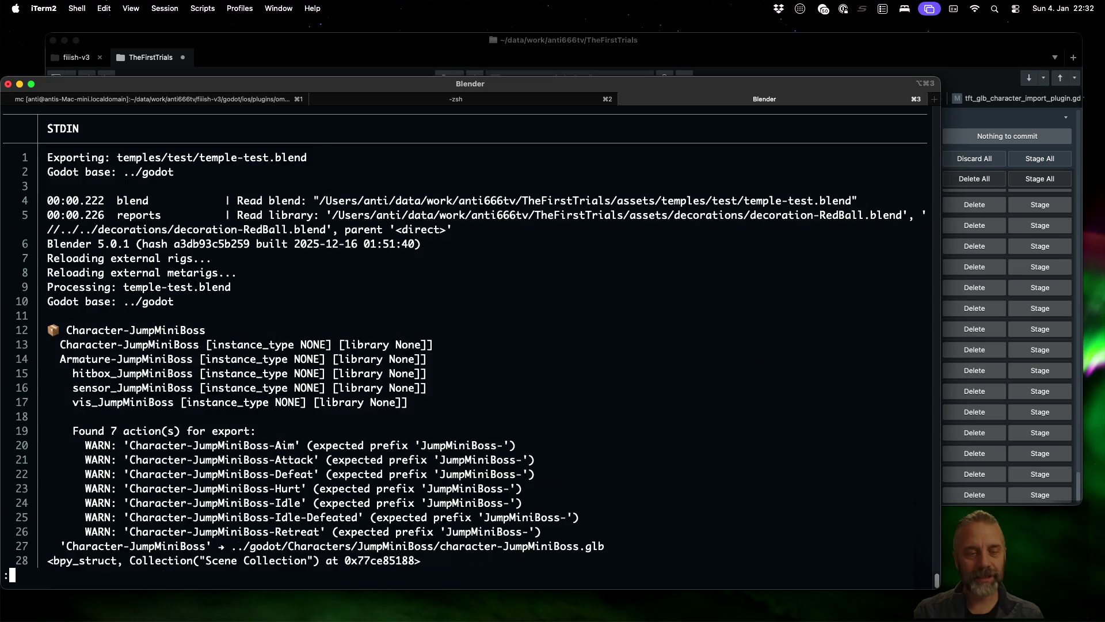
key("q")
key("Up")
key("Return")
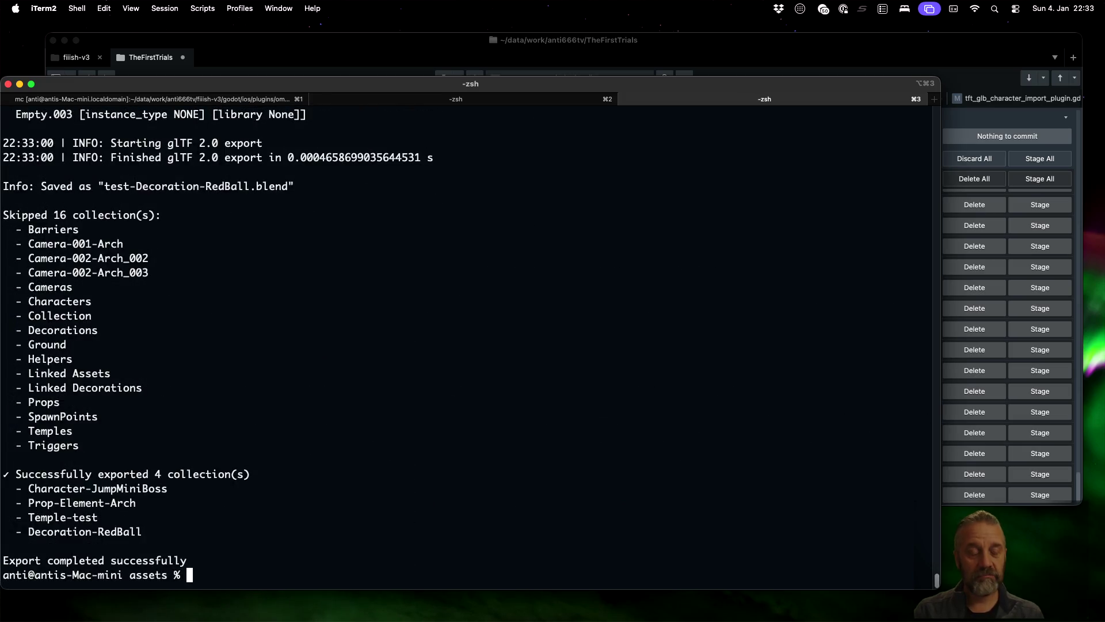
key("Up")
key("Up")
key("Return")
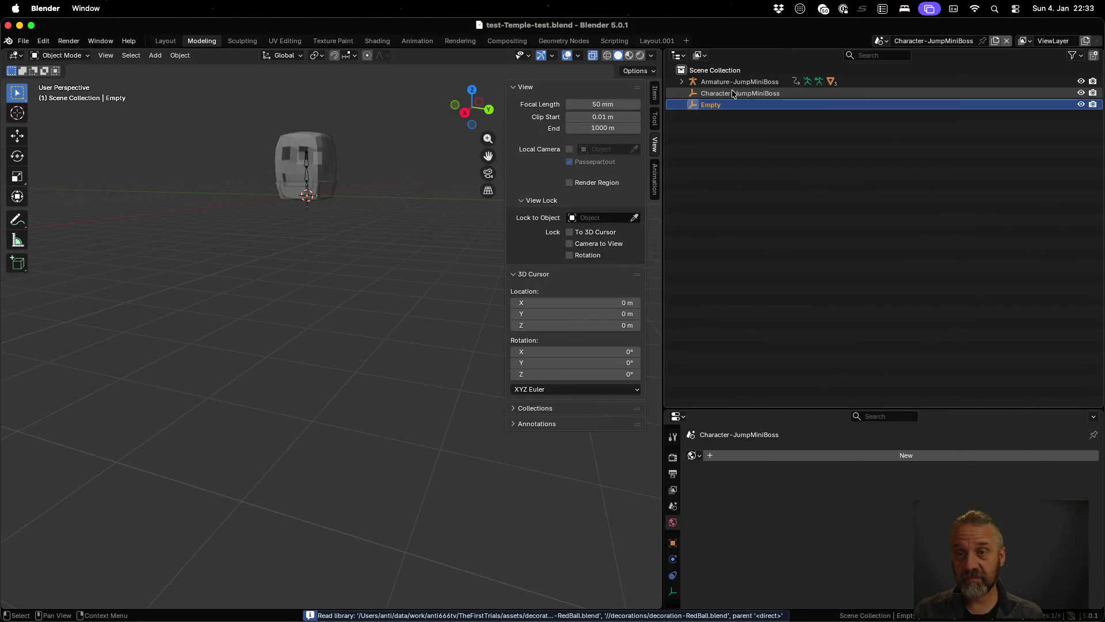
- Switch to the Temple-test scene and select Decoration-RedBall.001 in the Outliner
left_click(884, 41)
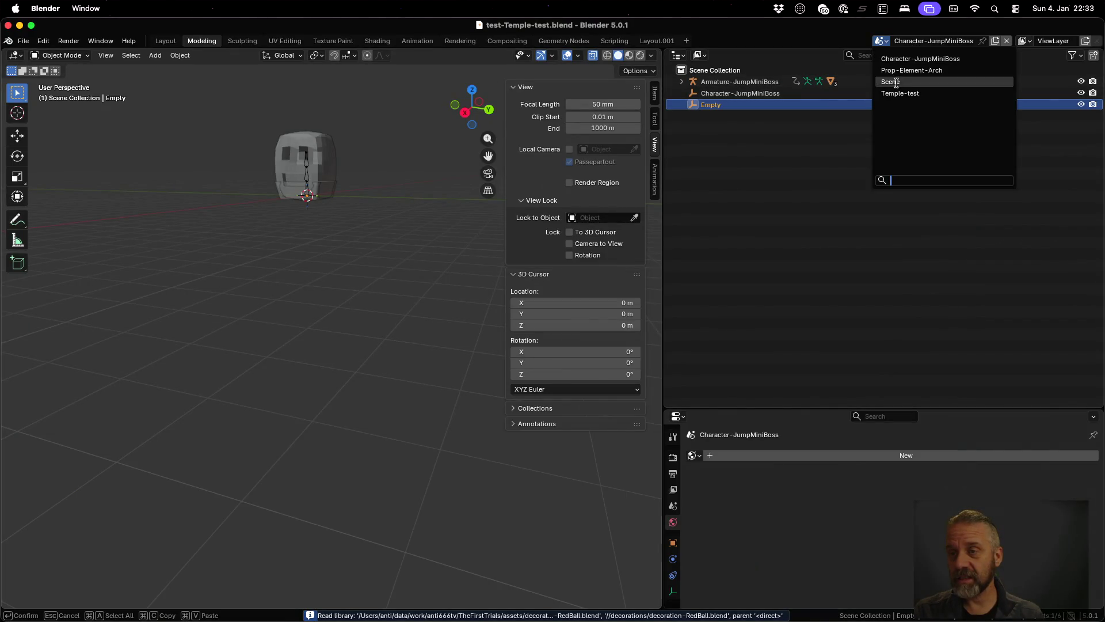
left_click(900, 93)
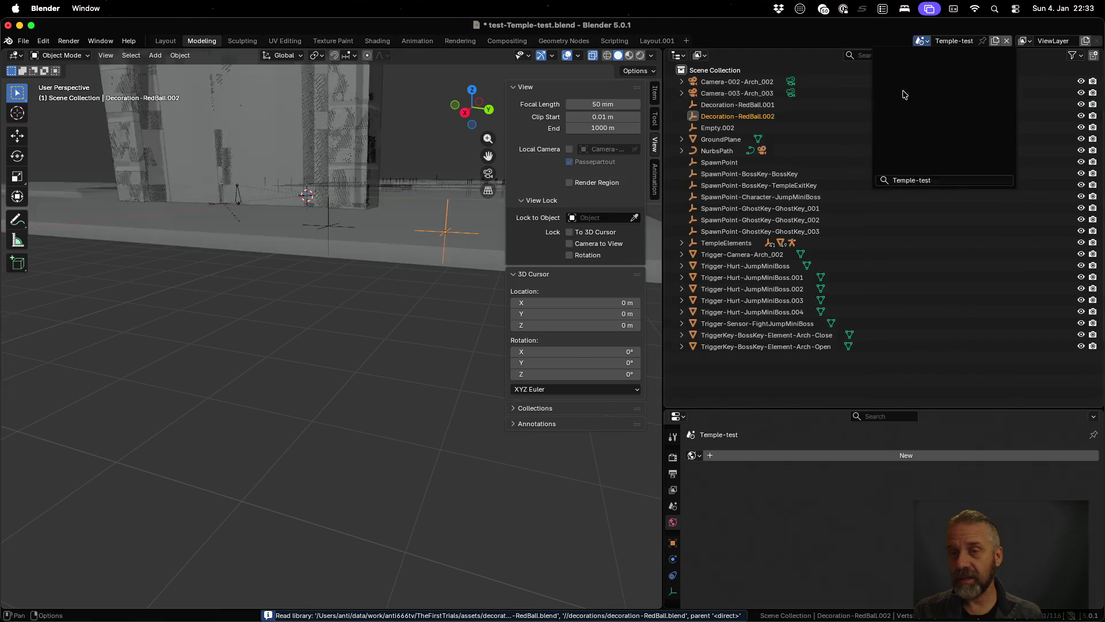
left_click(775, 105)
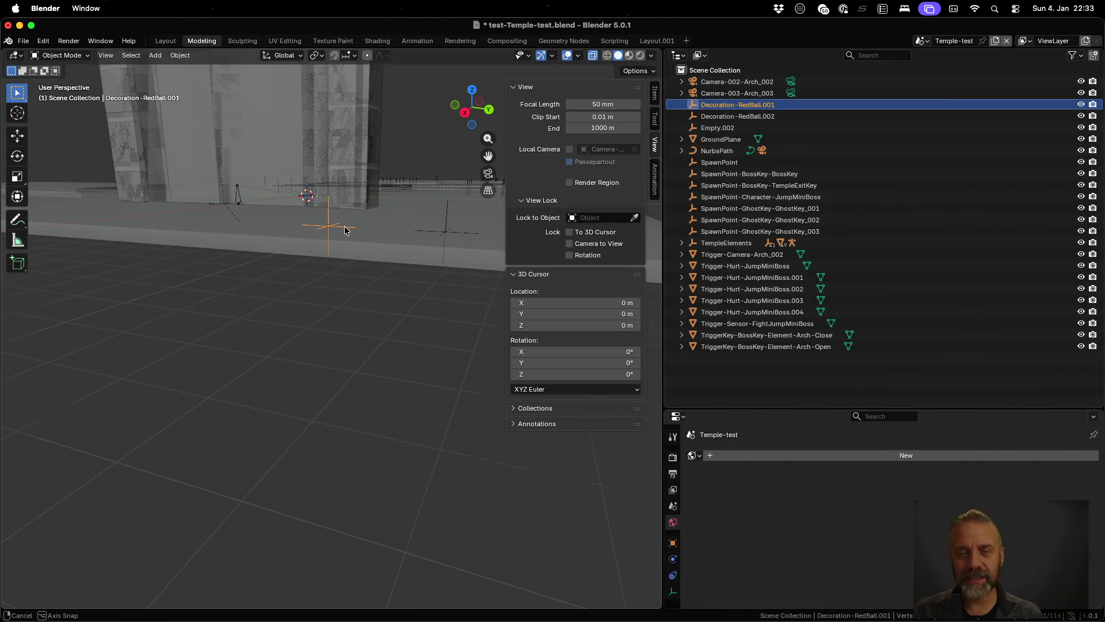
scroll(353, 281, "down", 5)
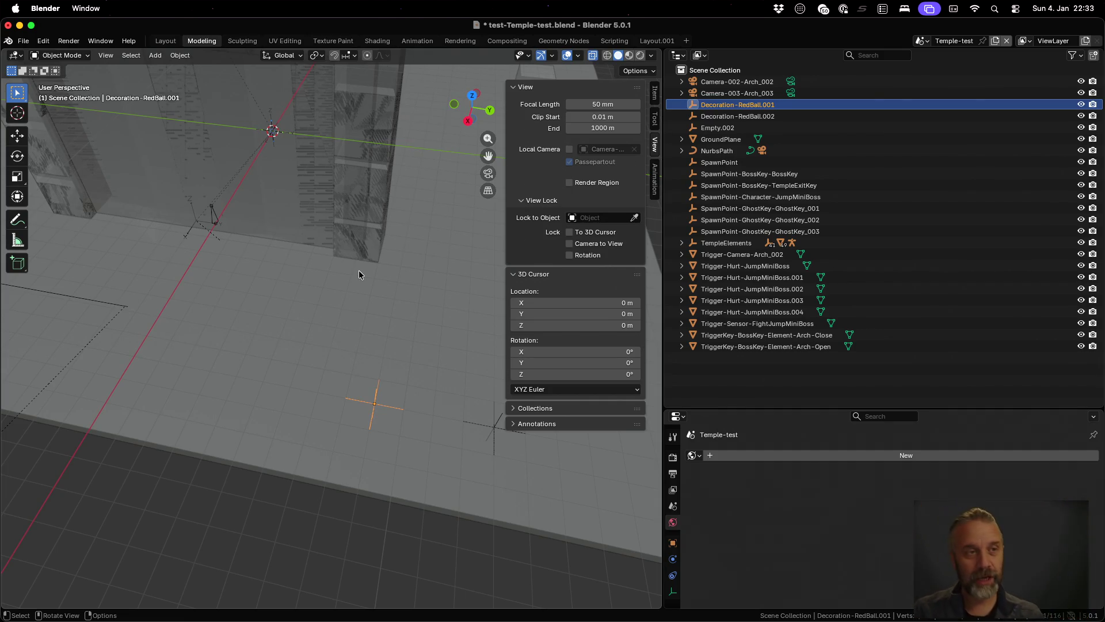
- Quit Blender, discarding changes with Don't Save
key("super+q")
key("Escape")
key("Left")
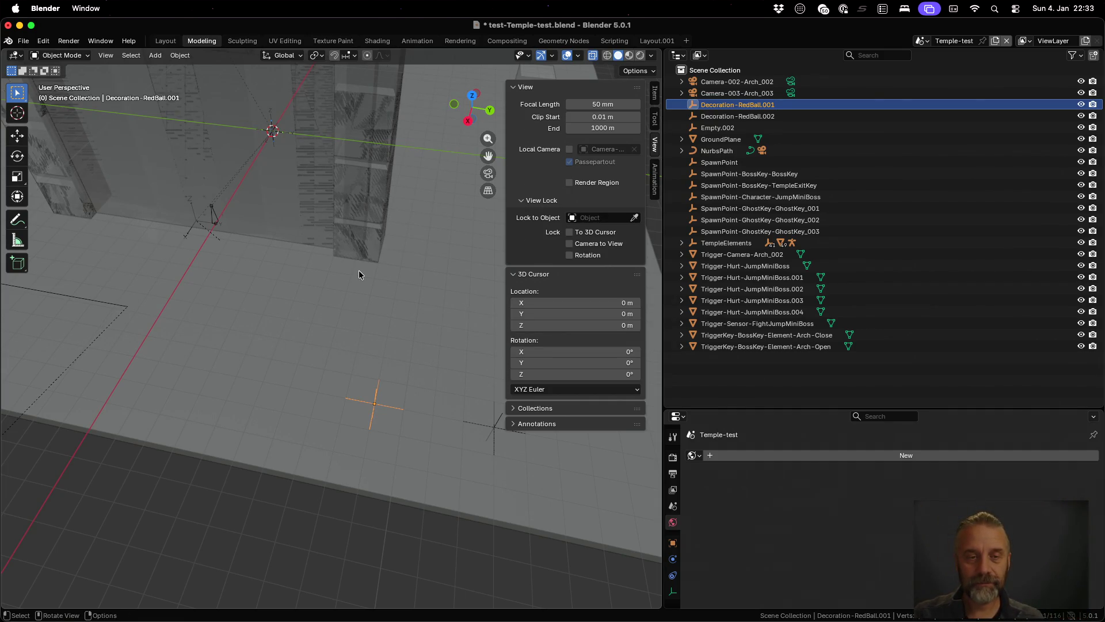
key("super+q")
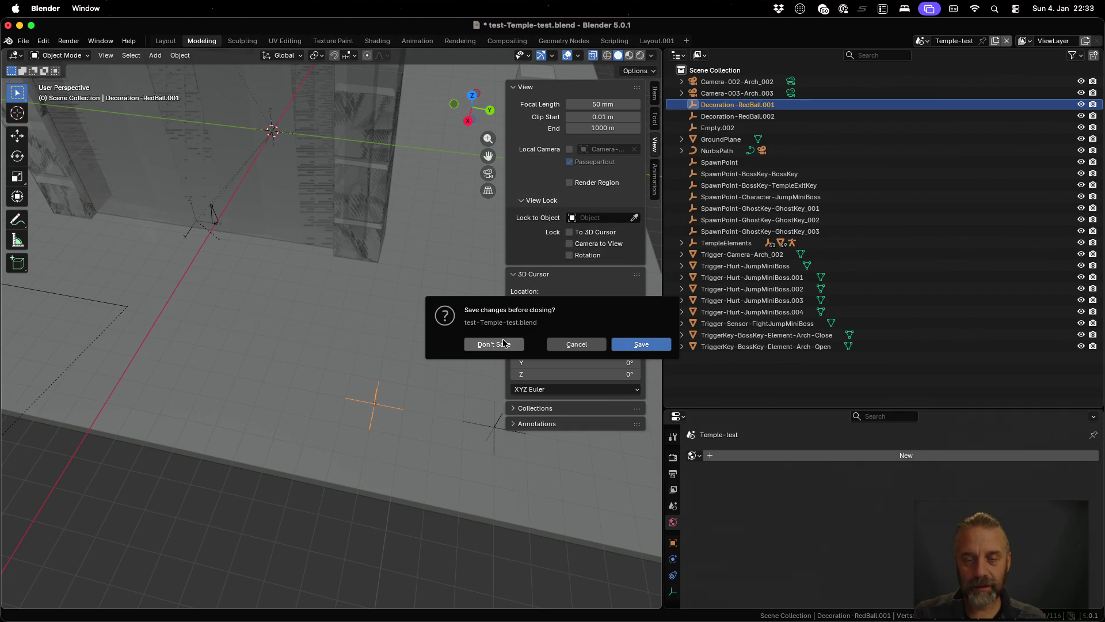
left_click(503, 344)
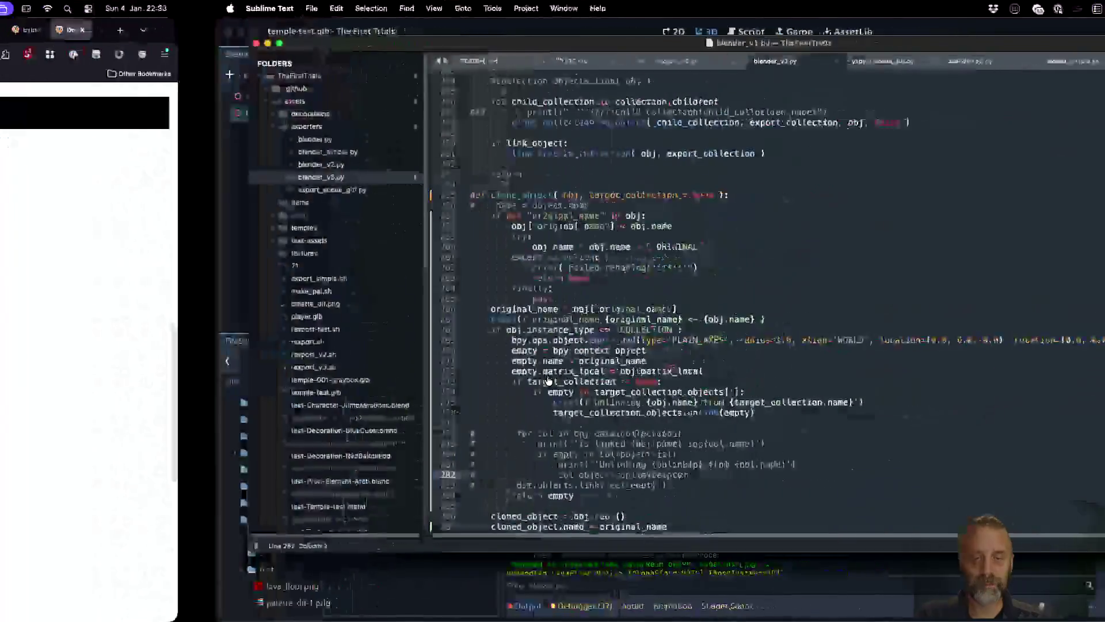
- In Godot, reload temple-test.glb from disk and select the Decoration-RedBall node
key("super+Tab")
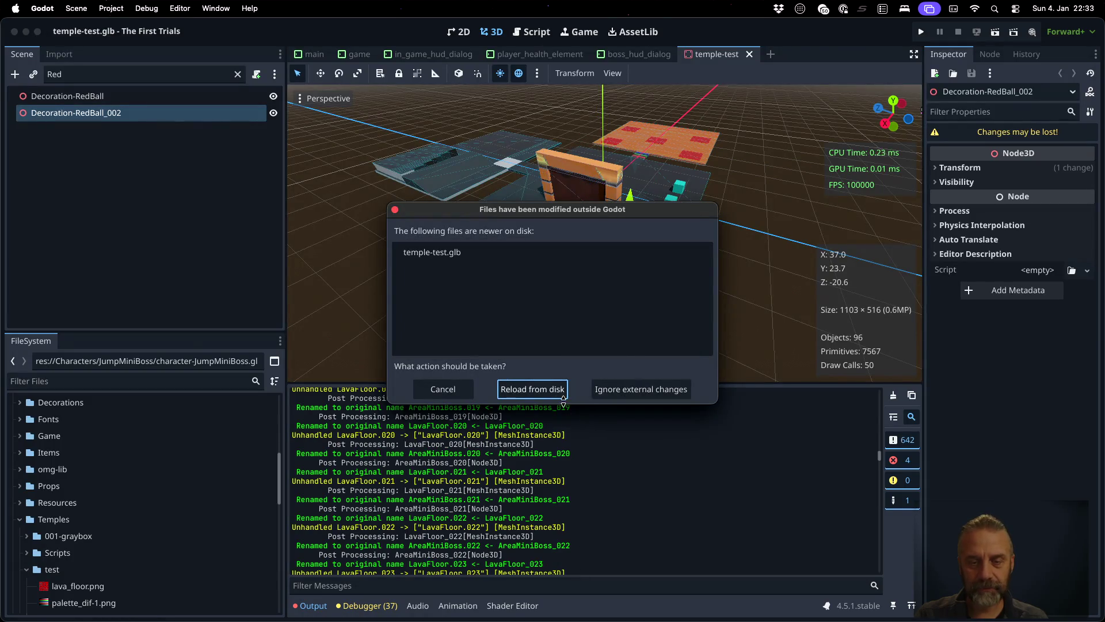
left_click(563, 396)
left_click(154, 99)
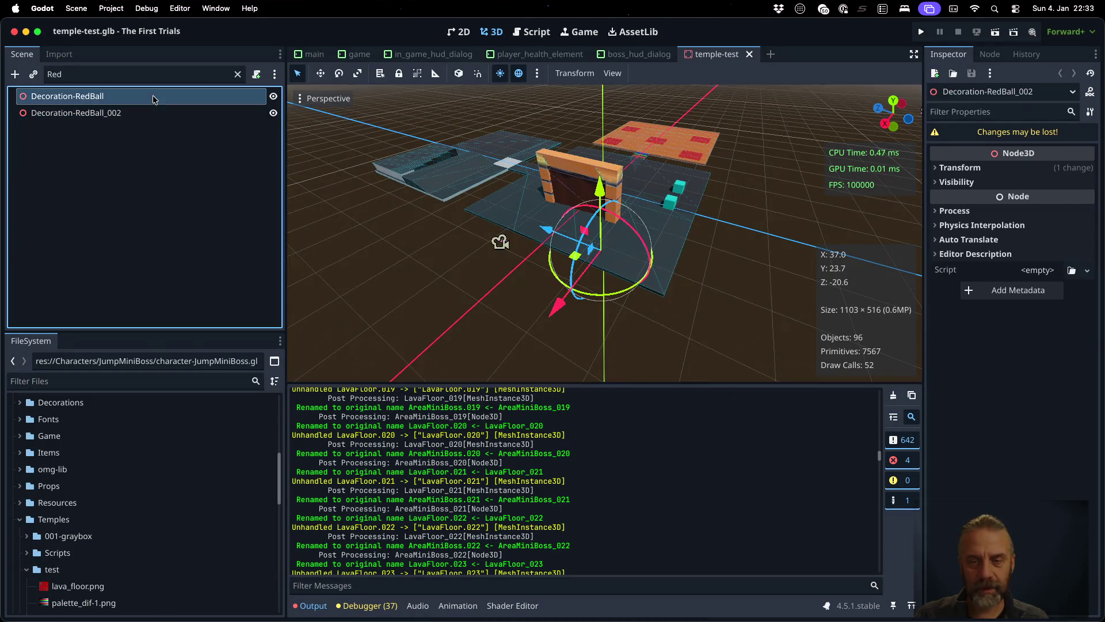
- Alternate between Decoration-RedBall and Decoration-RedBall_002 in the Scene tree to compare them
left_click(165, 113)
left_click(159, 99)
left_click(165, 113)
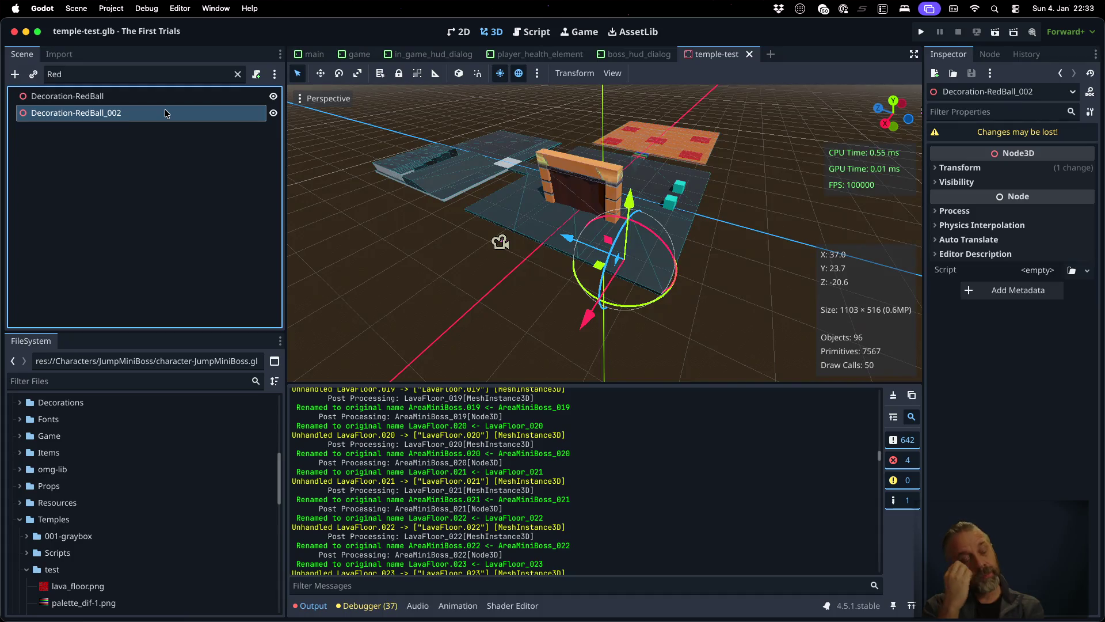
left_click(80, 97)
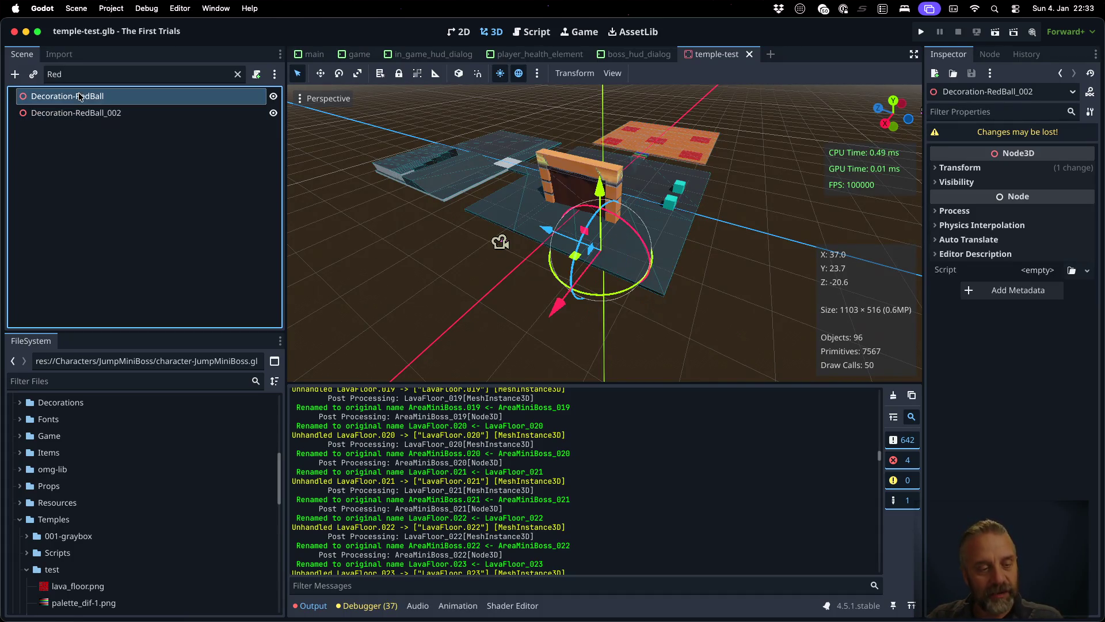
- Expand Decorations in FileSystem and select decoration-RedBall.glb in the RedBall folder
left_click(19, 404)
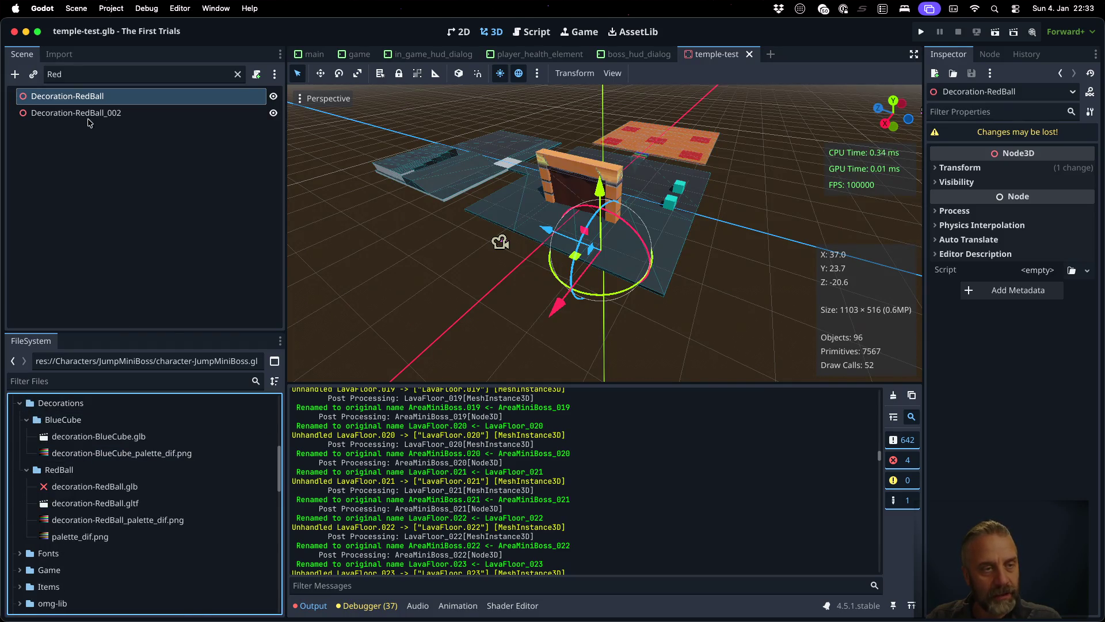
left_click(92, 470)
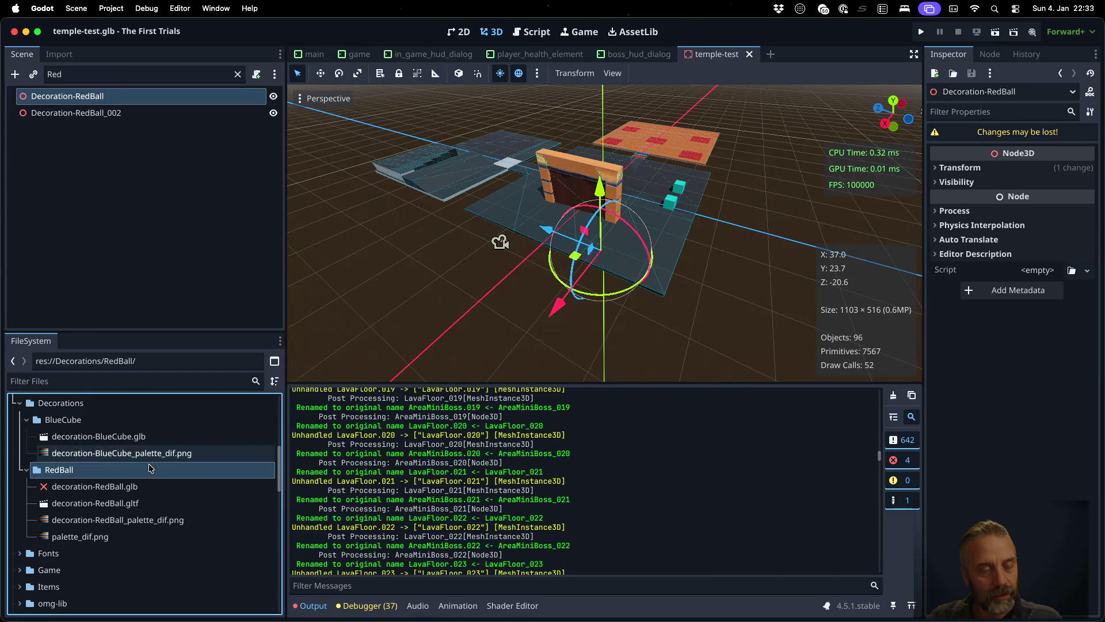
left_click(144, 489)
right_click(144, 489)
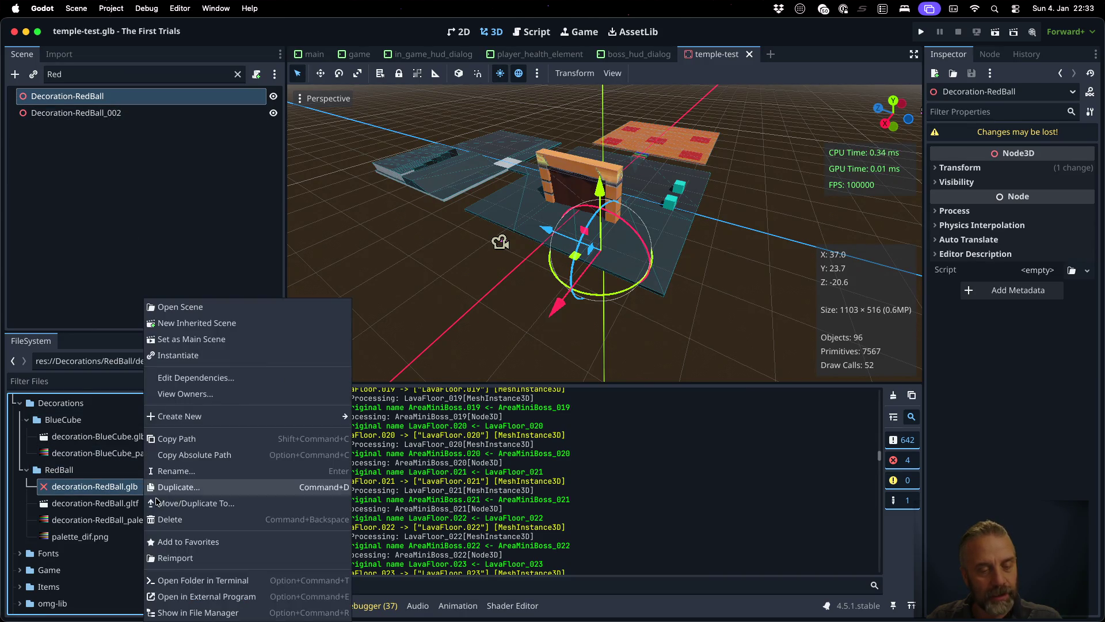
left_click(224, 557)
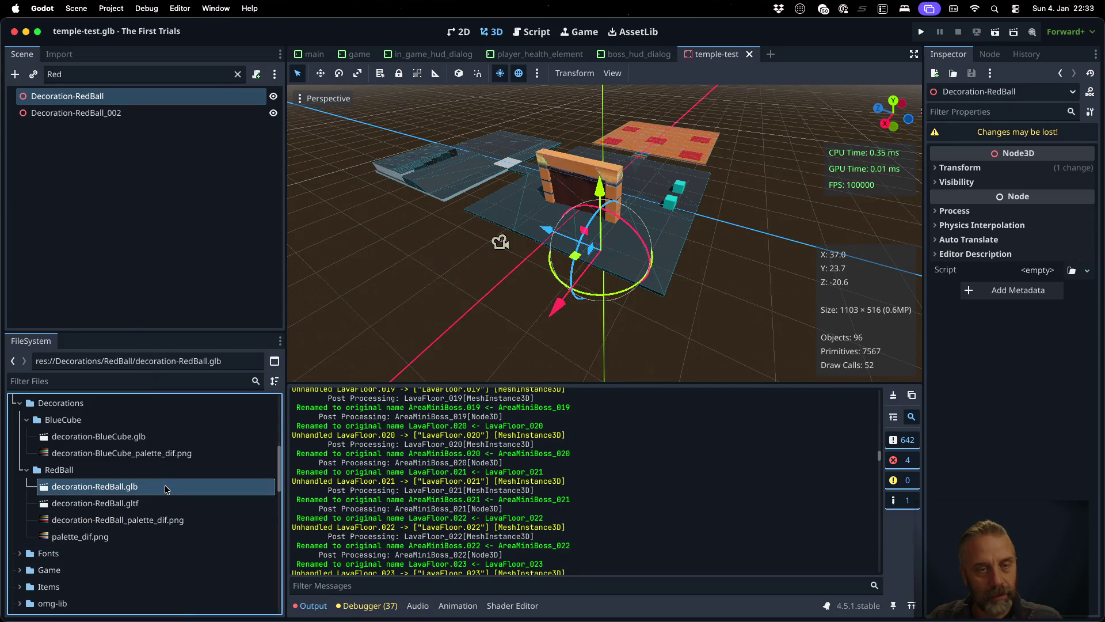
double_click(167, 489)
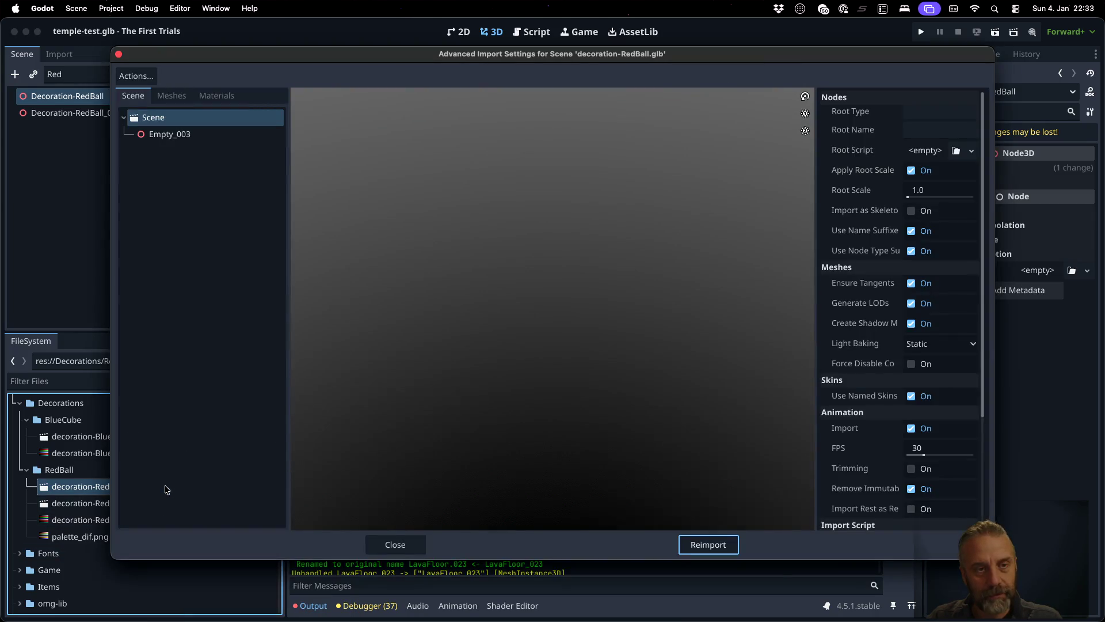
left_click(197, 138)
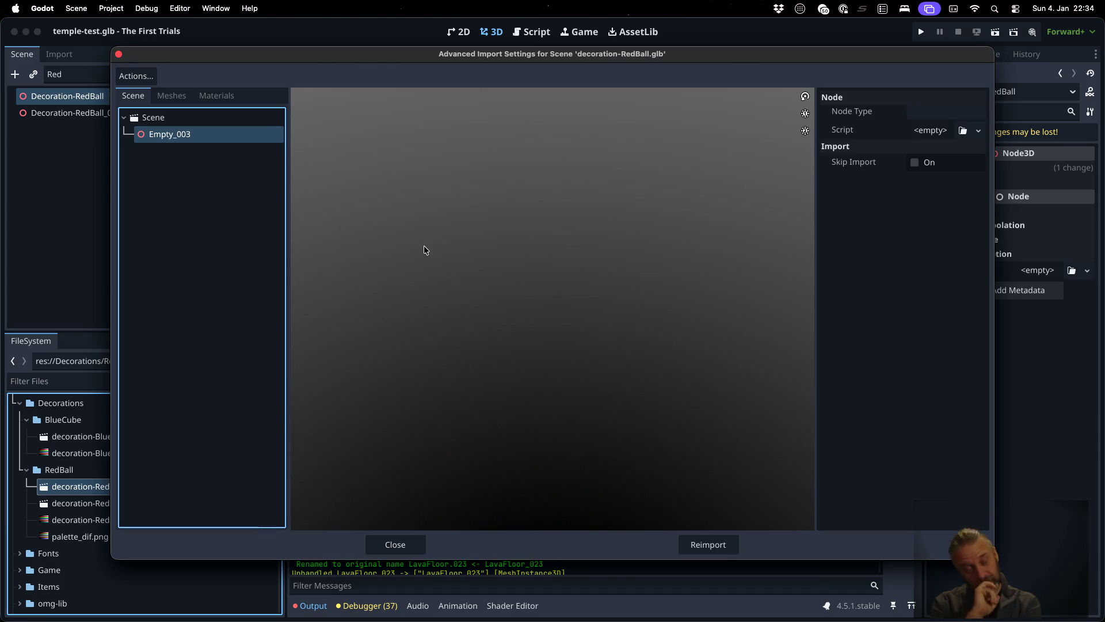
left_click(424, 546)
key("super+Tab")
- Re-run ./rexport_v3.sh with decorations/decoration-RedBall.blend as the source, exporting to ../godot
key("Up")
key("Up")
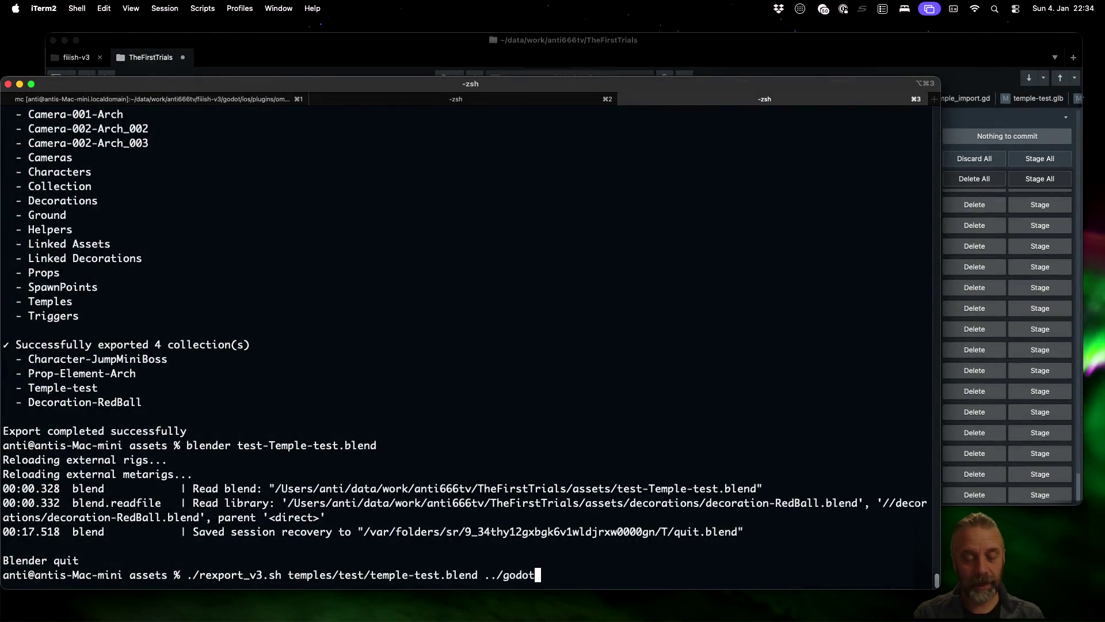
key("Left")
key("Left")
key("Left")
key("BackSpace")
key("BackSpace")
key("BackSpace")
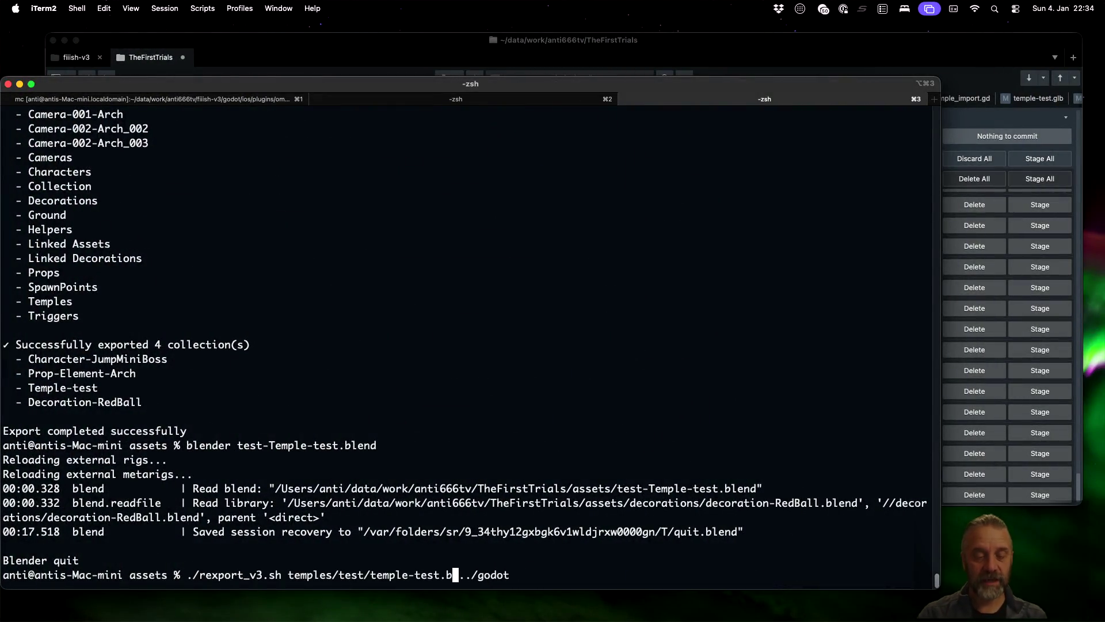
type("de")
key("Tab")
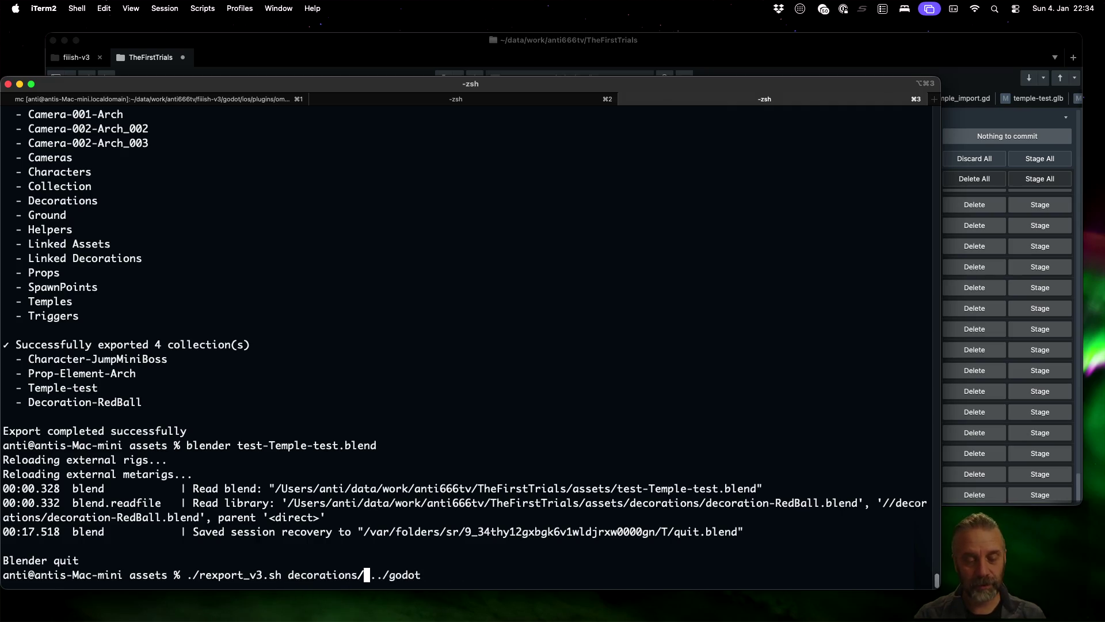
type("R")
key("Tab")
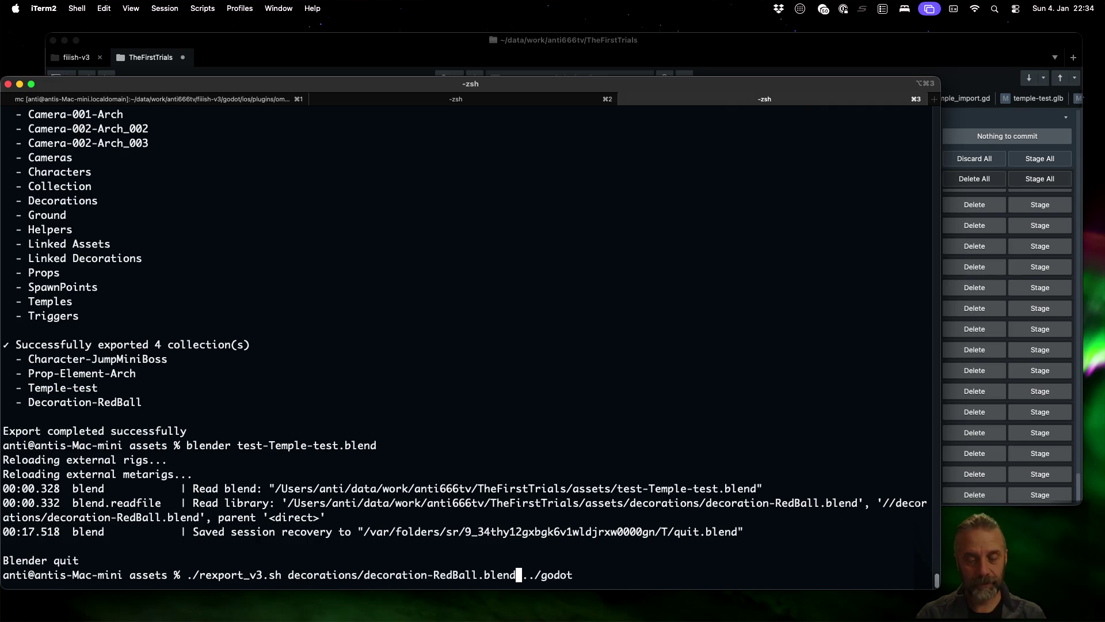
key("Return")
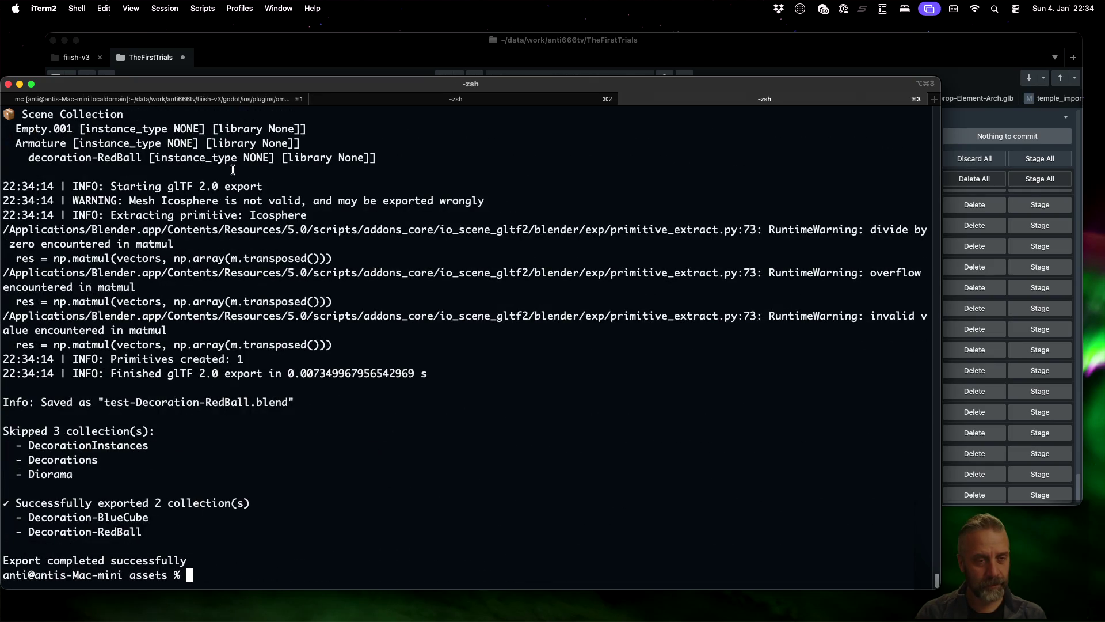
- Check that the output shows Decoration-BlueCube and Decoration-RedBall exported, then return to Godot
scroll(45, 167, "up", 3)
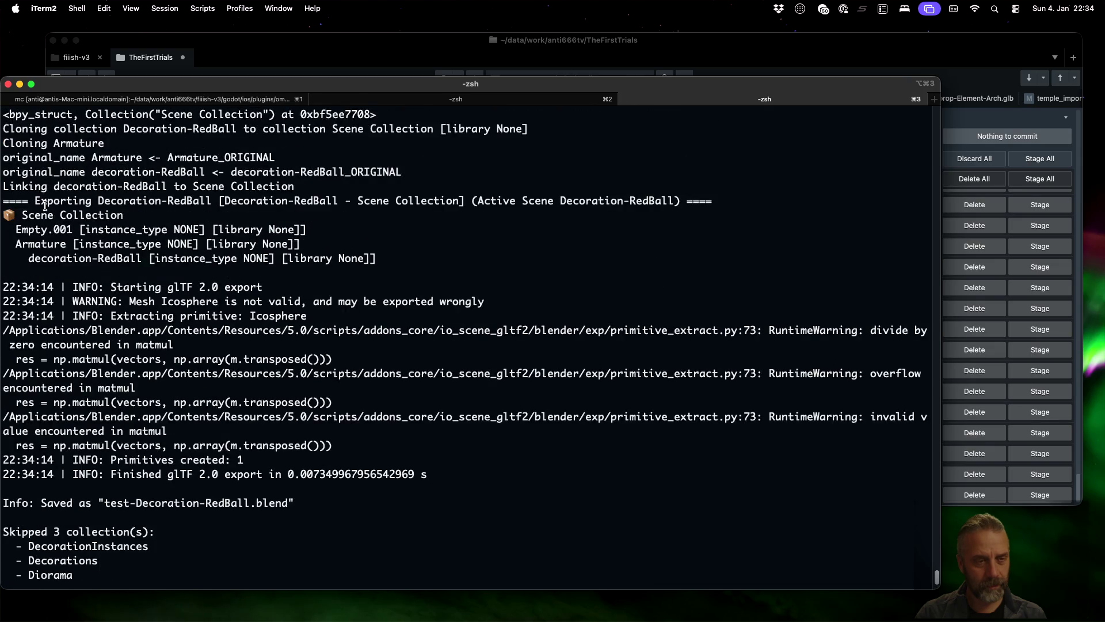
scroll(28, 245, "up", 2)
scroll(30, 245, "down", 5)
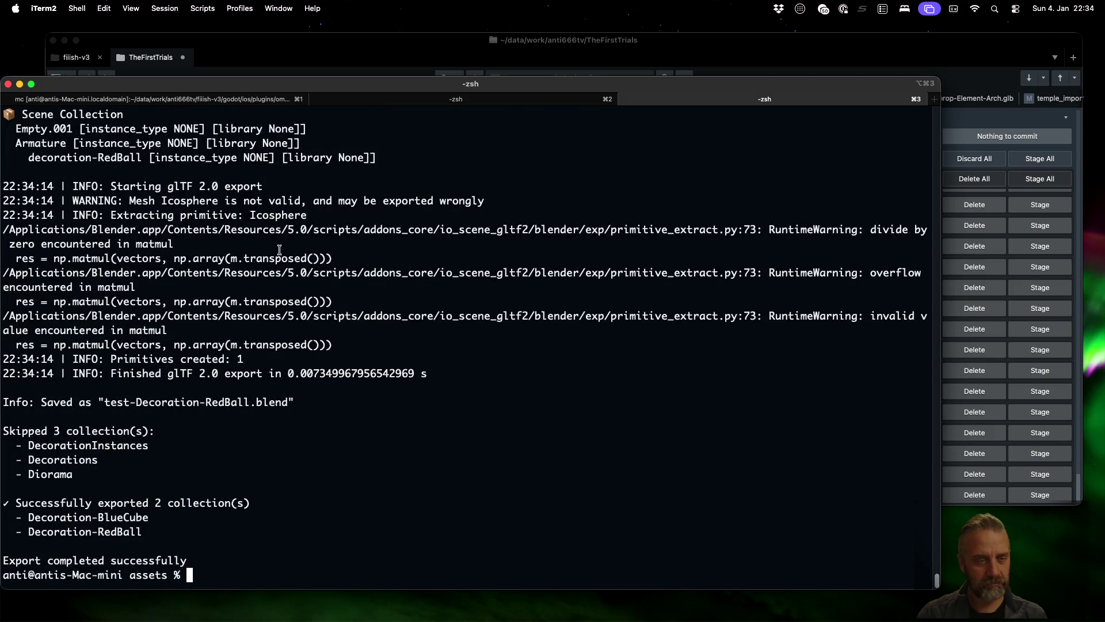
key("super+Tab")
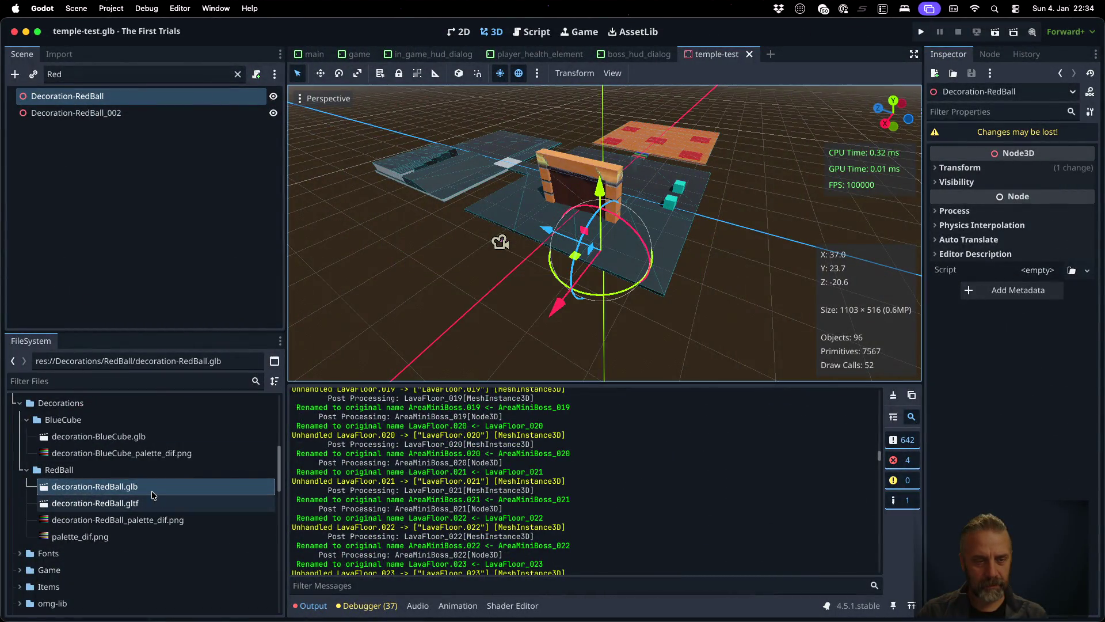
- Play the decoration-RedBall-Idle animation in decoration-RedBall.glb's import preview, then show game.tscn
double_click(152, 488)
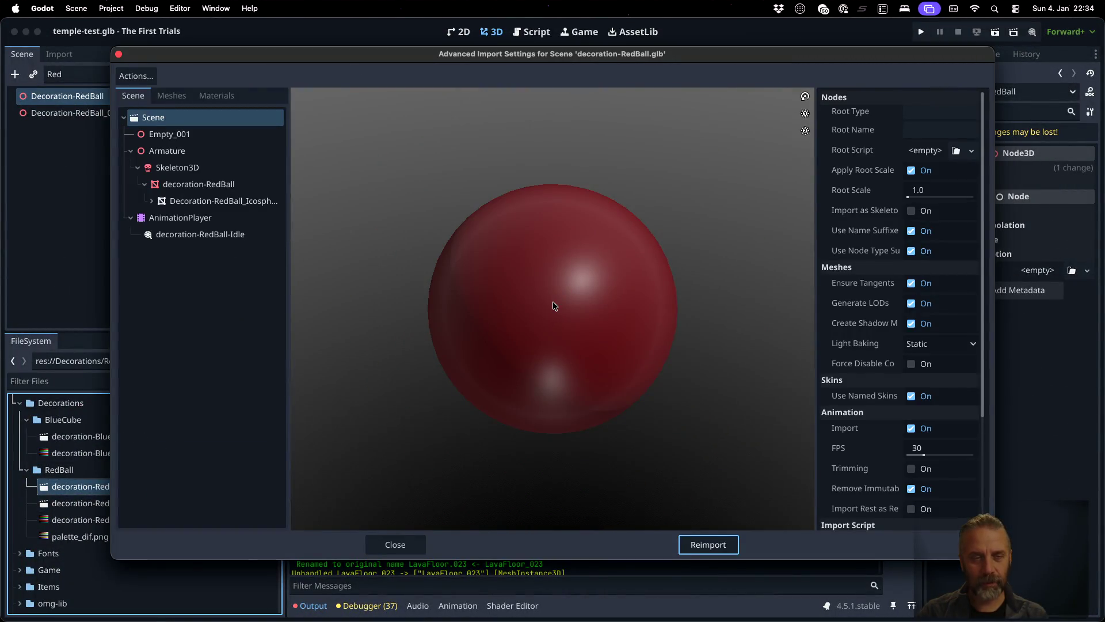
left_click(280, 235)
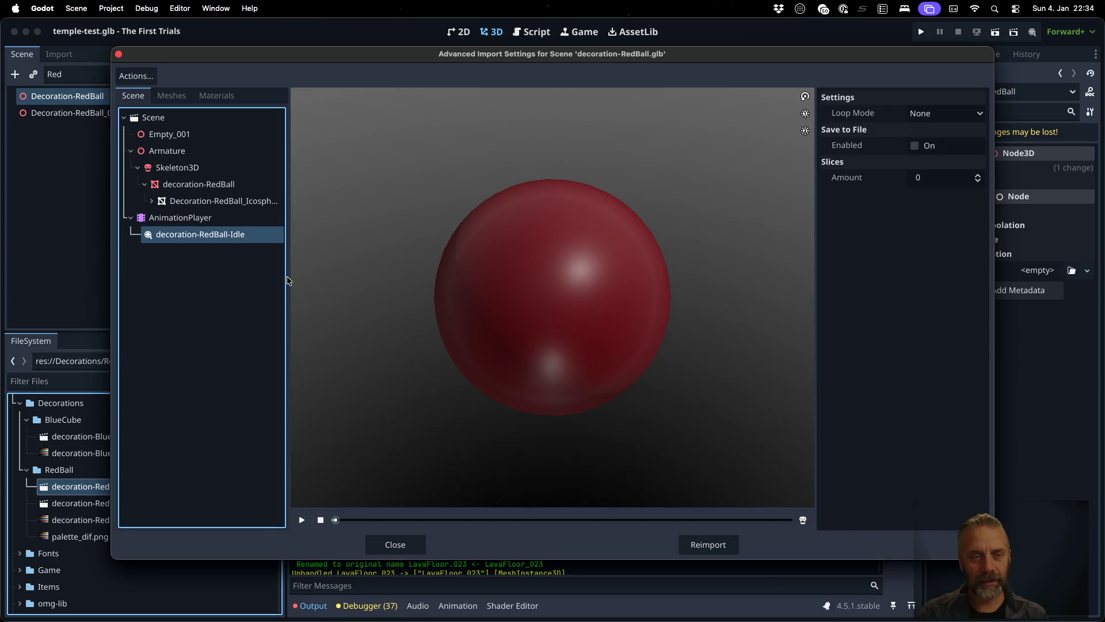
left_click(303, 520)
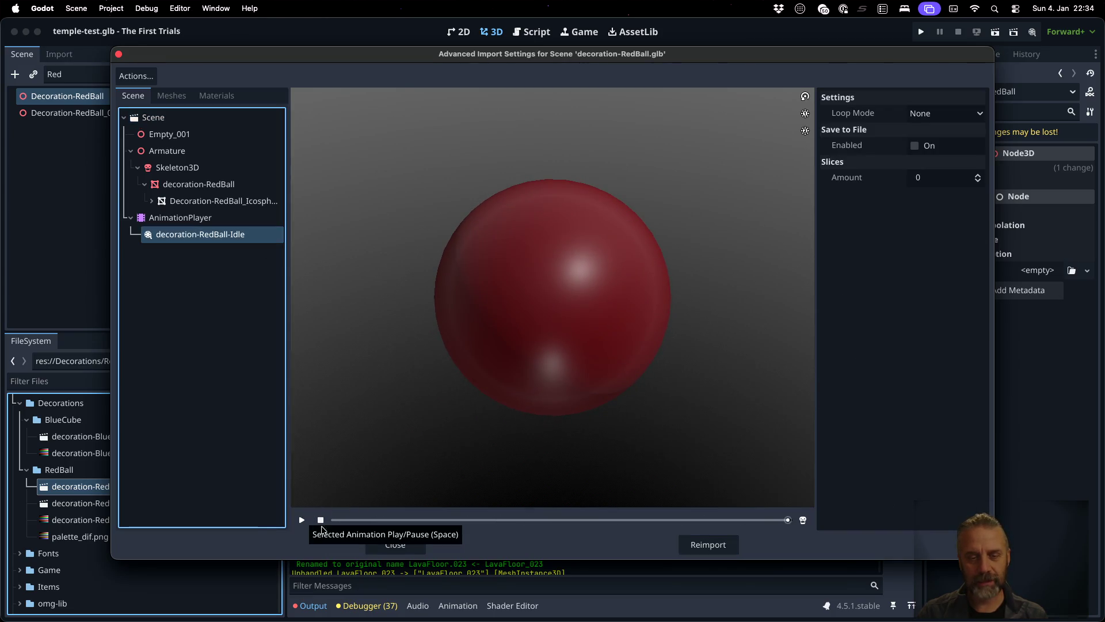
left_click(395, 544)
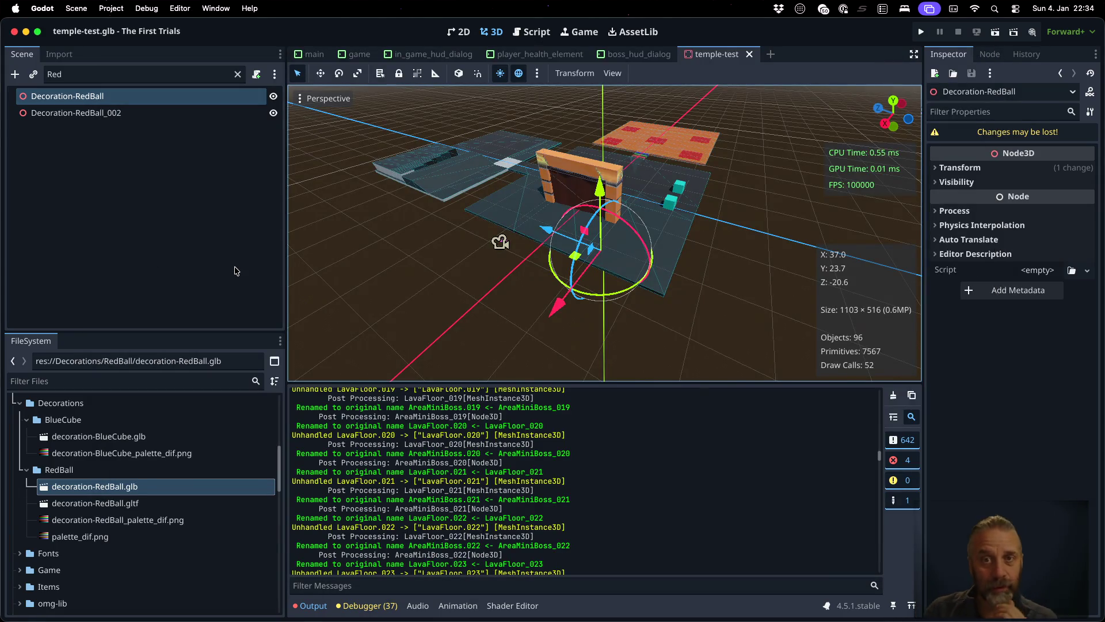
left_click(359, 54)
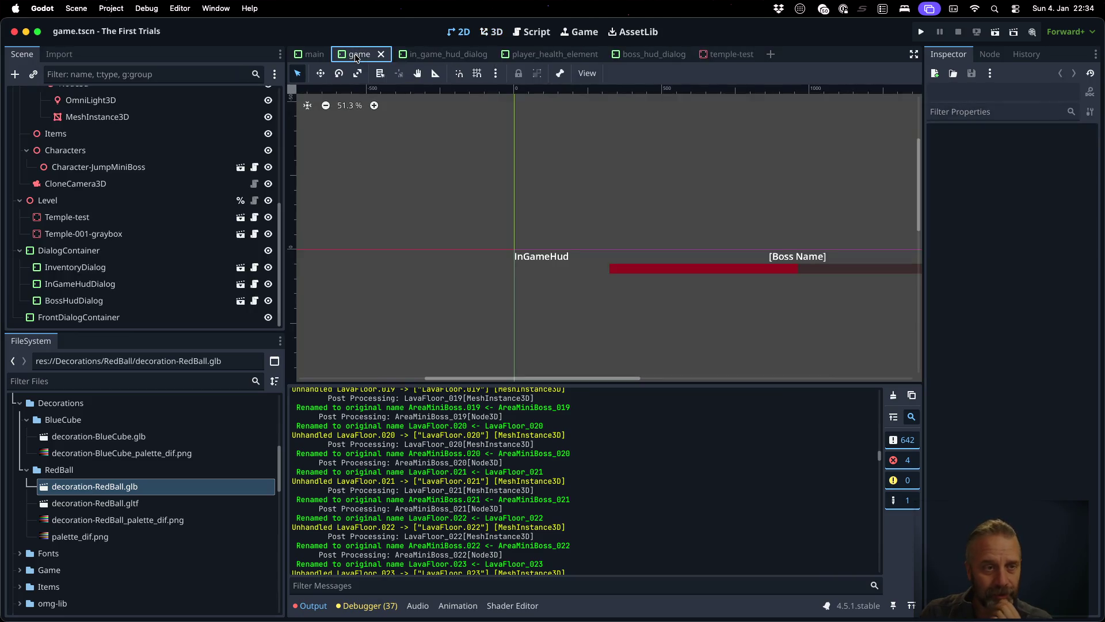
- In temple-test, clear the Red scene-tree filter and select the AnimationPlayer node
left_click(240, 217)
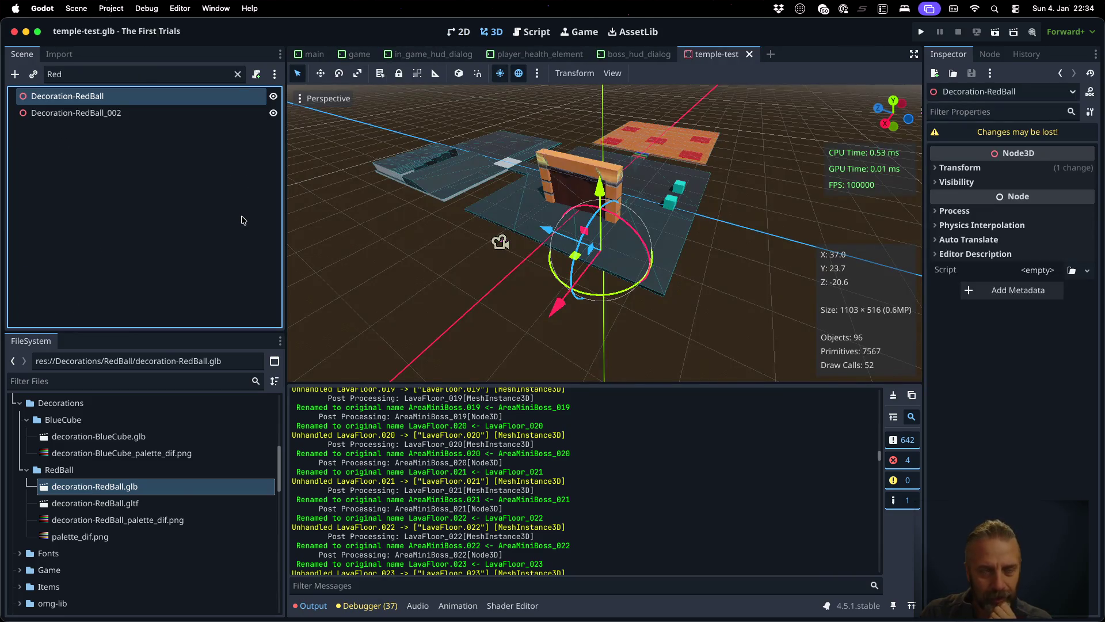
left_click(238, 75)
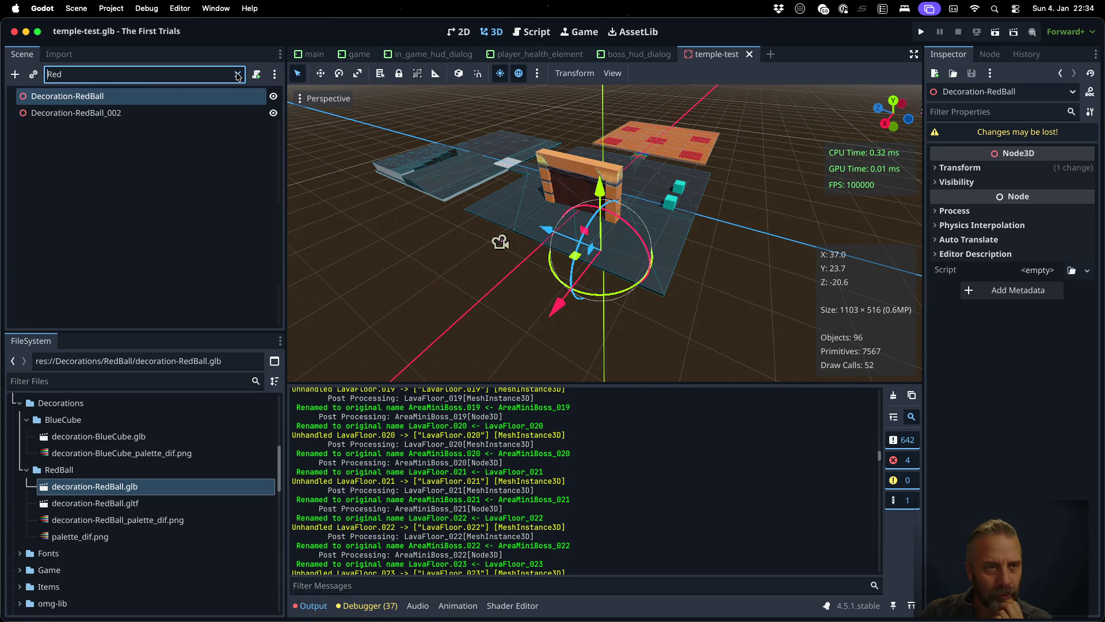
scroll(172, 186, "down", 5)
scroll(144, 242, "down", 4)
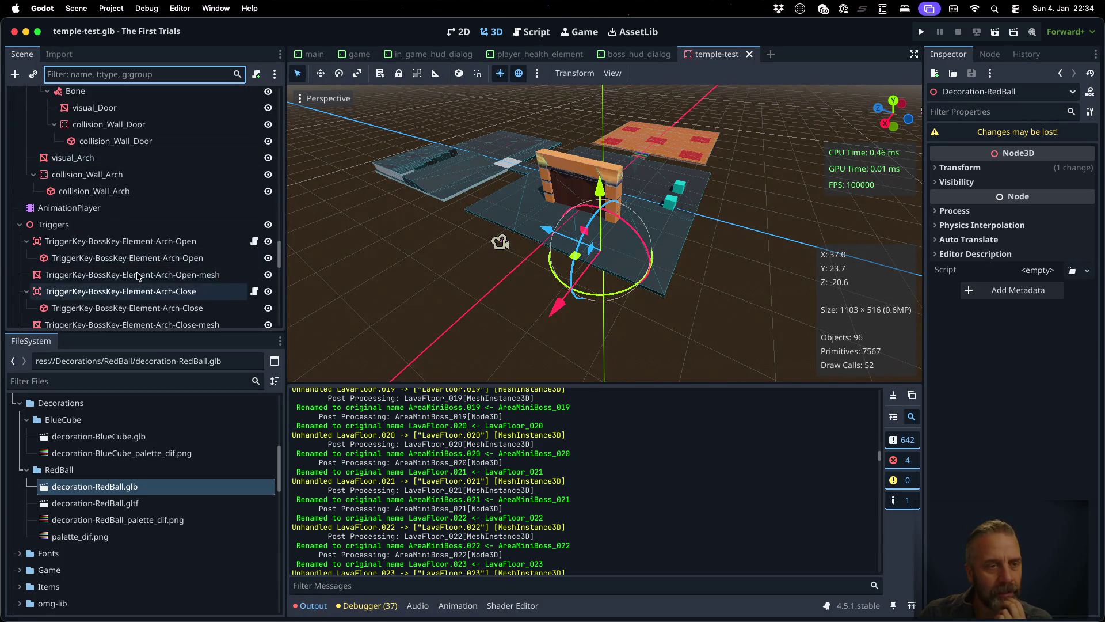
left_click(100, 215)
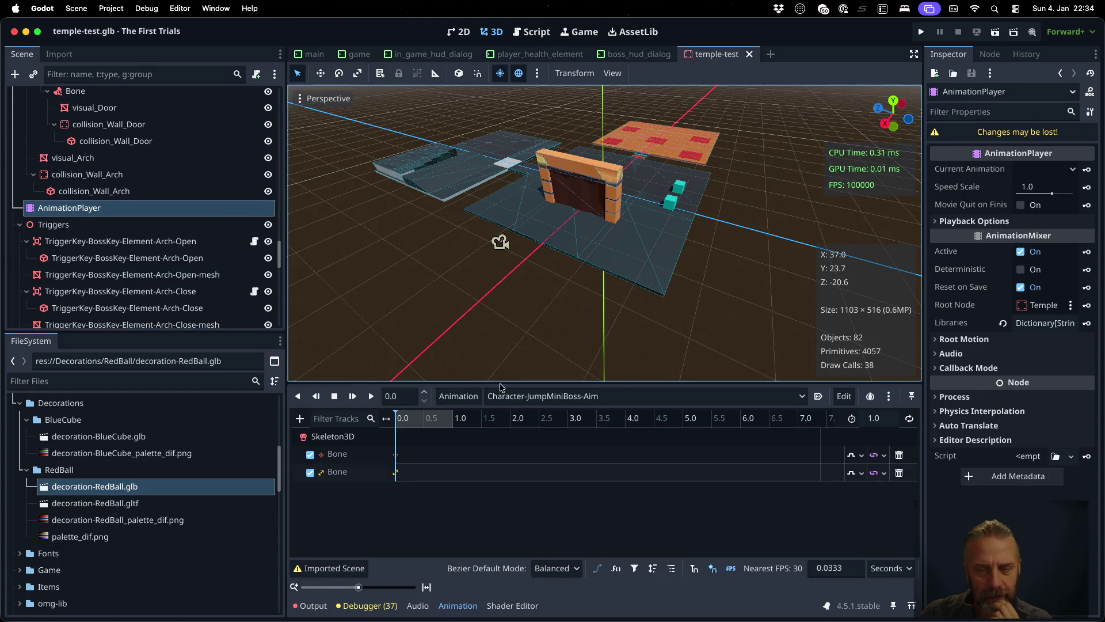
- Play the Element-Arch-Open and then the Element-Arch-Close animations
left_click(521, 396)
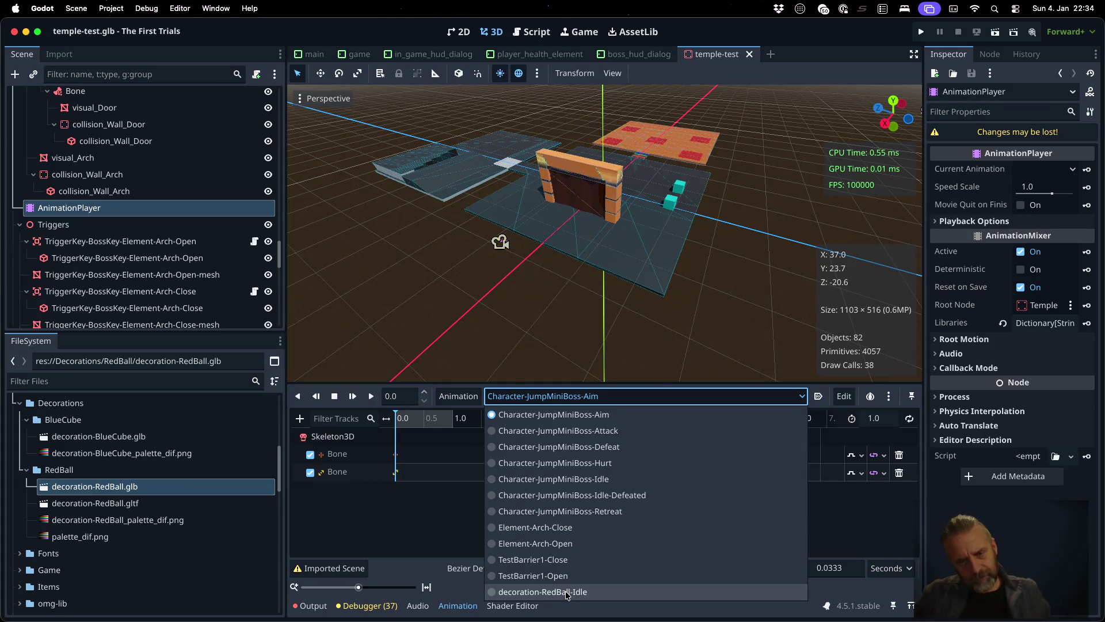
left_click(564, 542)
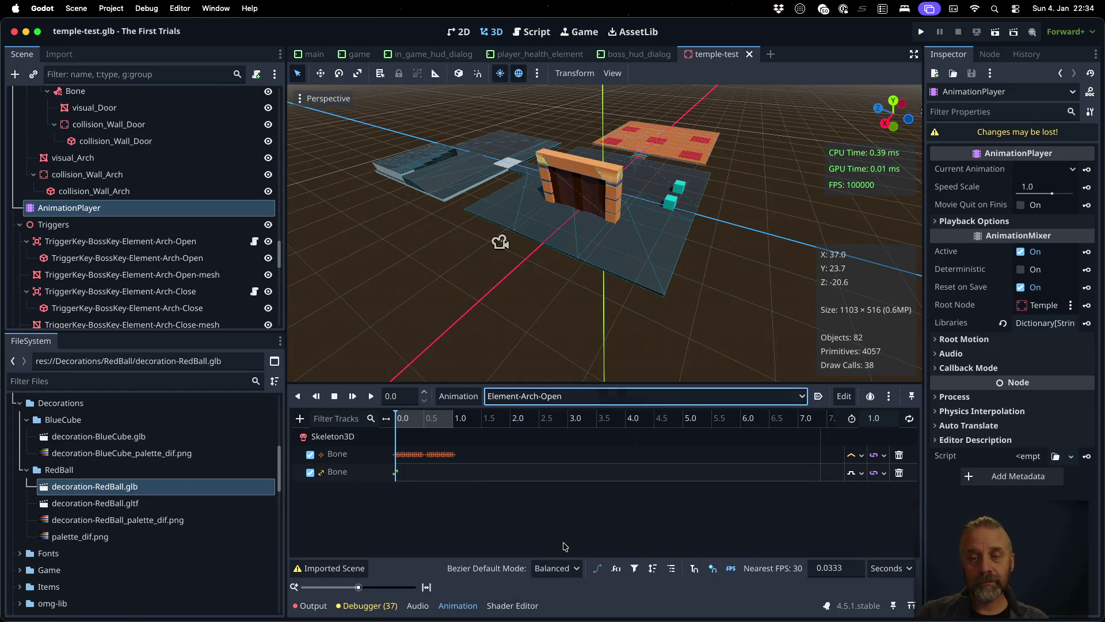
left_click(371, 396)
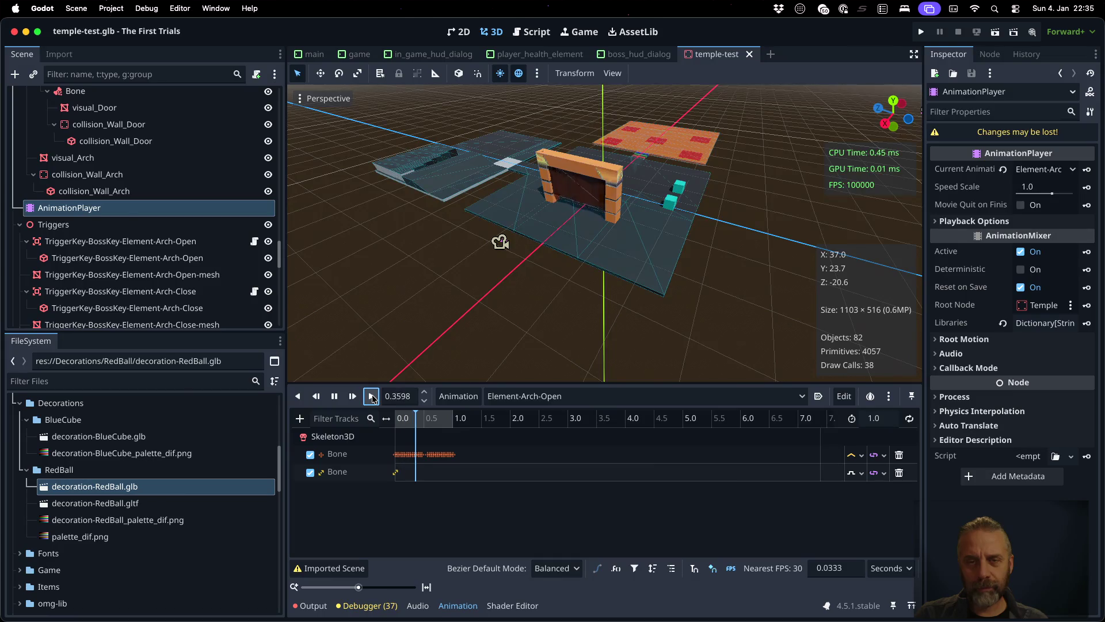
left_click(563, 397)
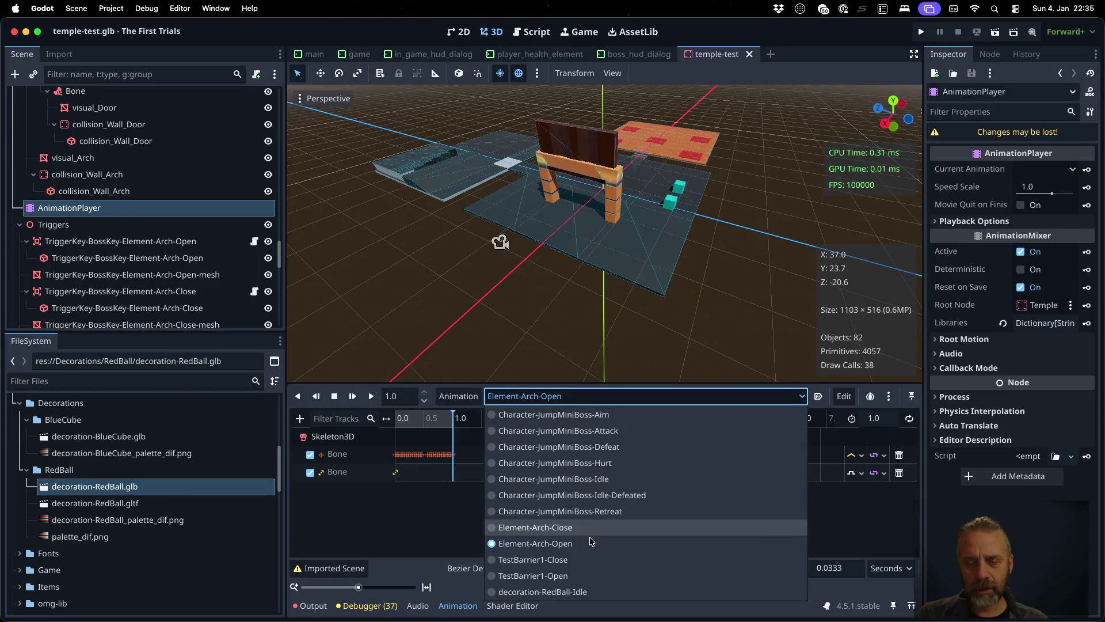
left_click(535, 527)
left_click(373, 396)
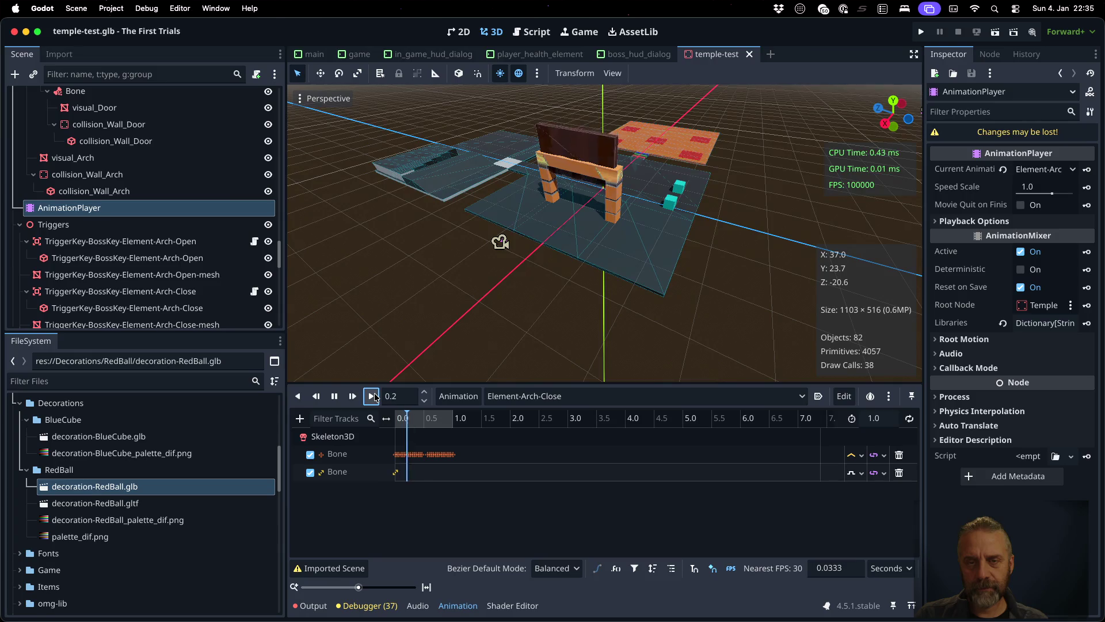
- Play decoration-RedBall-Idle twice, then launch the game
left_click(564, 396)
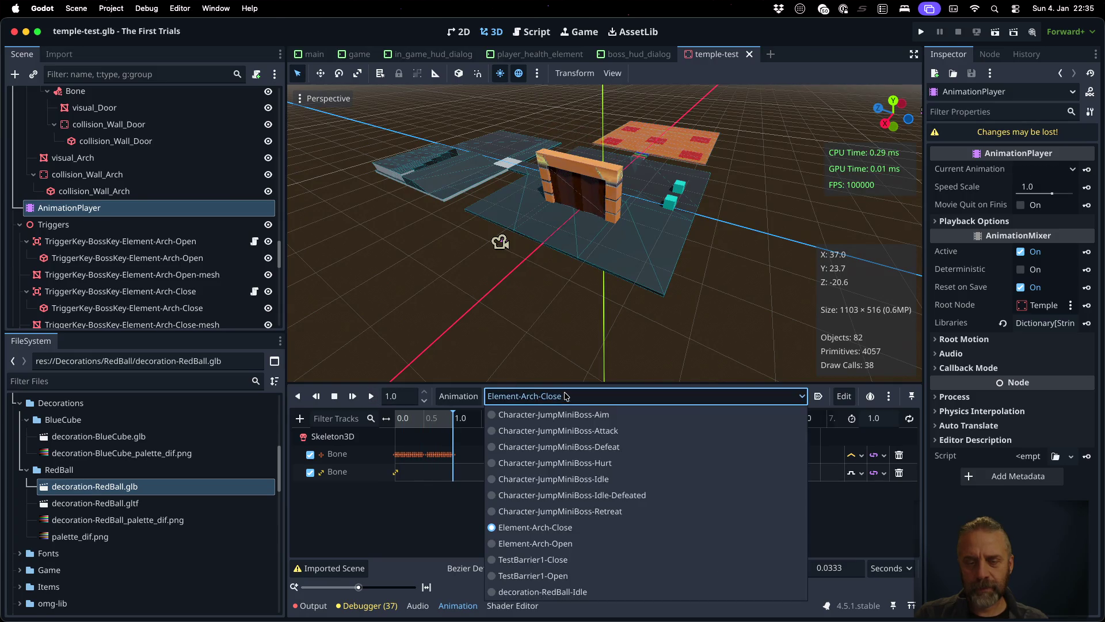
left_click(558, 592)
left_click(370, 396)
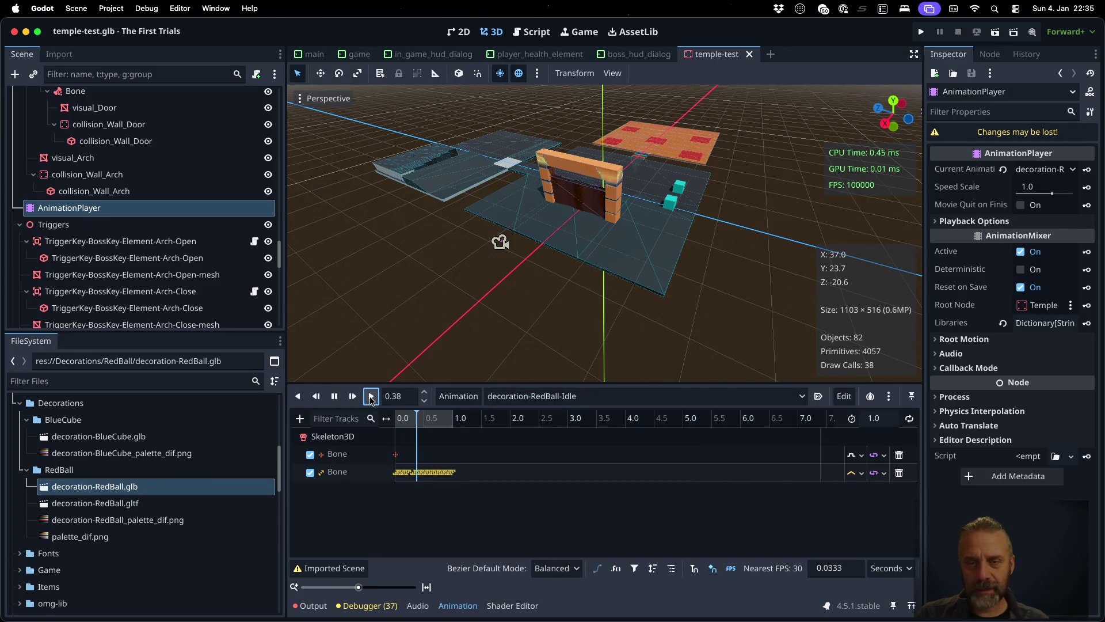
left_click(370, 396)
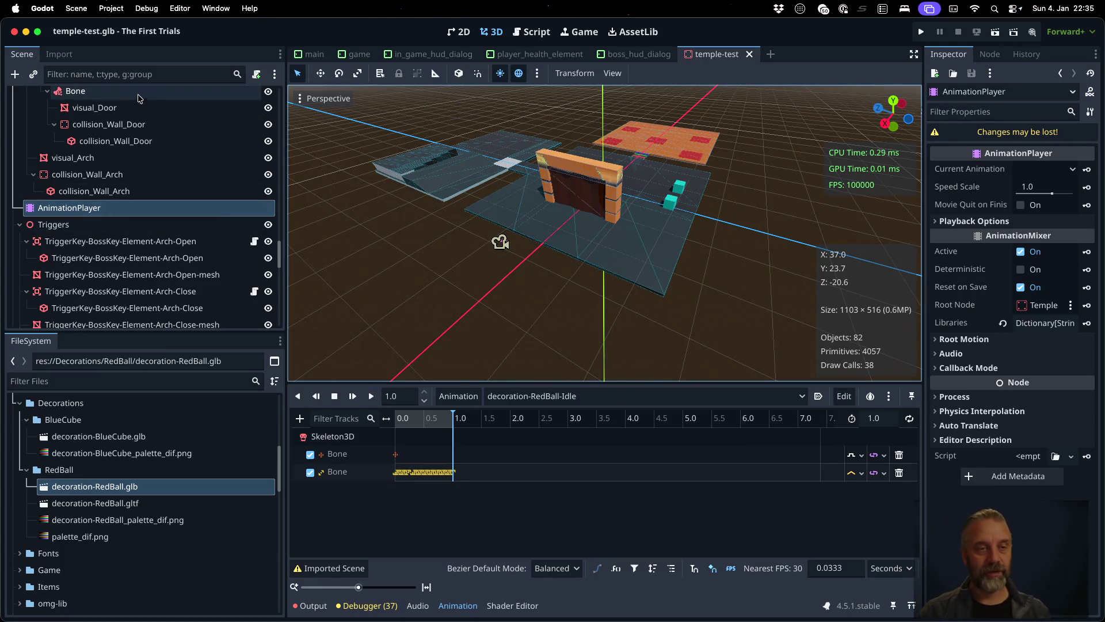
scroll(143, 207, "up", 3)
scroll(144, 206, "down", 8)
scroll(144, 206, "down", 10)
left_click(921, 32)
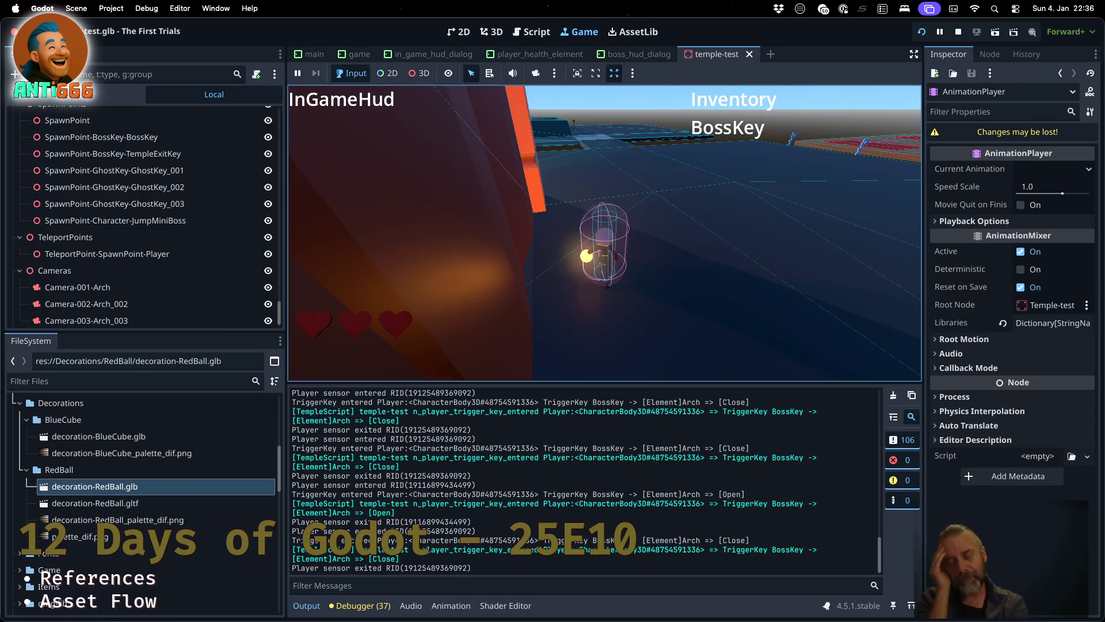
- Bring up Mission Control to show all open windows
key("ctrl+Up")
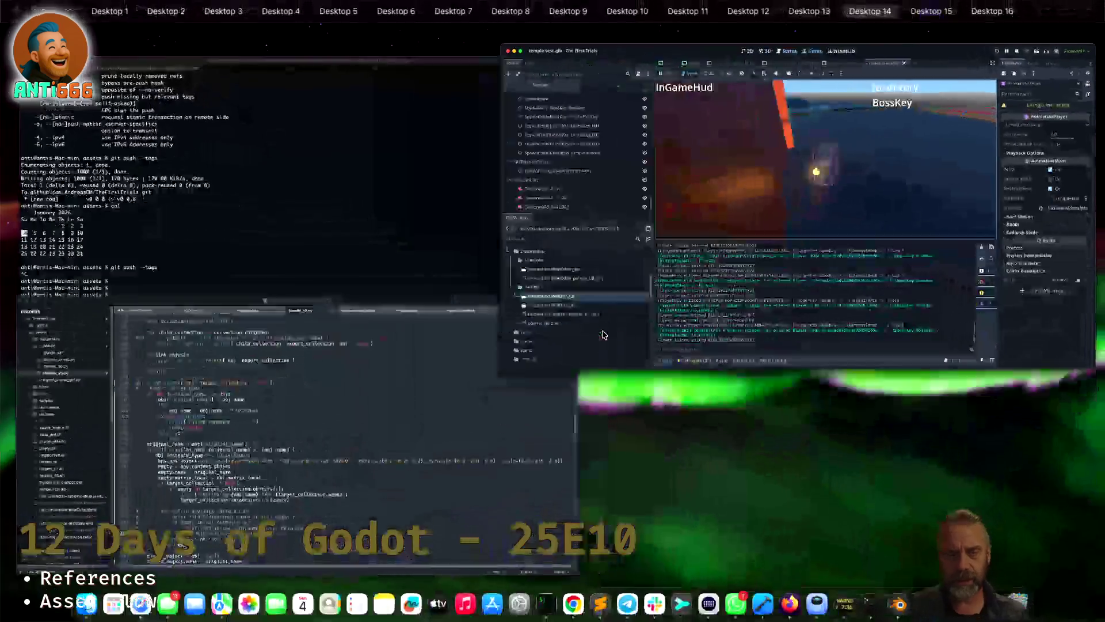
- Bring Sublime Text forward and open TODO.md for editing
left_click(518, 357)
left_click(513, 139)
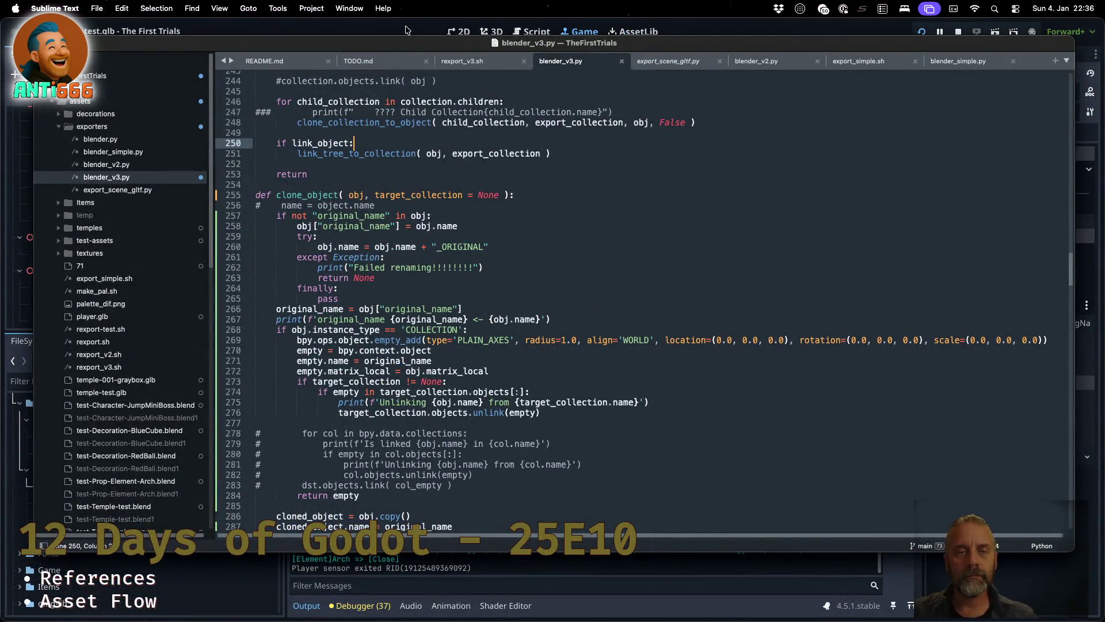
left_click(392, 61)
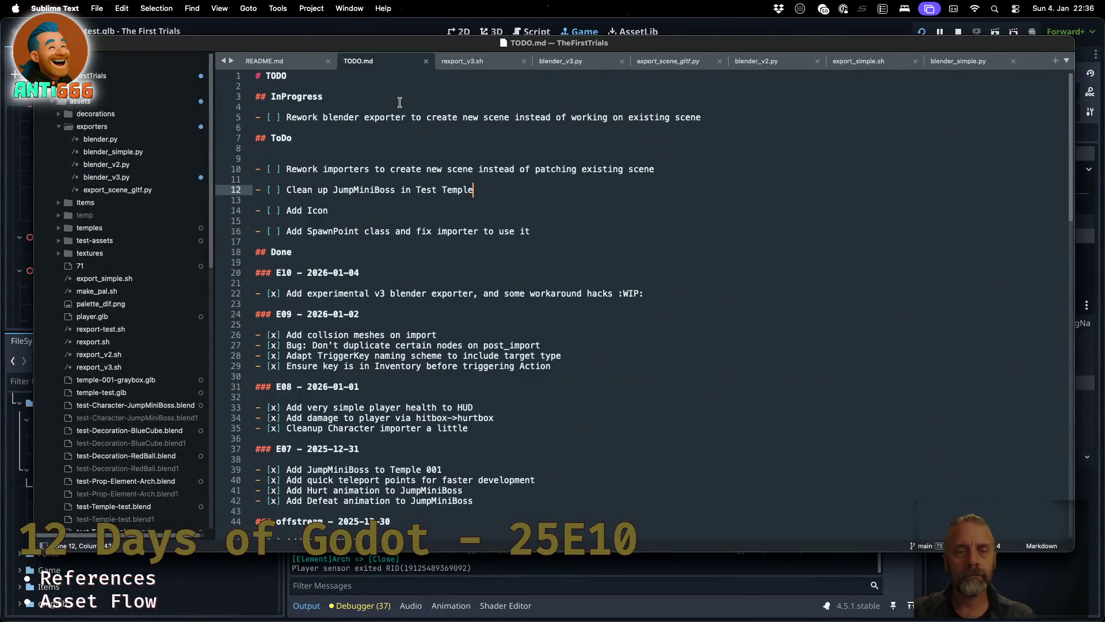
left_click(360, 117)
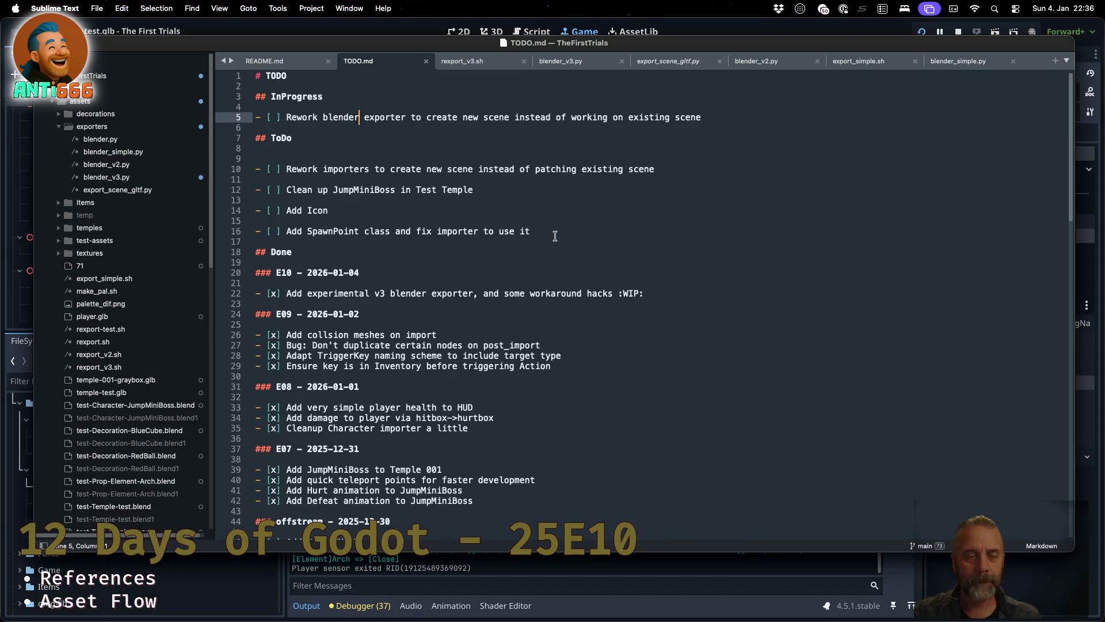
- Add a done E10 item about renaming originals before export, save TODO.md, and return to iTerm2
key("Down")
key("Down")
key("Down")
key("super+Right")
key("Return")
type("-")
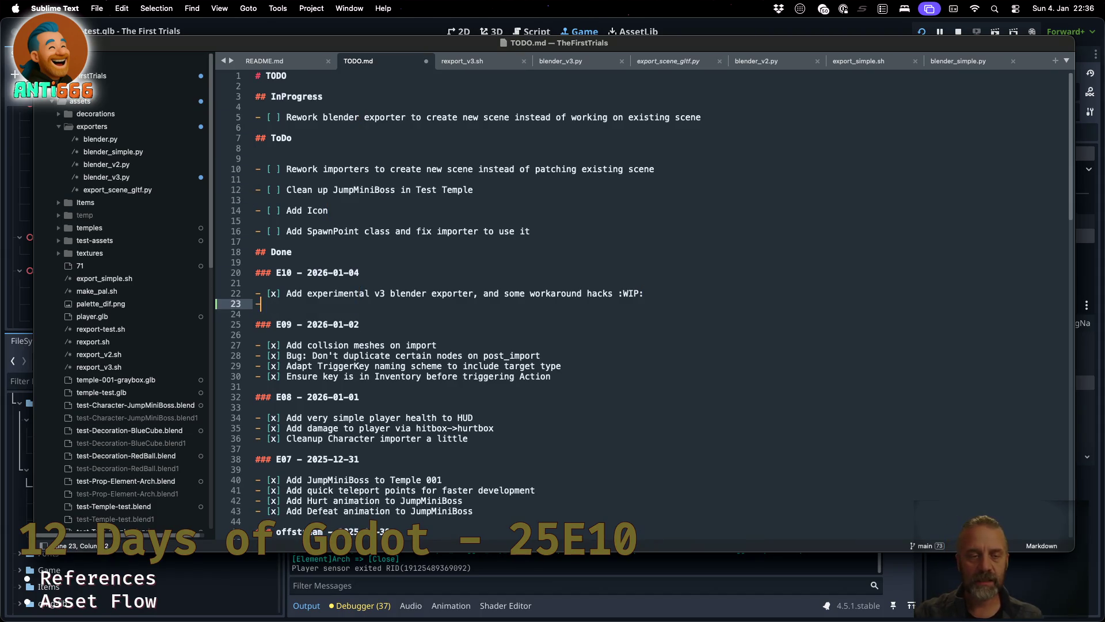
type(" [x] Rena")
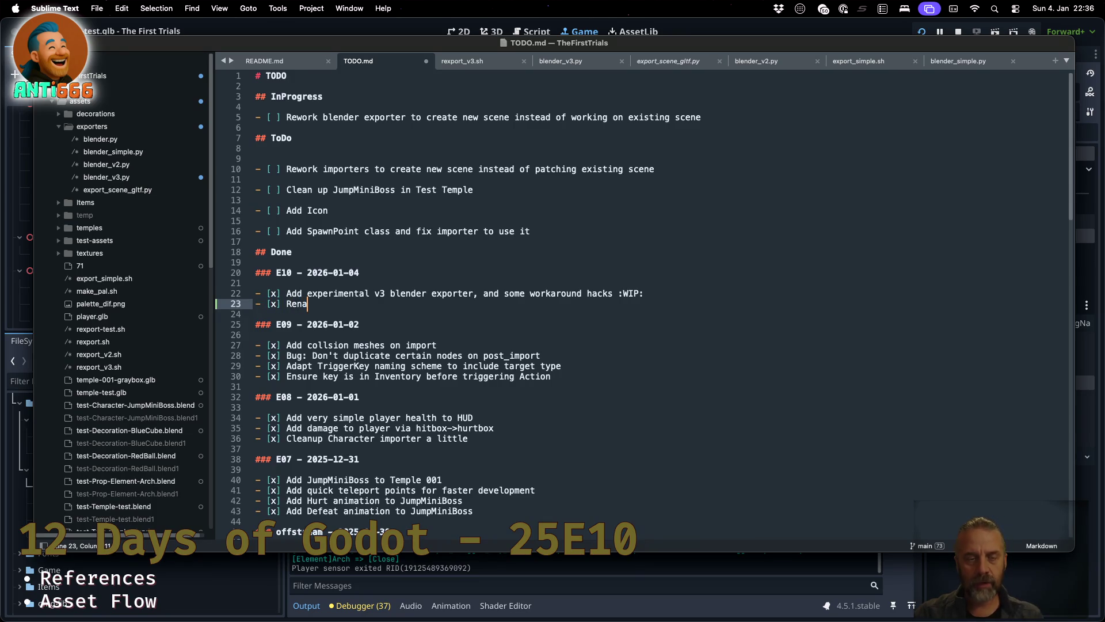
type("me original")
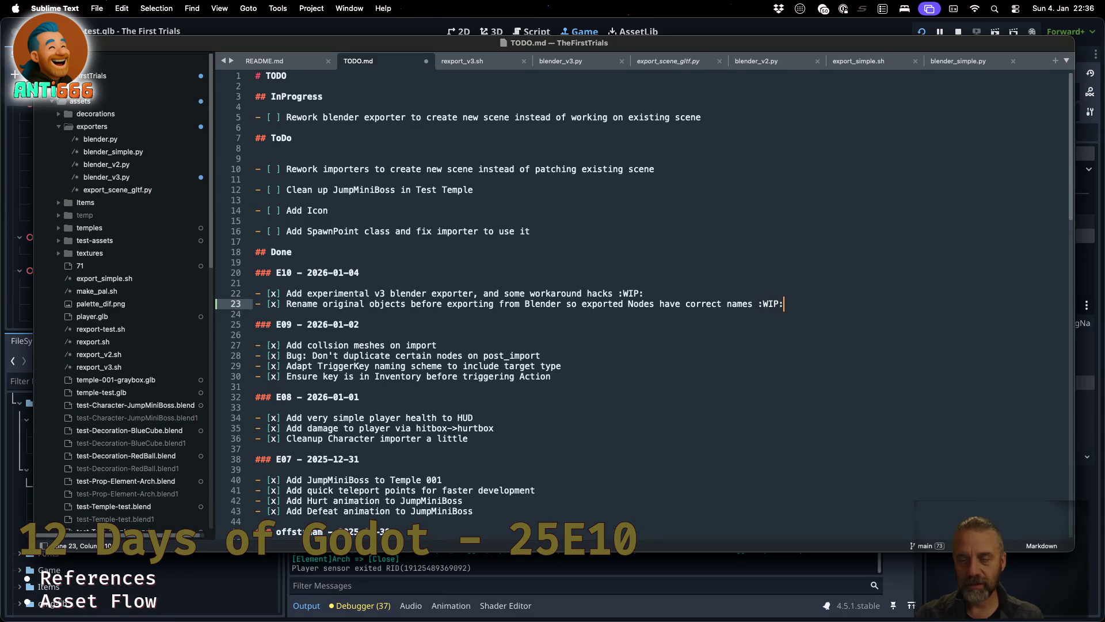
key("super+s")
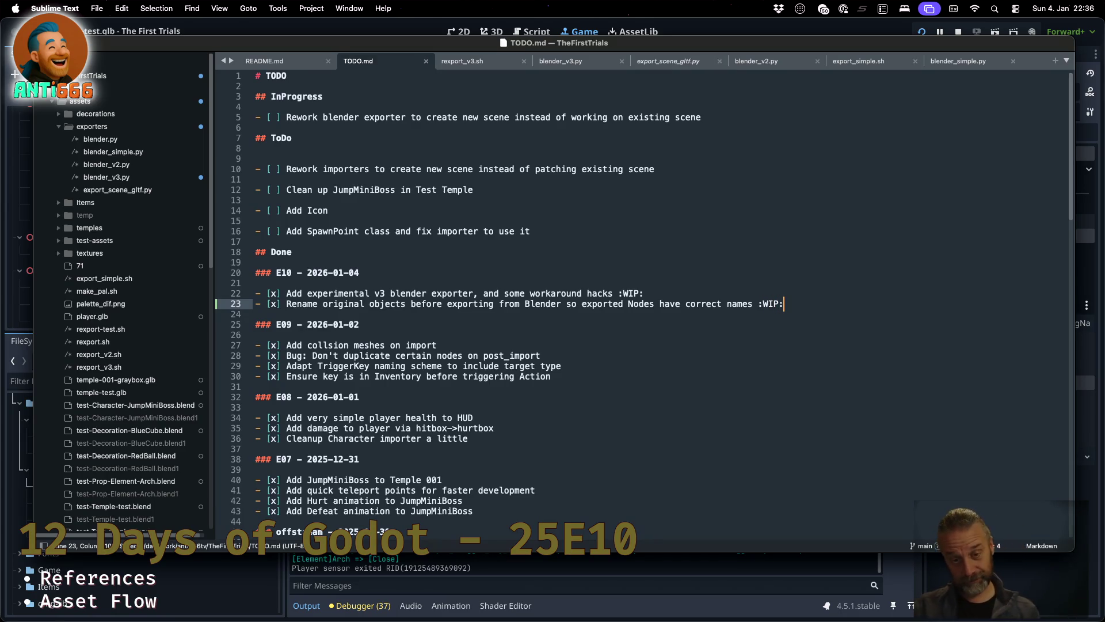
key("super+Tab")
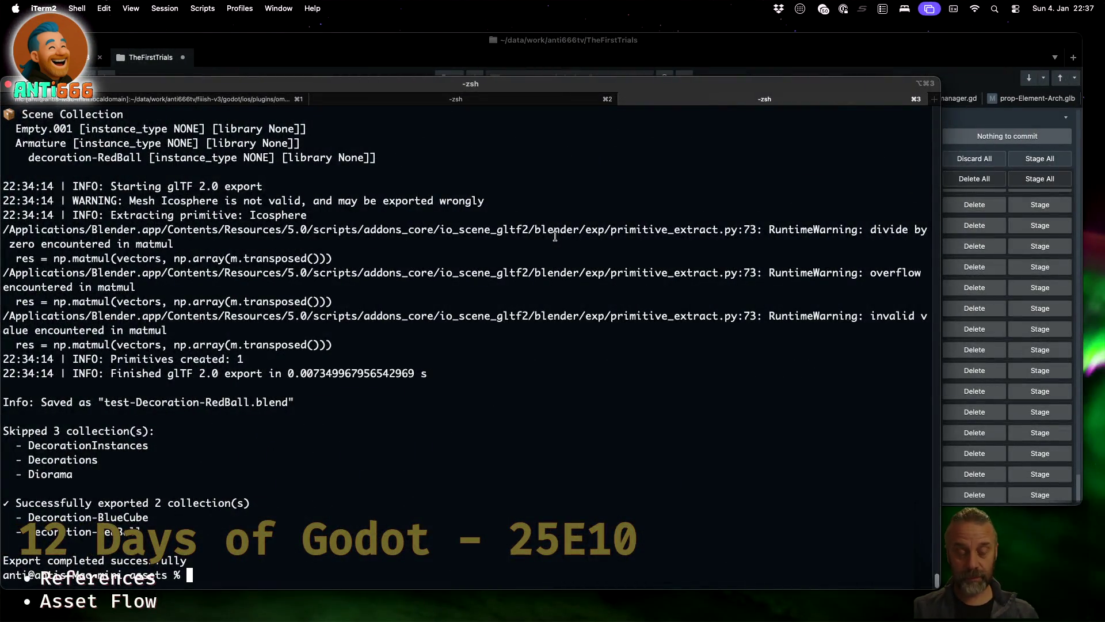